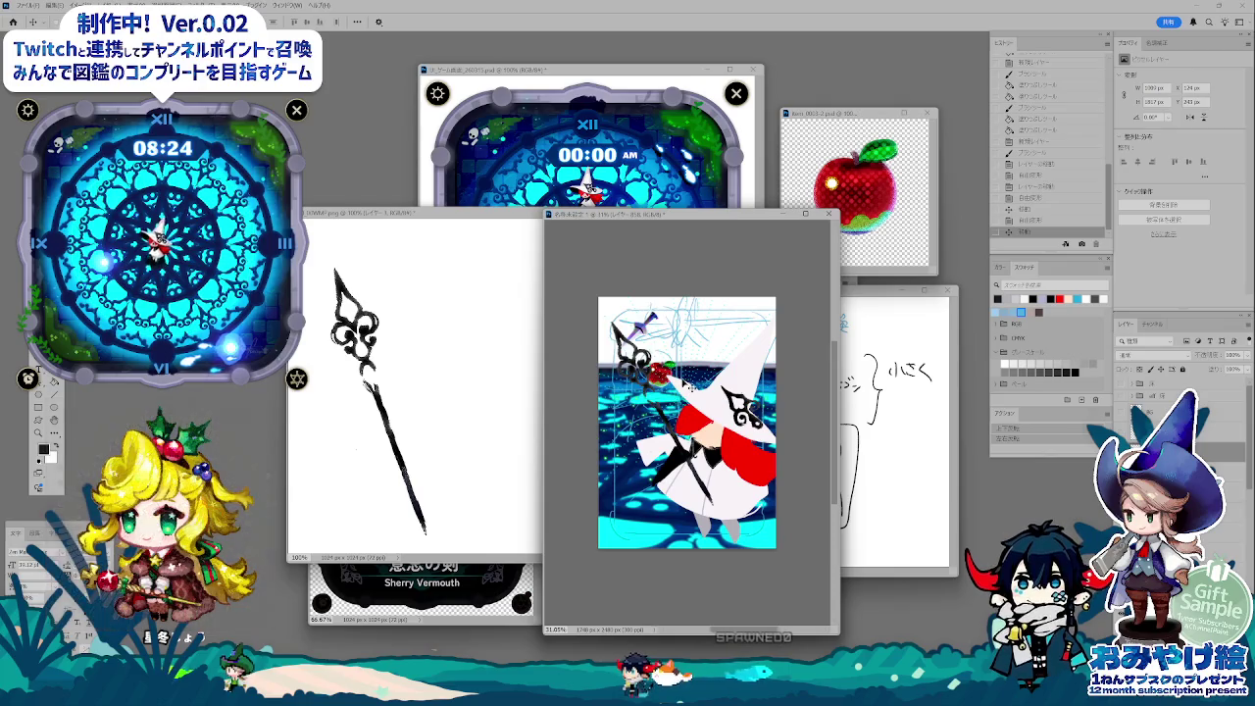
# - Merge the selected layers and begin scaling the light-ray overlay
pyautogui.hotkey('ctrl', 'd')
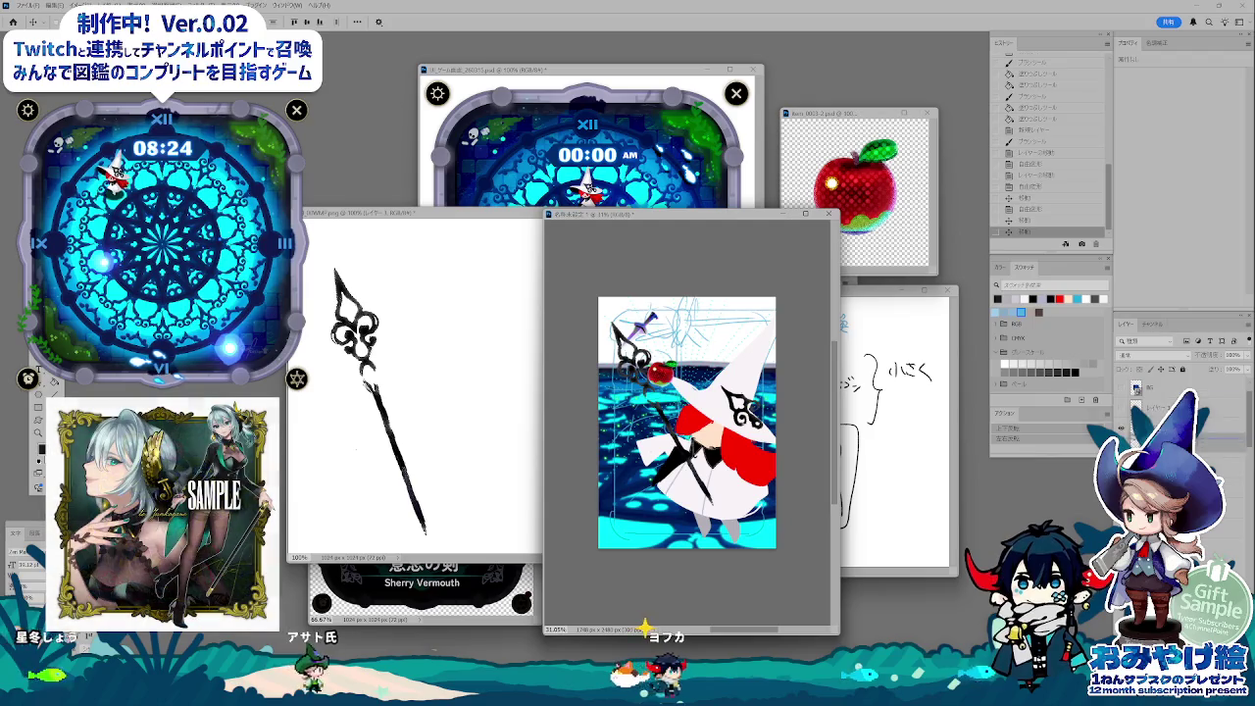
pyautogui.hotkey('ctrl', 'e')
pyautogui.hotkey('ctrl', 't')
pyautogui.moveTo(768, 543); pyautogui.dragTo(802, 496)
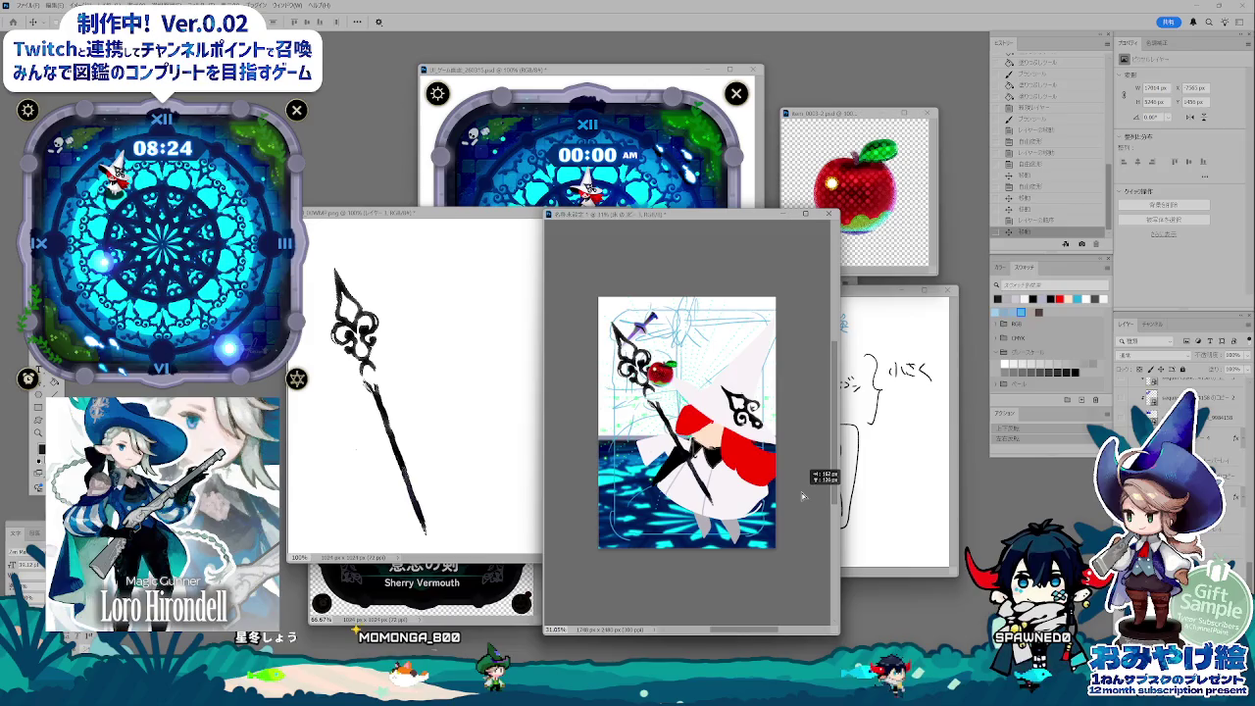
# - Stretch the light-ray overlay taller upward and apply the transform
pyautogui.hotkey('ctrl', 't')
pyautogui.hotkey('ctrl', '-')
pyautogui.hotkey('ctrl', '-')
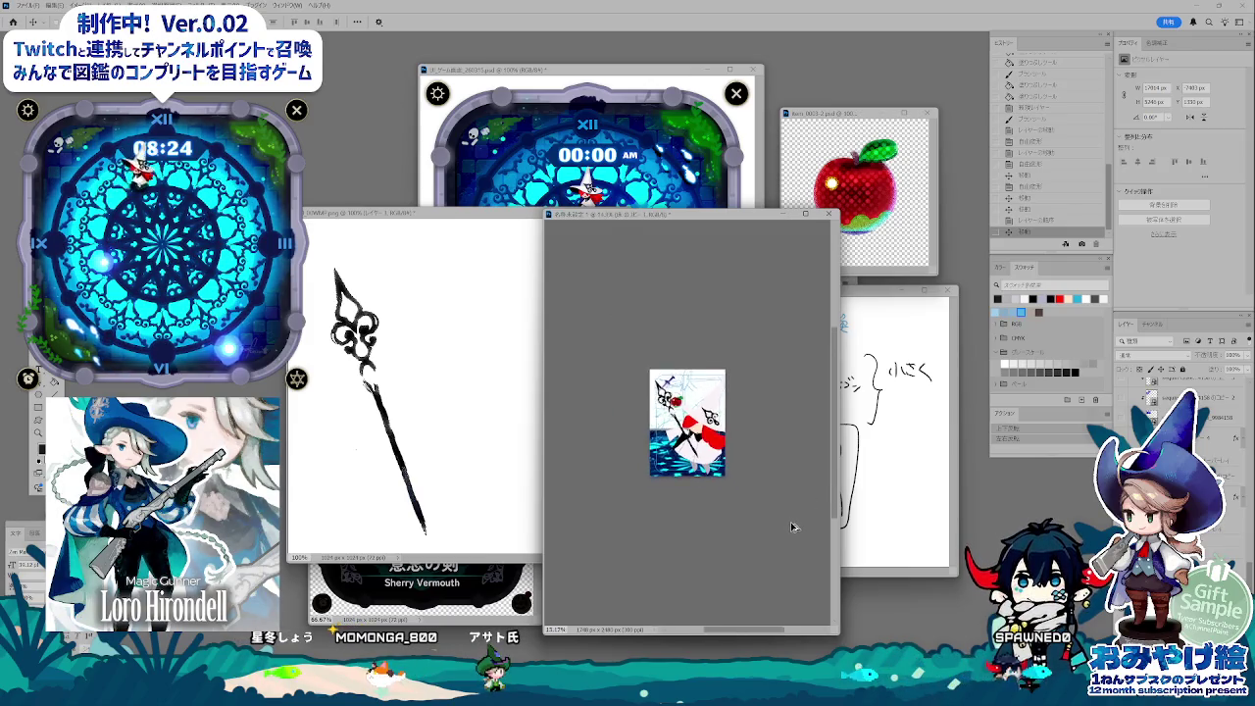
pyautogui.moveTo(695, 428); pyautogui.dragTo(712, 288)
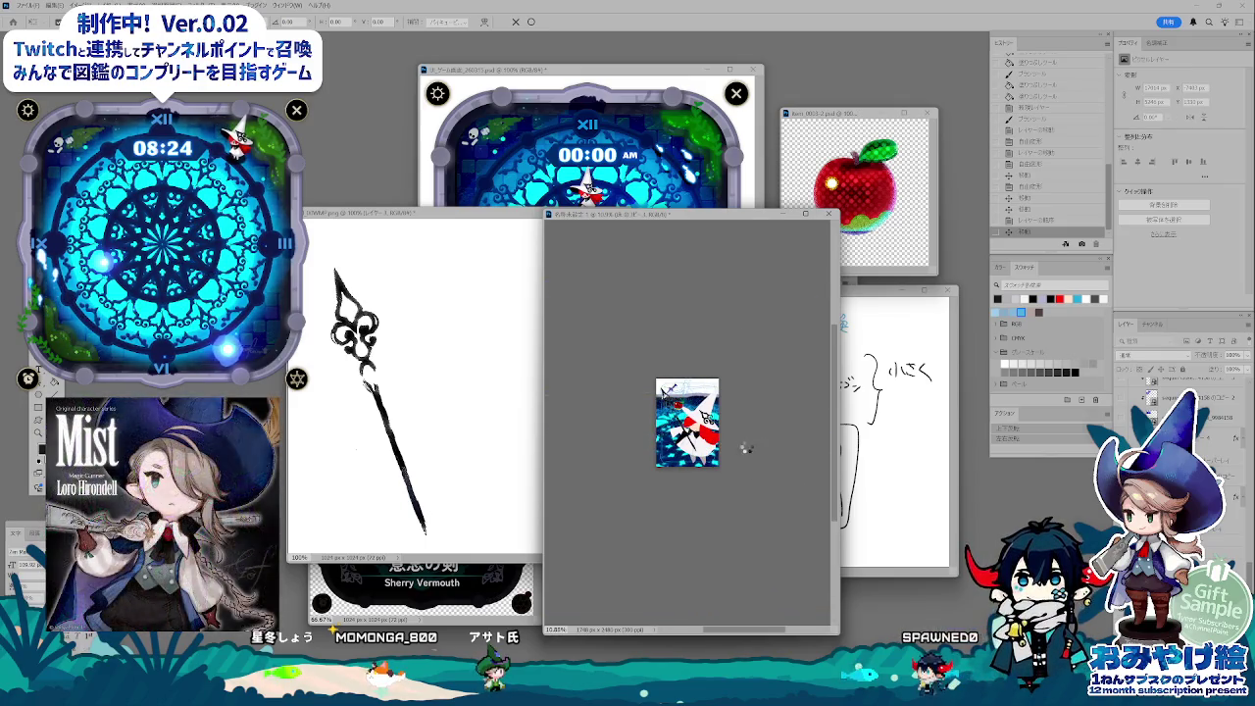
pyautogui.press('Return')
pyautogui.hotkey('ctrl', '-')
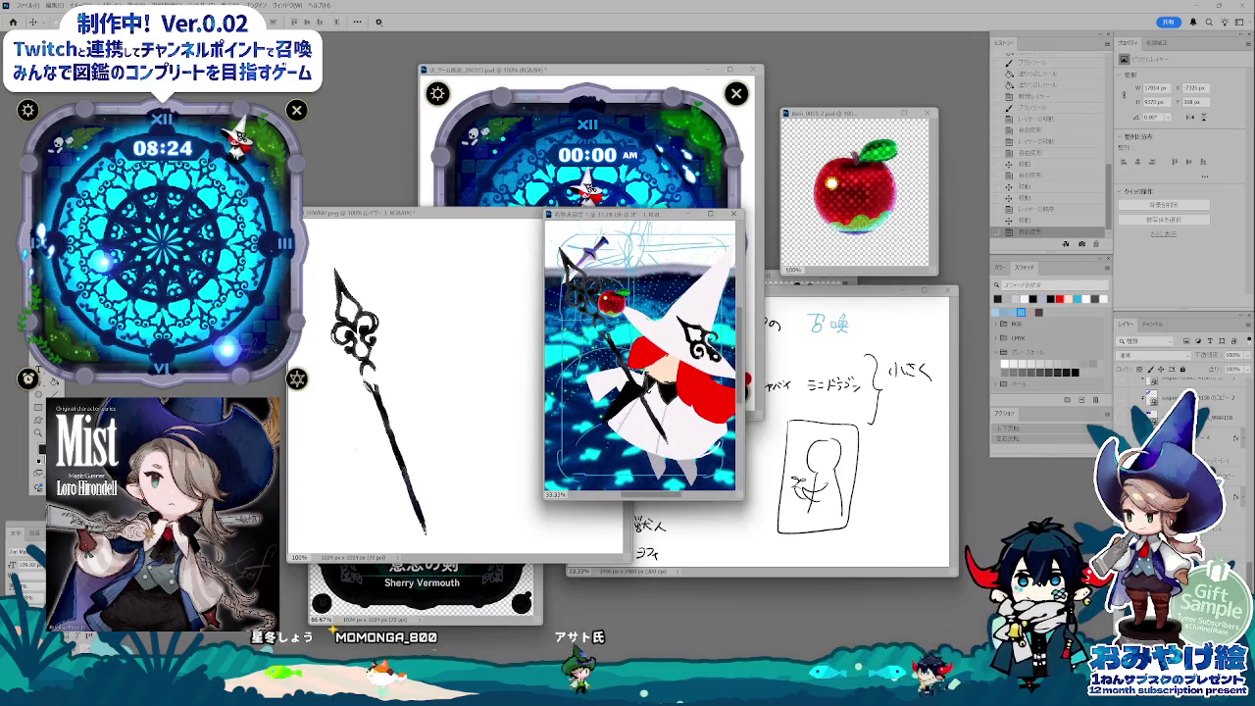
# - Hide the light overlay layer and bring up the brush presets
pyautogui.hotkey('ctrl', 'v')
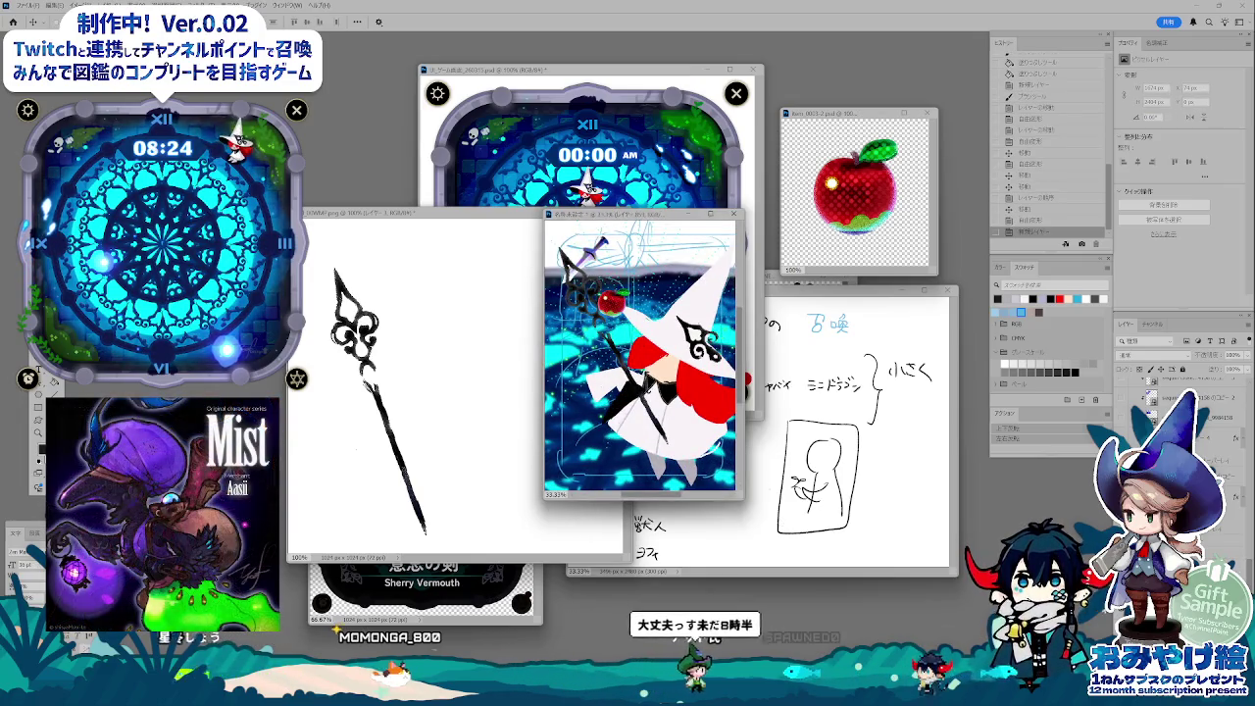
pyautogui.hotkey('ctrl', ',')
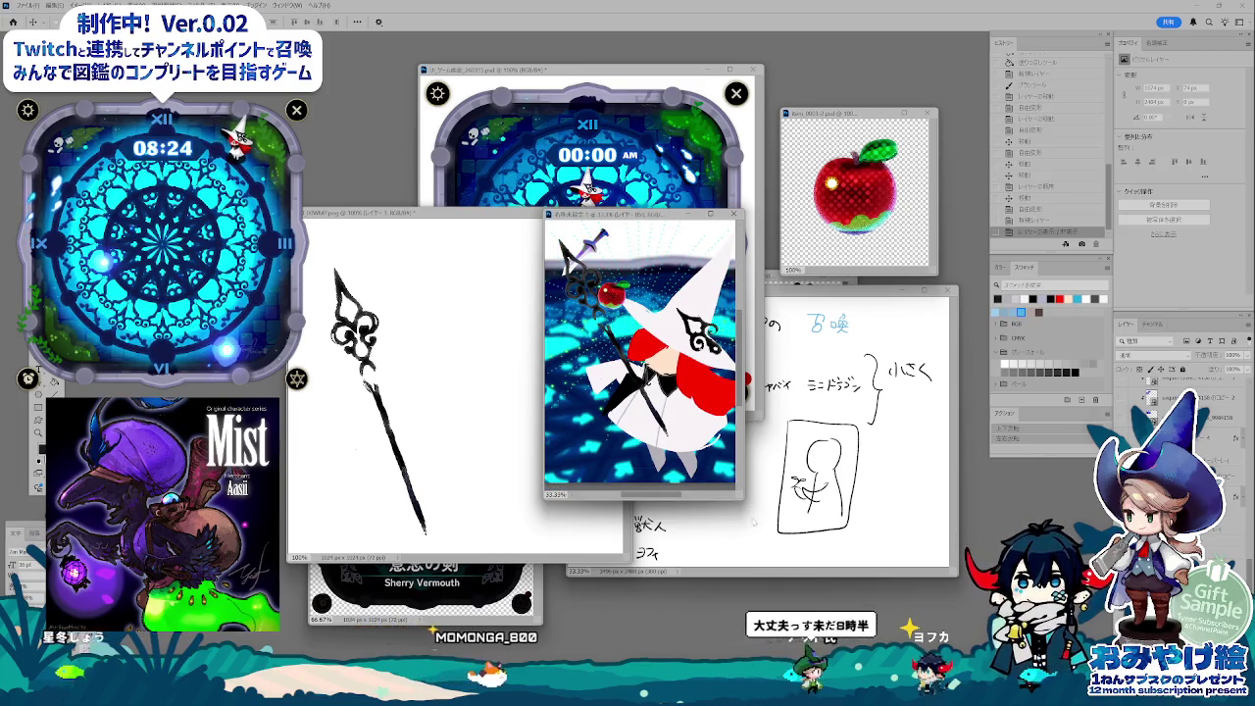
pyautogui.hotkey('ctrl', '+')
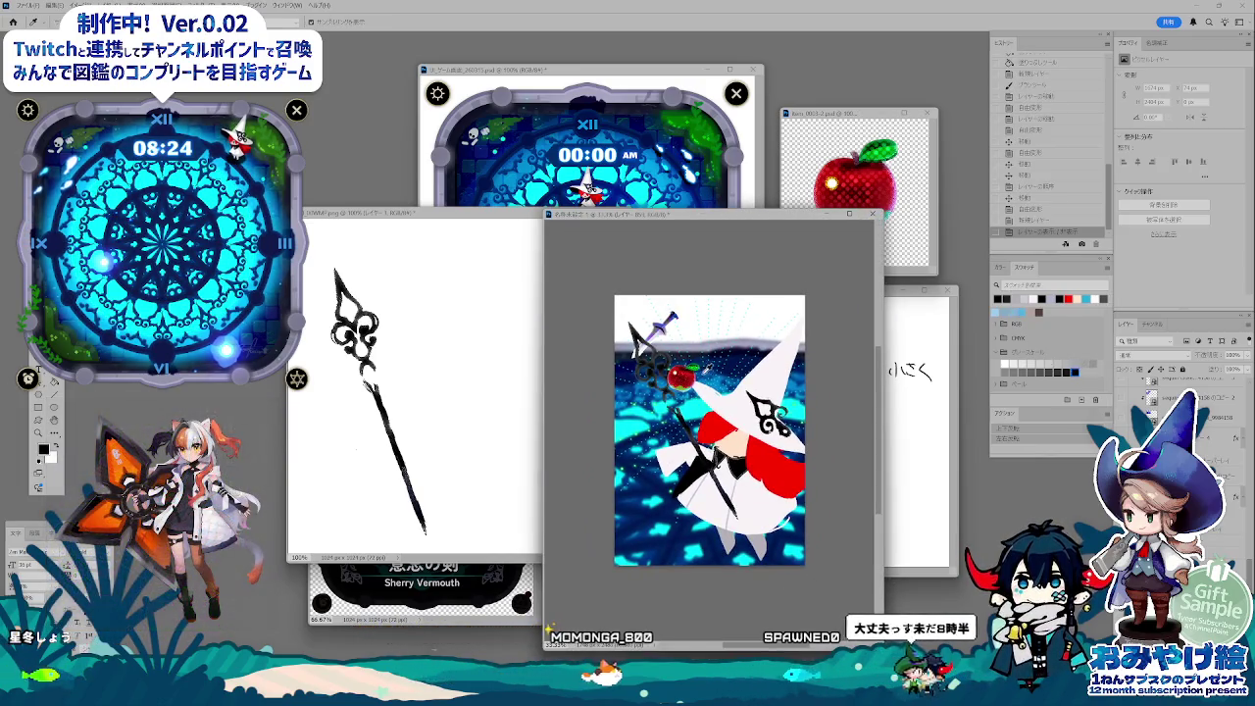
pyautogui.press('b')
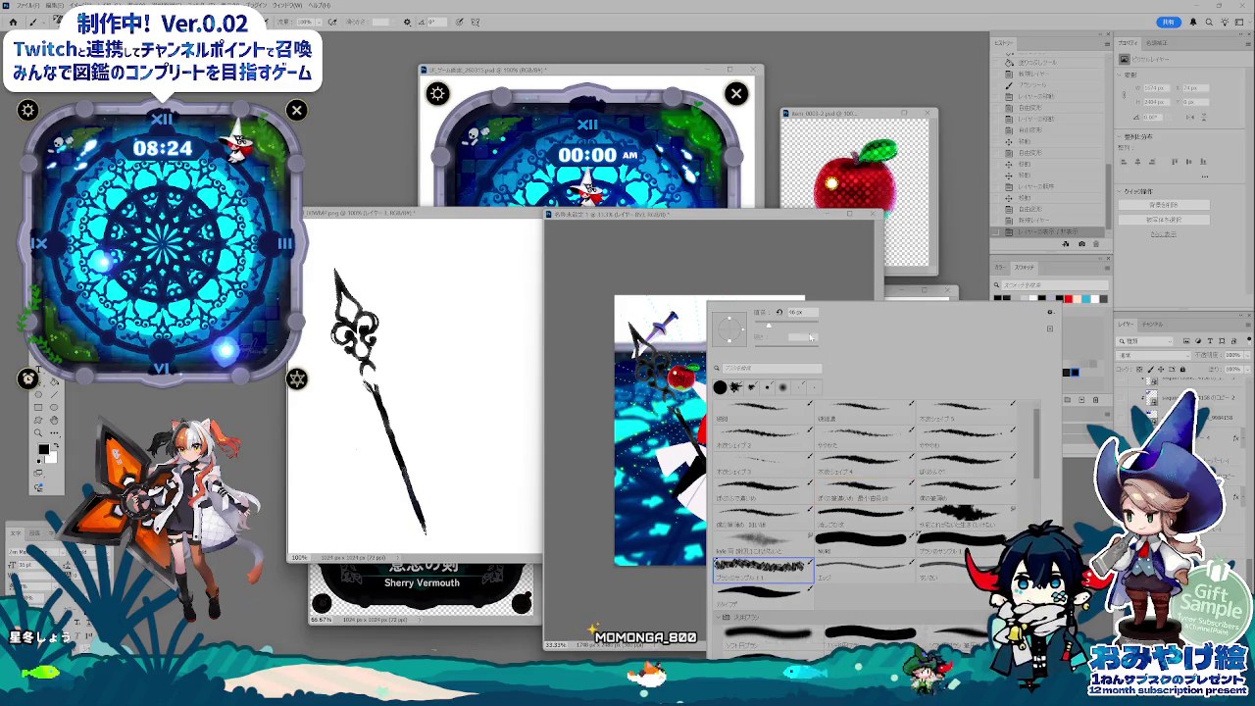
# - Paint dark textured strokes across the top and fade the layer to about 73% opacity
pyautogui.moveTo(586, 326); pyautogui.dragTo(779, 393)
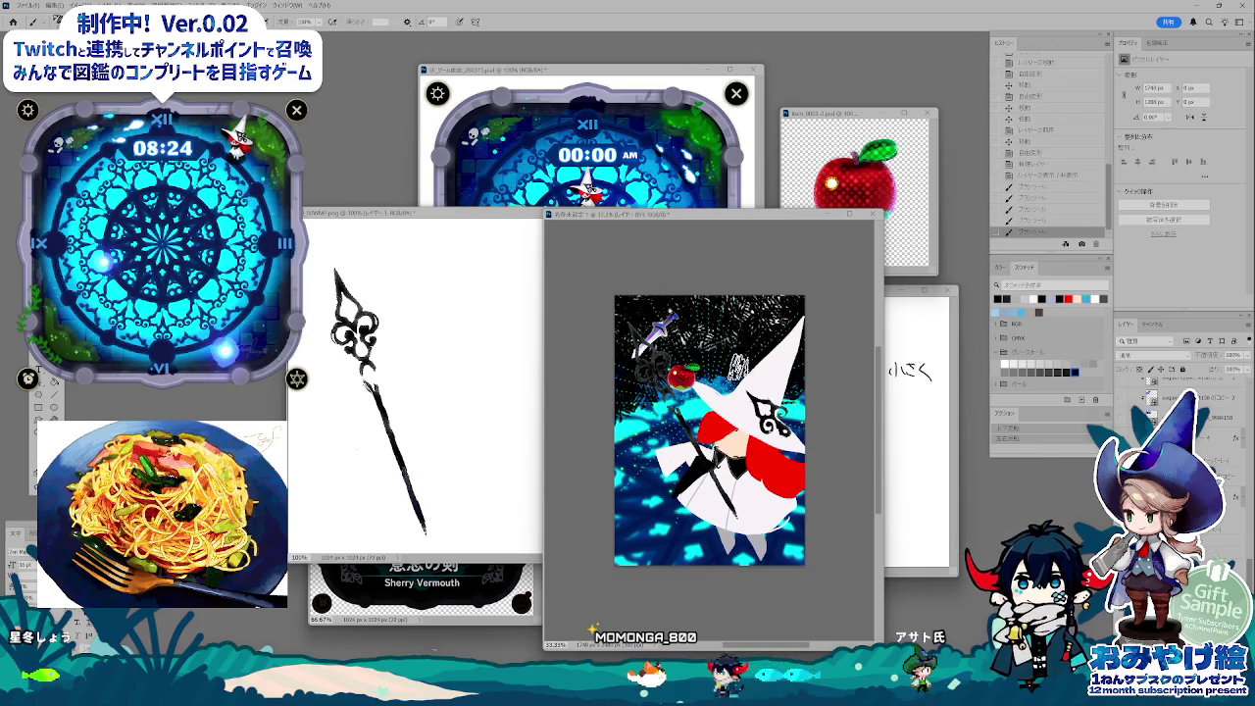
pyautogui.press('i')
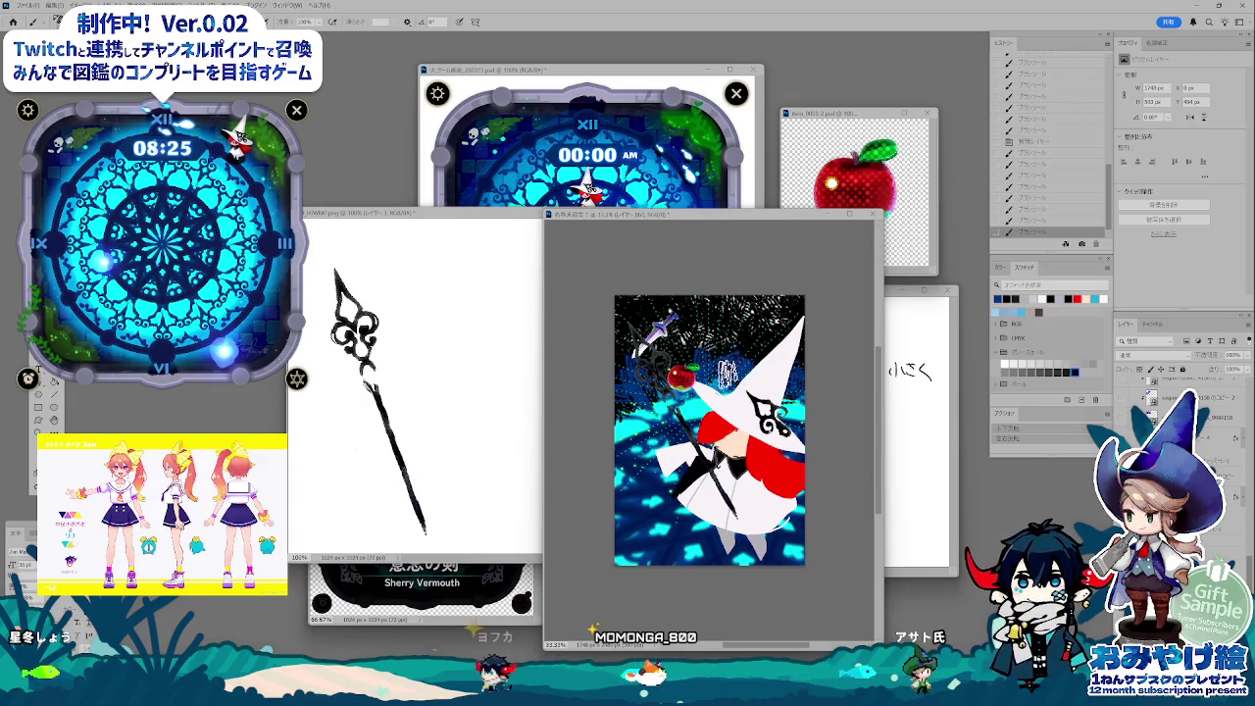
pyautogui.moveTo(1243, 385); pyautogui.dragTo(1225, 378)
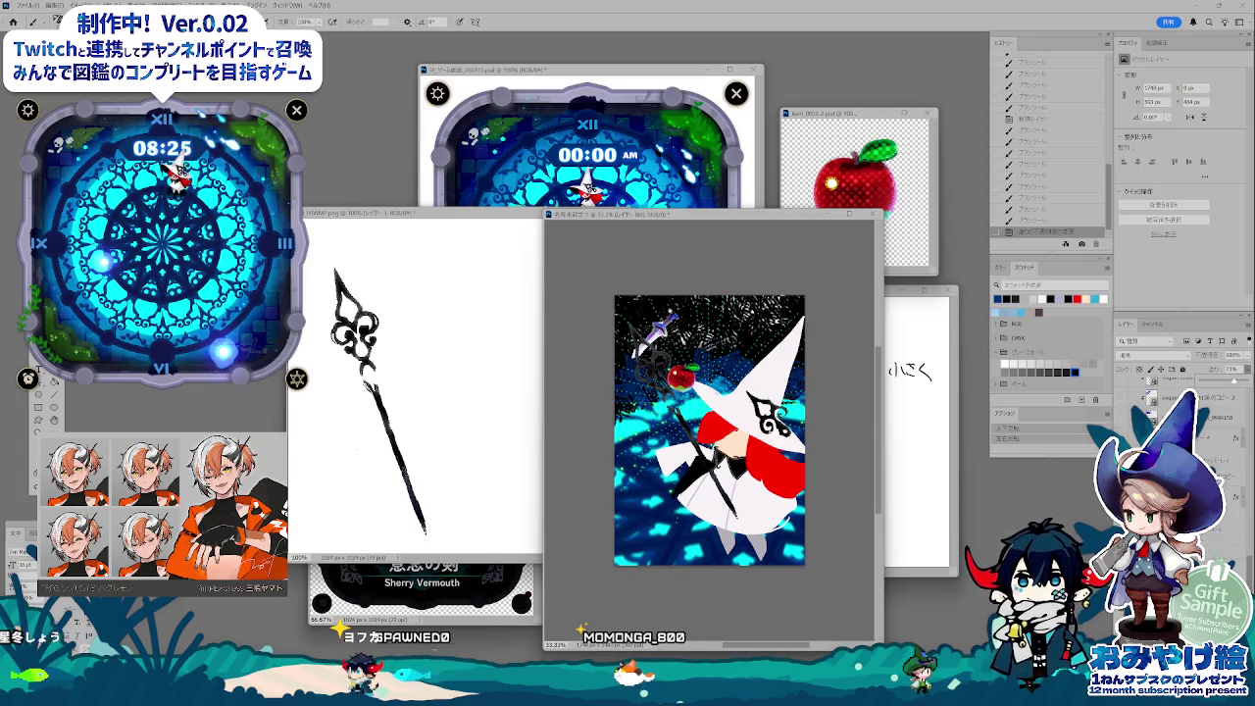
# - Move the red apple up beside the top of the staff
pyautogui.press('v')
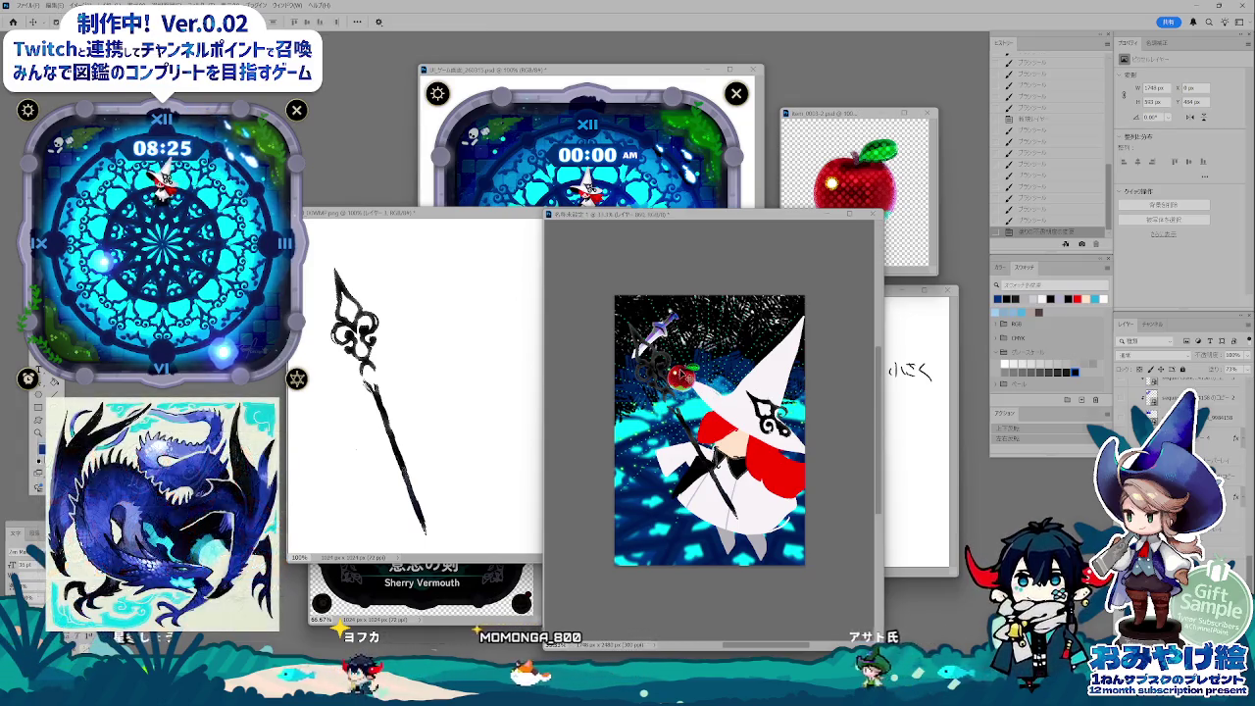
pyautogui.moveTo(679, 376)
pyautogui.mouseDown()
pyautogui.moveTo(679, 338)
pyautogui.moveTo(716, 321)
pyautogui.mouseUp()
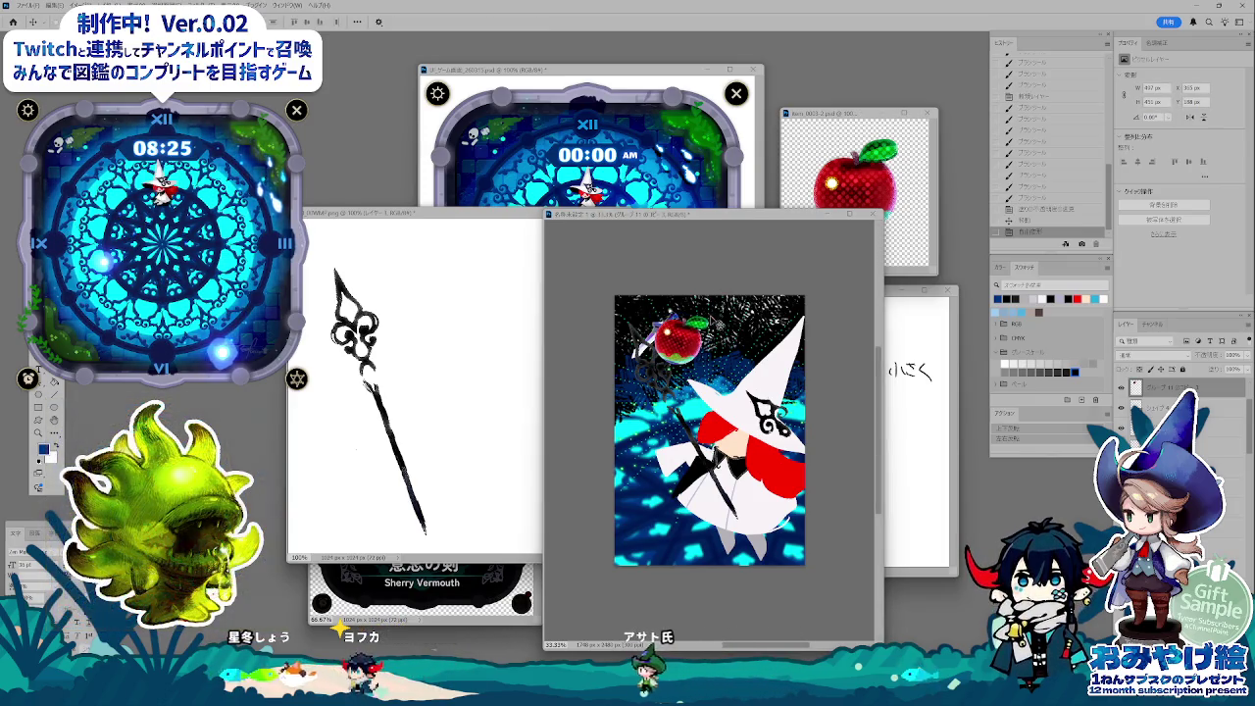
pyautogui.press('Return')
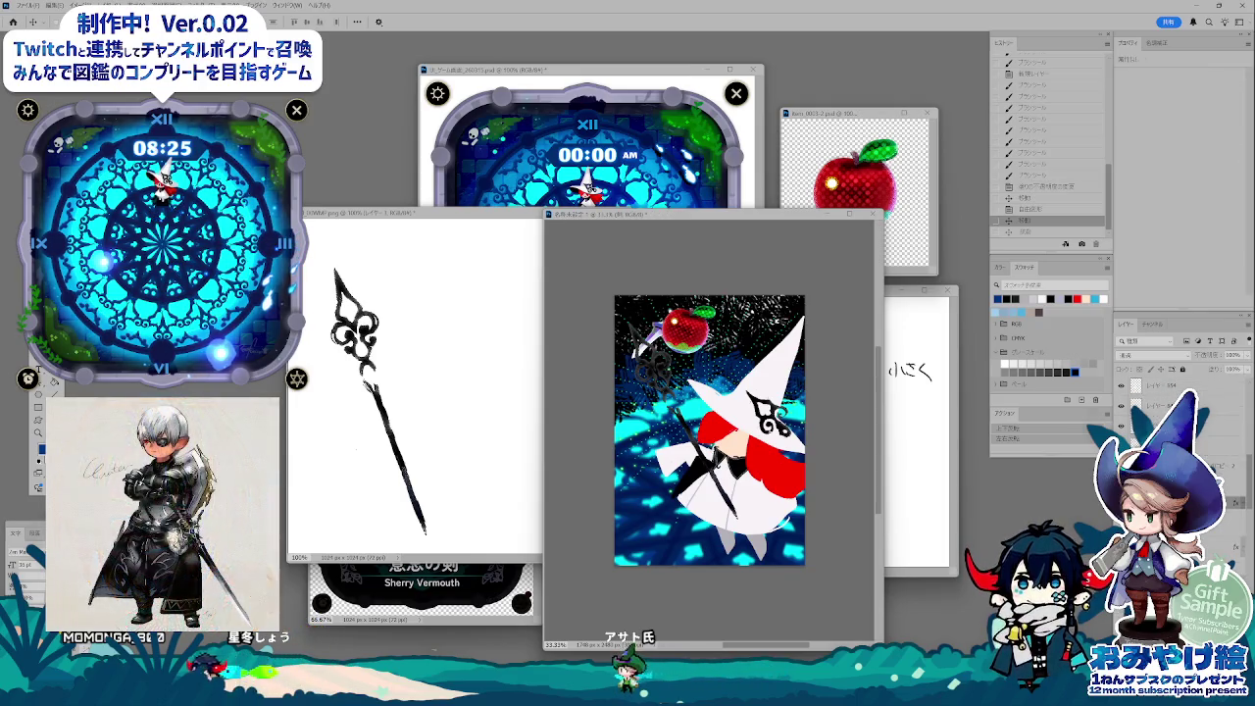
# - Duplicate the sequin sparkle layer and apple group, nudging each copy into place
pyautogui.hotkey('ctrl', 'j')
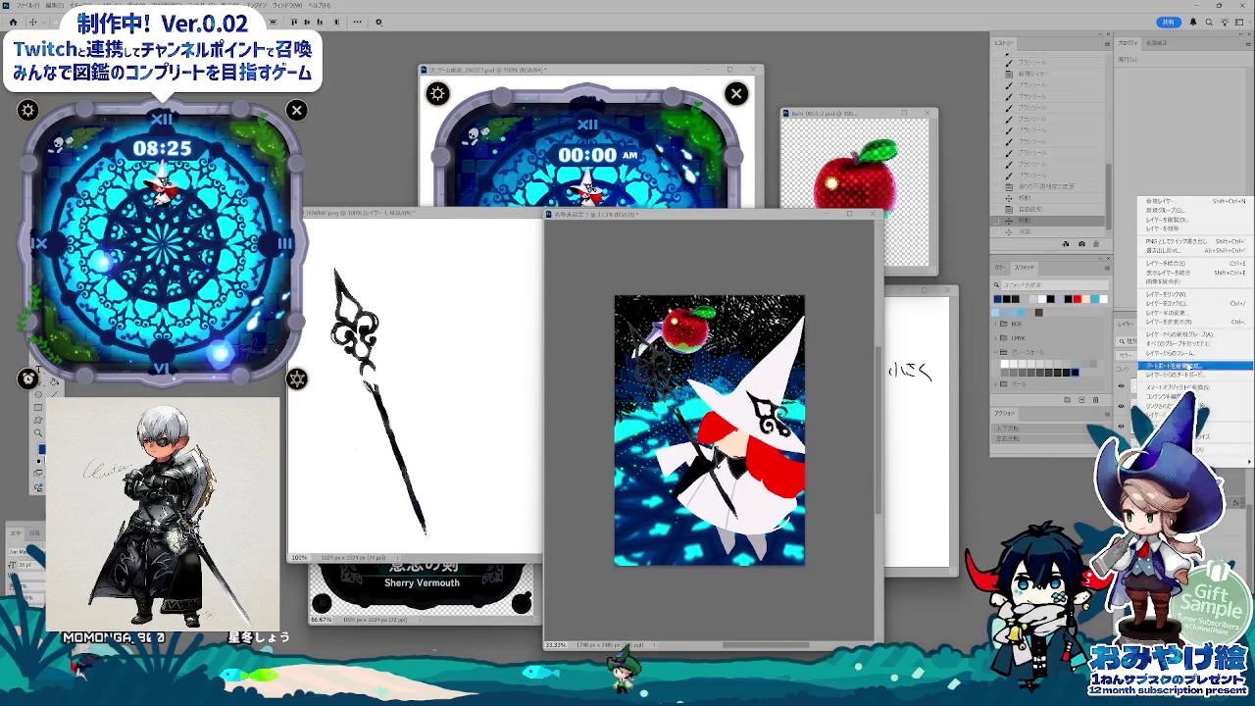
pyautogui.hotkey('ctrl', 't')
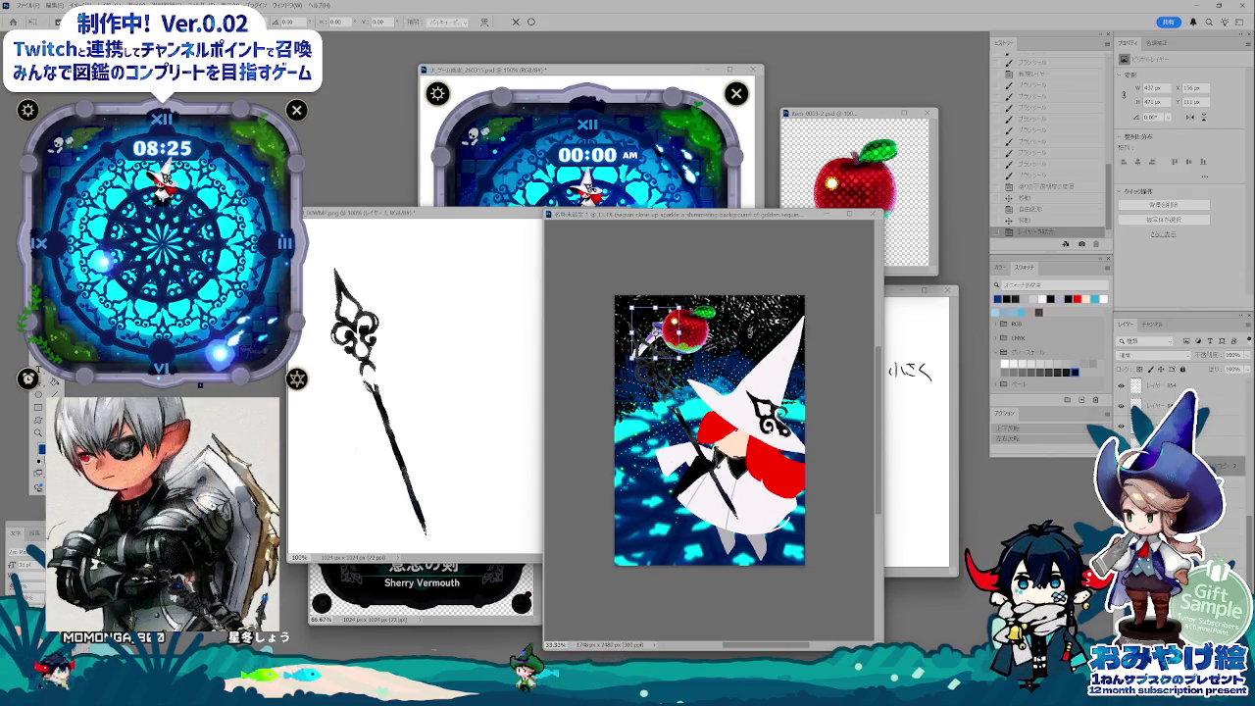
pyautogui.press('Return')
pyautogui.moveTo(652, 333); pyautogui.dragTo(725, 443)
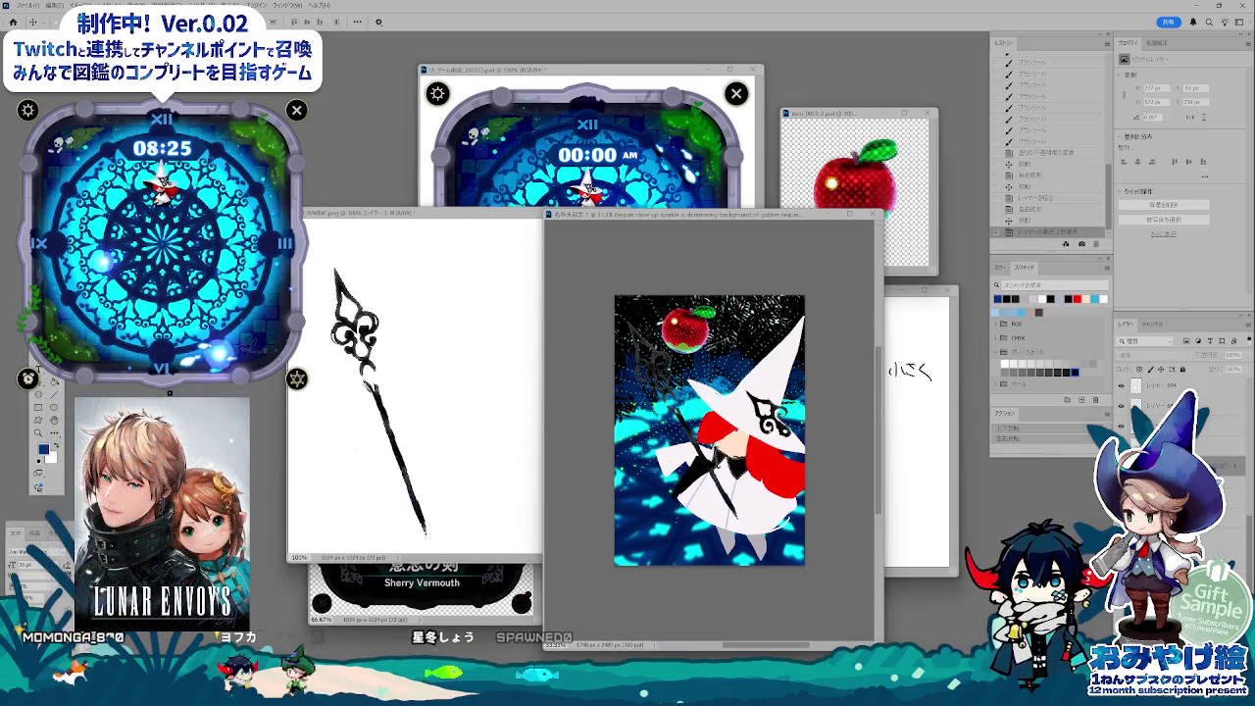
pyautogui.hotkey('ctrl', 'j')
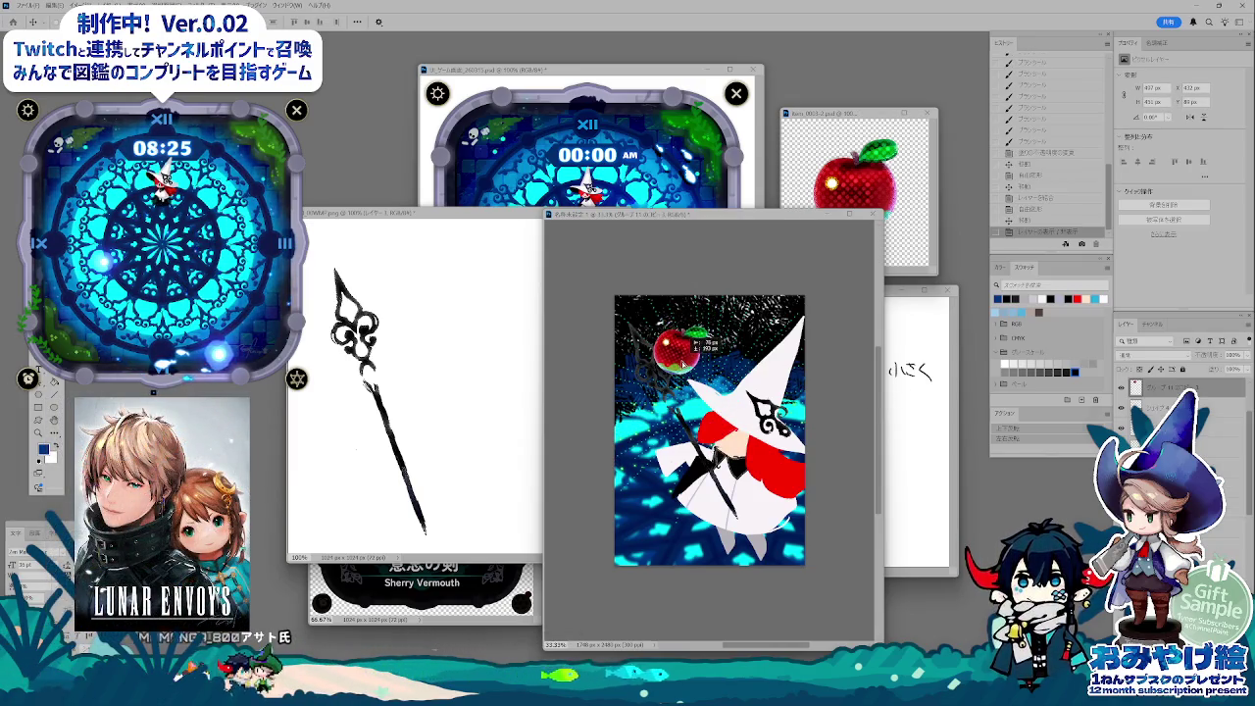
pyautogui.moveTo(683, 357); pyautogui.dragTo(680, 350)
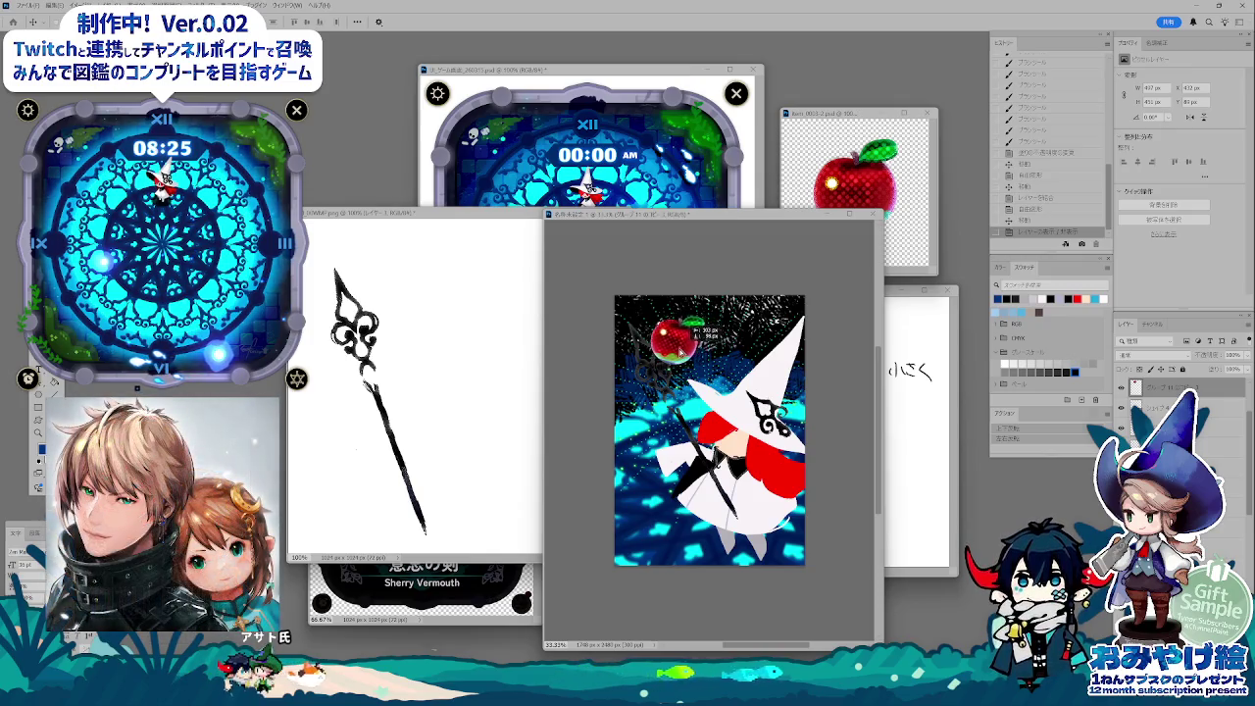
# - Add a new empty layer, pick an orange foreground colour, and choose a brush preset
pyautogui.hotkey('ctrl', 'alt', 'shift', 'n')
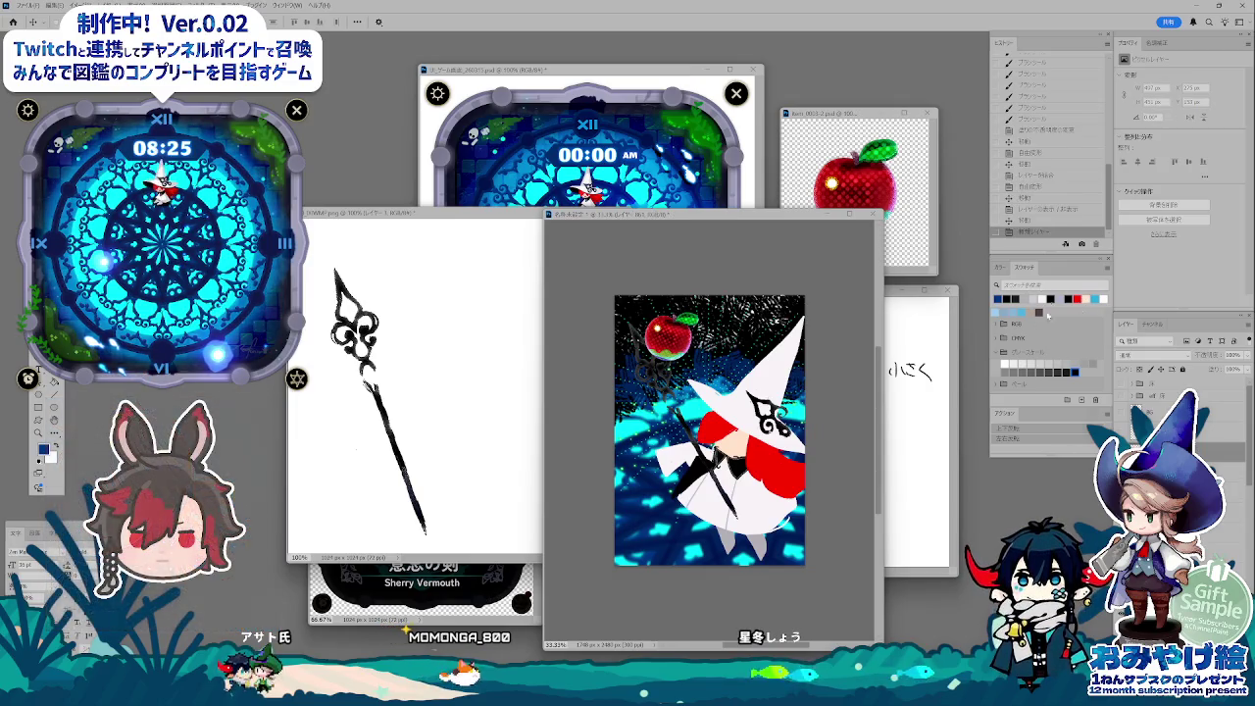
pyautogui.press('F6')
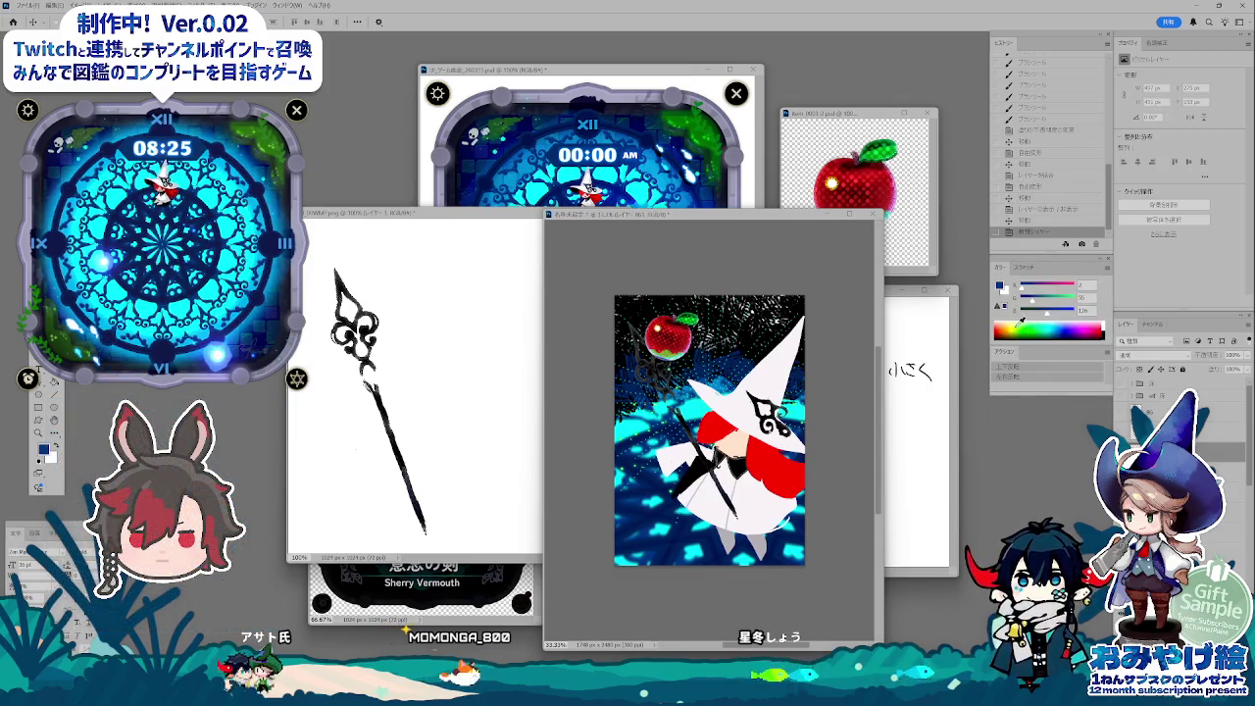
pyautogui.click(1010, 330)
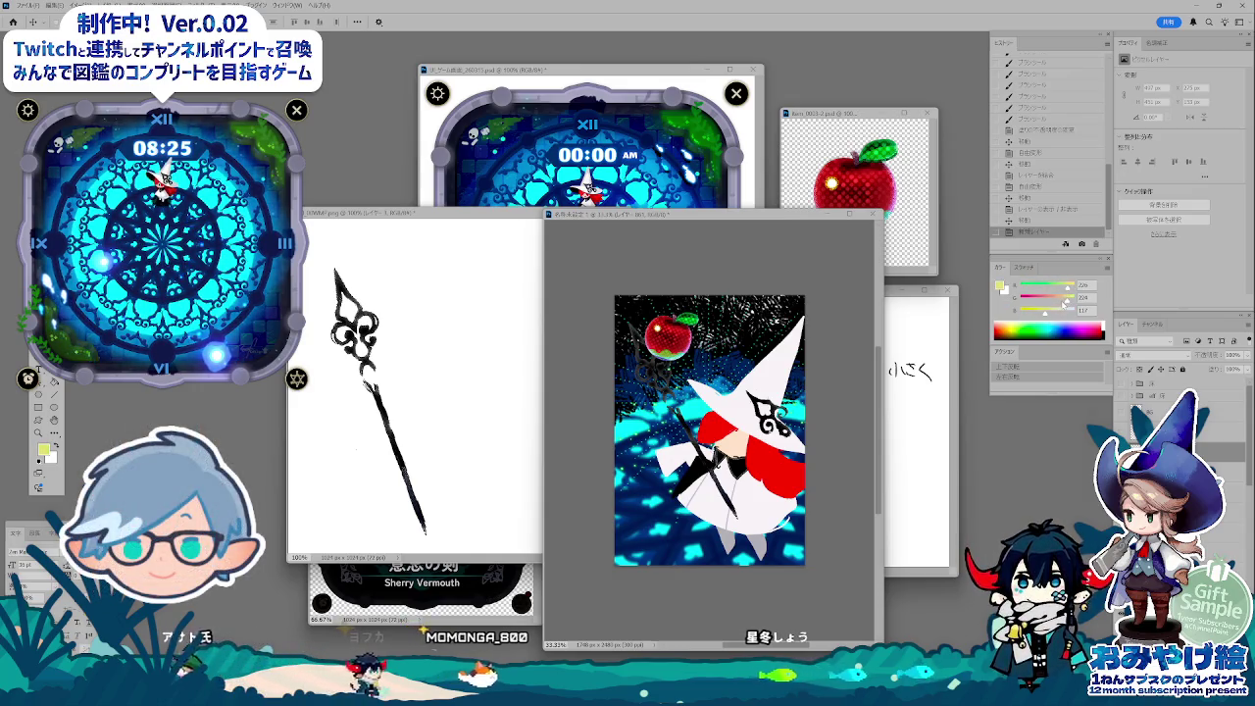
pyautogui.press('i')
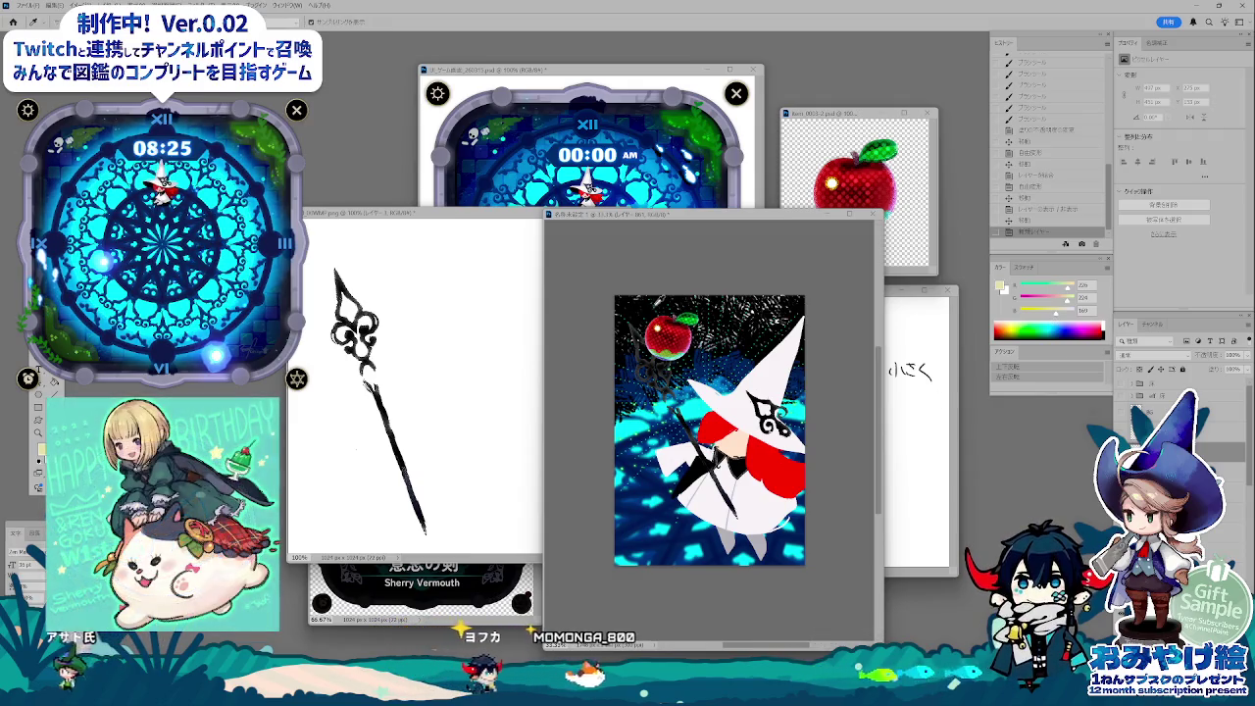
pyautogui.hotkey('ctrl', 'z')
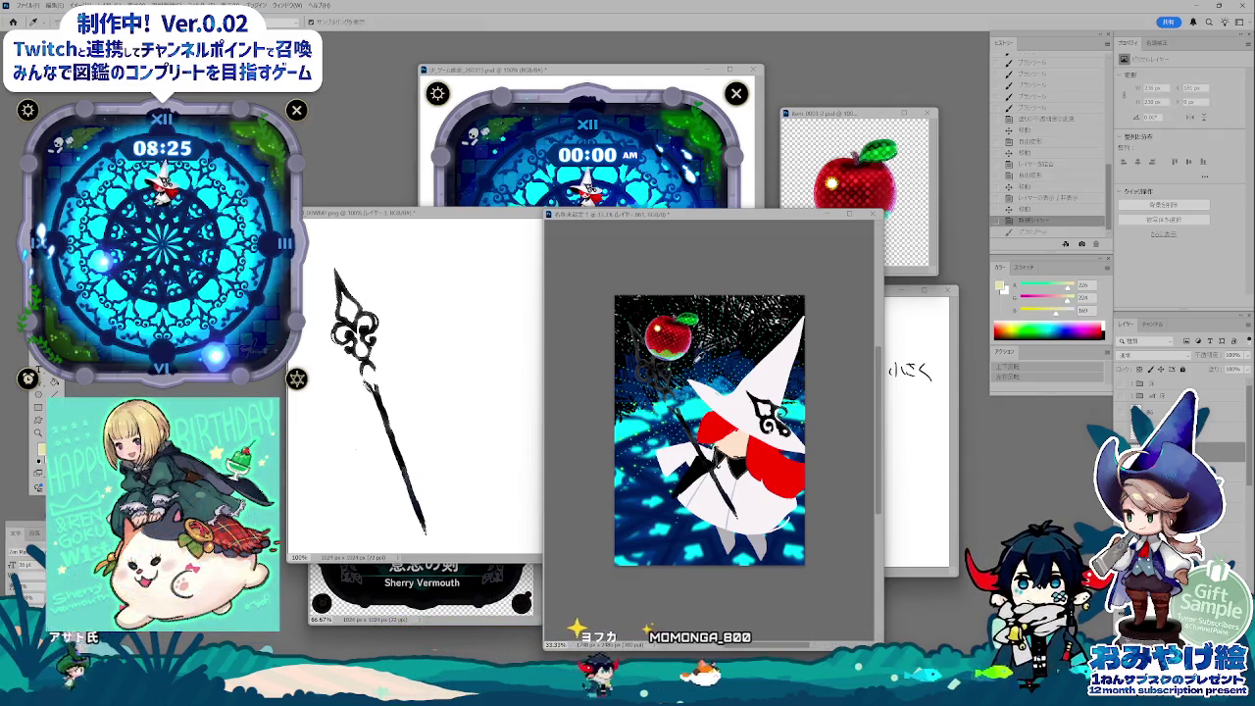
pyautogui.press('b')
pyautogui.rightClick(698, 306)
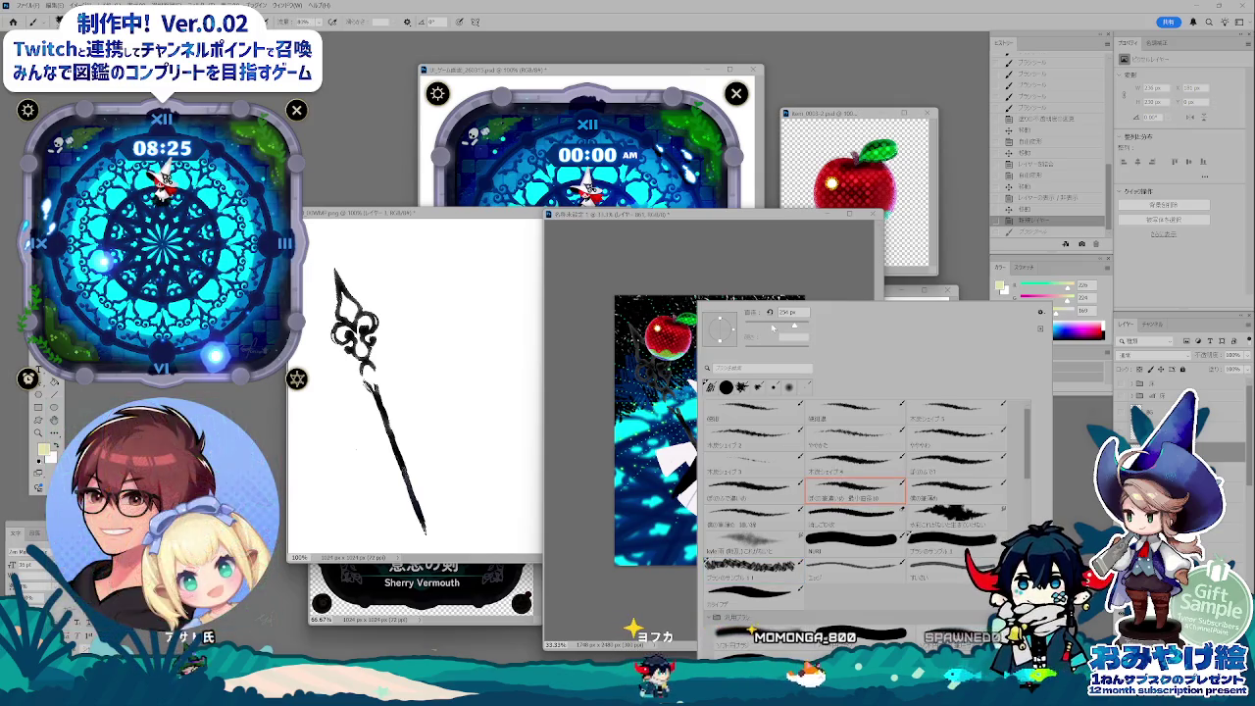
# - Sample a cyan colour and paint sweeping strokes around the witch's robe and lower staff
pyautogui.press('Escape')
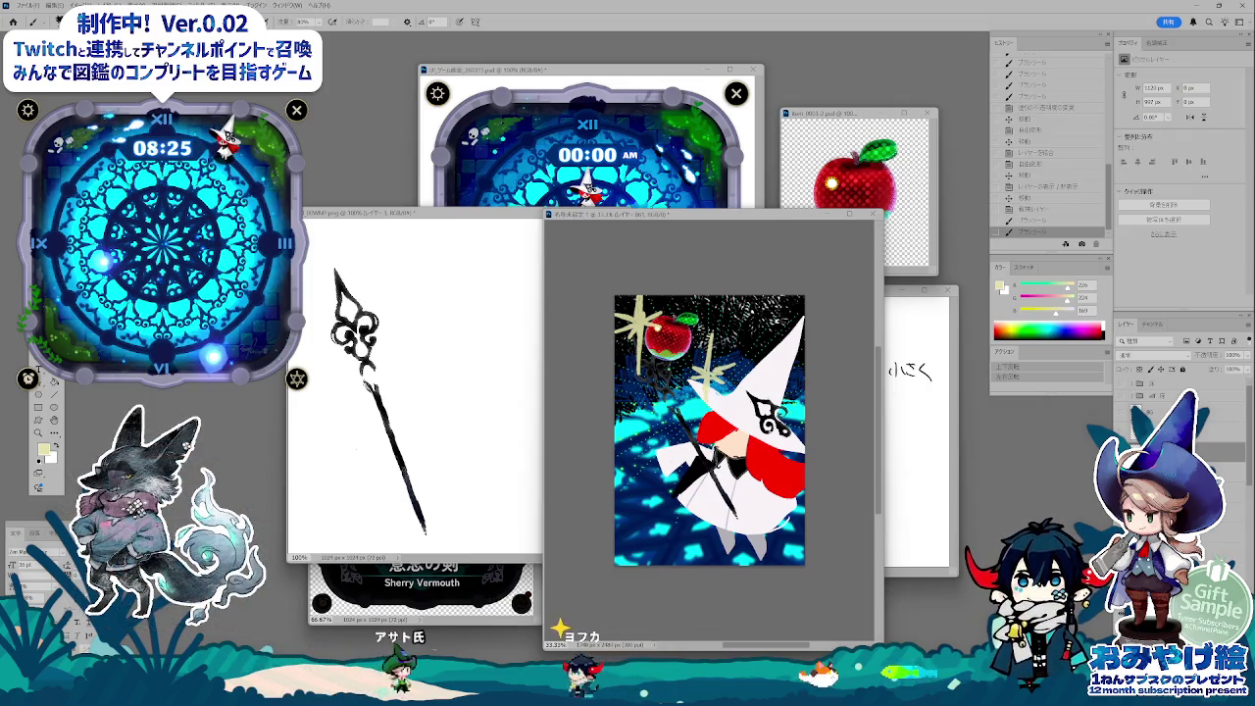
pyautogui.keyDown('alt'); pyautogui.click(620, 429); pyautogui.keyUp('alt')
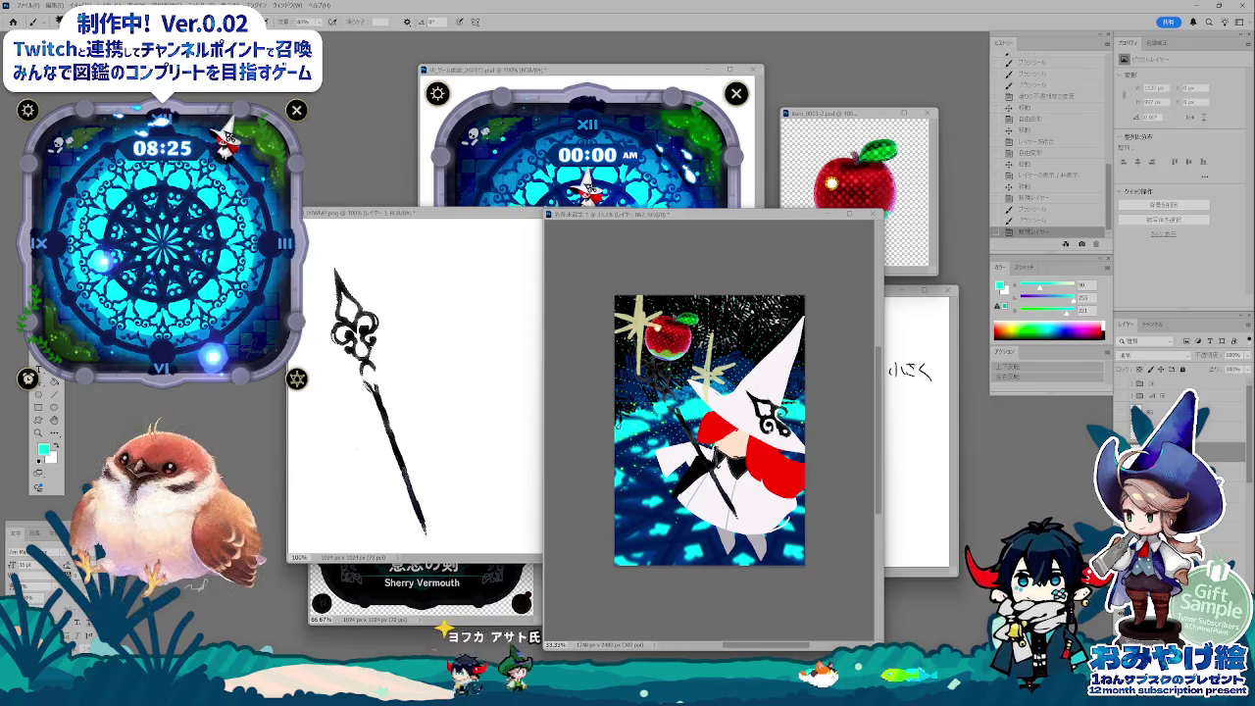
pyautogui.moveTo(618, 412); pyautogui.dragTo(686, 397)
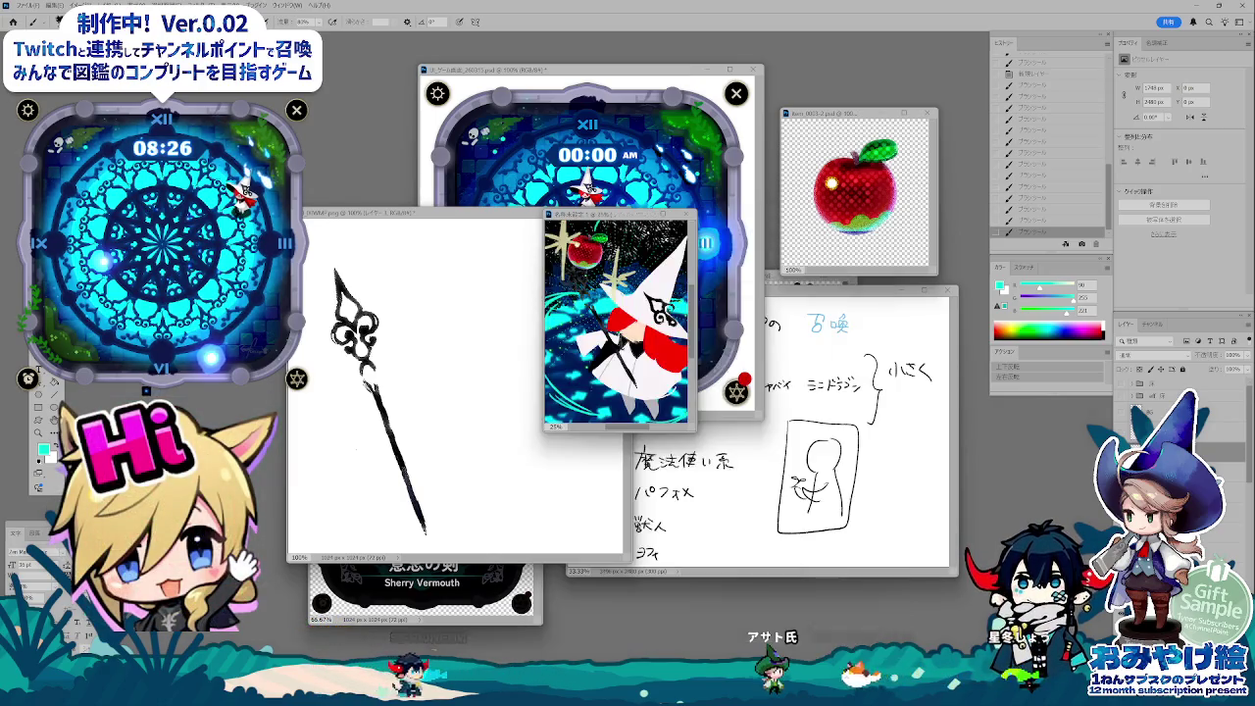
# - Bring the witch-and-apple document to the front and zoom it out to 8.33%
pyautogui.click(441, 226)
pyautogui.moveTo(1105, 195); pyautogui.dragTo(1111, 68)
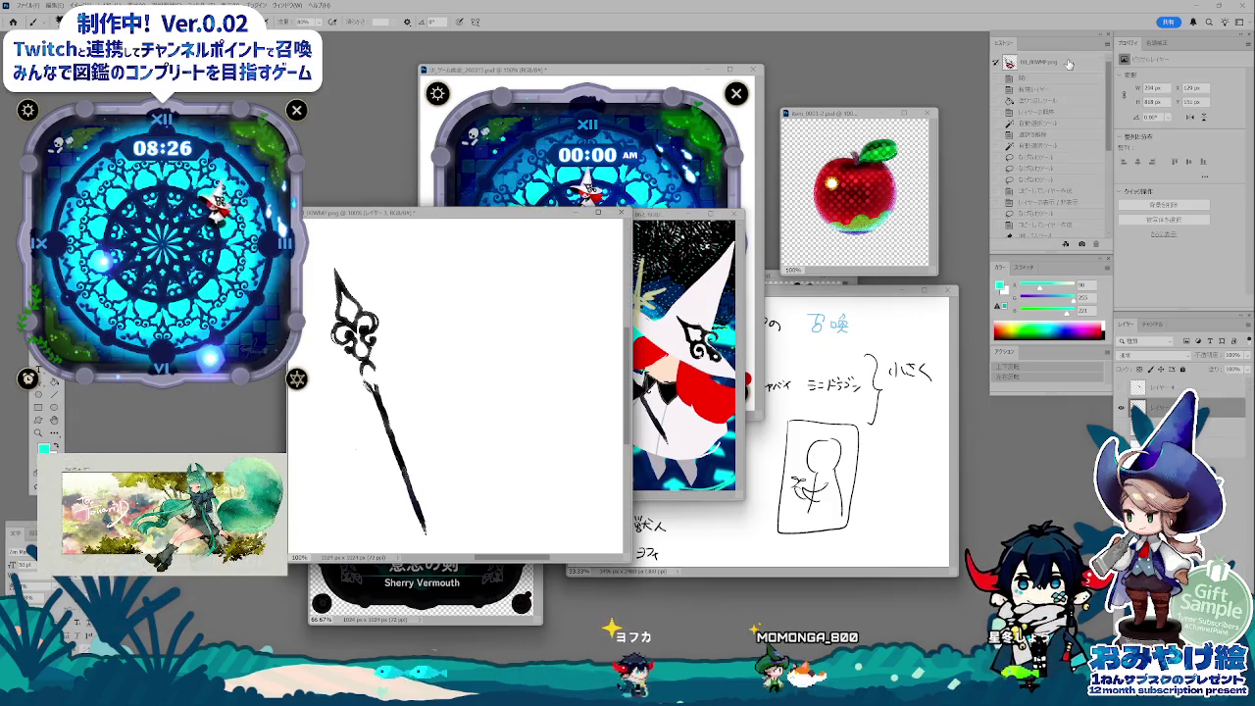
pyautogui.click(1069, 64)
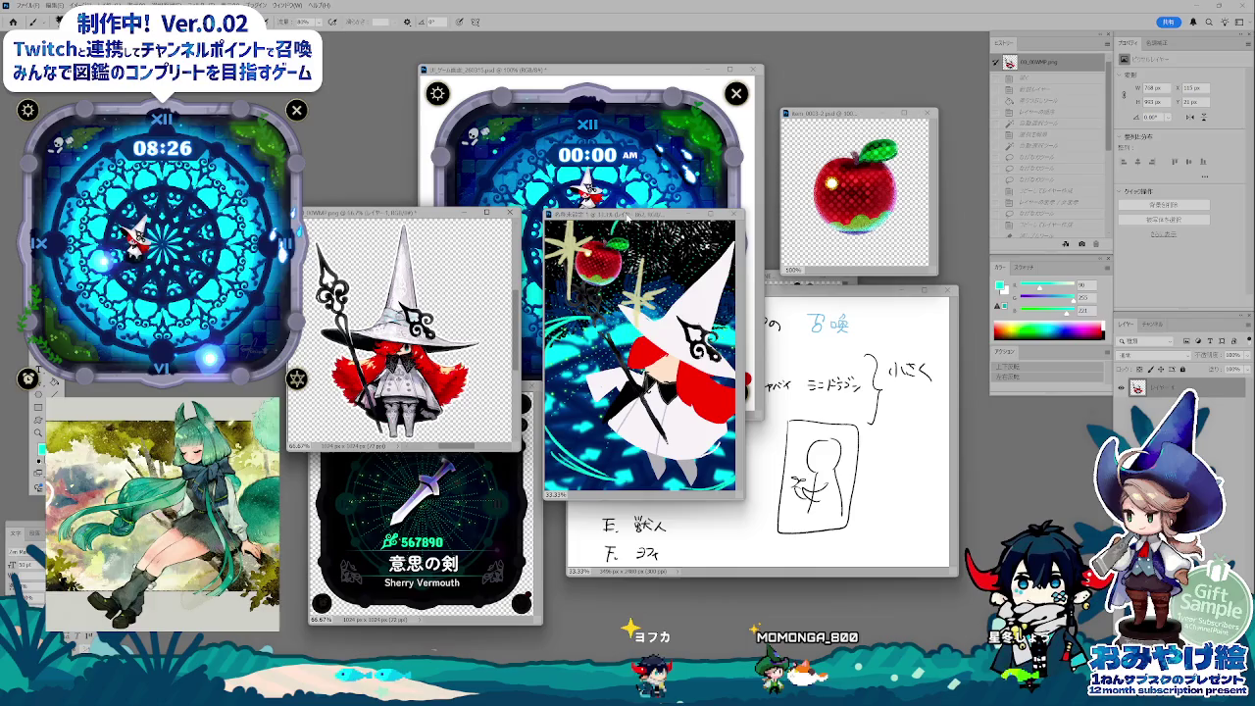
pyautogui.moveTo(628, 216); pyautogui.dragTo(628, 226)
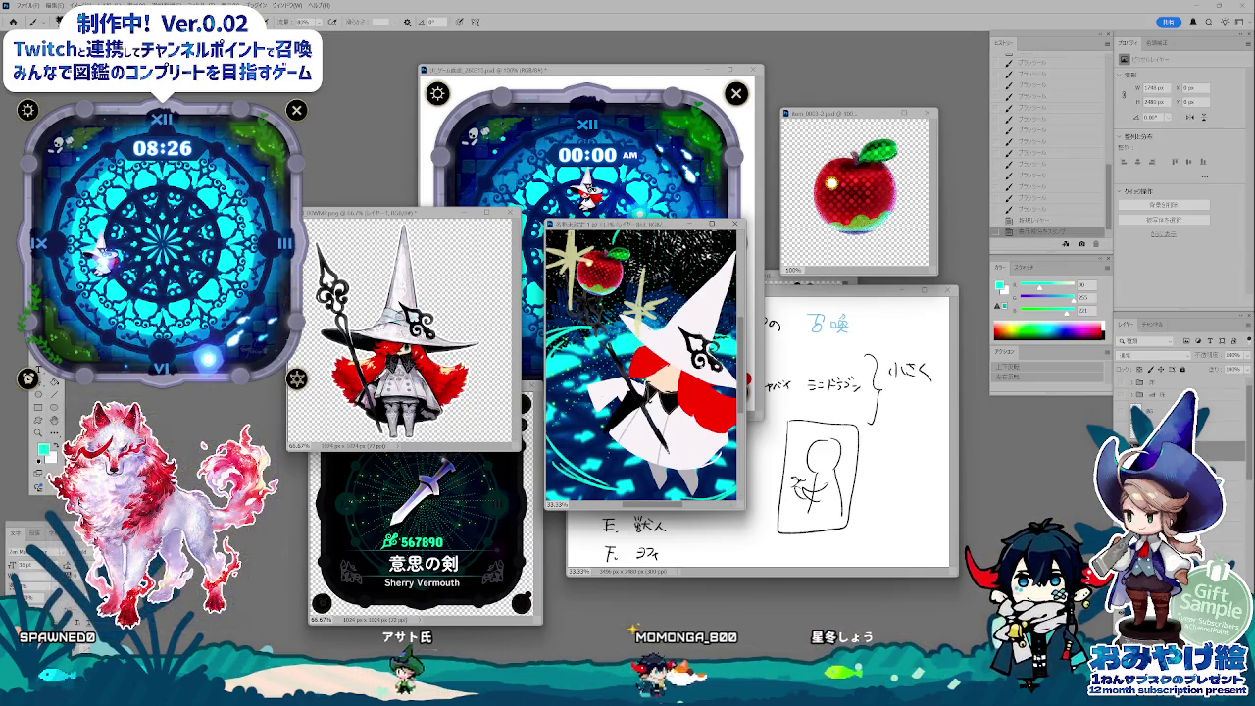
pyautogui.hotkey('ctrl', '-')
pyautogui.hotkey('ctrl', '-')
pyautogui.hotkey('ctrl', '-')
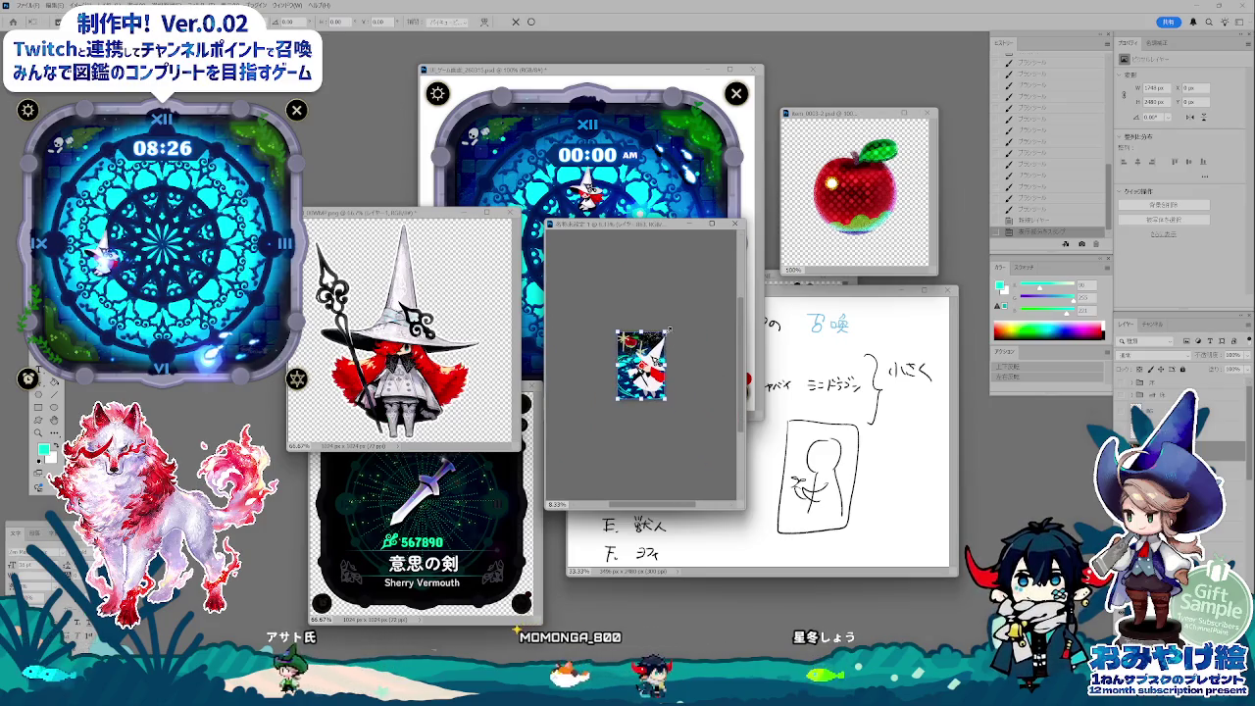
# - Enlarge the witch artwork beyond the canvas, reposition it, and duplicate the document
pyautogui.hotkey('ctrl', 't')
pyautogui.moveTo(674, 319); pyautogui.dragTo(678, 320)
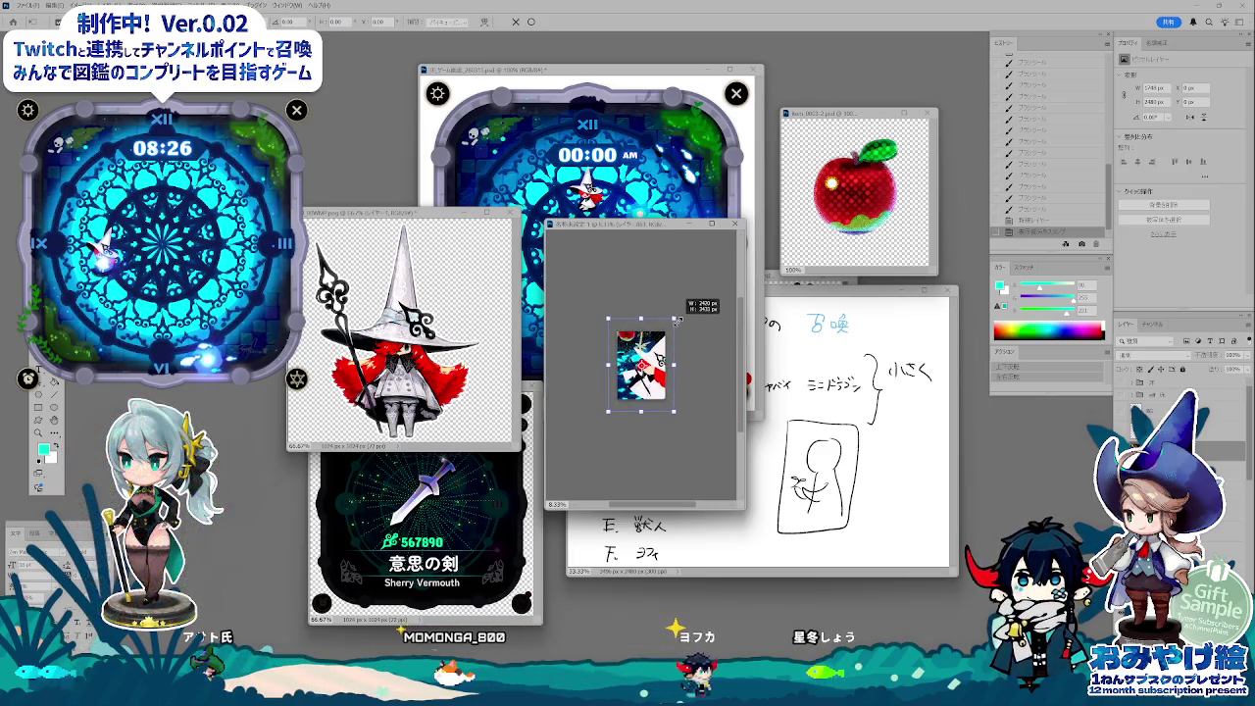
pyautogui.hotkey('ctrl', '+')
pyautogui.hotkey('ctrl', '+')
pyautogui.hotkey('ctrl', '+')
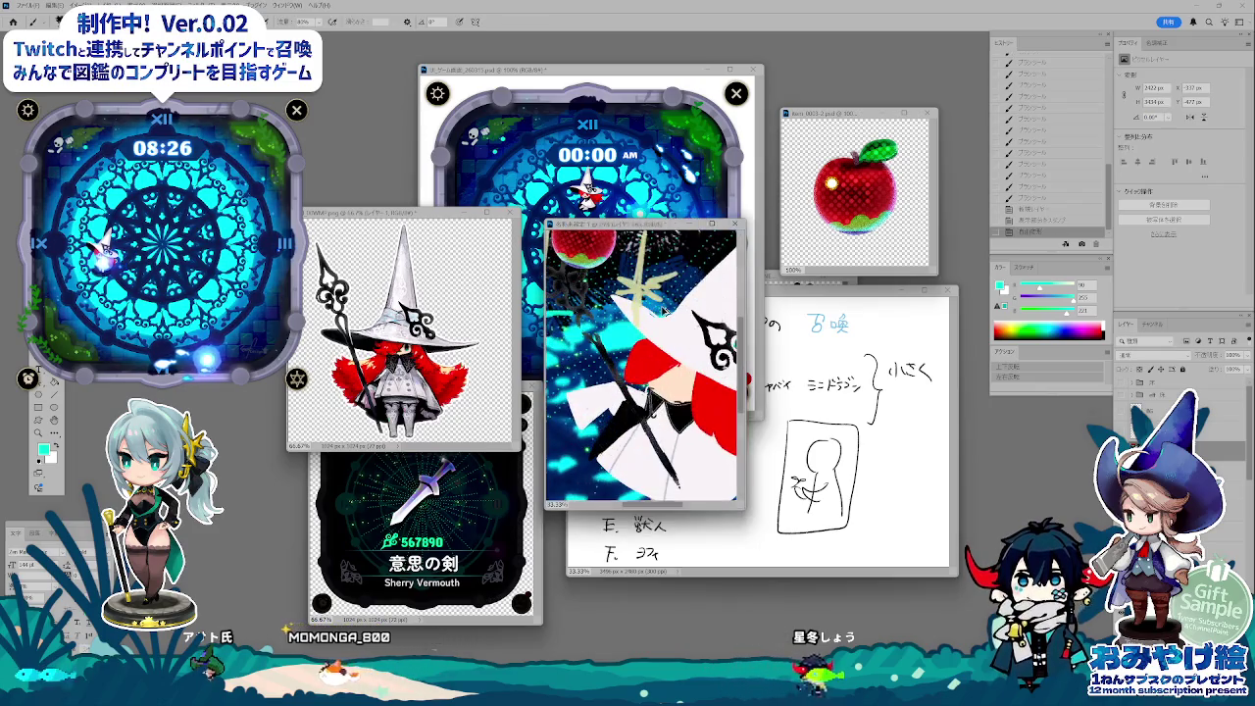
pyautogui.hotkey('ctrl', '-')
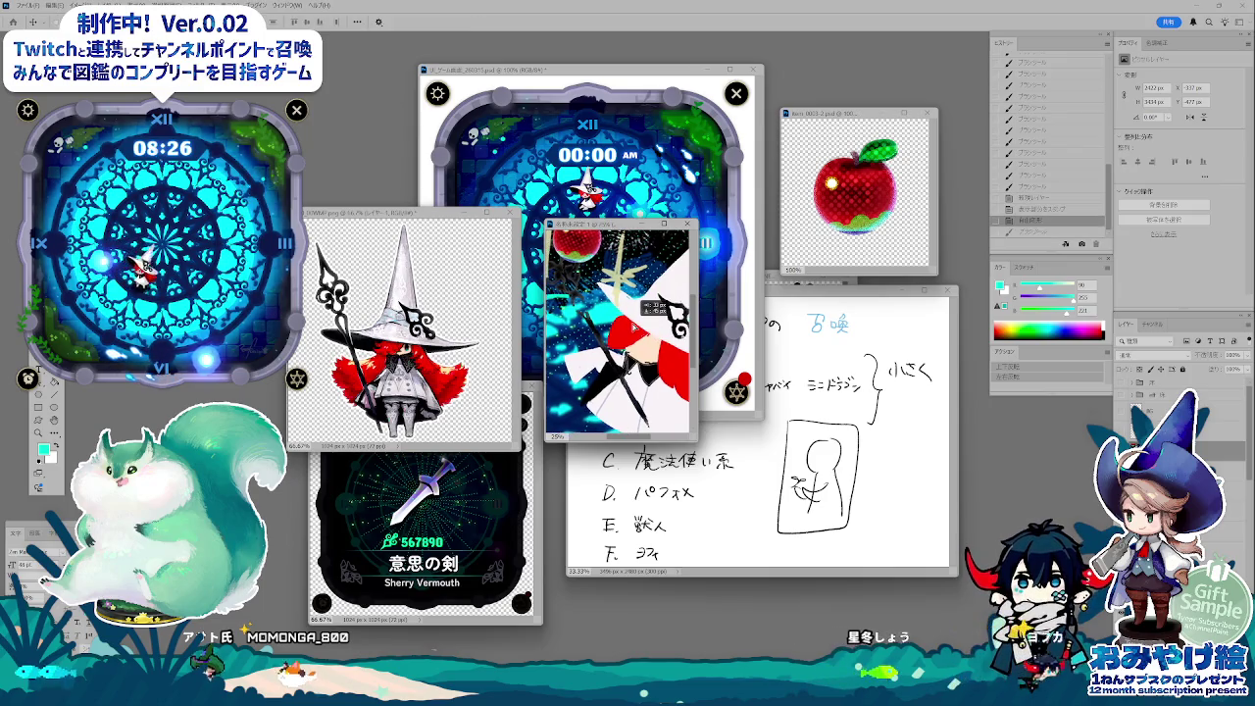
pyautogui.moveTo(589, 282); pyautogui.dragTo(585, 278)
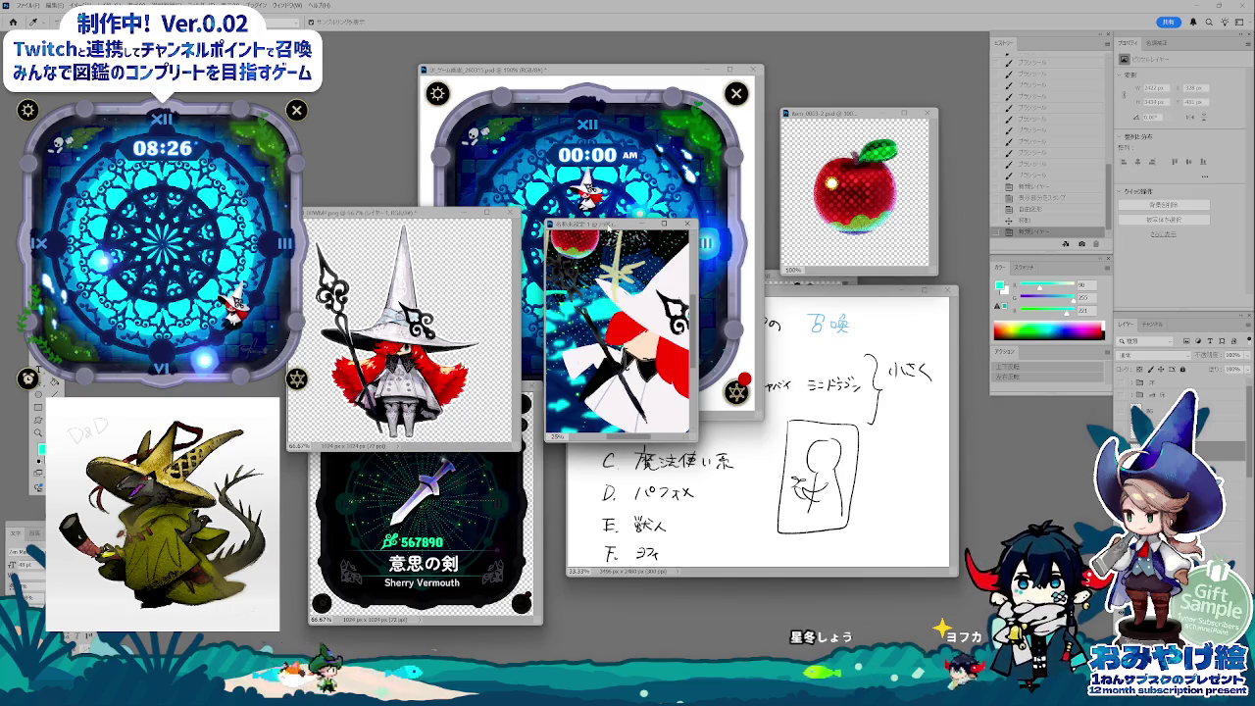
pyautogui.click(607, 233)
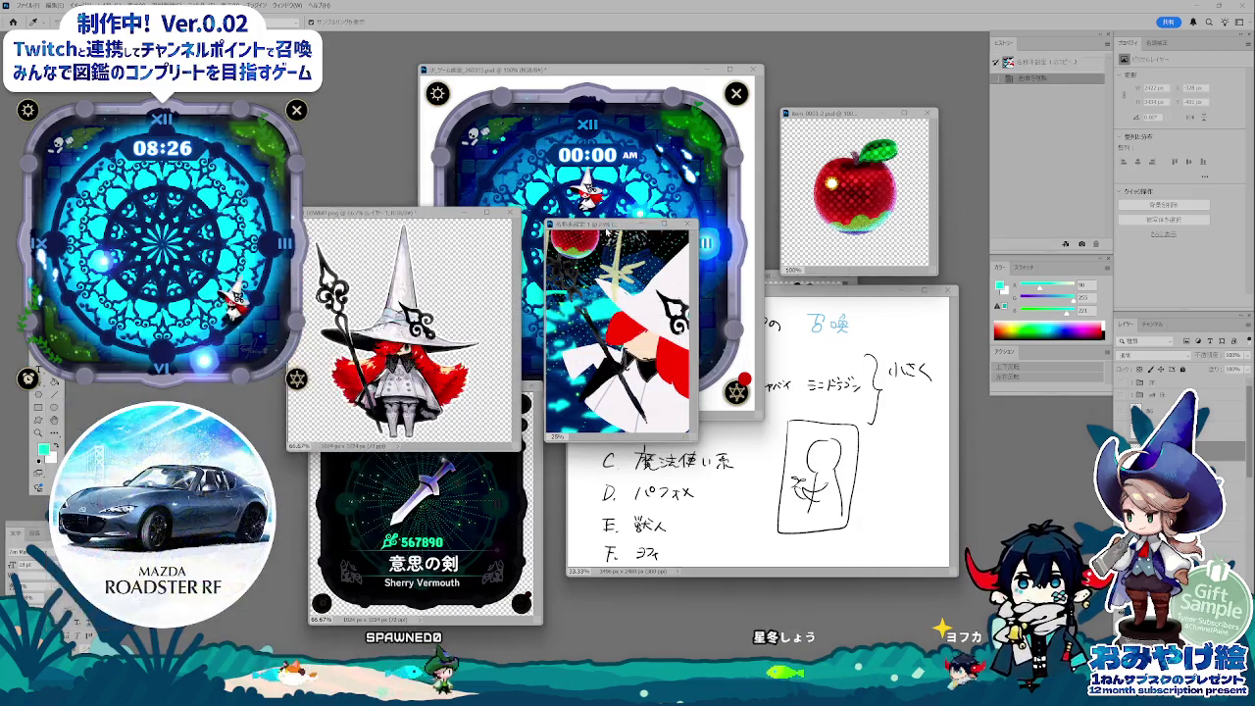
# - Place the copy beside the original, show the full apple composition, and duplicate it again
pyautogui.moveTo(600, 272); pyautogui.dragTo(684, 271)
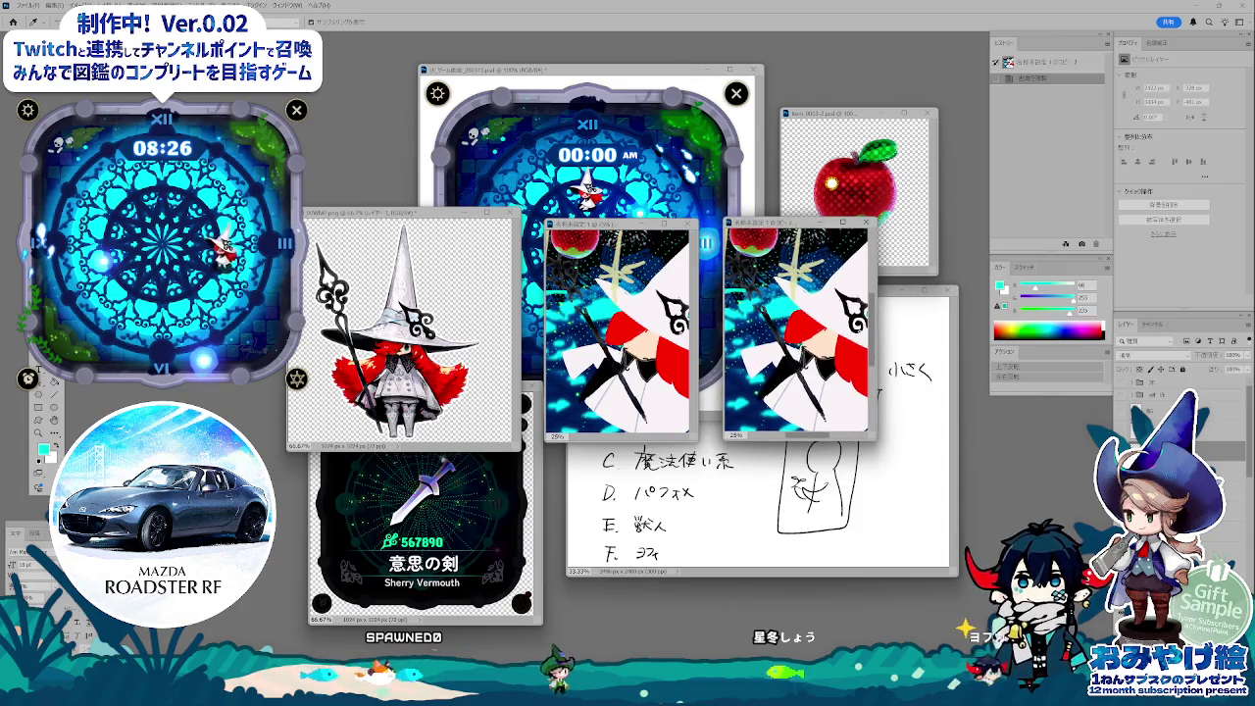
pyautogui.click(1124, 402)
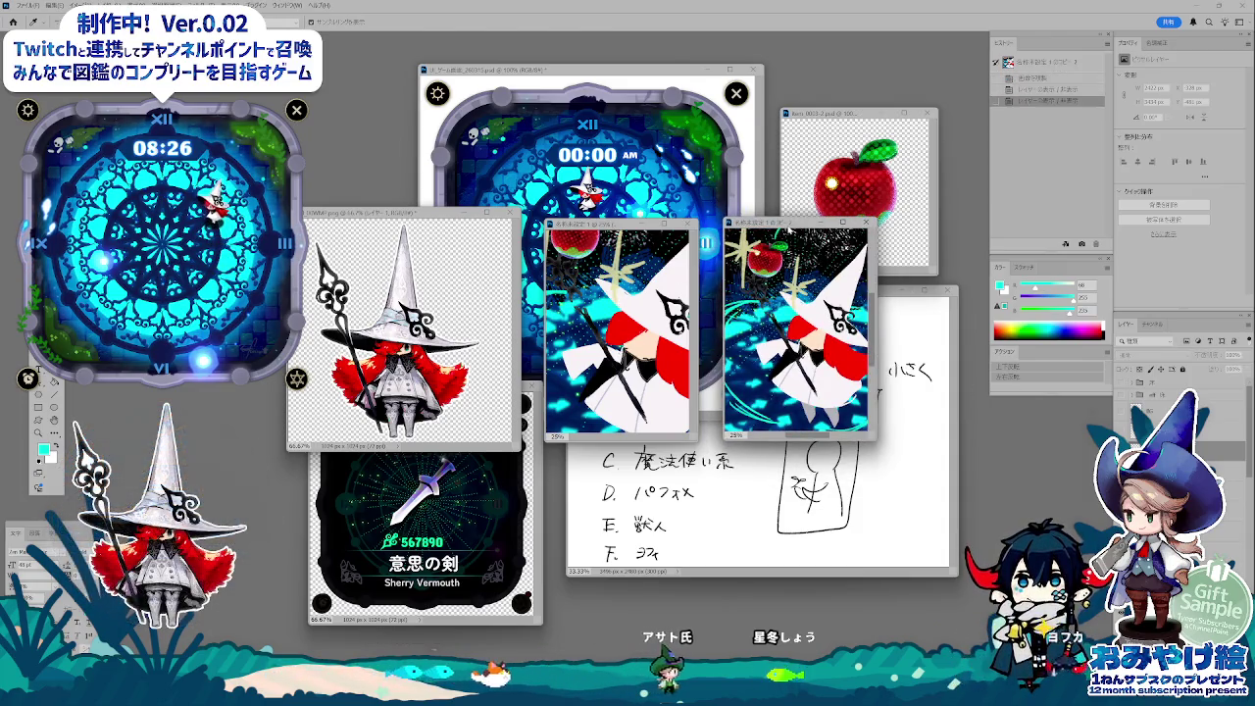
pyautogui.click(802, 231)
pyautogui.press('Return')
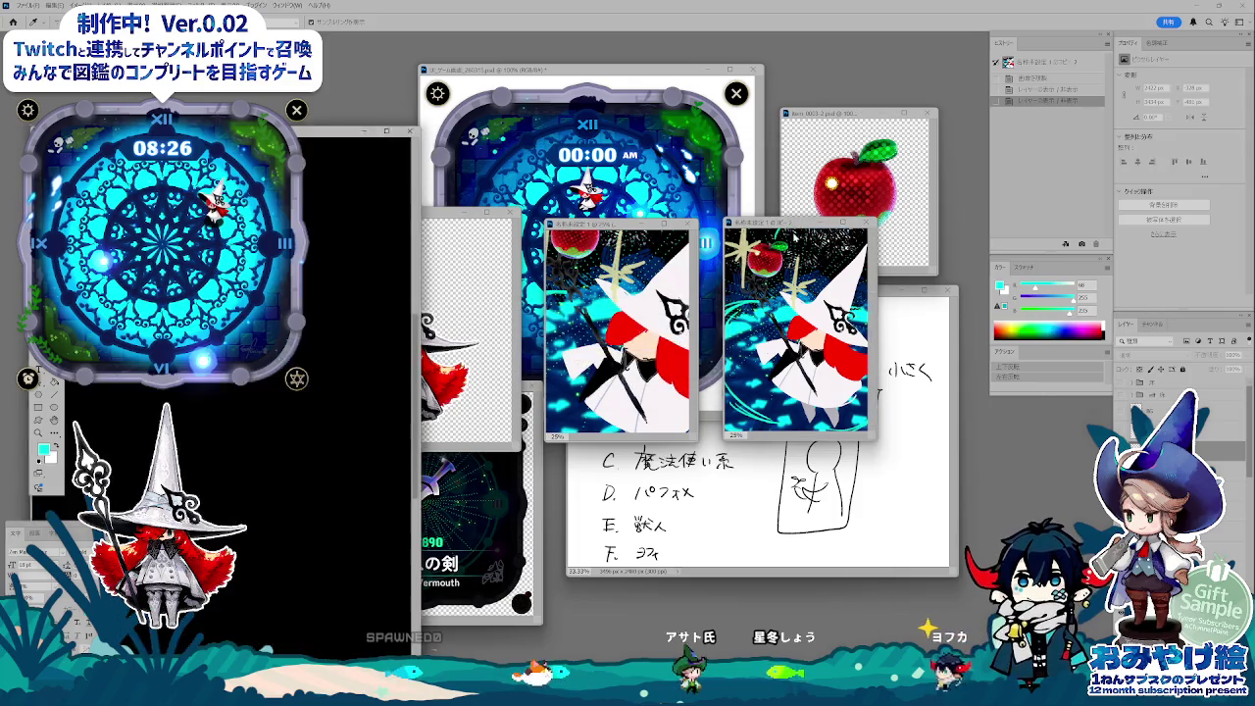
pyautogui.moveTo(224, 129); pyautogui.dragTo(704, 312)
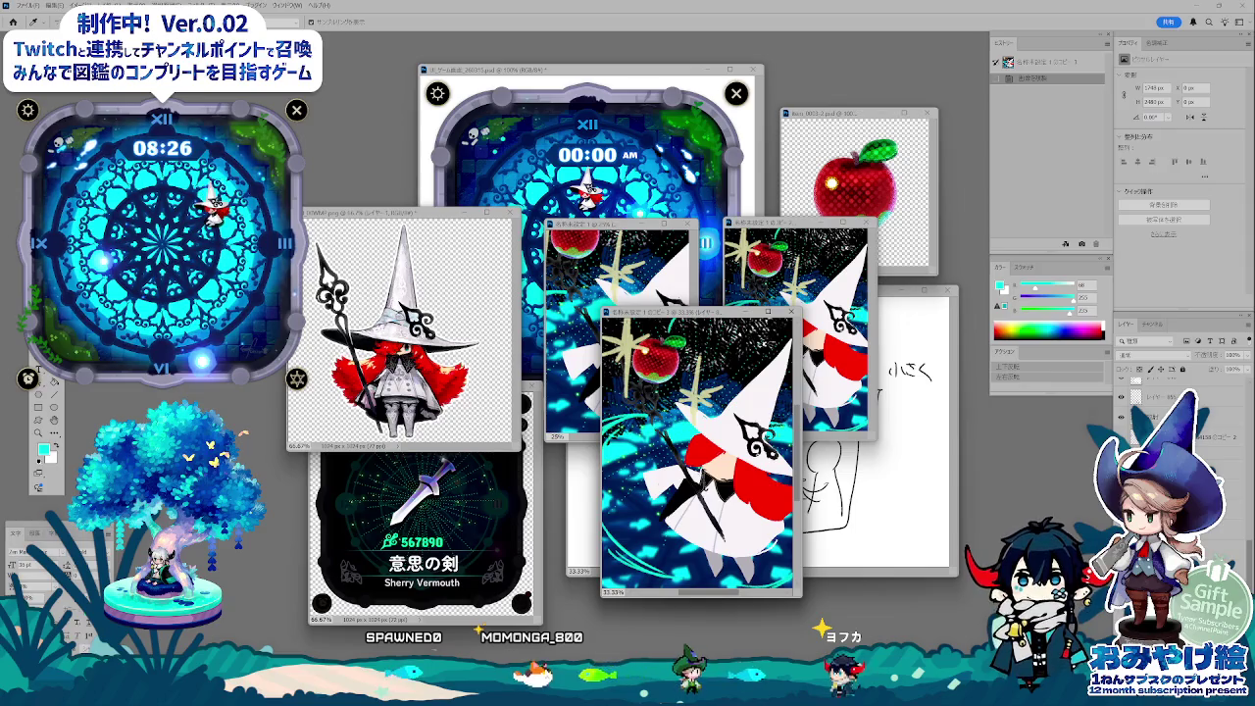
# - Shrink the new copy's artwork from its corner and apply the transform
pyautogui.hotkey('ctrl', 't')
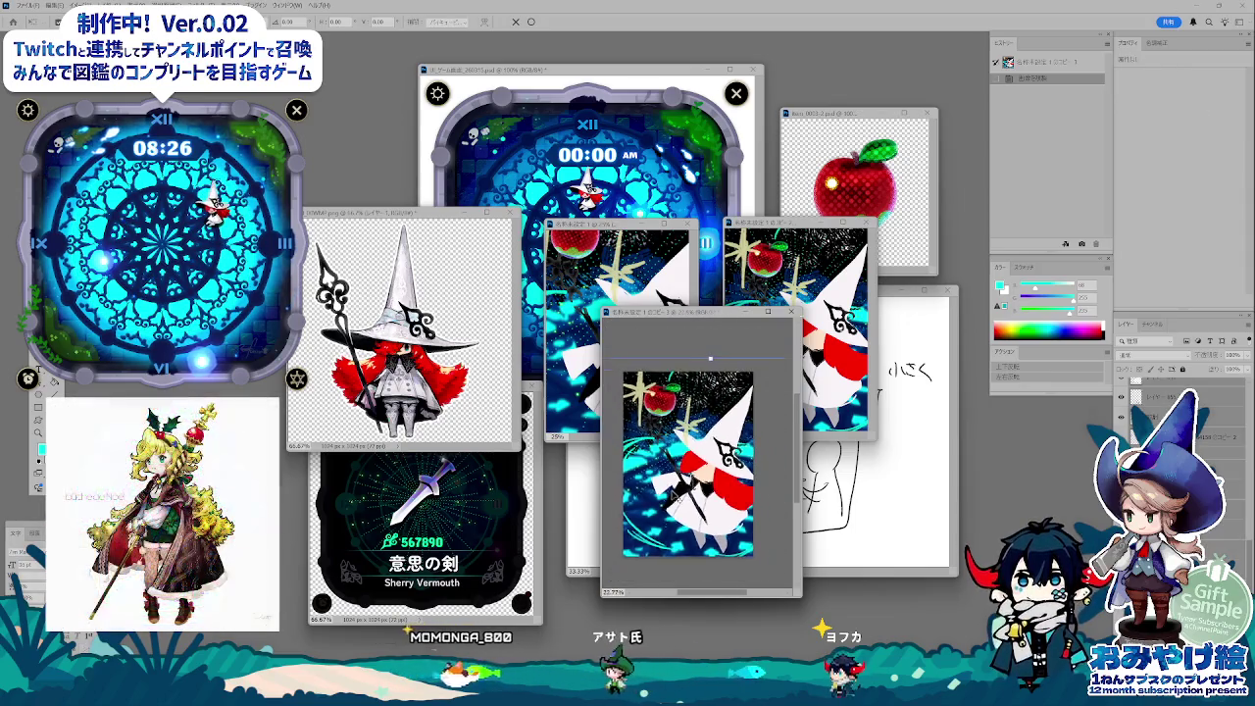
pyautogui.scroll(-2, 701, 539)
pyautogui.scroll(-2, 701, 538)
pyautogui.scroll(-2, 701, 538)
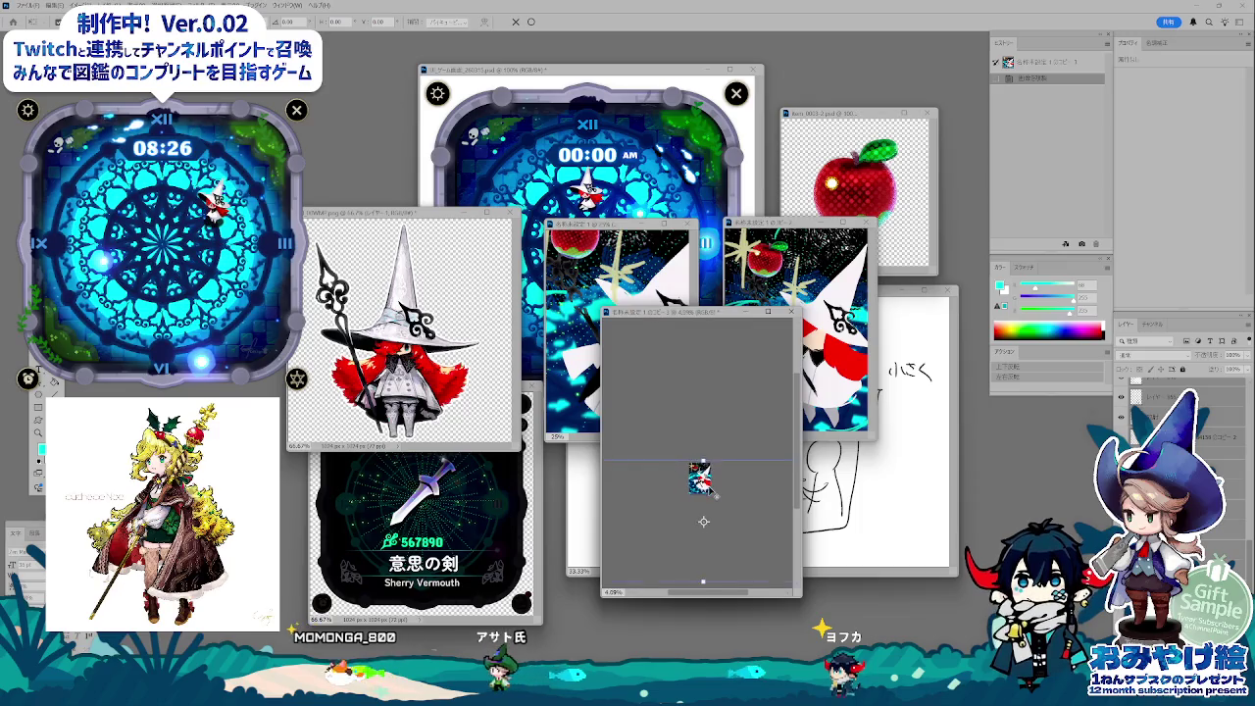
pyautogui.scroll(-1, 716, 495)
pyautogui.moveTo(622, 457); pyautogui.dragTo(660, 487)
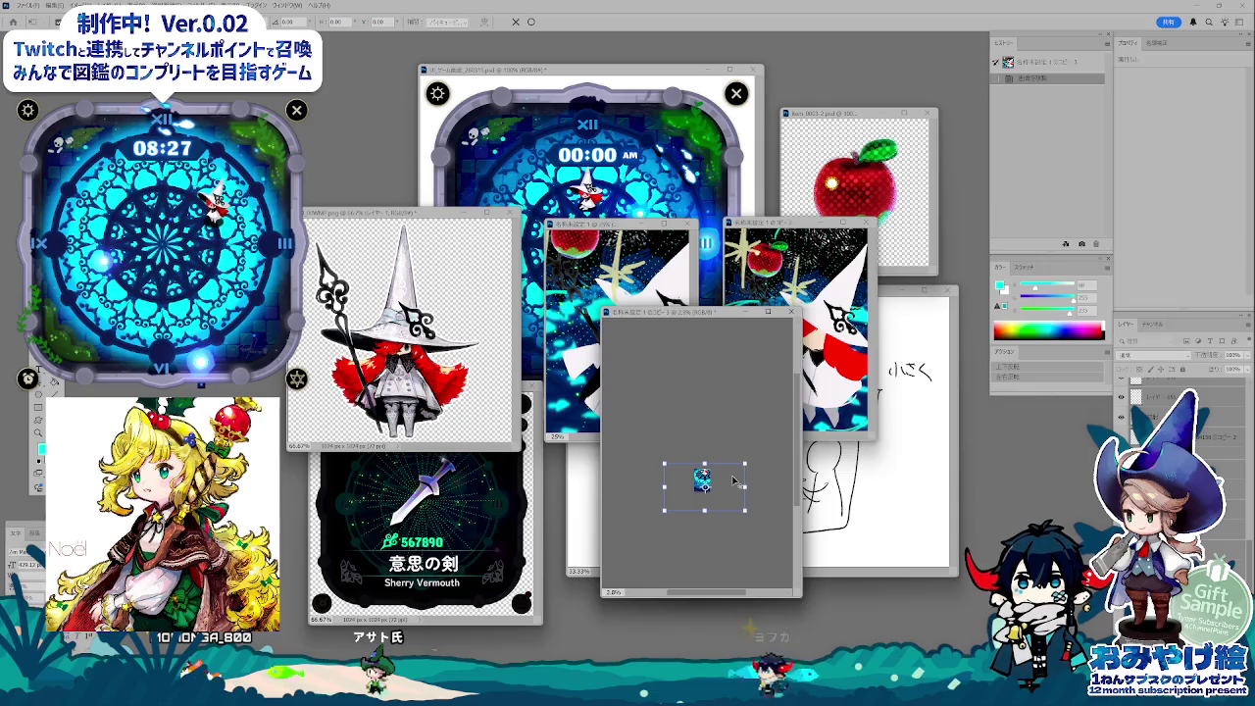
pyautogui.press('Return')
pyautogui.scroll(5, 734, 480)
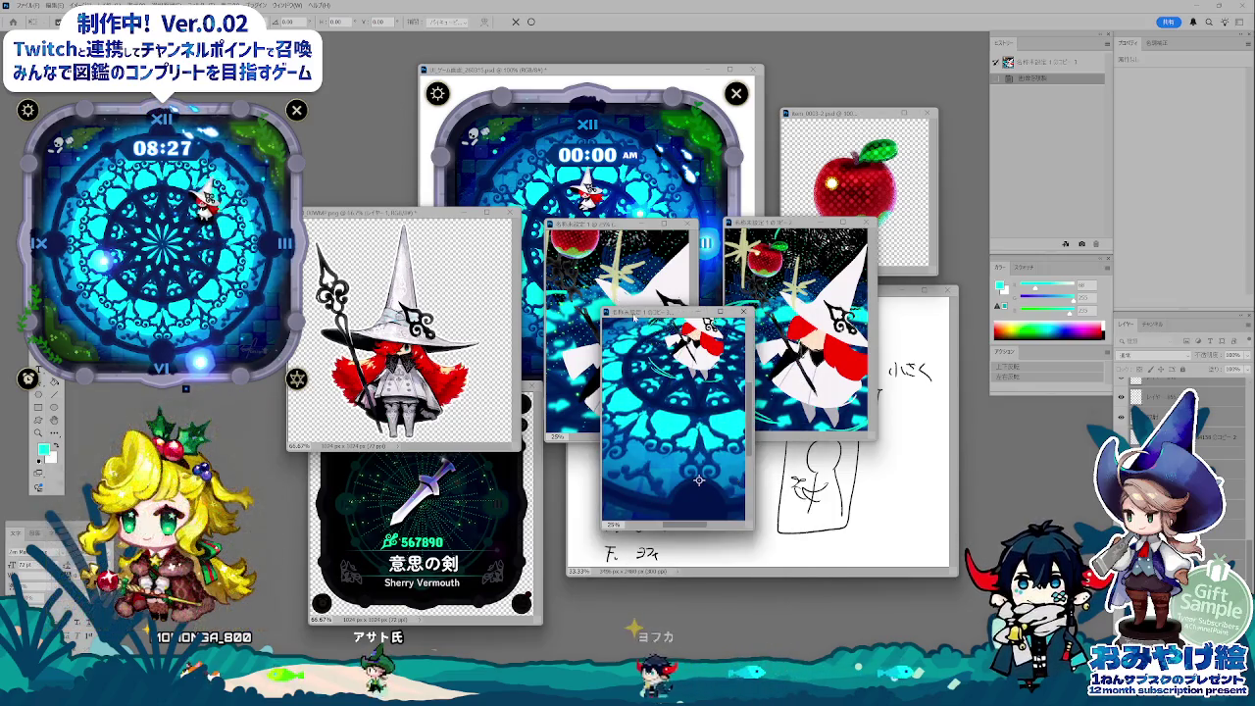
# - Shrink the artwork further so the witch stands small on the blue floor pattern
pyautogui.moveTo(634, 317); pyautogui.dragTo(577, 288)
pyautogui.moveTo(695, 496); pyautogui.dragTo(894, 662)
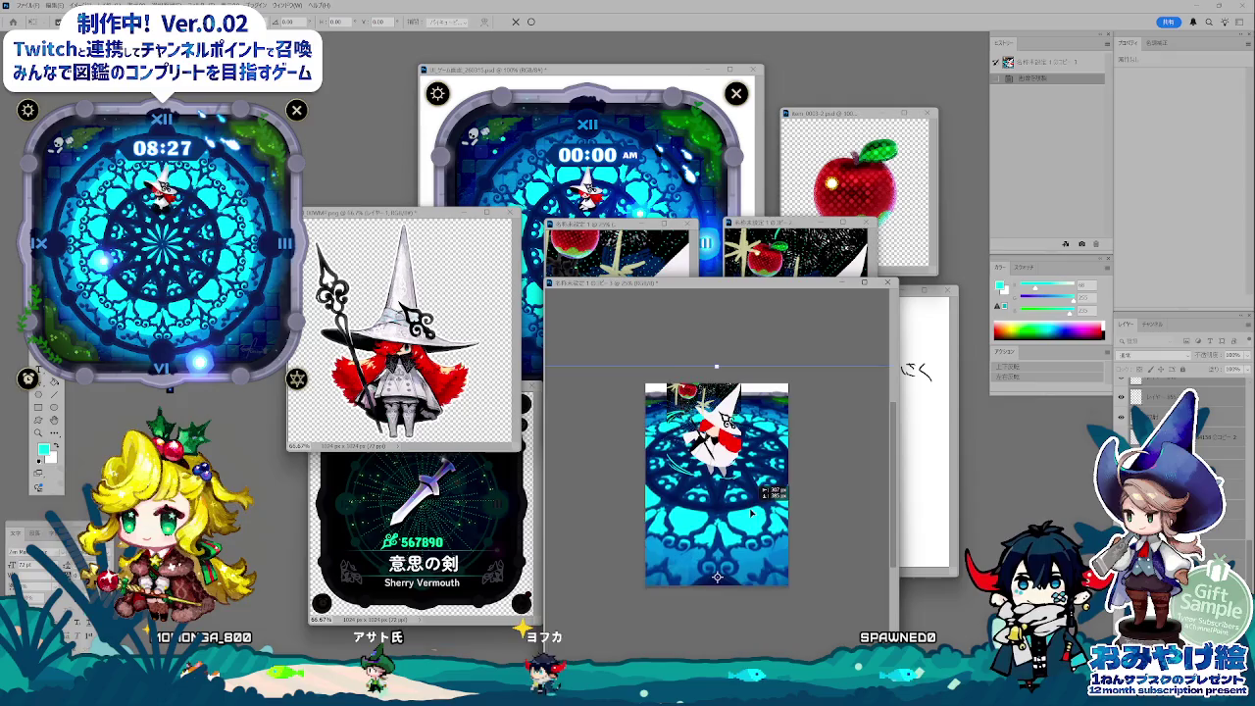
pyautogui.moveTo(775, 471); pyautogui.dragTo(750, 505)
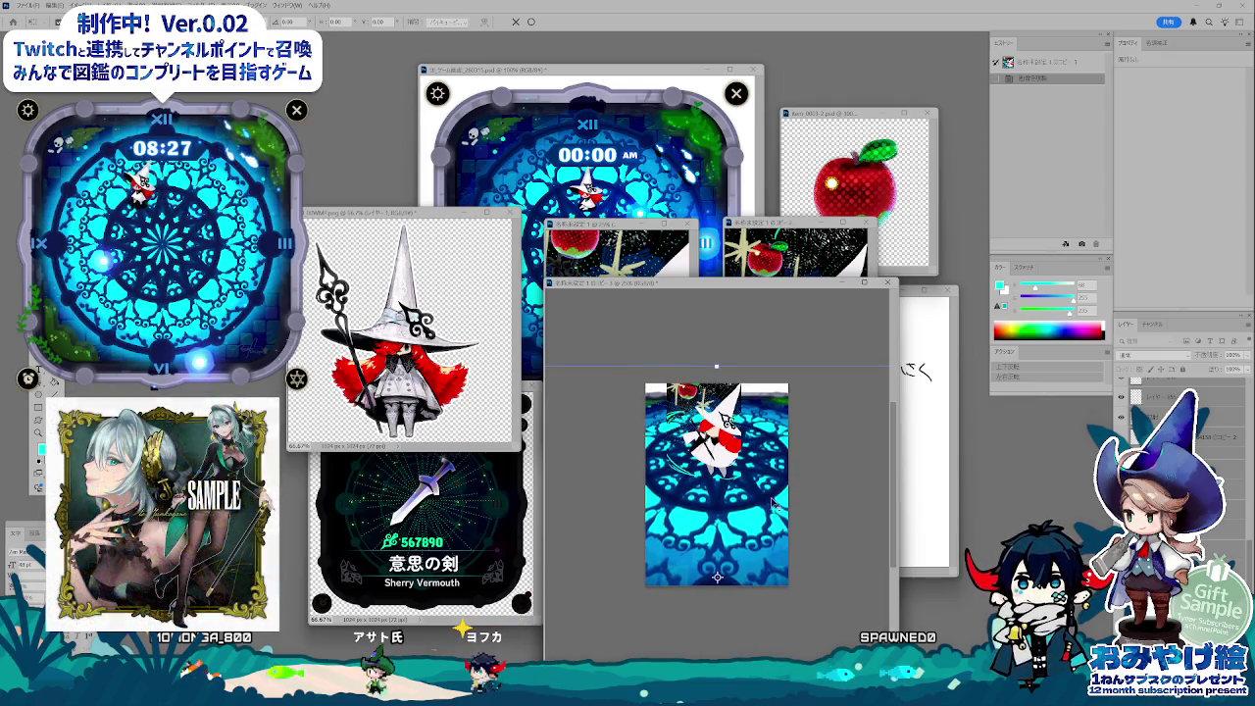
pyautogui.scroll(-3, 783, 506)
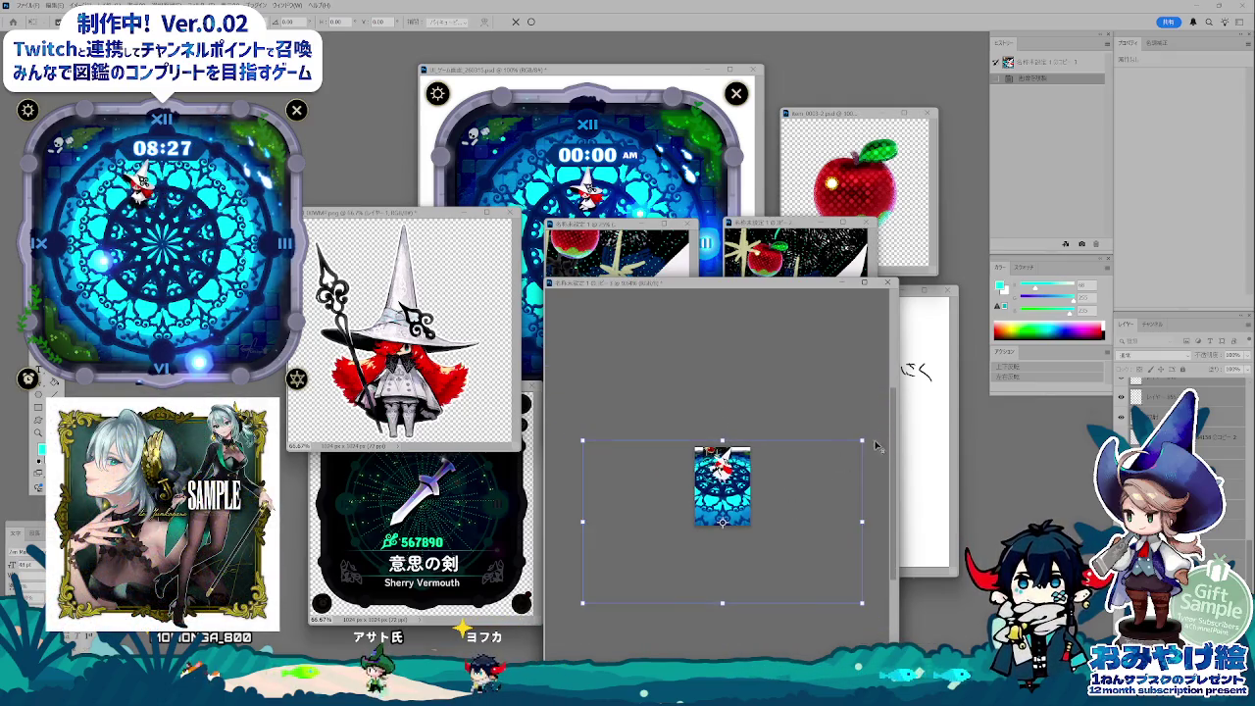
pyautogui.moveTo(860, 441); pyautogui.dragTo(831, 456)
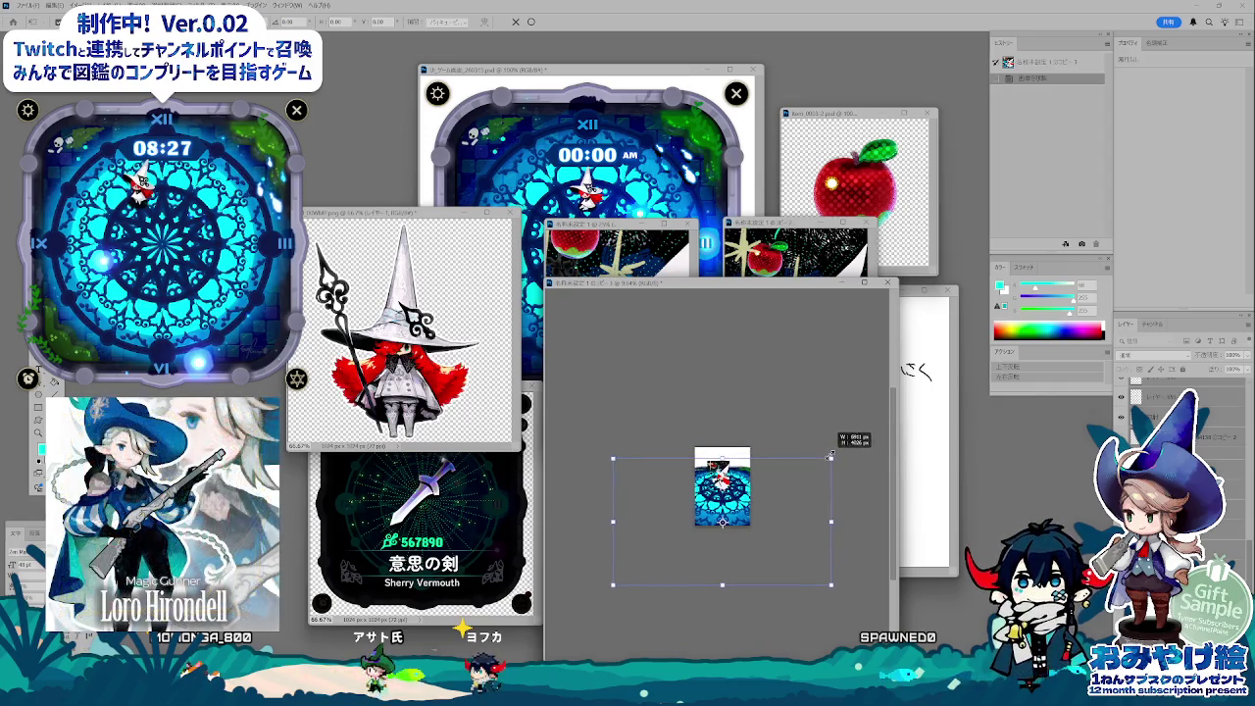
pyautogui.moveTo(797, 466); pyautogui.dragTo(799, 465)
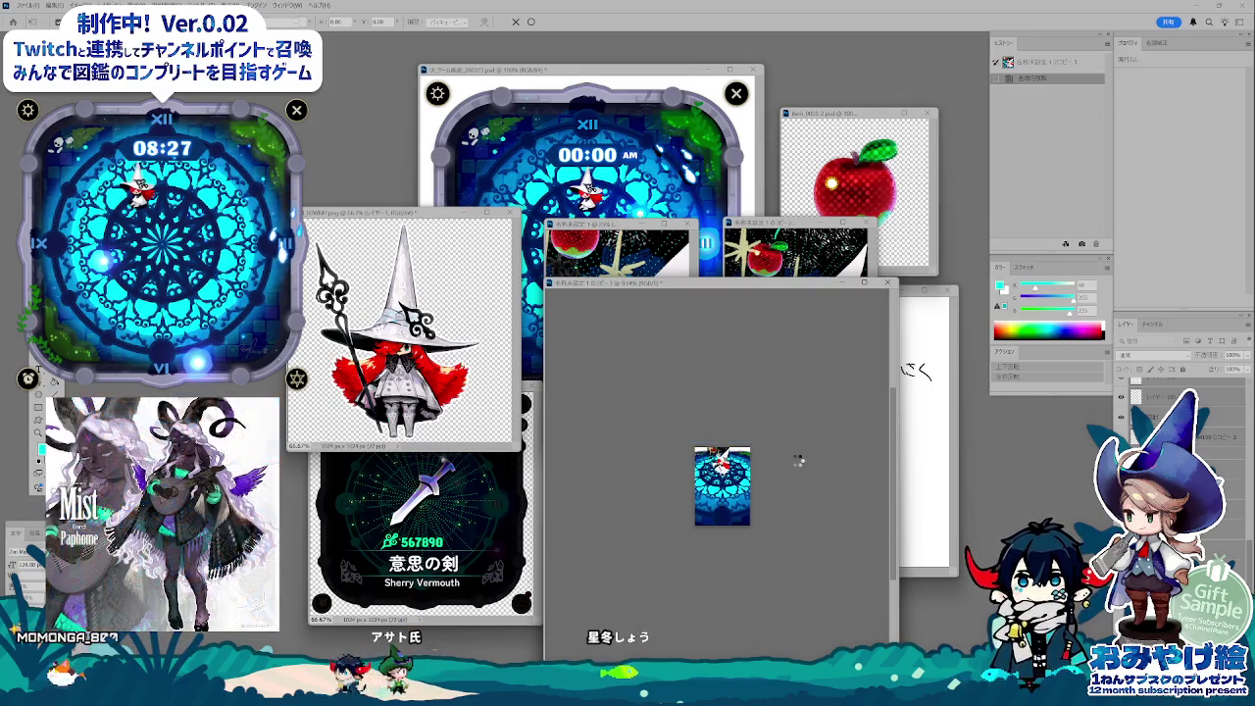
pyautogui.press('Return')
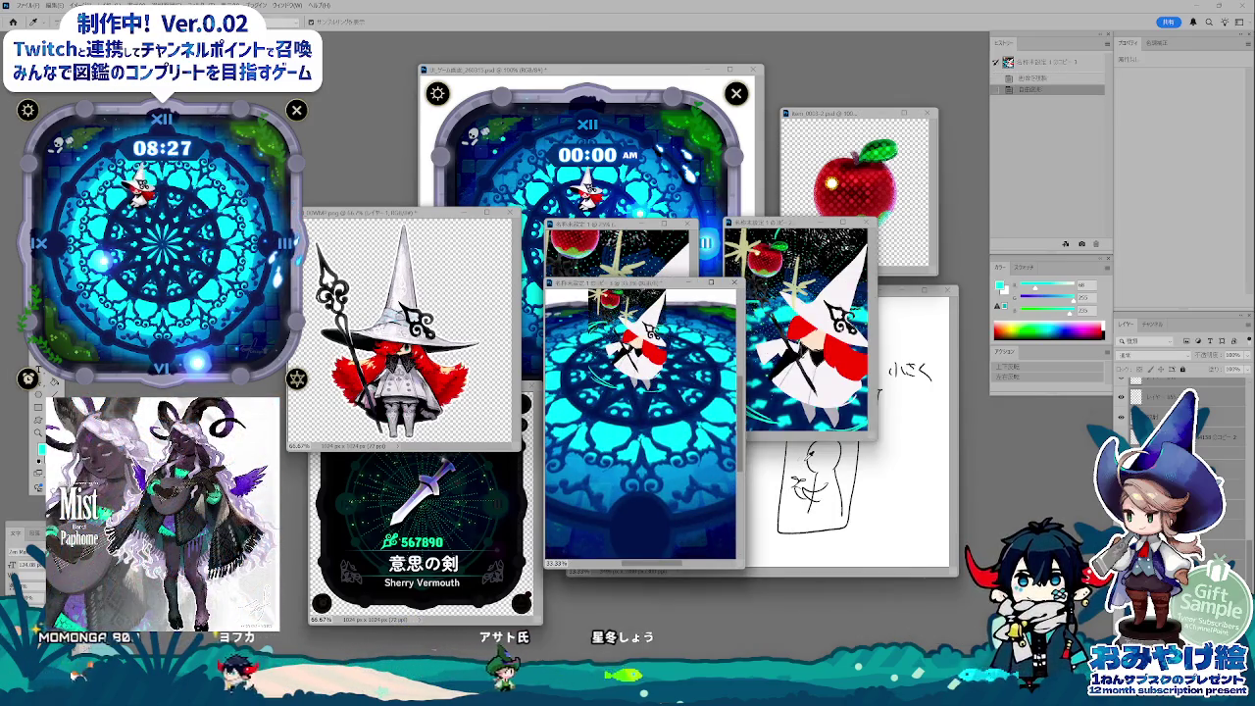
pyautogui.moveTo(642, 282); pyautogui.dragTo(648, 331)
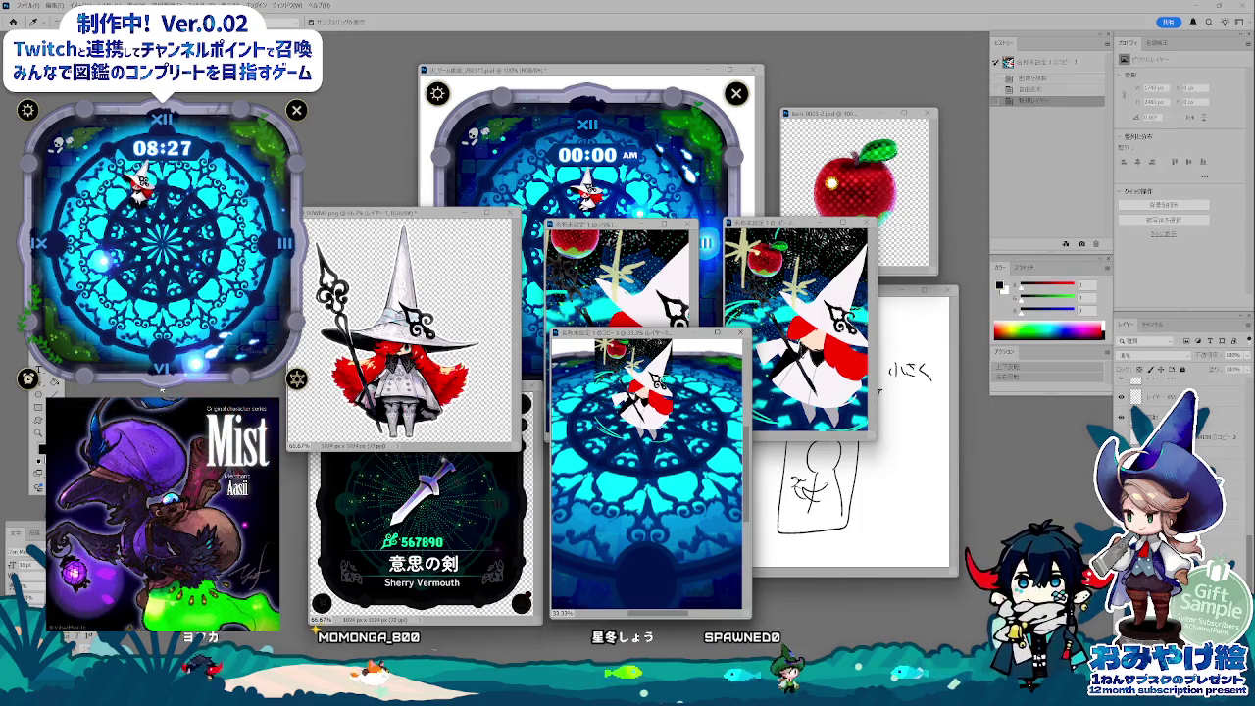
# - Reset colours to default and zoom the newest copy out to 25%, moving its window
pyautogui.press('l')
pyautogui.click(683, 484)
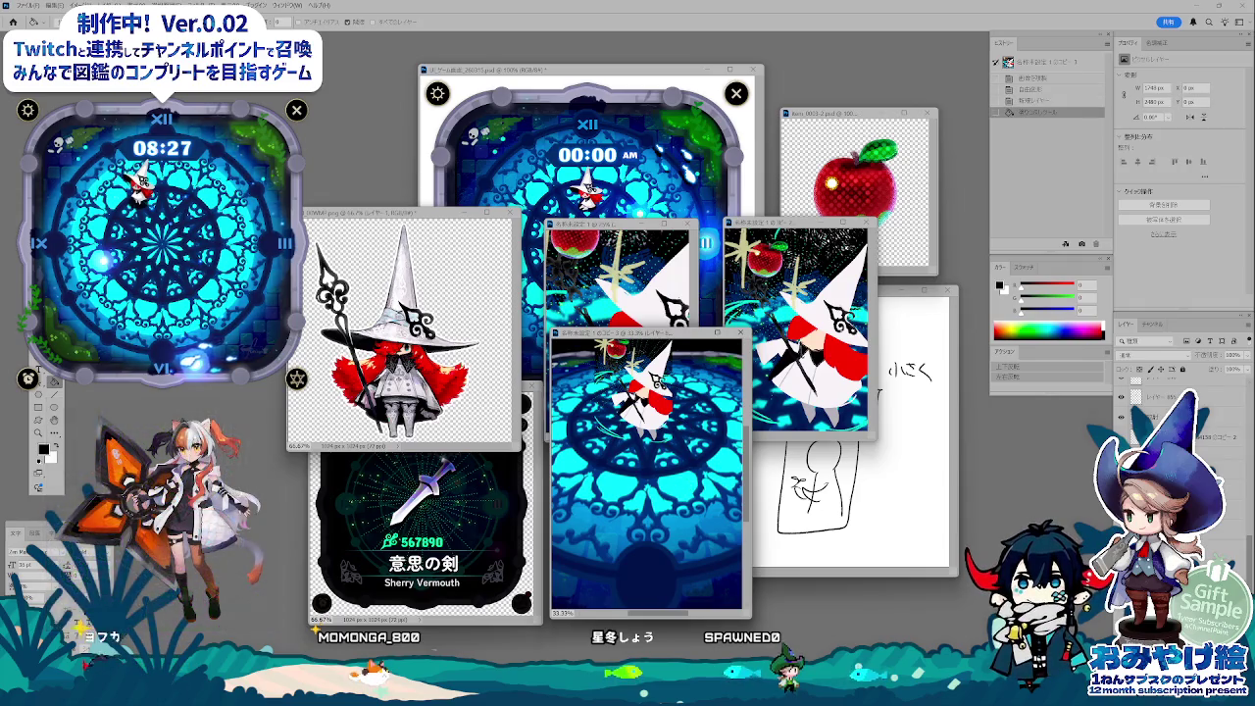
pyautogui.moveTo(647, 333)
pyautogui.mouseDown()
pyautogui.moveTo(883, 227)
pyautogui.moveTo(647, 372)
pyautogui.mouseUp()
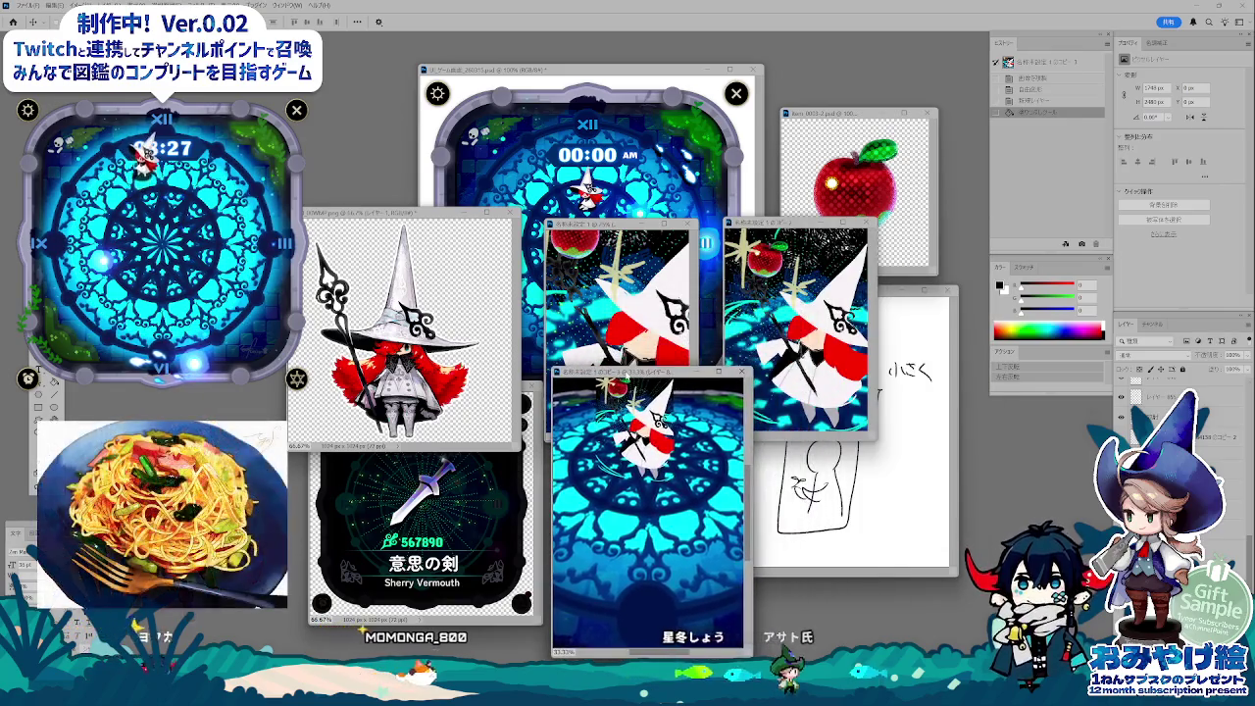
pyautogui.hotkey('ctrl', '-')
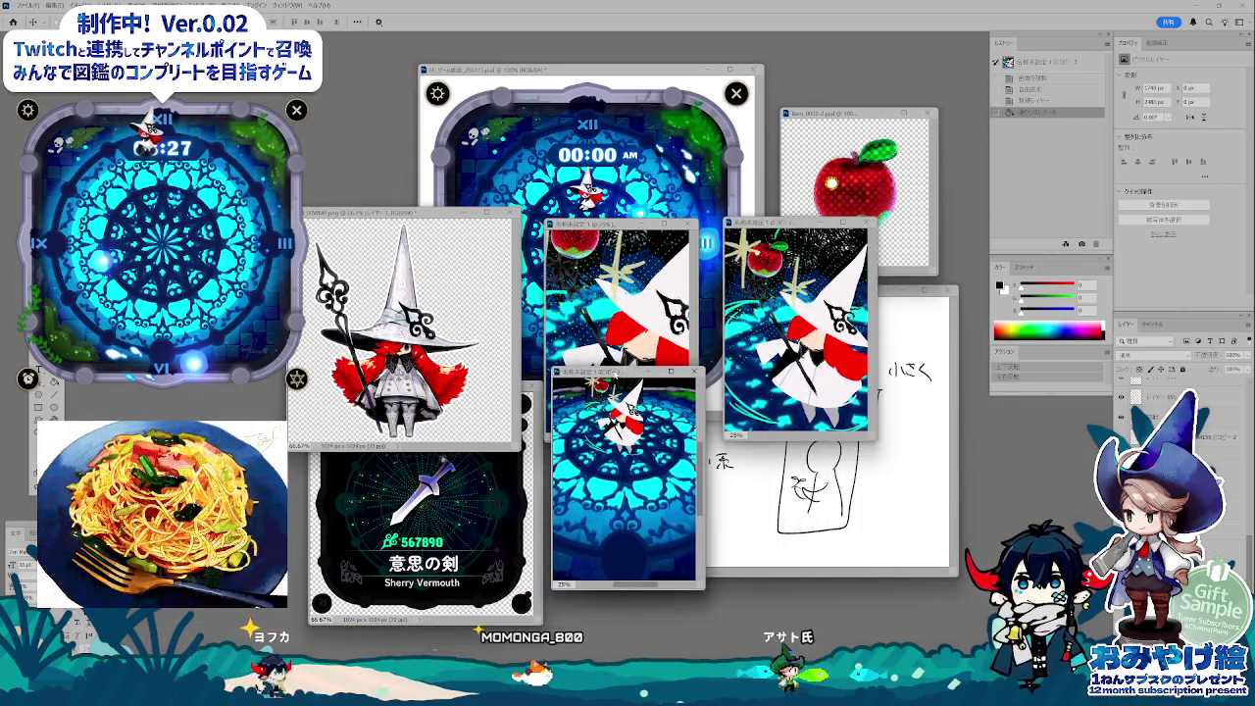
pyautogui.moveTo(628, 371); pyautogui.dragTo(628, 425)
# - Line up the middle and right witch windows beside it for comparison
pyautogui.click(618, 215)
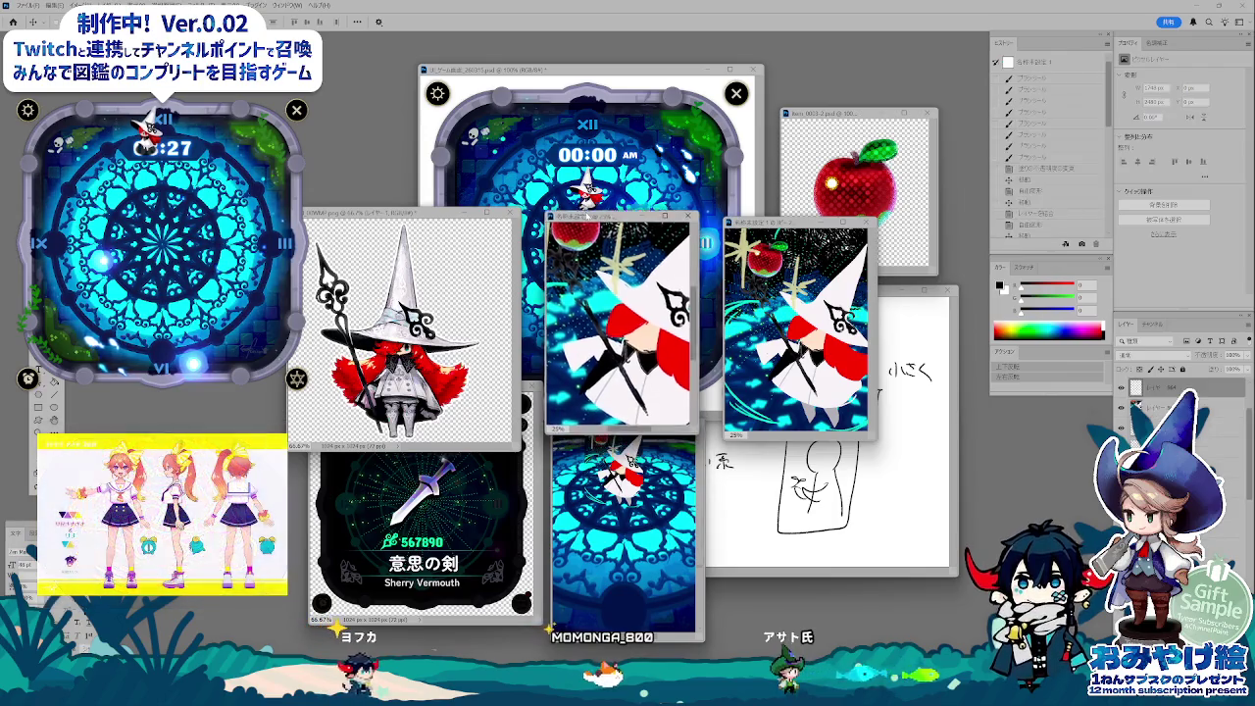
pyautogui.moveTo(587, 216); pyautogui.dragTo(591, 195)
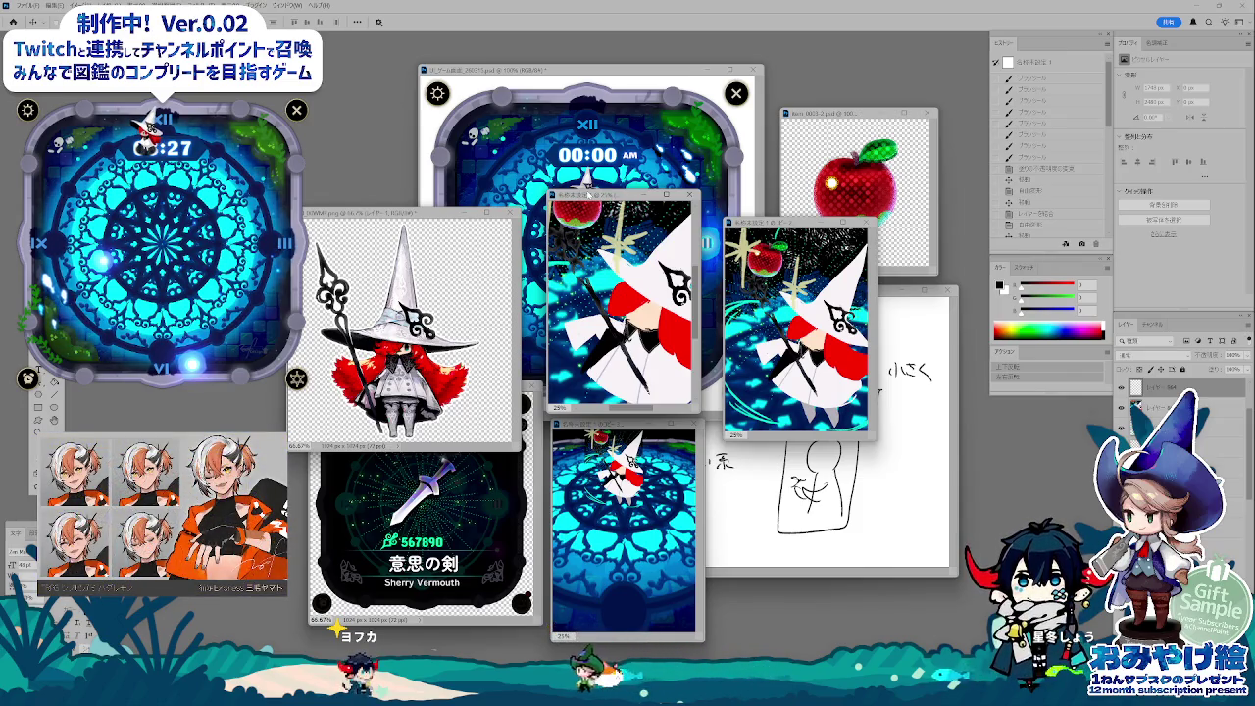
pyautogui.moveTo(784, 223); pyautogui.dragTo(769, 204)
pyautogui.moveTo(731, 194); pyautogui.dragTo(734, 197)
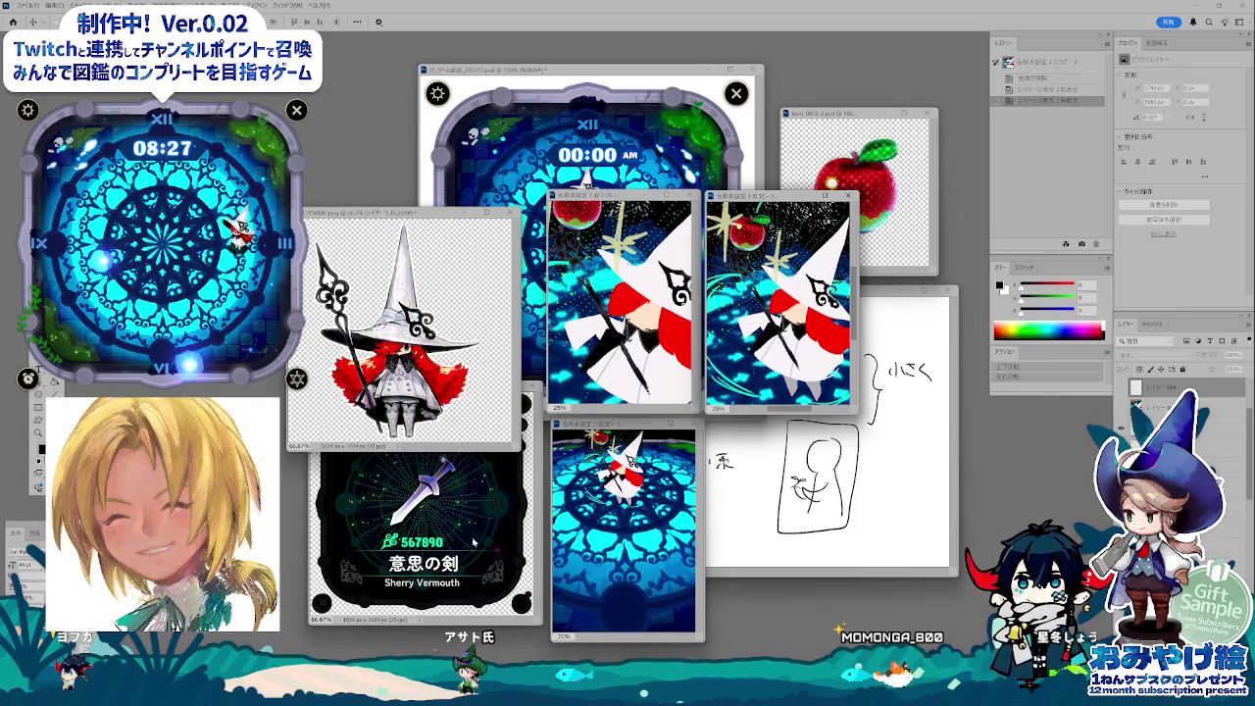
# - Close the sword card document without saving its changes
pyautogui.click(502, 555)
pyautogui.click(530, 385)
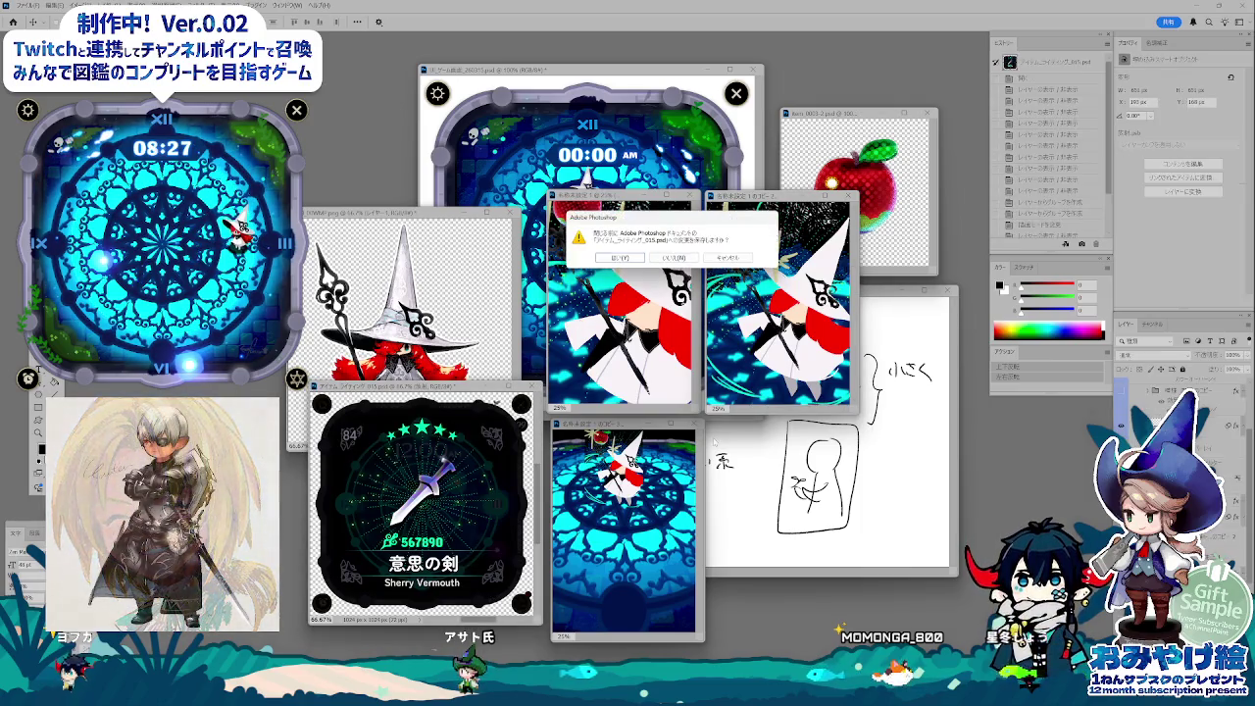
pyautogui.click(675, 258)
# - Move the notes sketch, small copy and apple-witch copy windows out of the way
pyautogui.click(733, 289)
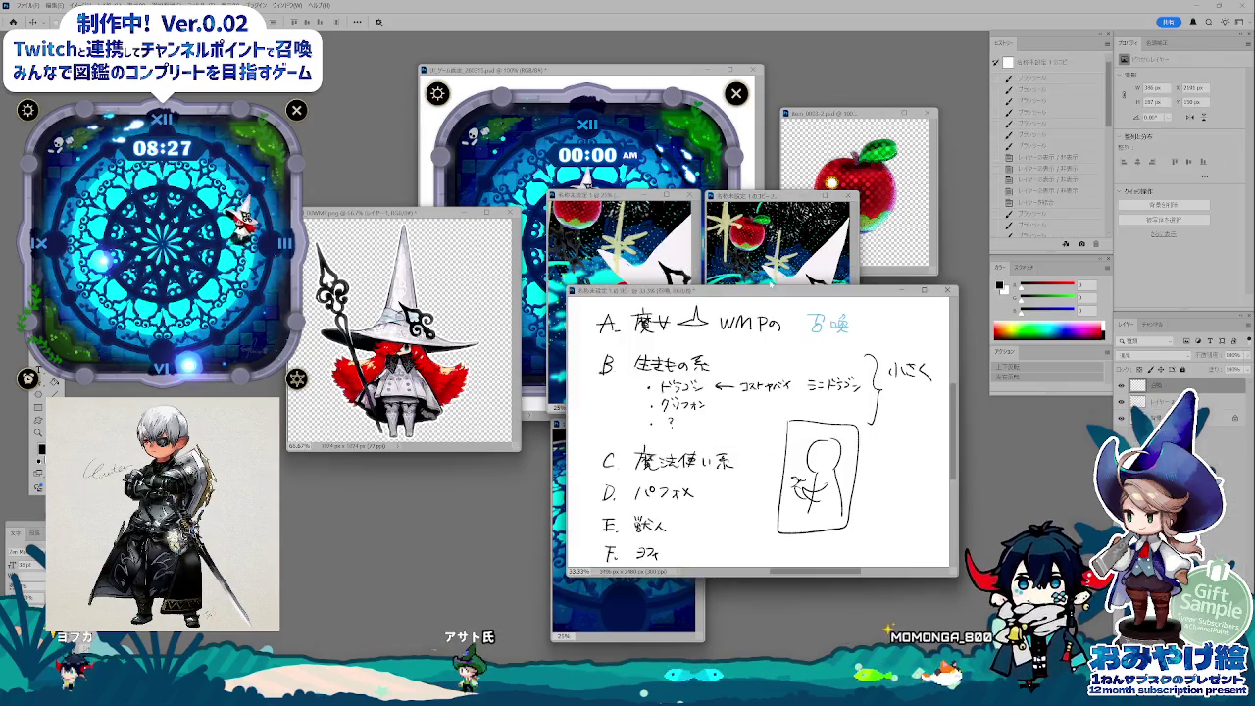
pyautogui.moveTo(733, 289); pyautogui.dragTo(926, 341)
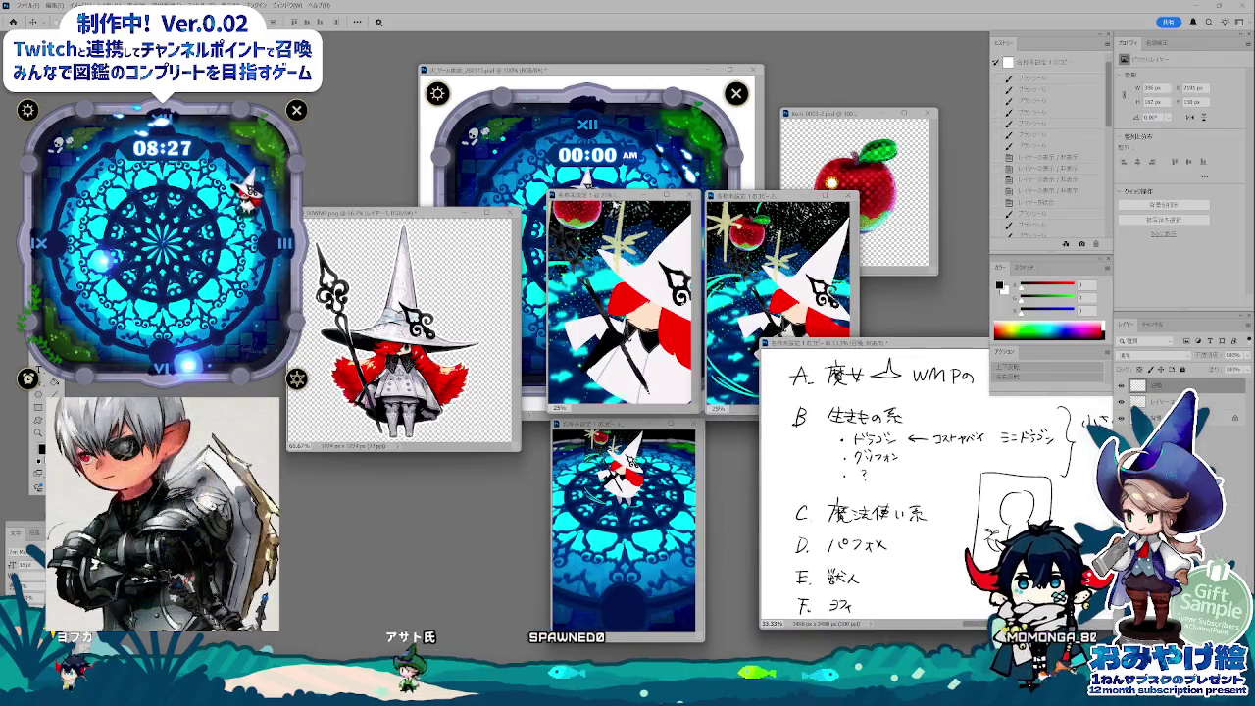
pyautogui.moveTo(627, 195)
pyautogui.mouseDown()
pyautogui.moveTo(417, 374)
pyautogui.moveTo(456, 403)
pyautogui.mouseUp()
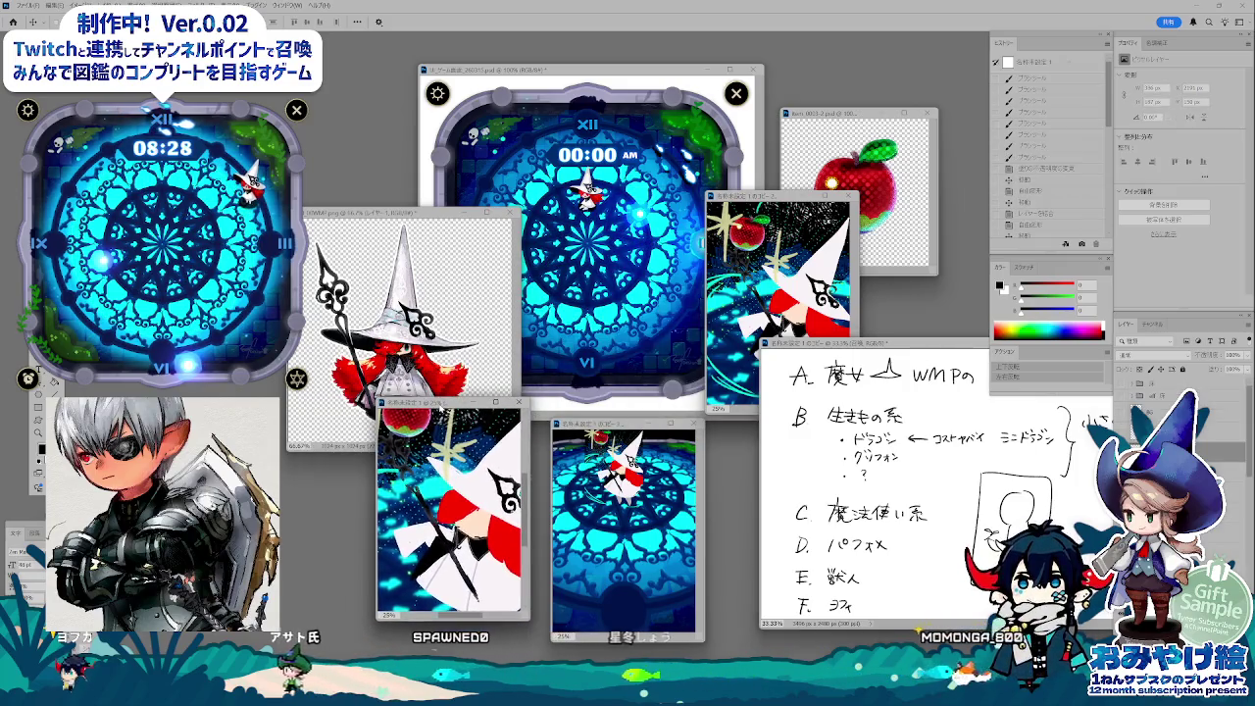
pyautogui.moveTo(618, 424); pyautogui.dragTo(595, 399)
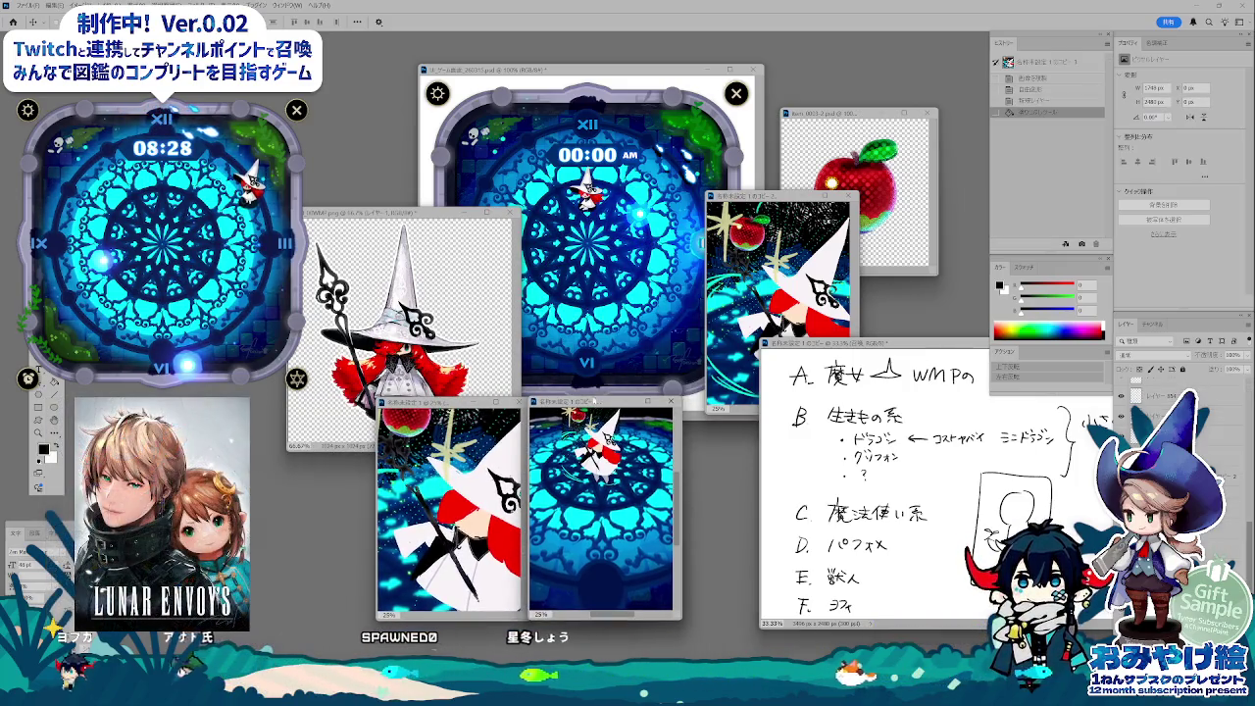
pyautogui.moveTo(771, 199); pyautogui.dragTo(711, 412)
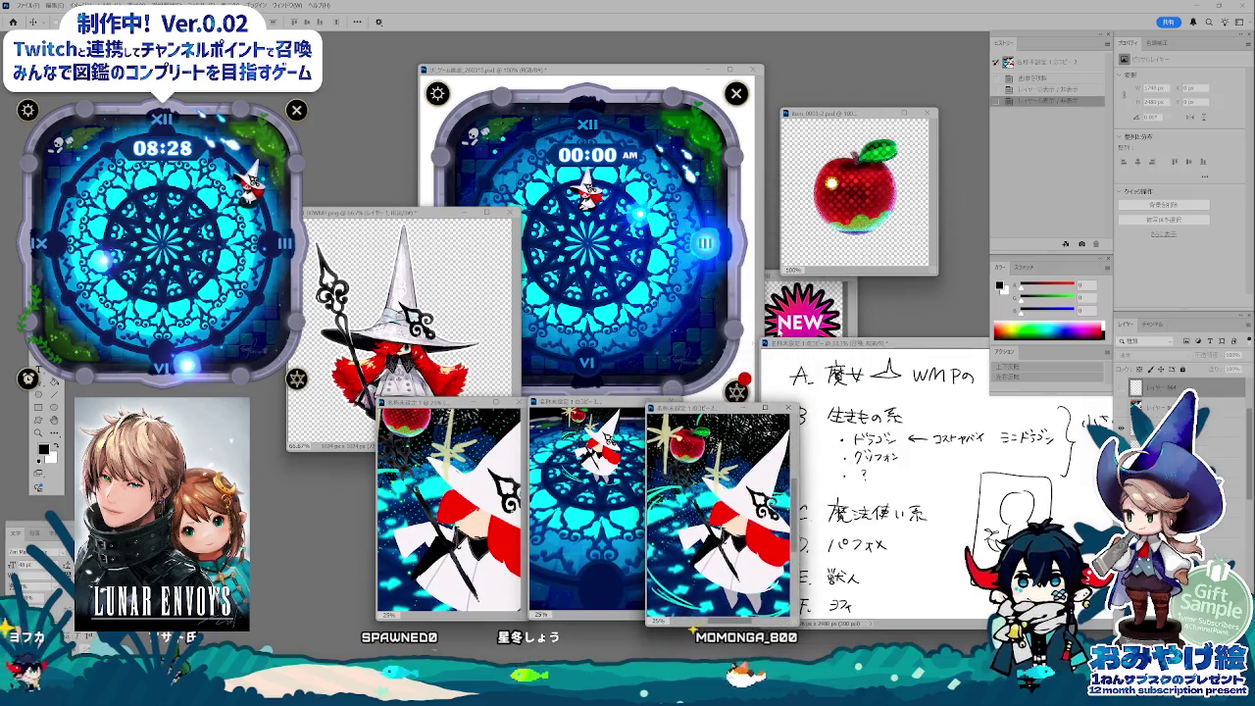
# - Close the NEW badge image and bring the 00:00 game-board window forward
pyautogui.click(839, 290)
pyautogui.click(844, 276)
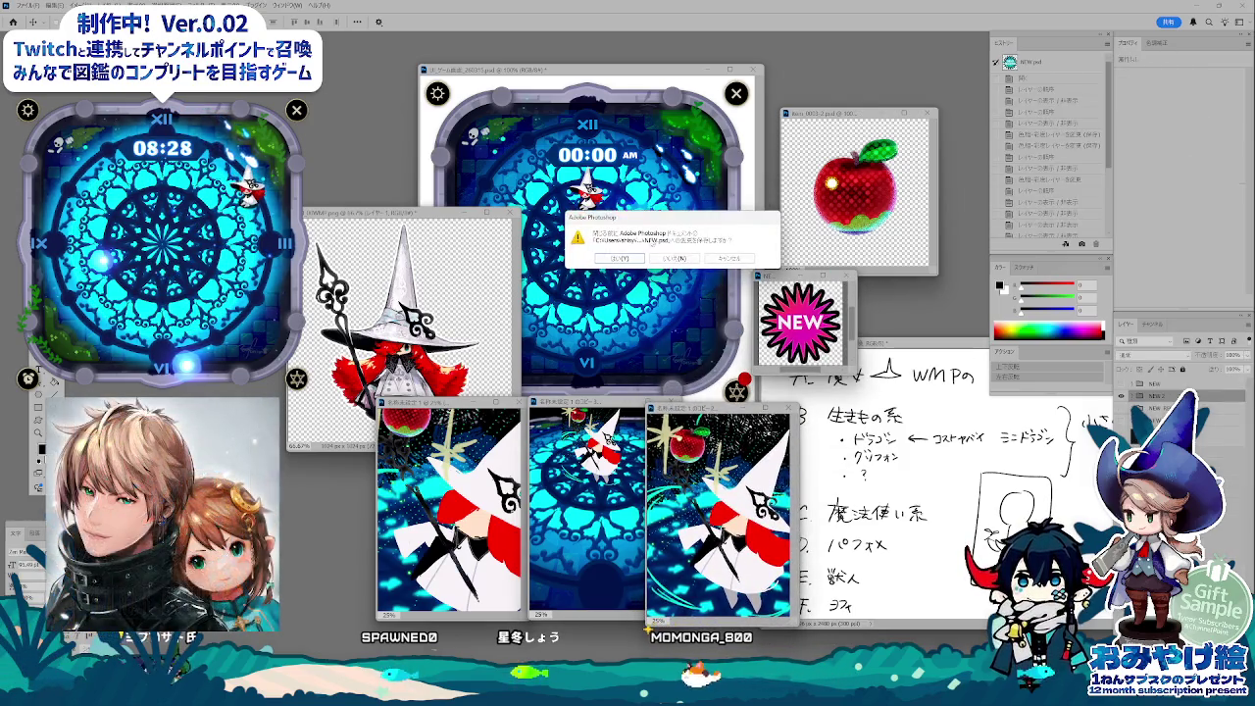
pyautogui.click(672, 257)
pyautogui.moveTo(609, 83); pyautogui.dragTo(626, 69)
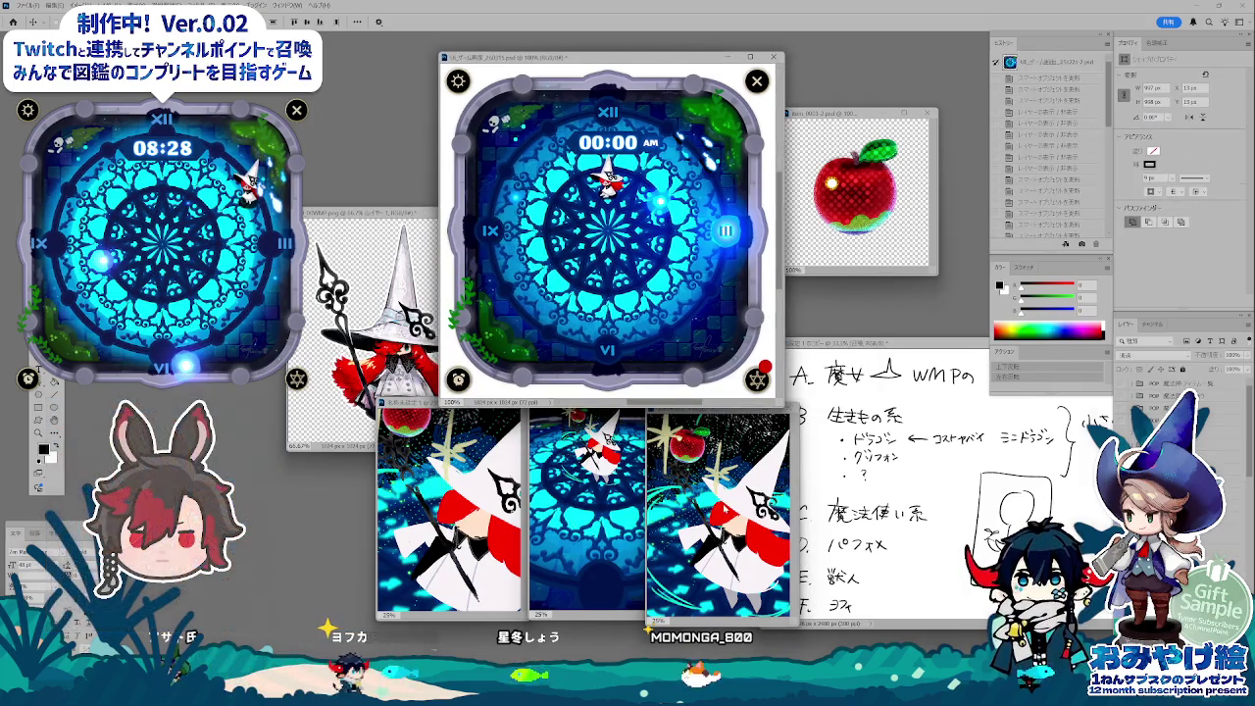
# - Slide the witch, game-board and apple-witch windows left into a row
pyautogui.click(726, 513)
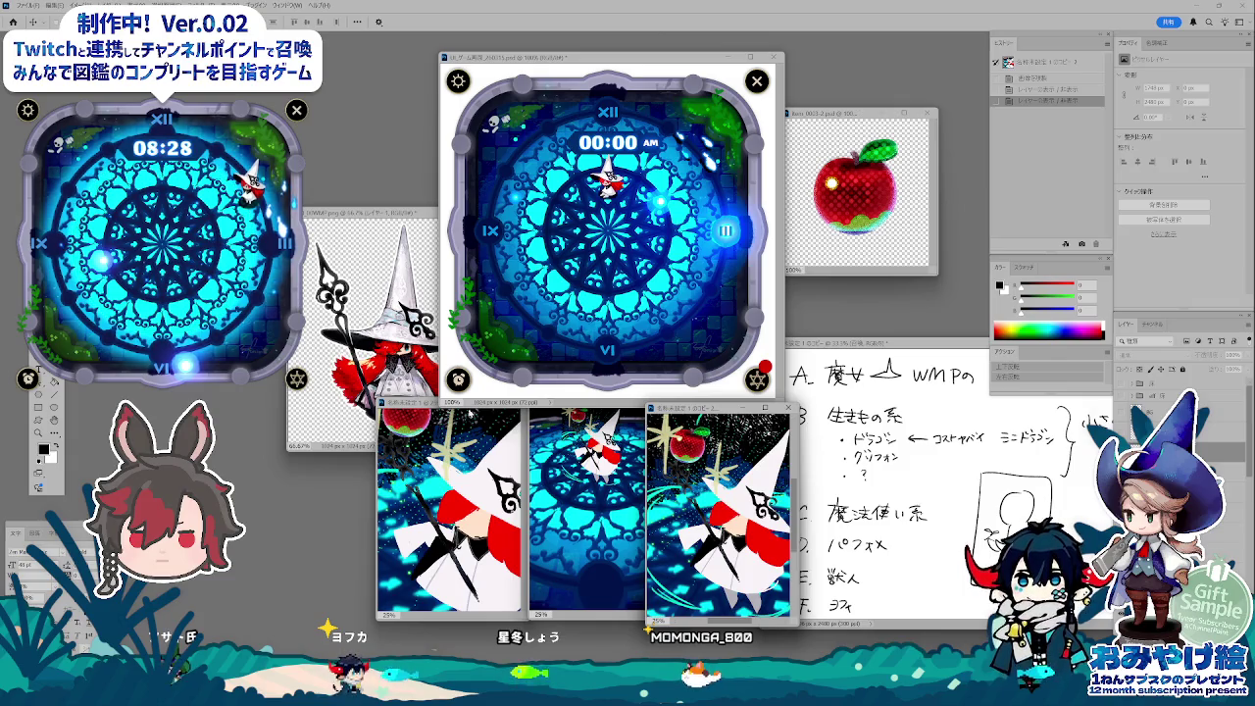
pyautogui.moveTo(431, 403); pyautogui.dragTo(333, 396)
pyautogui.click(598, 403)
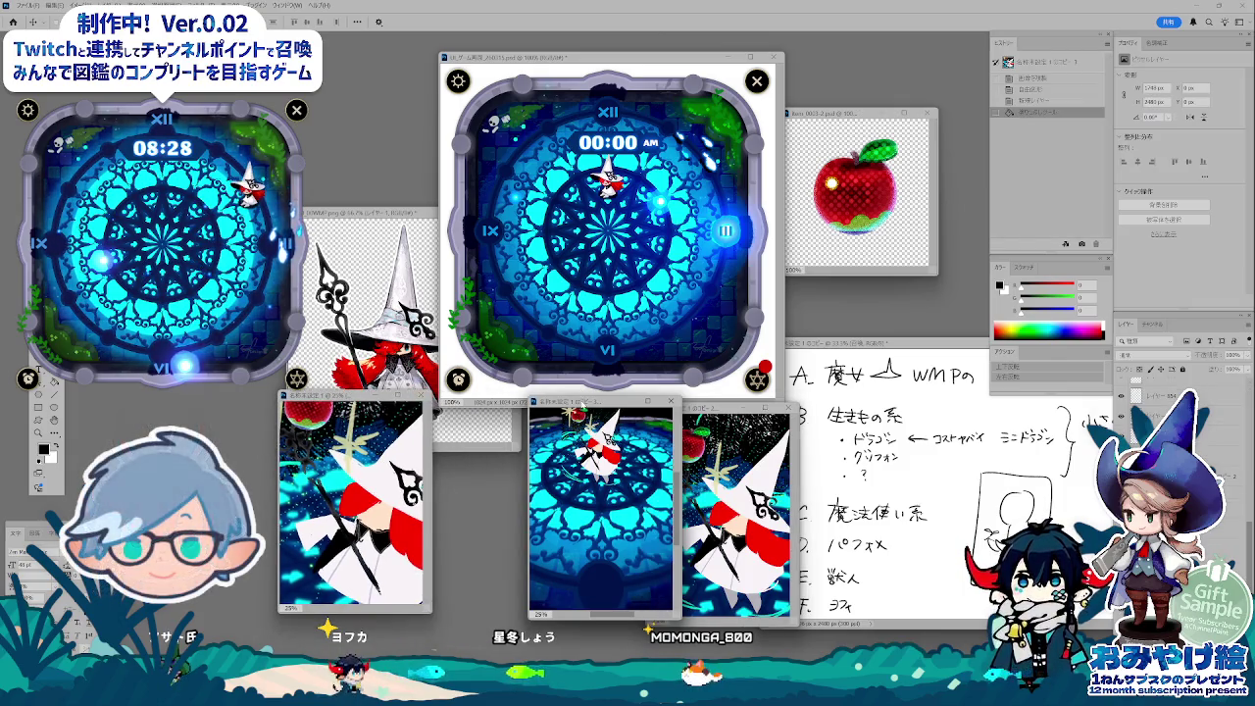
pyautogui.moveTo(582, 402); pyautogui.dragTo(484, 402)
pyautogui.moveTo(697, 405); pyautogui.dragTo(637, 405)
# - Duplicate the apple-witch image and clear the duplicate to a blank white canvas
pyautogui.rightClick(638, 405)
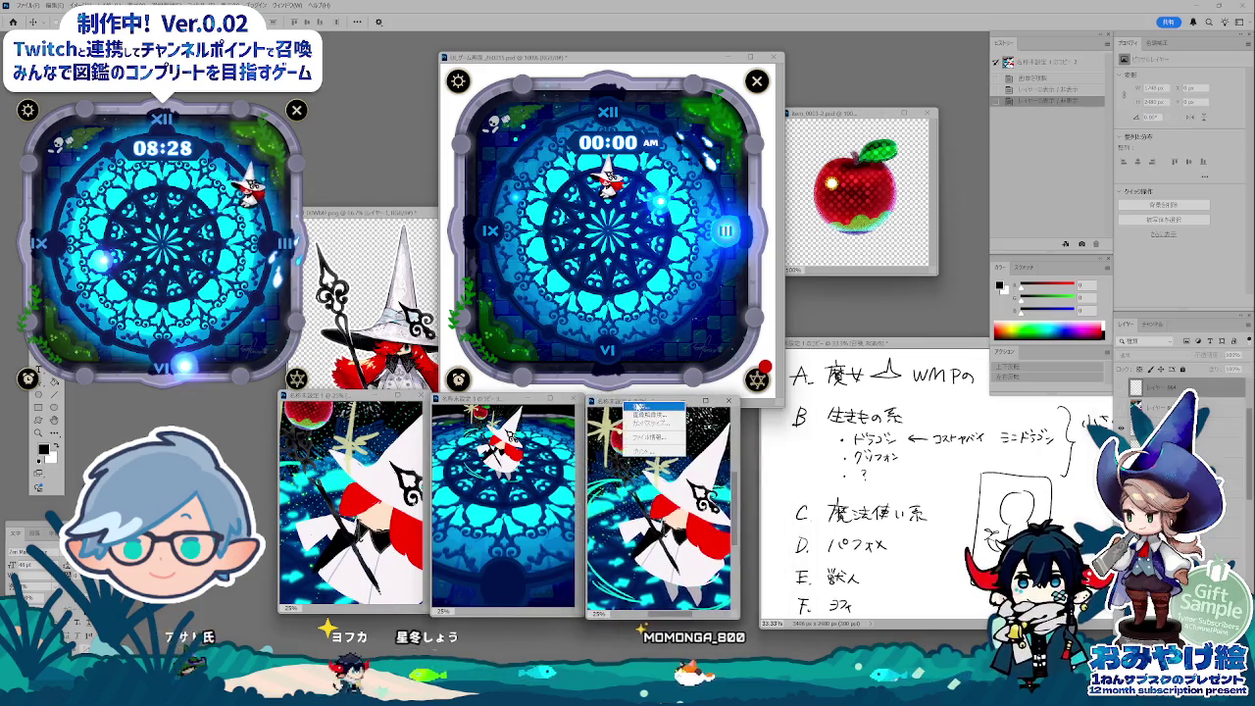
pyautogui.click(641, 406)
pyautogui.press('Return')
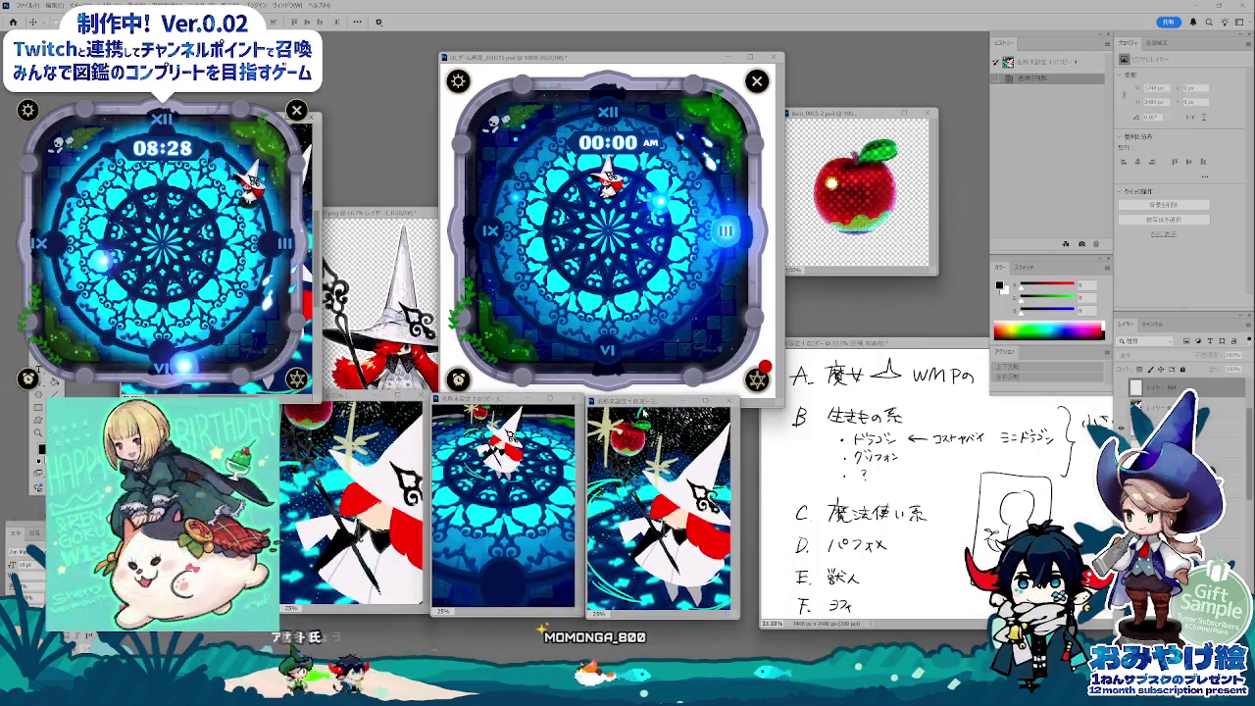
pyautogui.hotkey('ctrl', 'Tab')
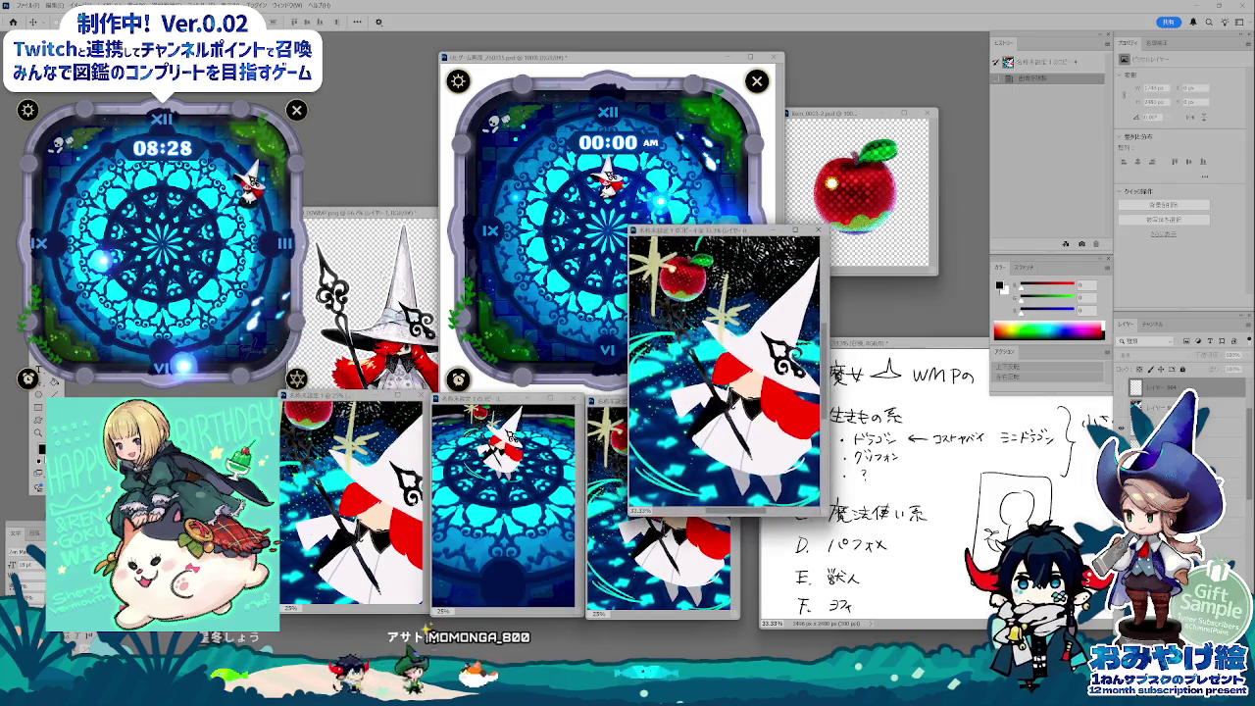
pyautogui.hotkey('ctrl', 'Tab')
pyautogui.hotkey('ctrl', 'Tab')
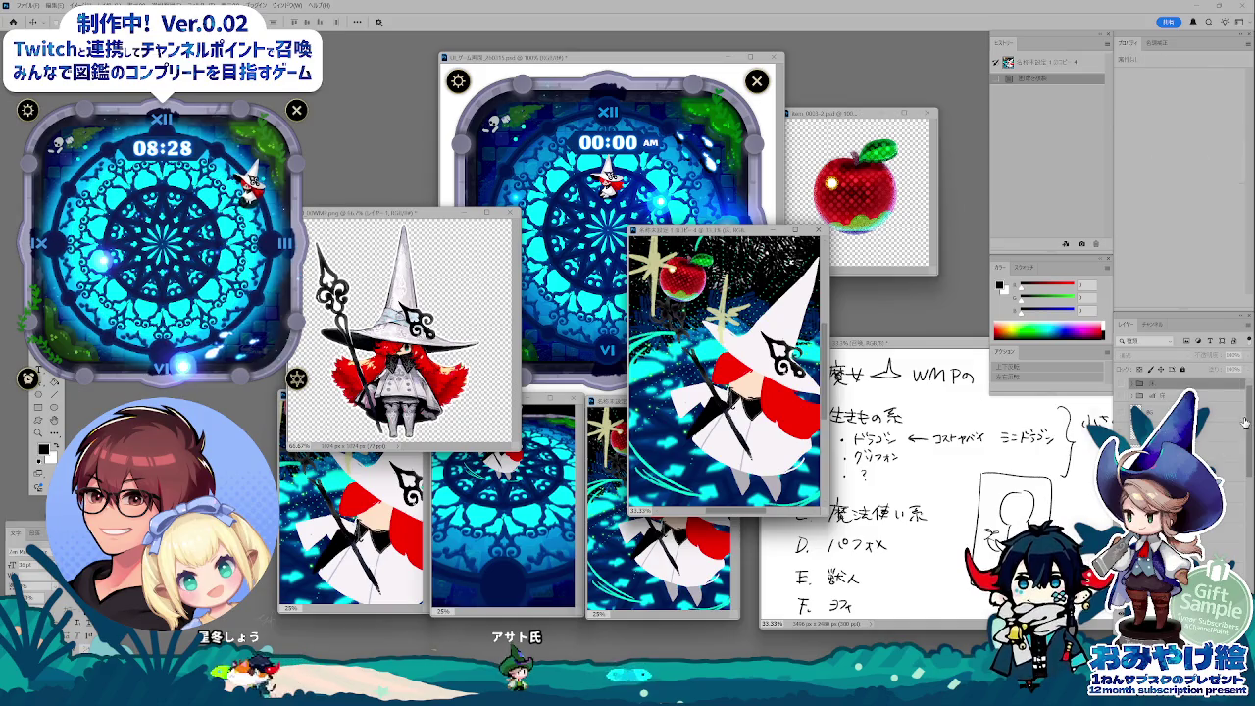
pyautogui.click(1243, 422)
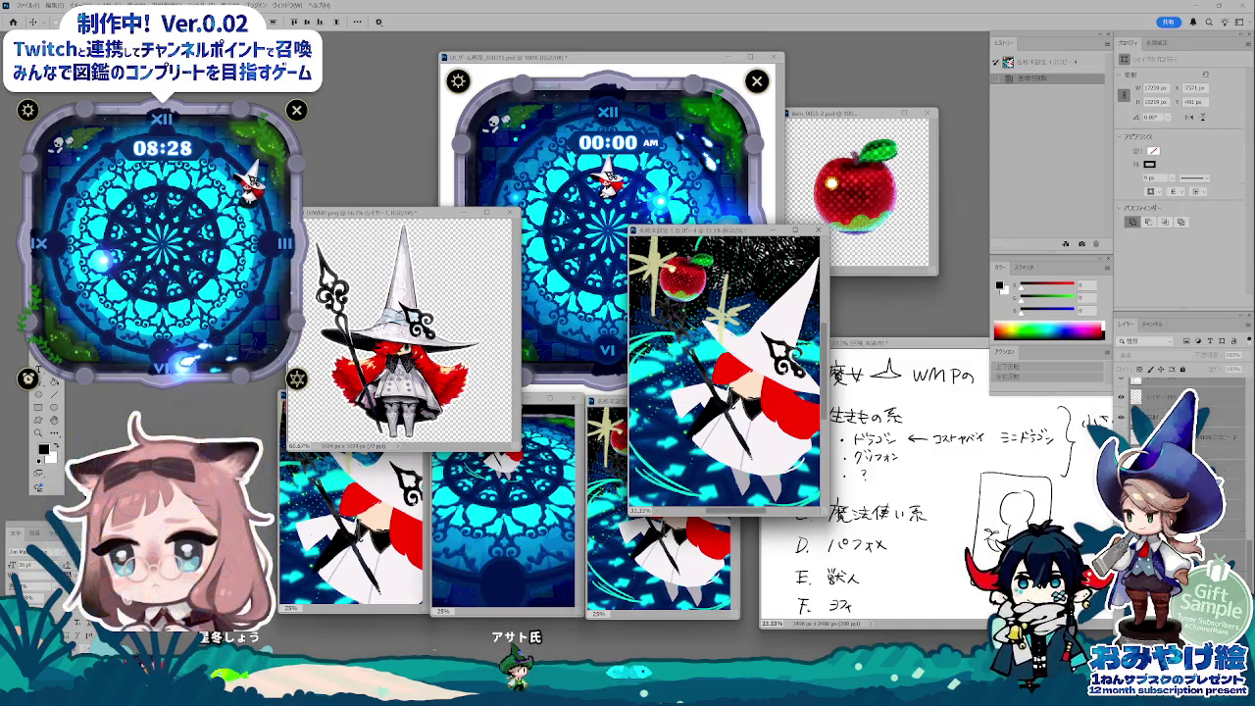
pyautogui.hotkey('ctrl', 'Tab')
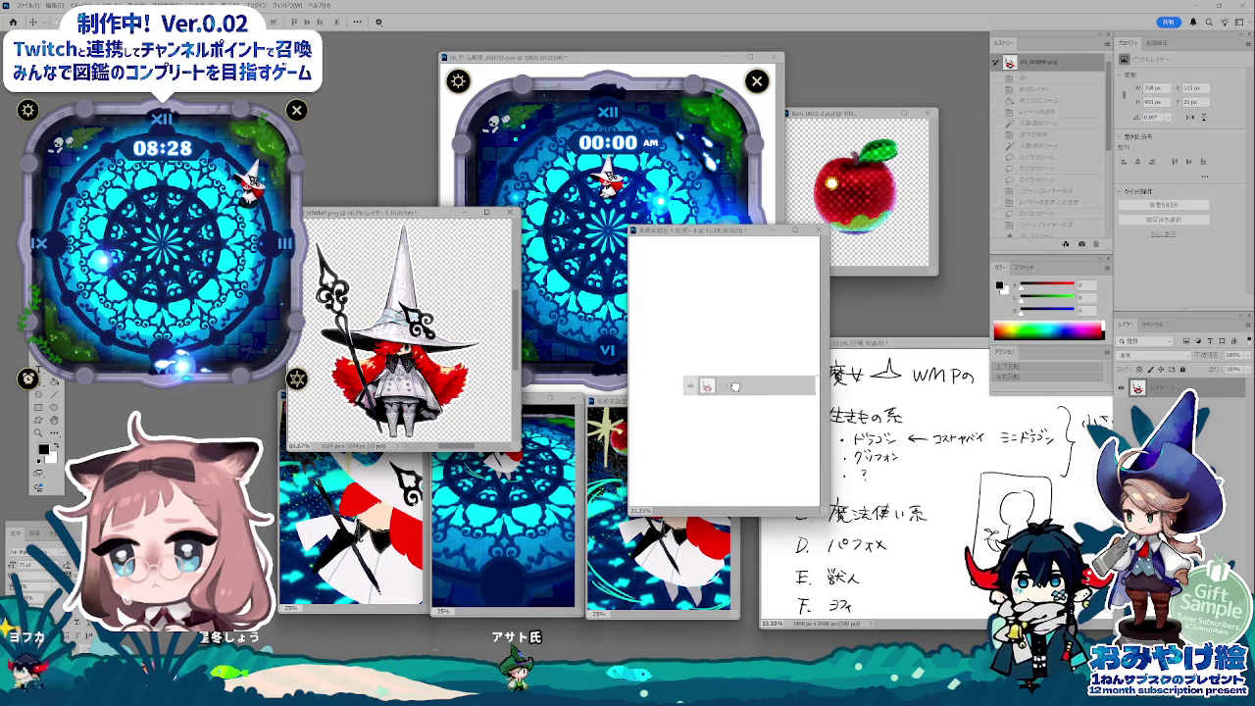
# - Drop a single witch copy onto the blank canvas and rough in a hat beside her
pyautogui.moveTo(735, 387)
pyautogui.mouseDown()
pyautogui.moveTo(713, 299)
pyautogui.moveTo(789, 306)
pyautogui.mouseUp()
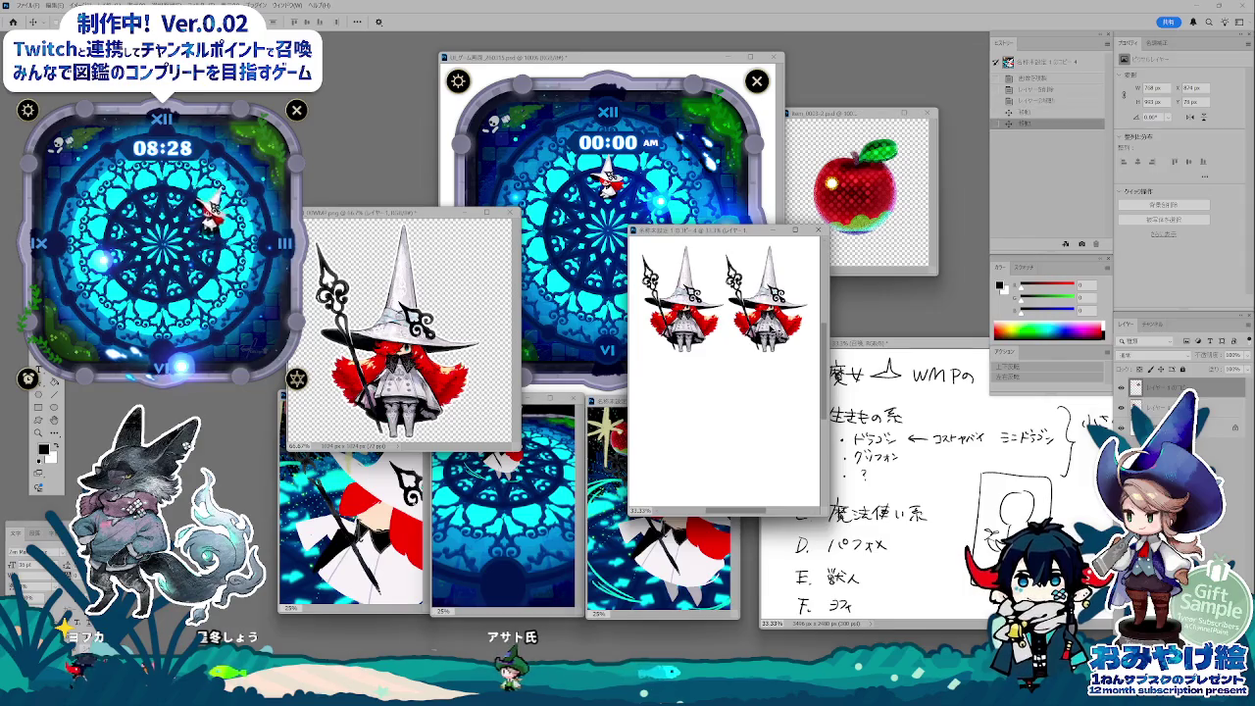
pyautogui.hotkey('ctrl', 'z')
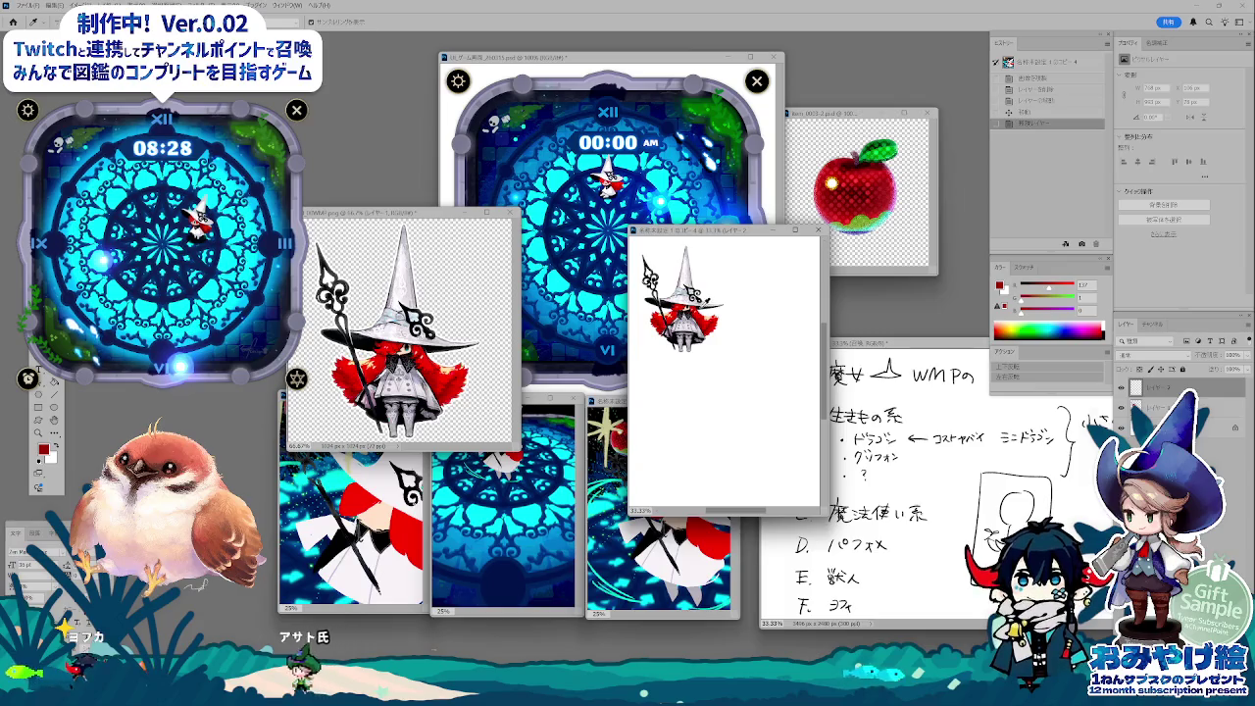
pyautogui.moveTo(755, 292); pyautogui.dragTo(778, 307)
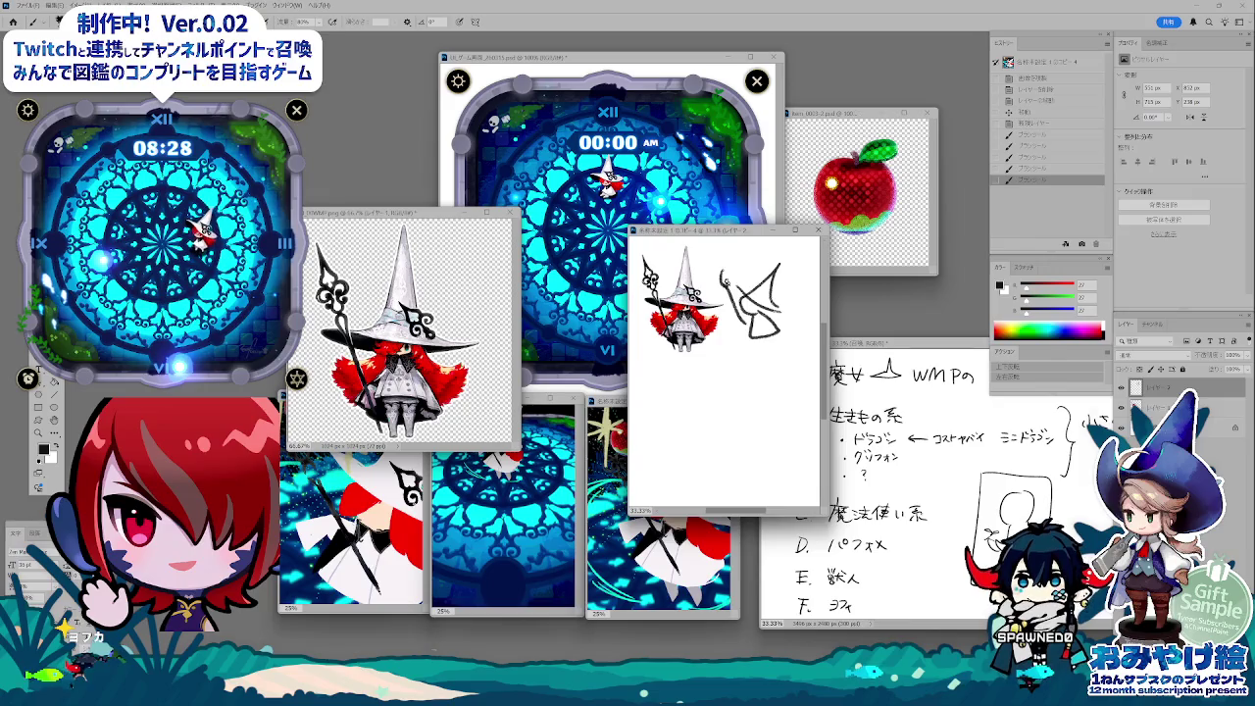
pyautogui.moveTo(753, 324); pyautogui.dragTo(778, 345)
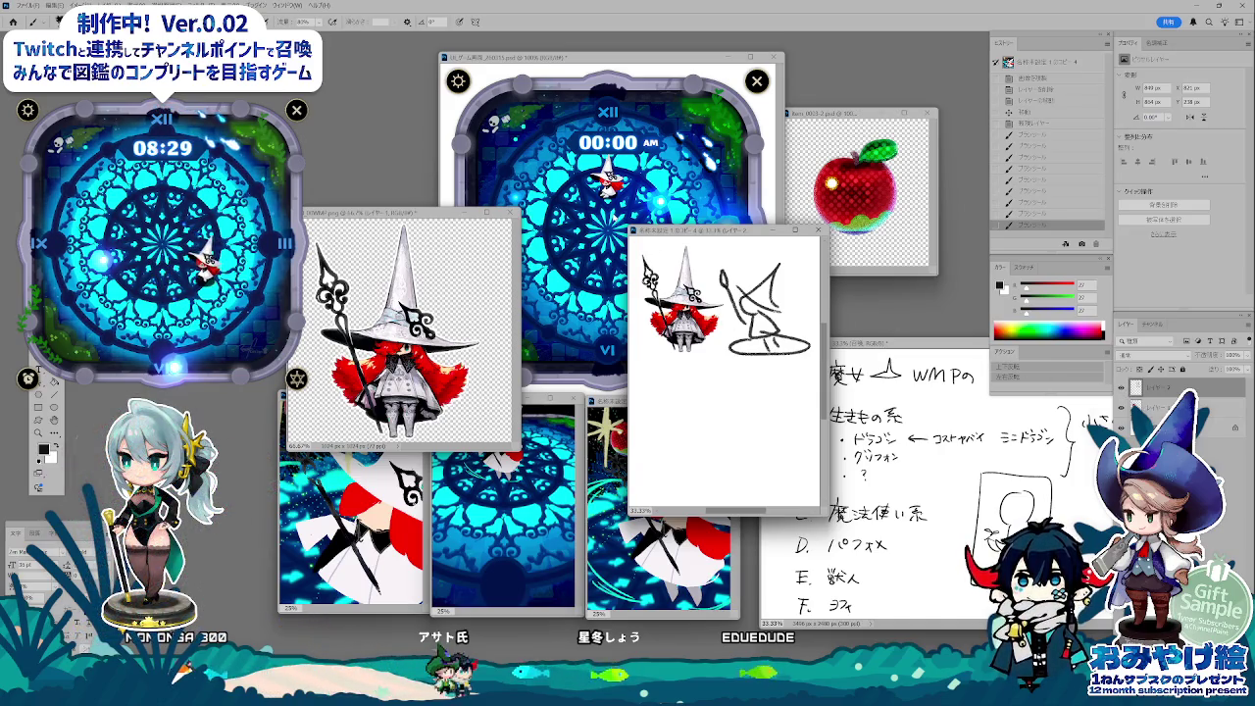
# - Paste the witch onto a new empty layer in the apple-witch copy document
pyautogui.hotkey('ctrl', 'Tab')
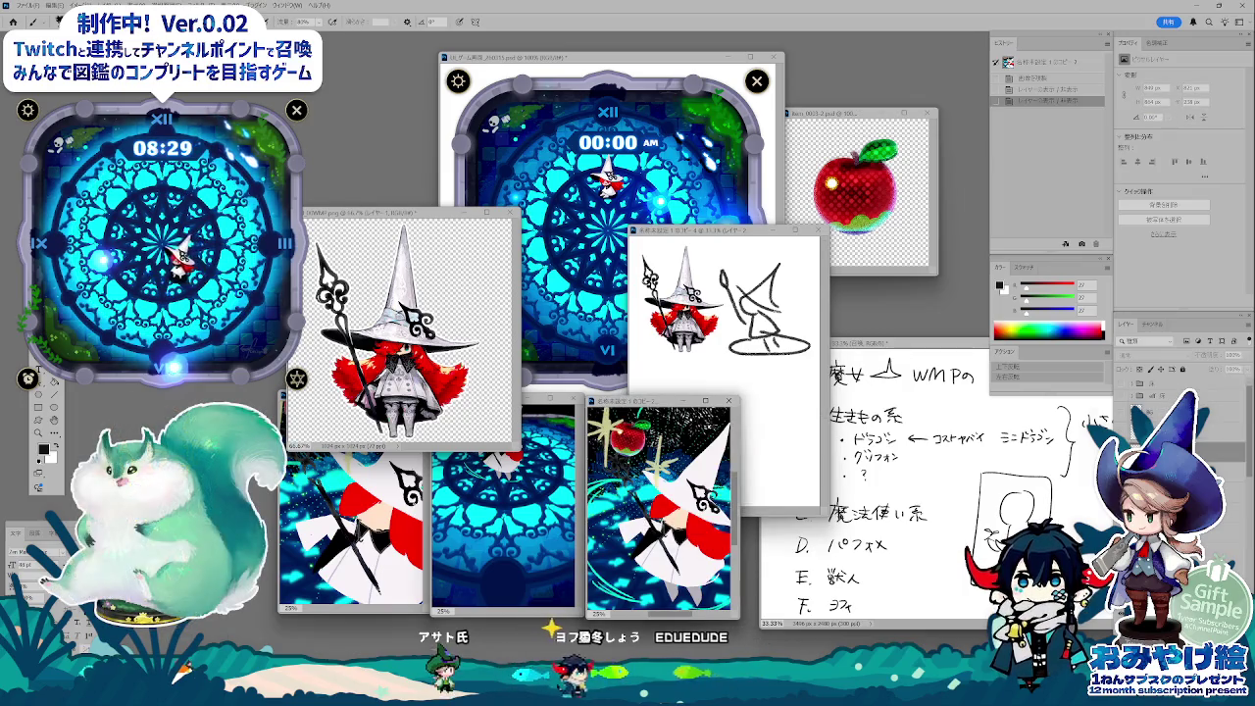
pyautogui.hotkey('ctrl', 'shift', 'n')
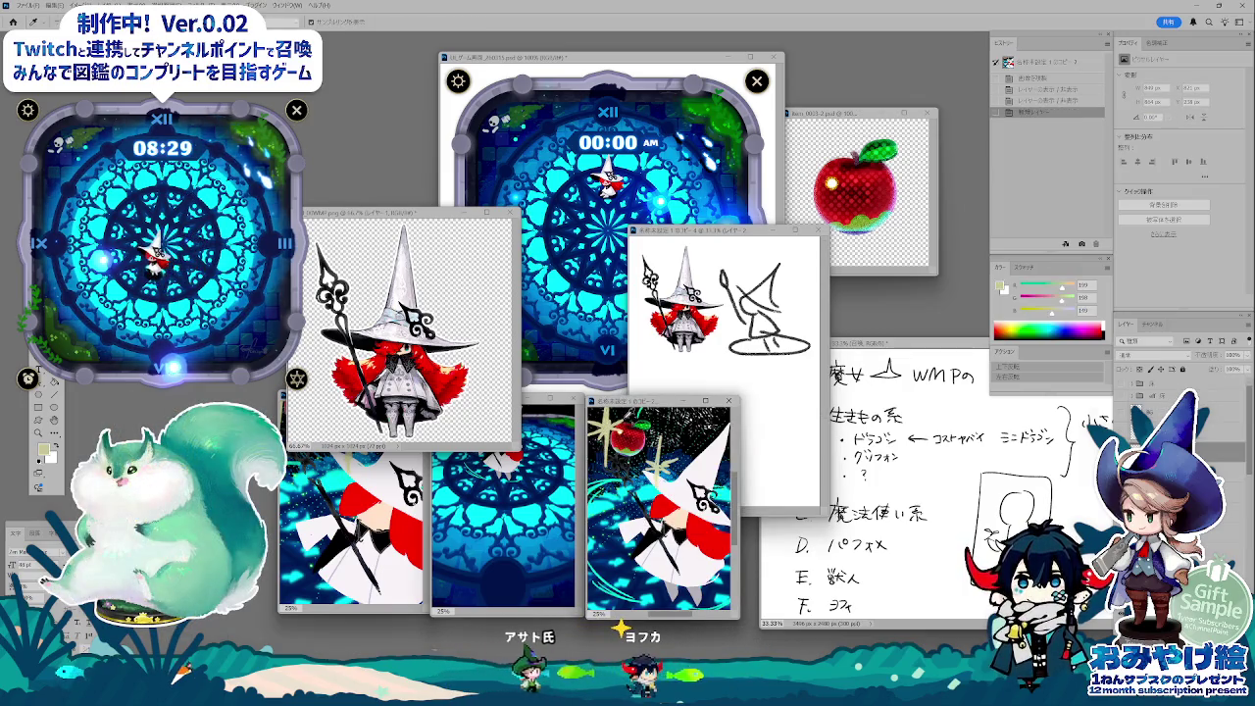
pyautogui.hotkey('ctrl', 'v')
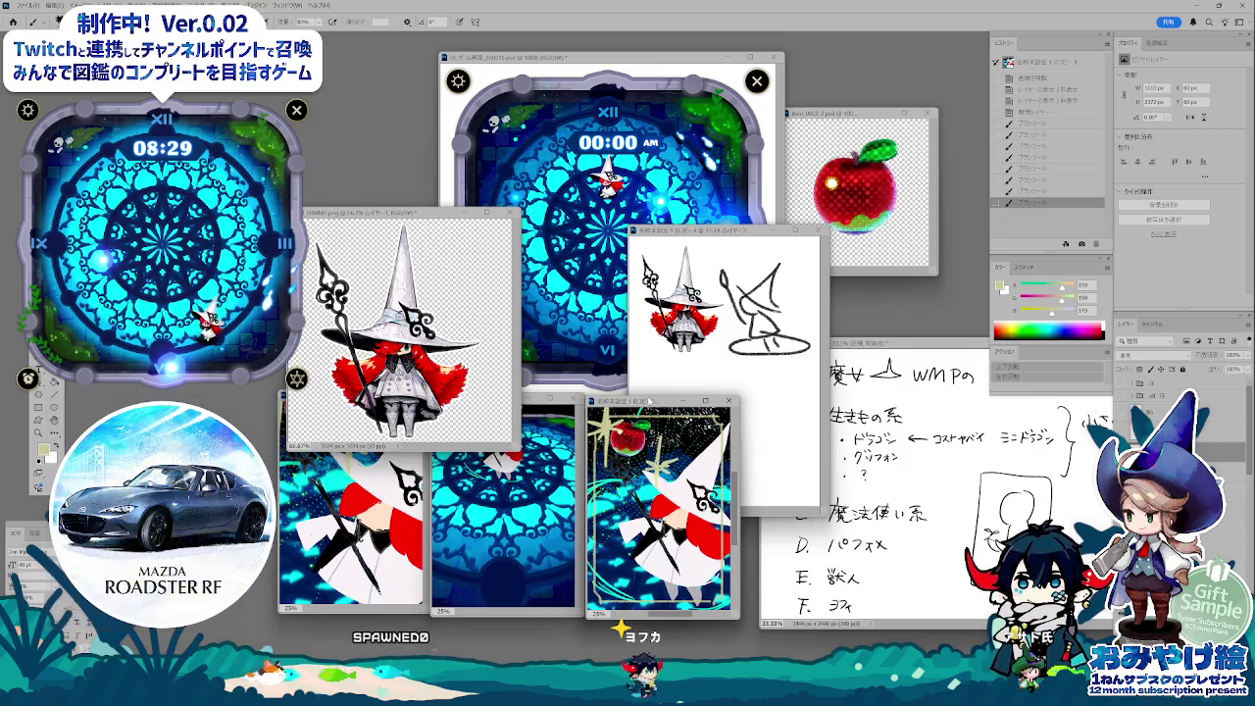
# - Move the apple-witch copy and witch windows up, and activate the sketch document
pyautogui.moveTo(649, 399); pyautogui.dragTo(625, 395)
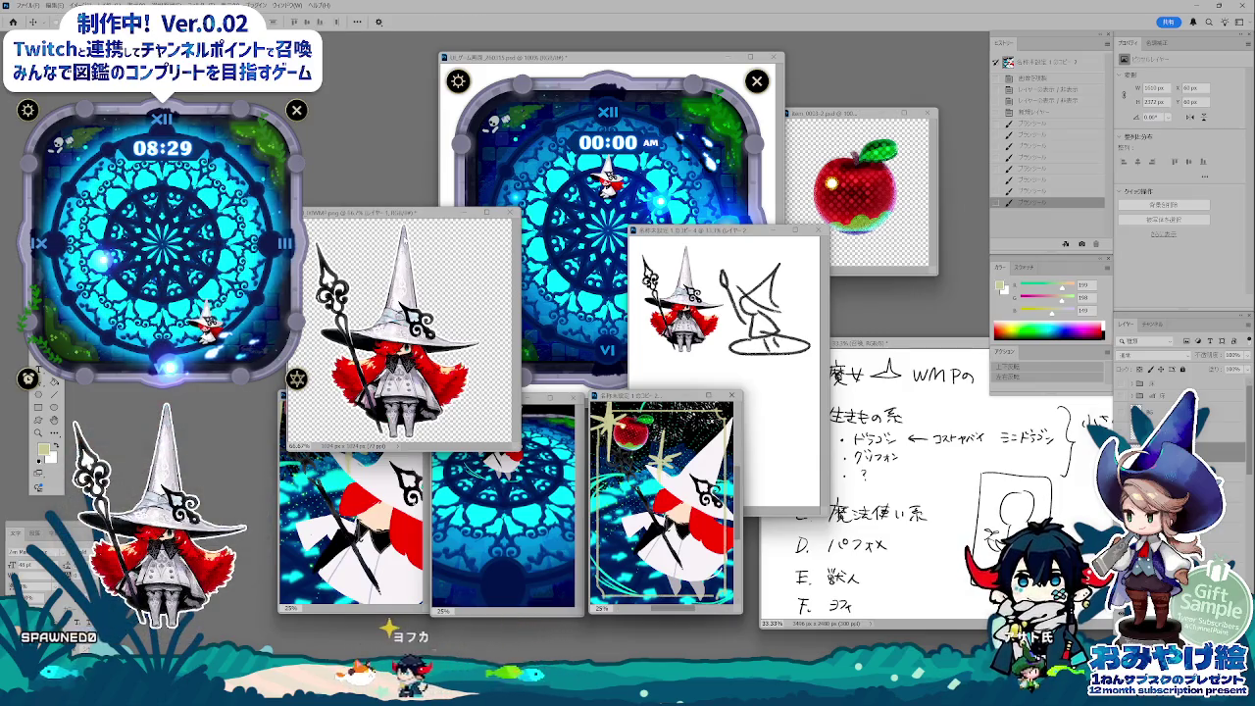
pyautogui.moveTo(402, 214); pyautogui.dragTo(387, 152)
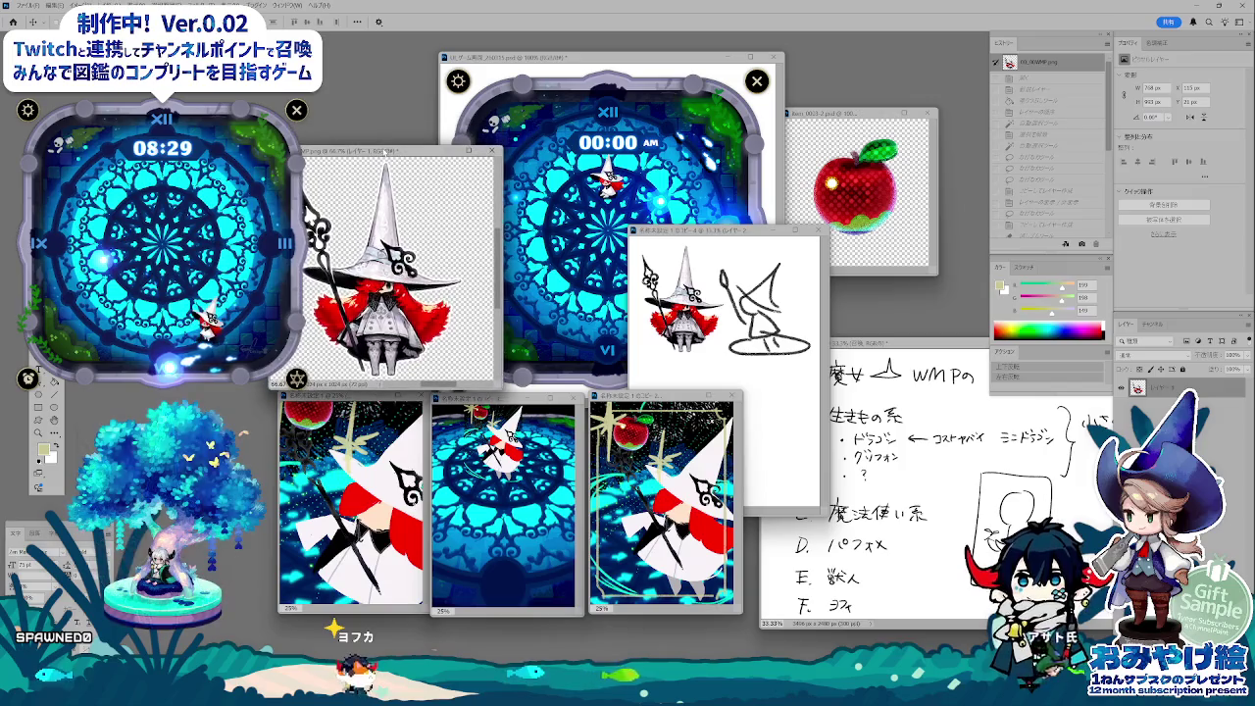
pyautogui.click(745, 251)
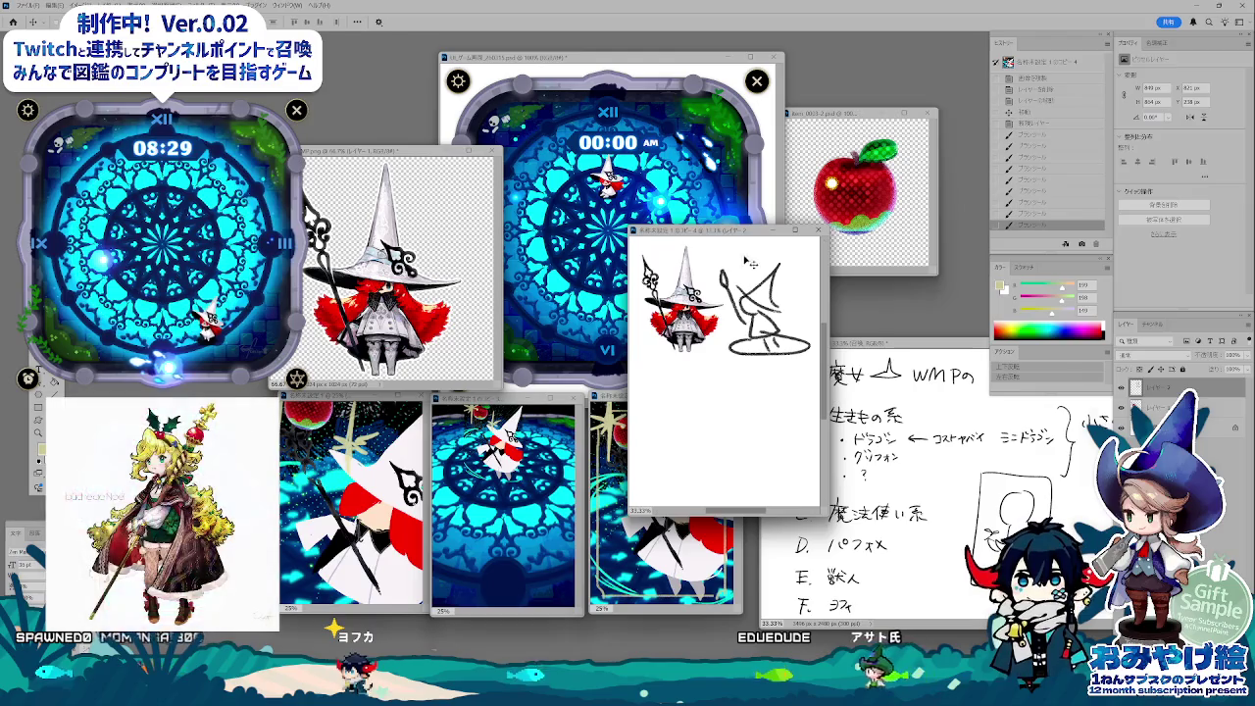
# - Close the sketch document via its save prompt and start Save As for the apple-witch copy
pyautogui.click(818, 230)
pyautogui.click(721, 278)
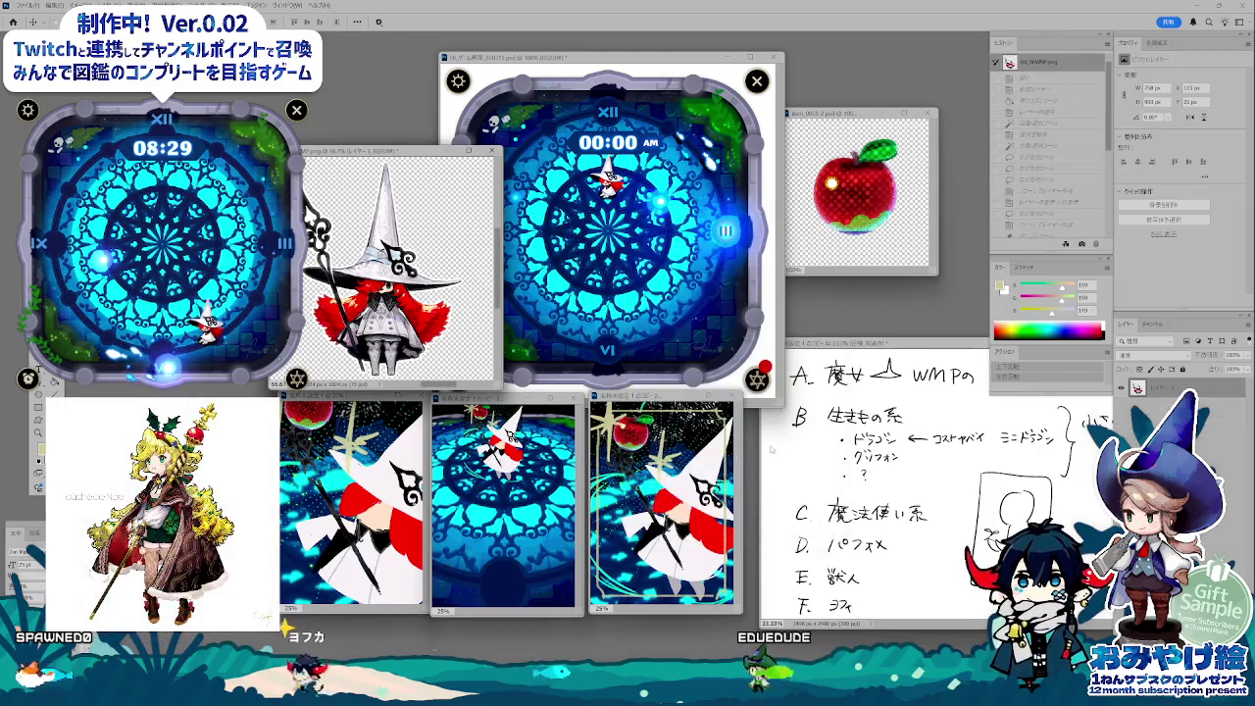
pyautogui.click(657, 396)
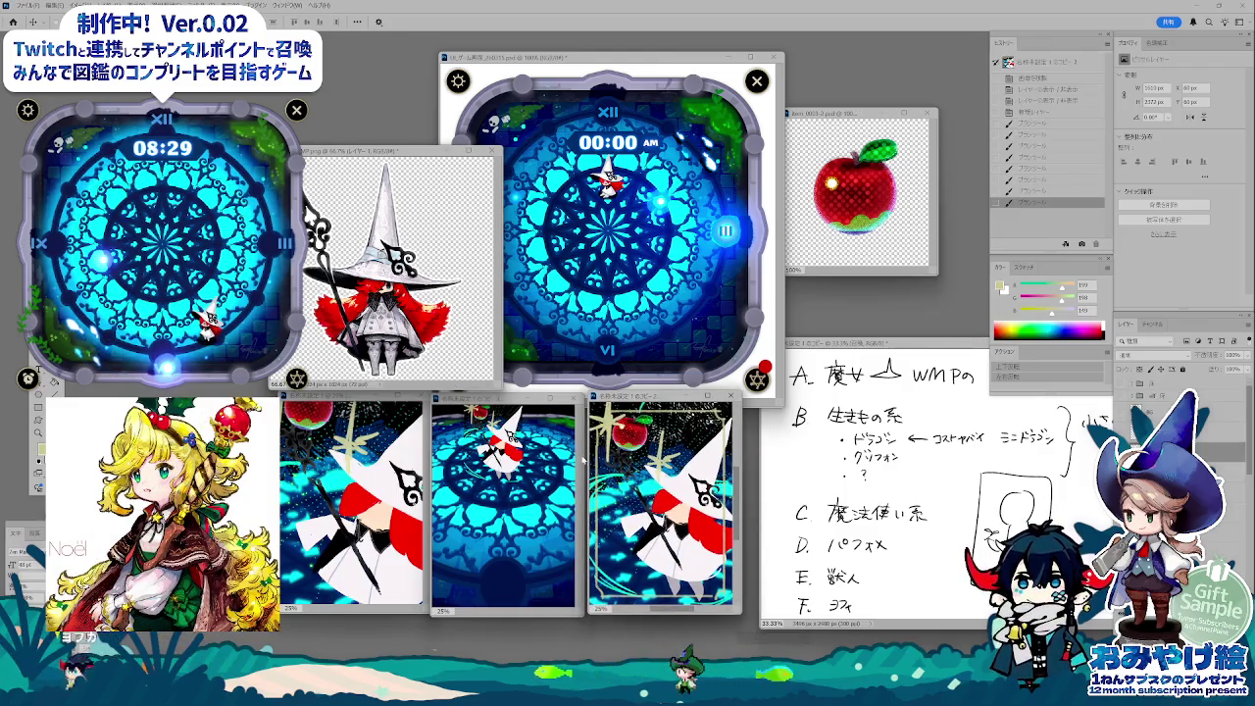
pyautogui.hotkey('ctrl', 'shift', 's')
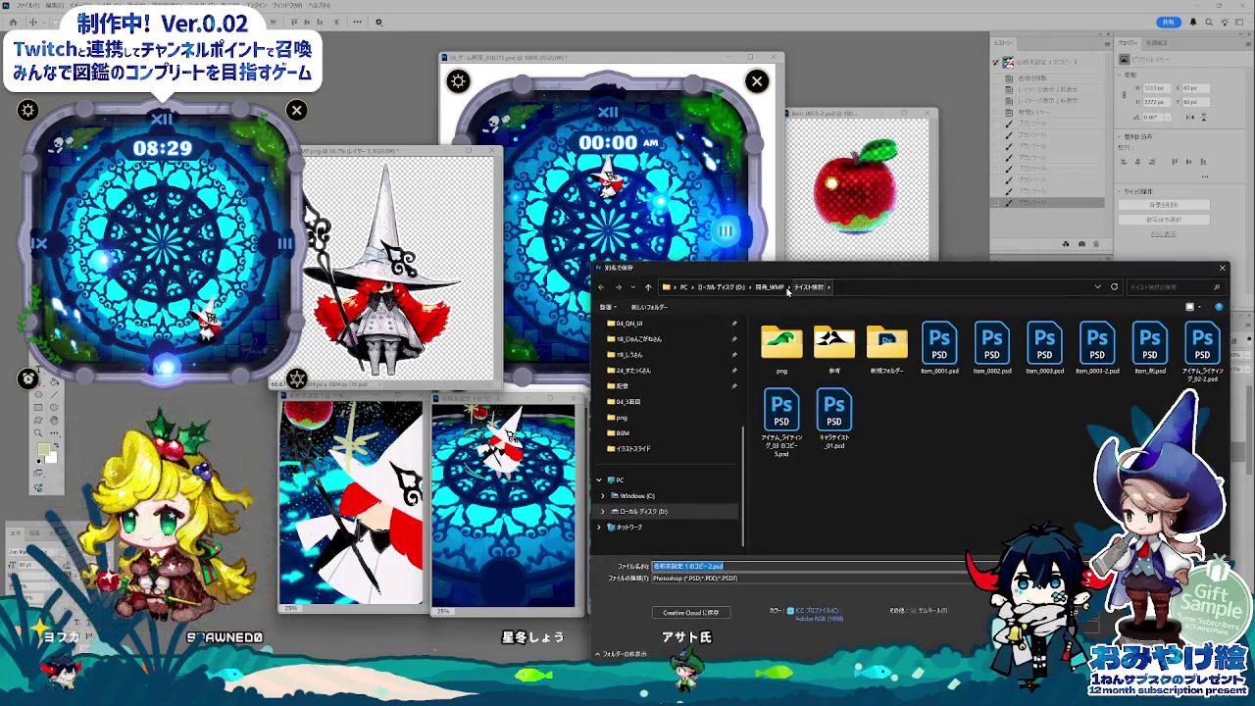
# - Create a new folder named 03_ファンタジー本 inside the illustration folder
pyautogui.scroll(3, 647, 365)
pyautogui.click(629, 385)
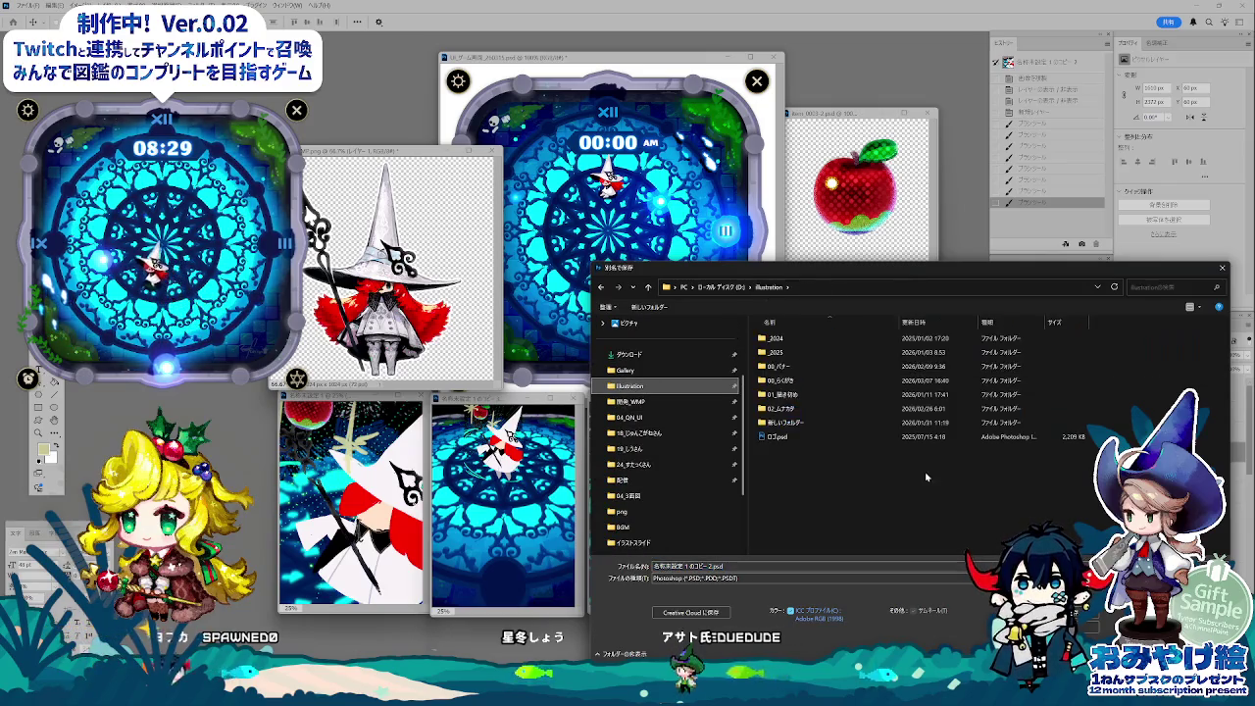
pyautogui.rightClick(818, 492)
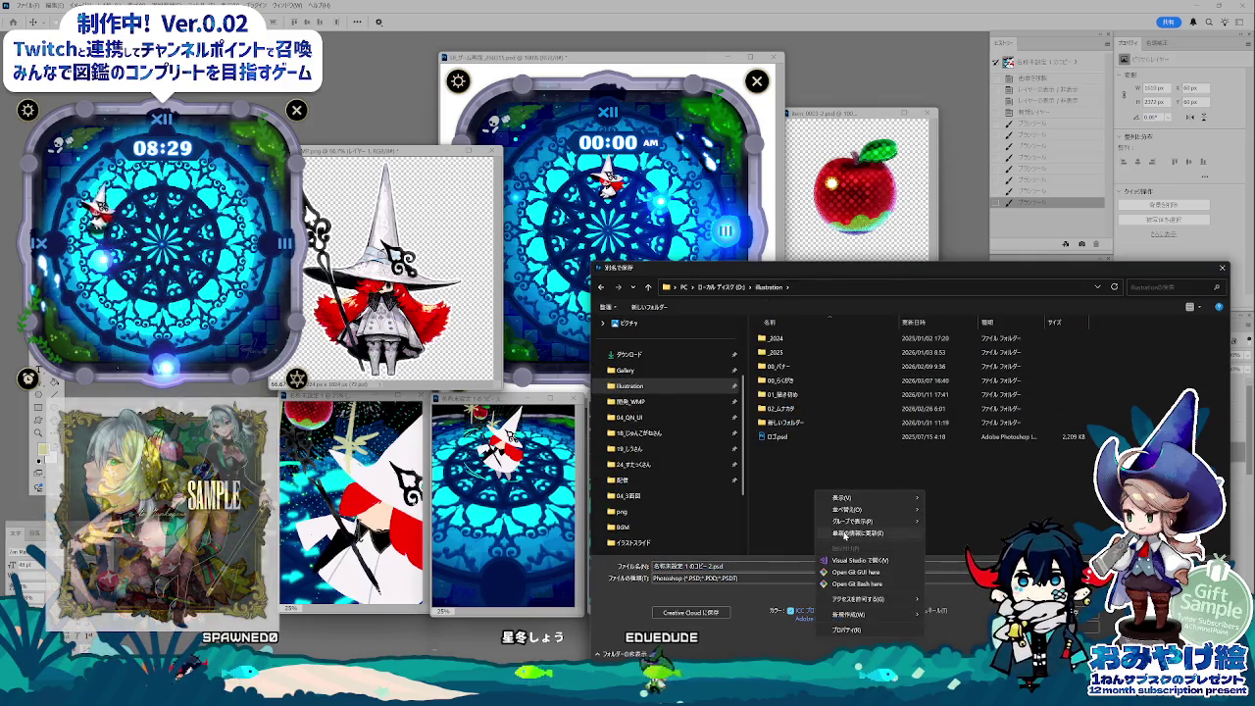
pyautogui.click(947, 615)
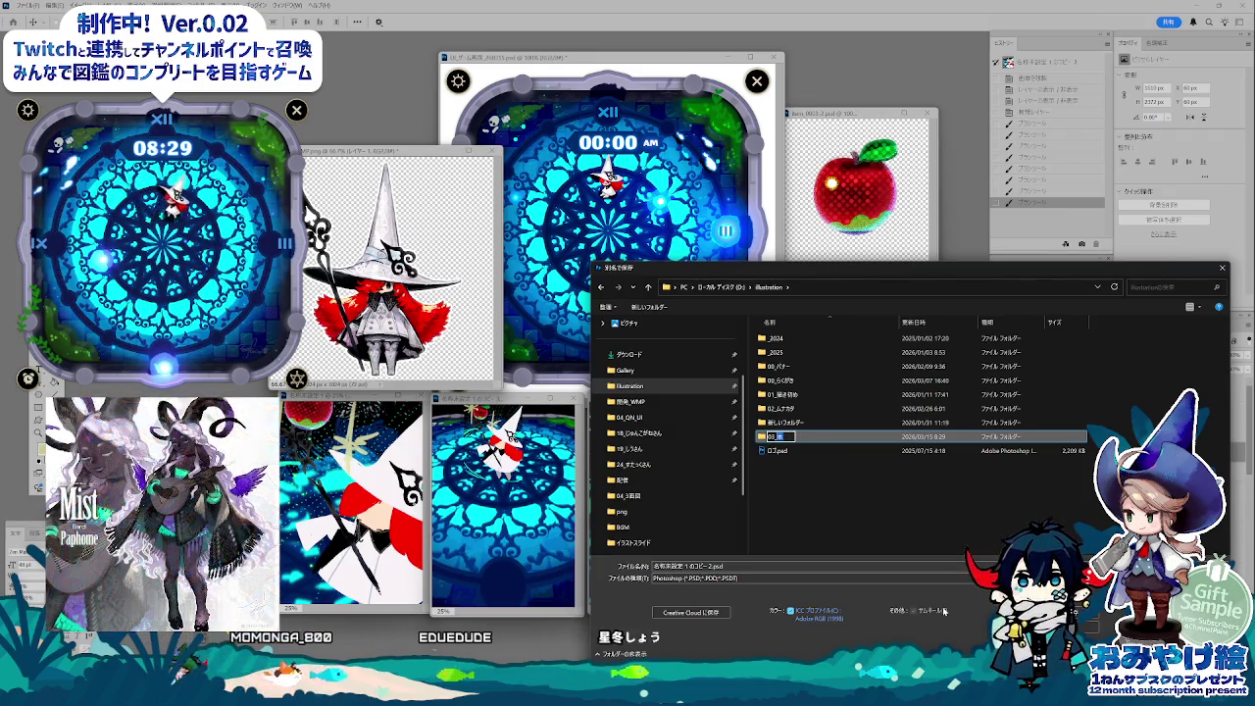
pyautogui.press('Return')
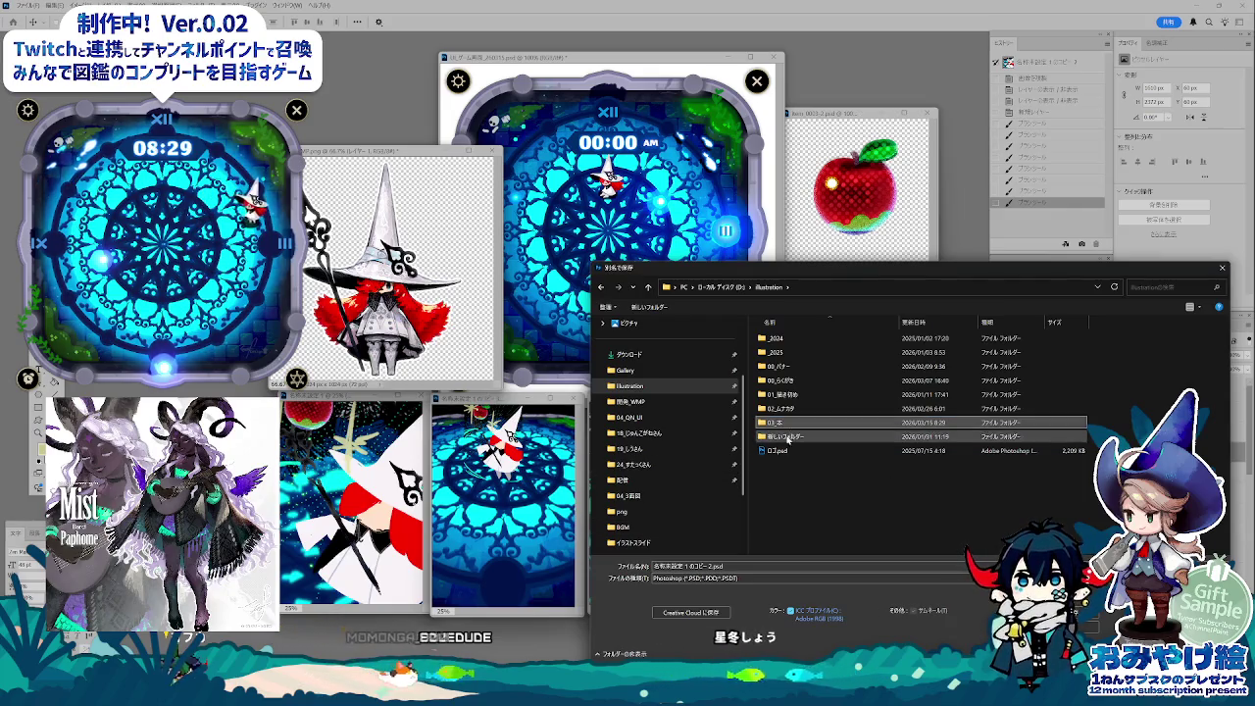
pyautogui.click(789, 424)
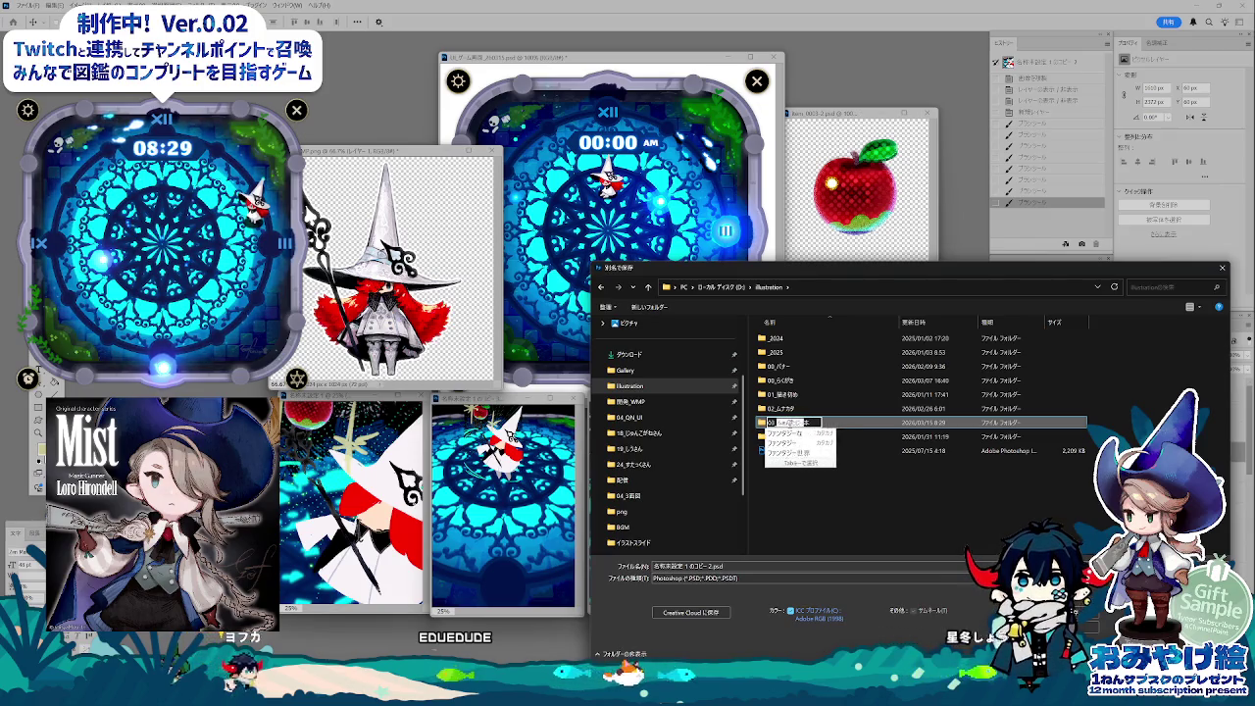
pyautogui.press('Return')
pyautogui.press('Return')
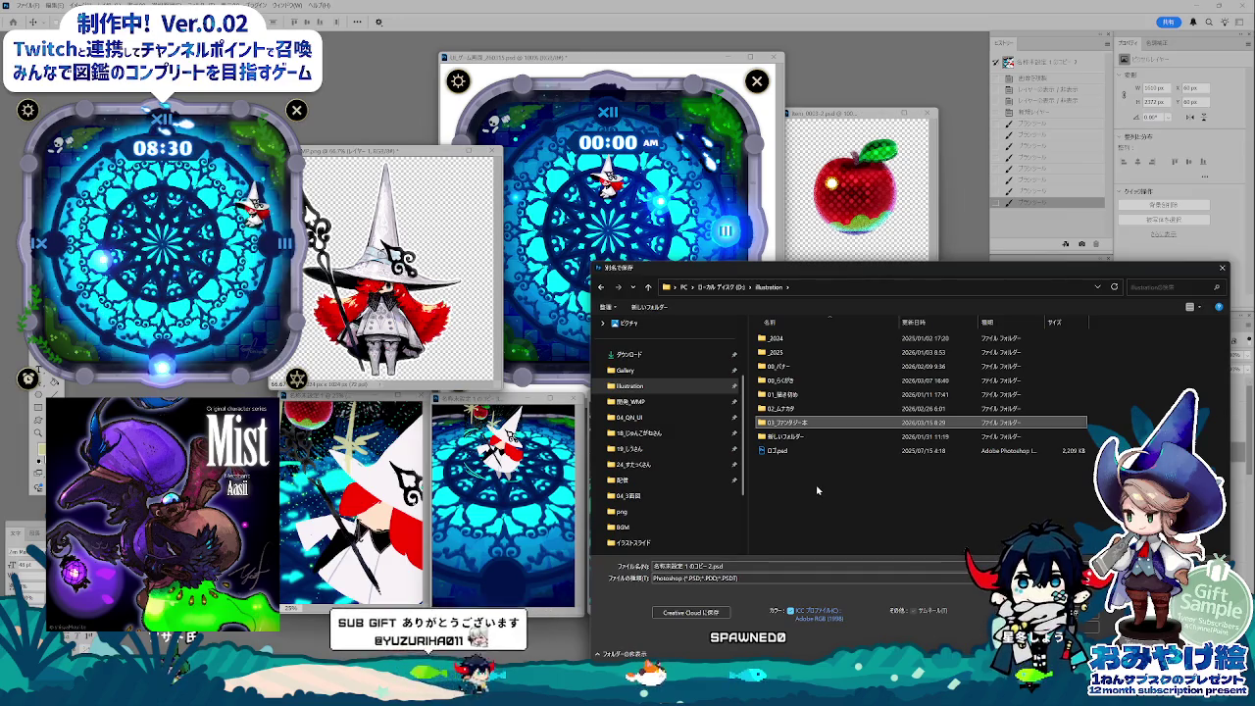
# - Save the first draft into 03_ファンタジー本 as アイデア_01.psd
pyautogui.doubleClick(795, 423)
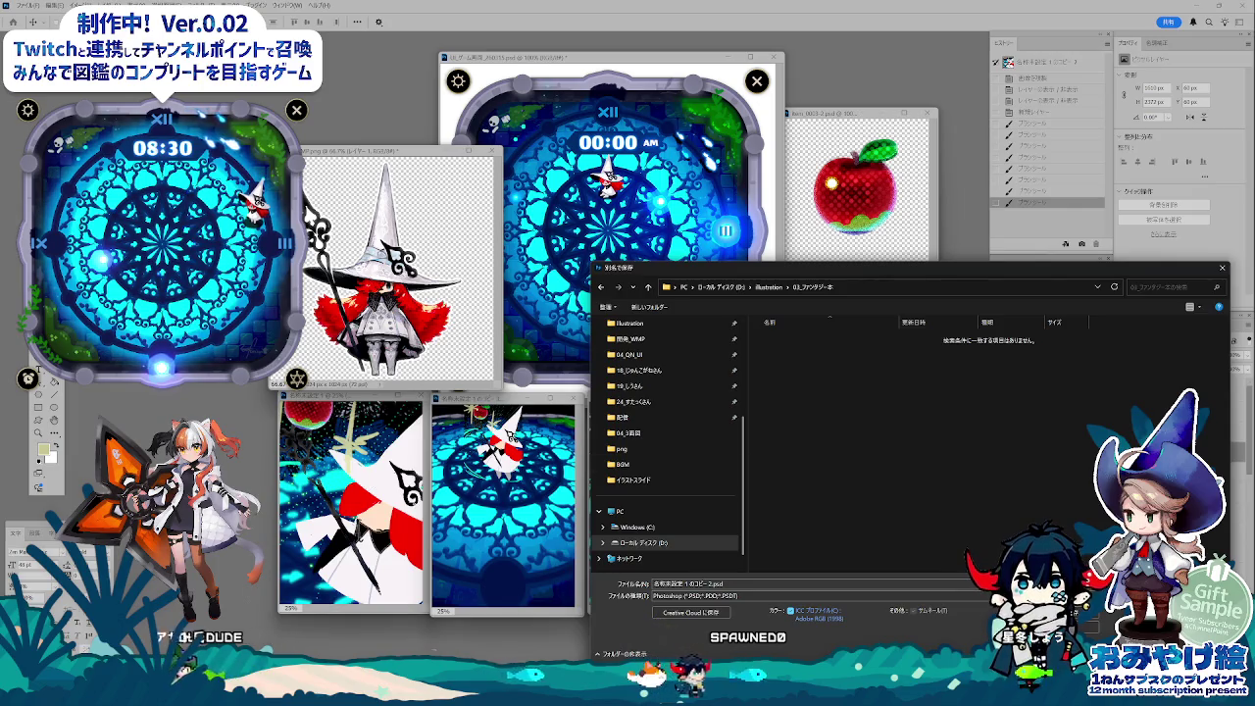
pyautogui.press('Escape')
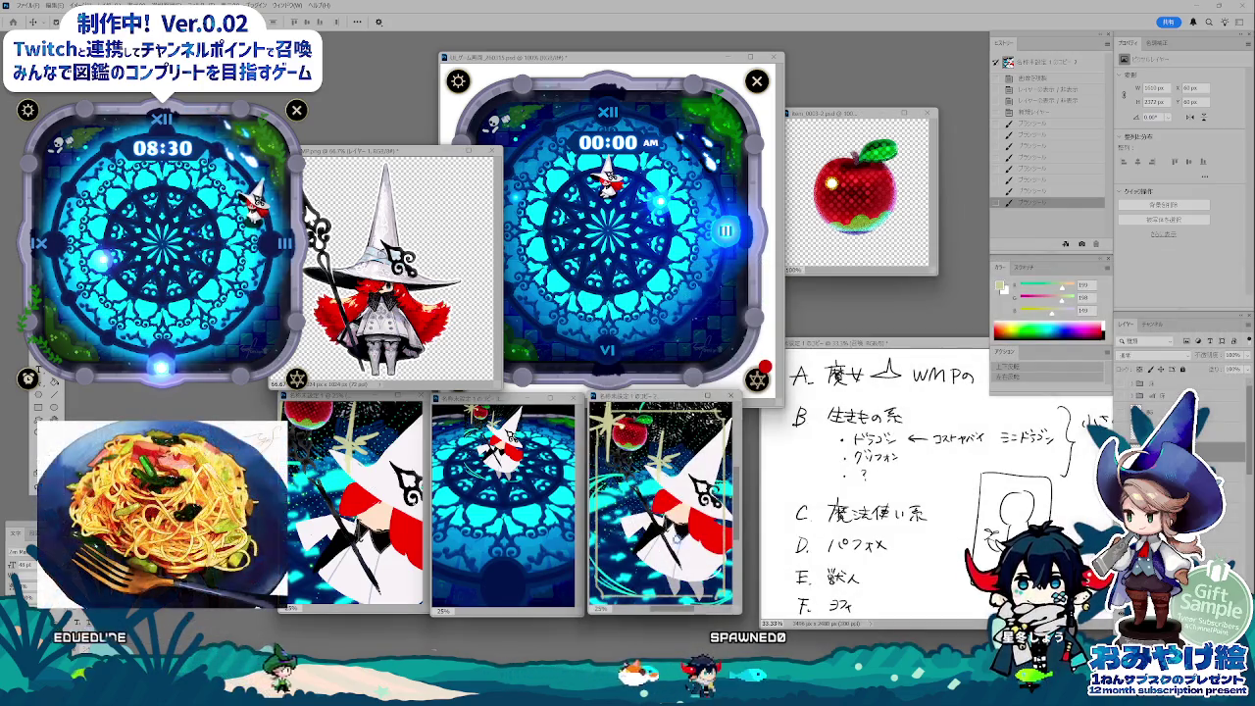
pyautogui.hotkey('ctrl', 'shift', 's')
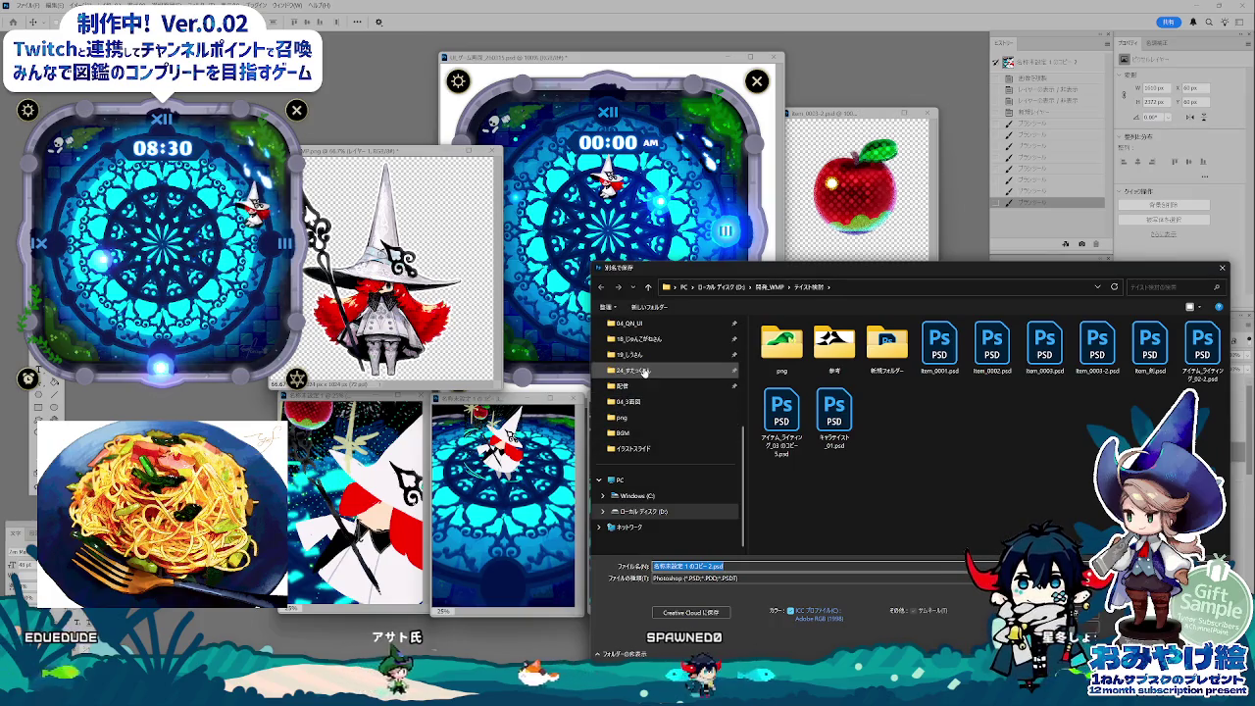
pyautogui.click(632, 369)
pyautogui.click(768, 287)
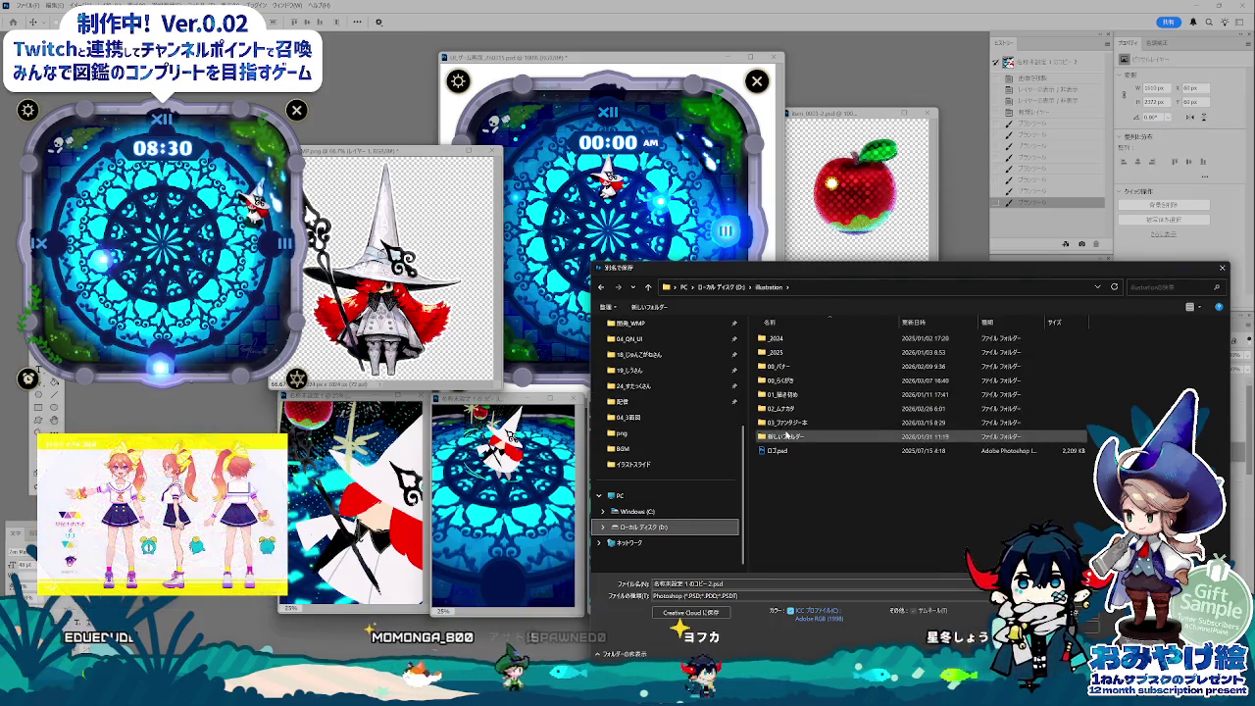
pyautogui.doubleClick(789, 422)
pyautogui.click(728, 584)
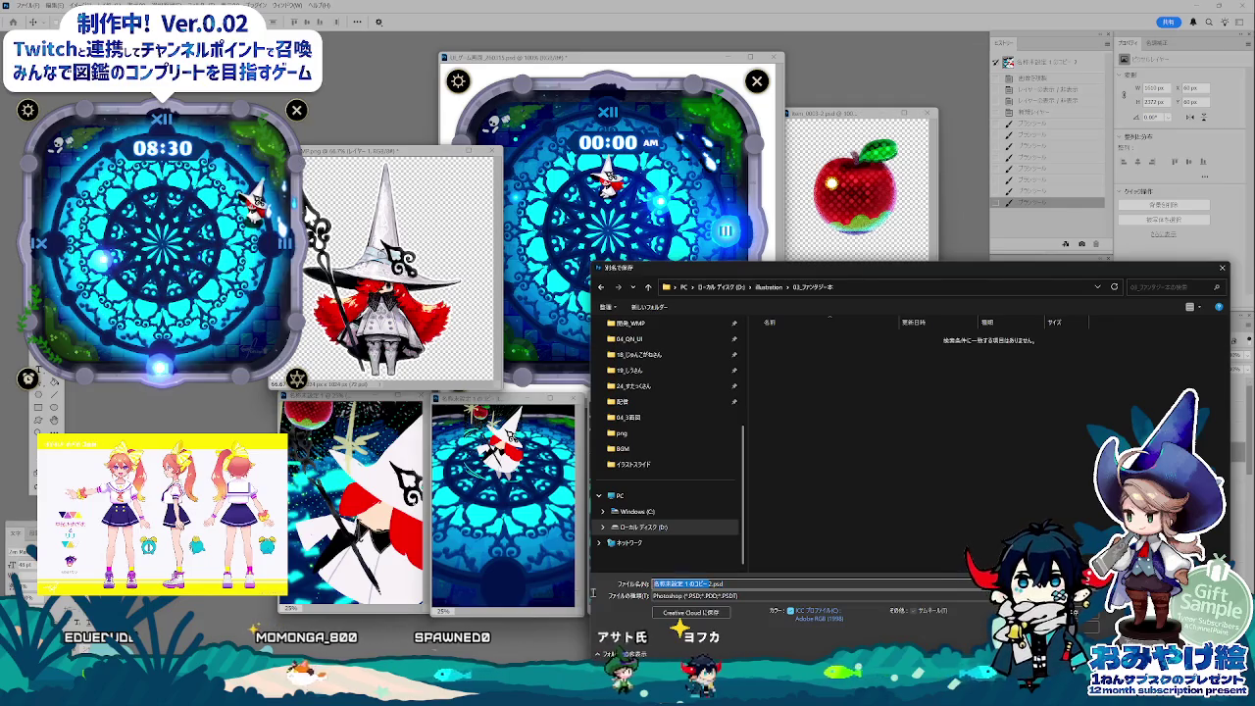
pyautogui.write('ラフ2')
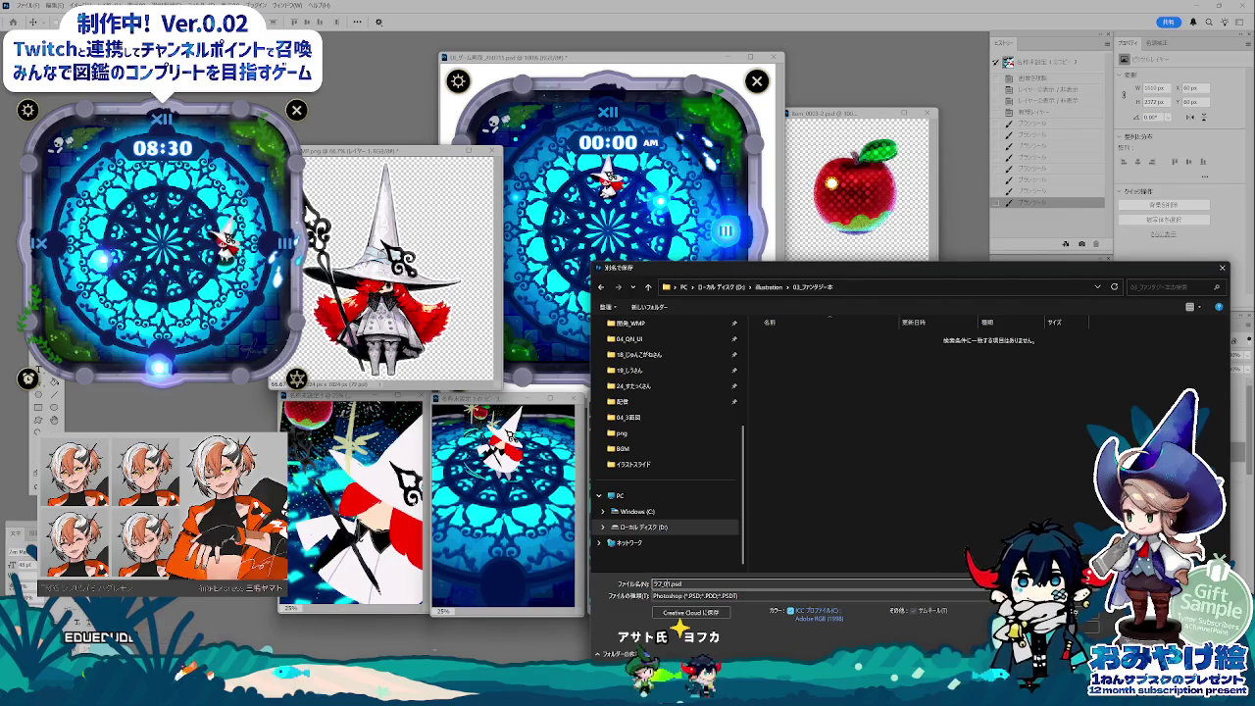
pyautogui.write('_')
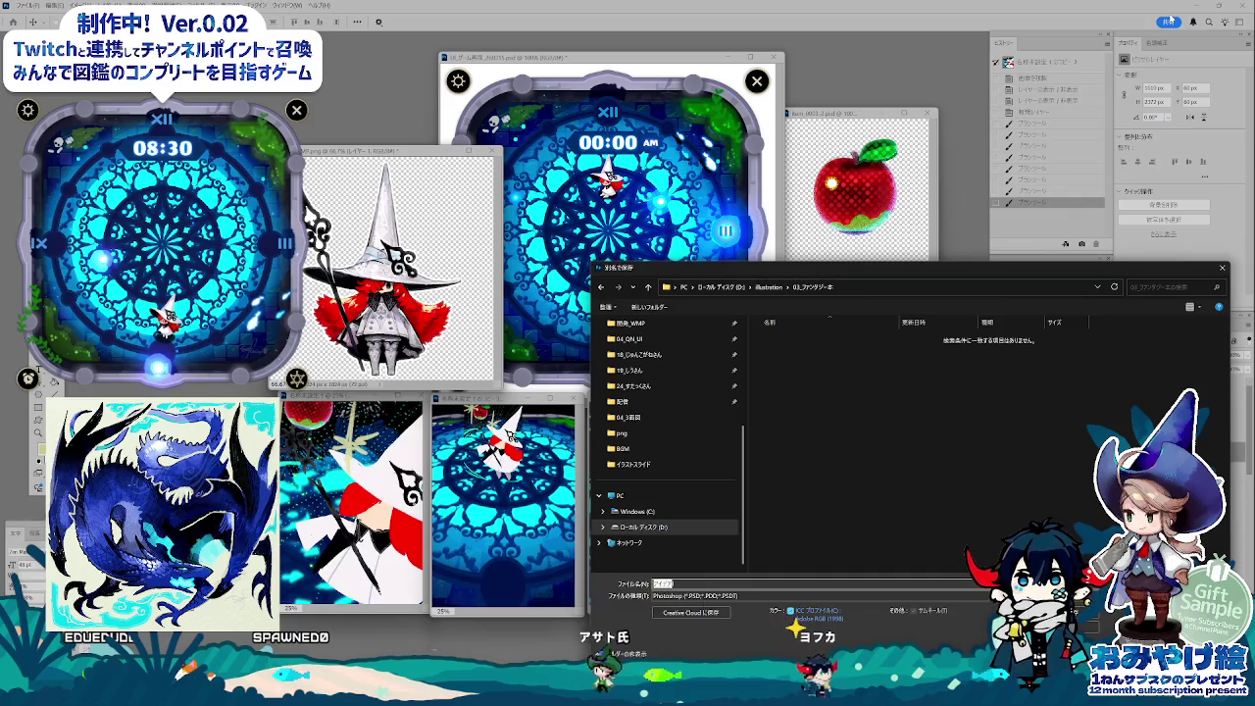
pyautogui.press('Return')
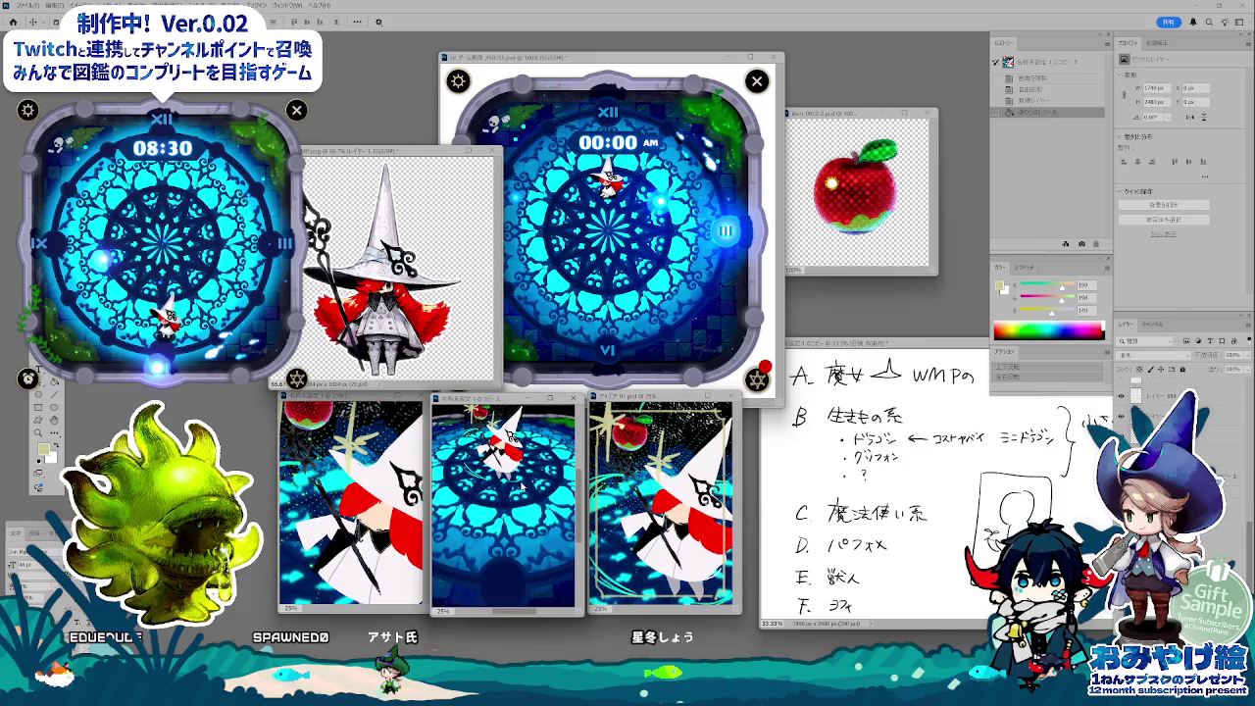
# - Save the next drafts as アイデア_02.psd and アイデア_03.psd, then close アイデア_03
pyautogui.hotkey('ctrl', 'shift', 's')
pyautogui.click(625, 345)
pyautogui.write('アイデア_02.psd')
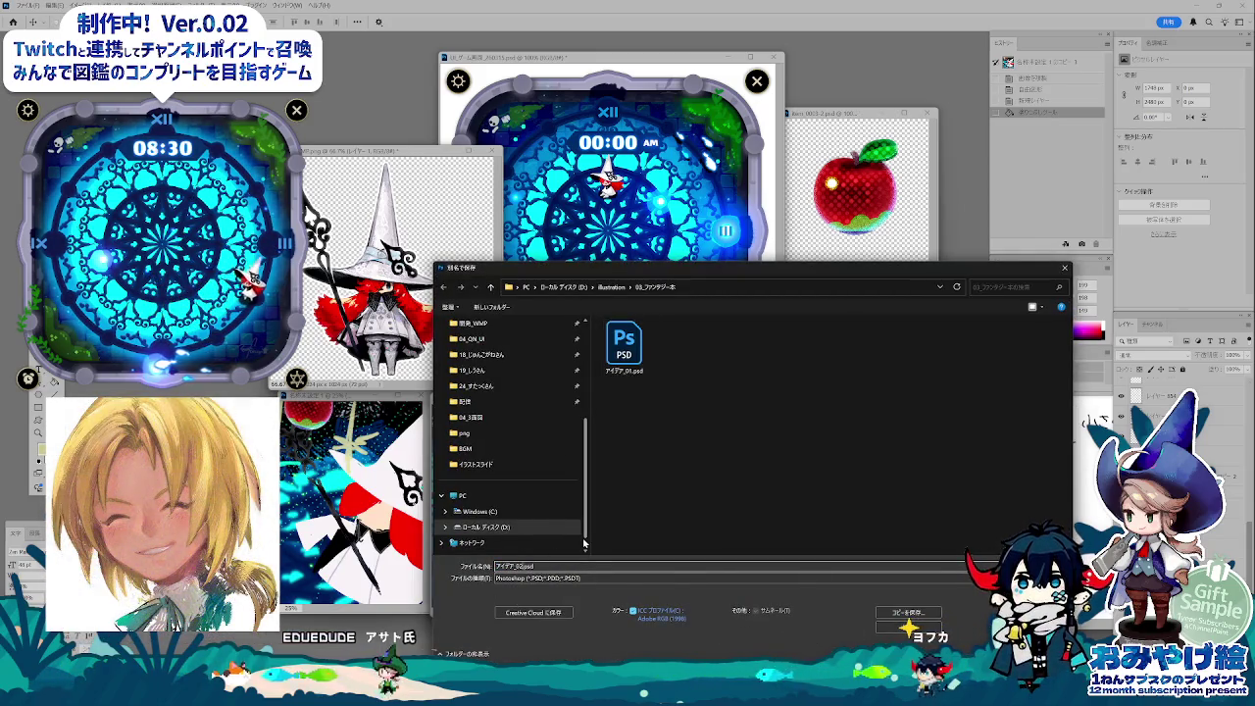
pyautogui.press('Return')
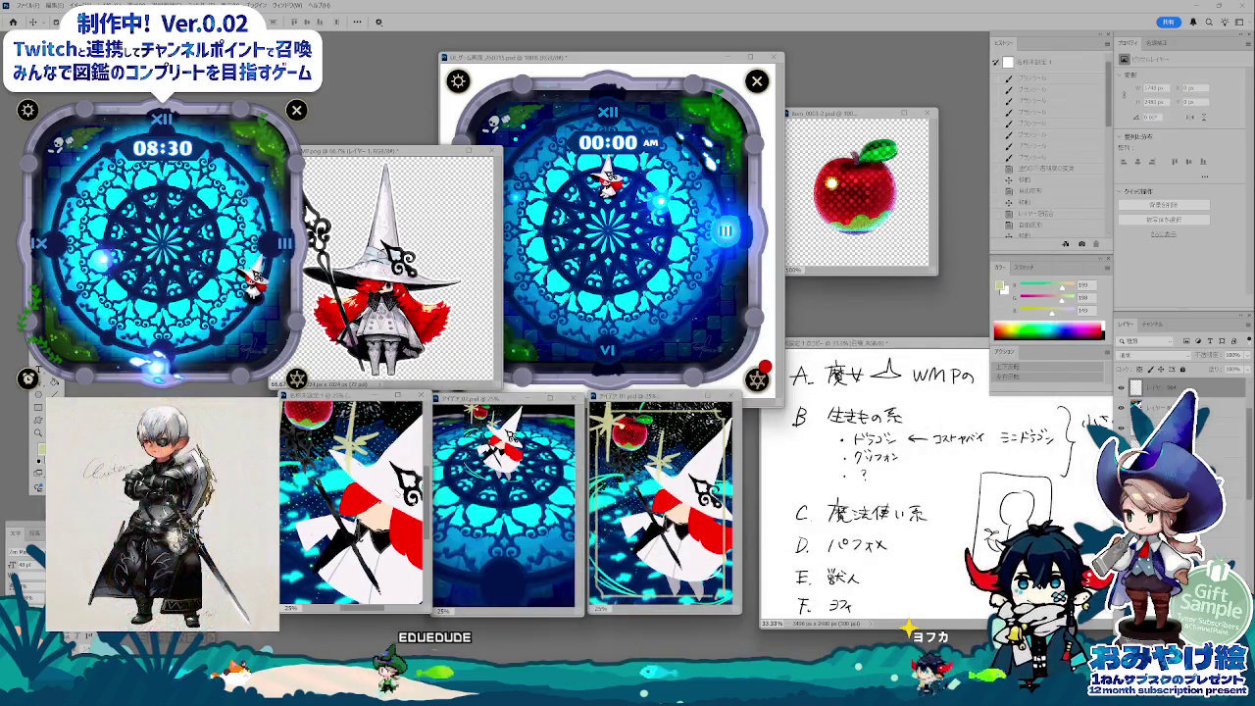
pyautogui.hotkey('ctrl', 'shift', 's')
pyautogui.click(534, 355)
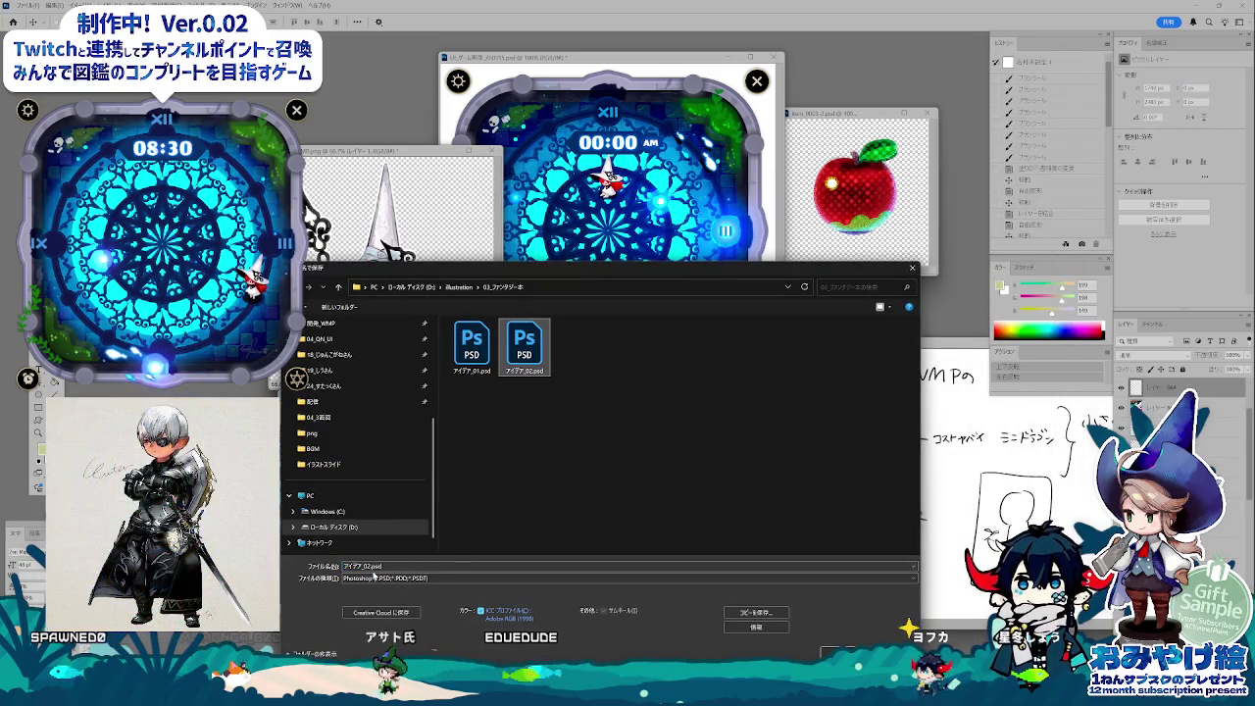
pyautogui.write('3')
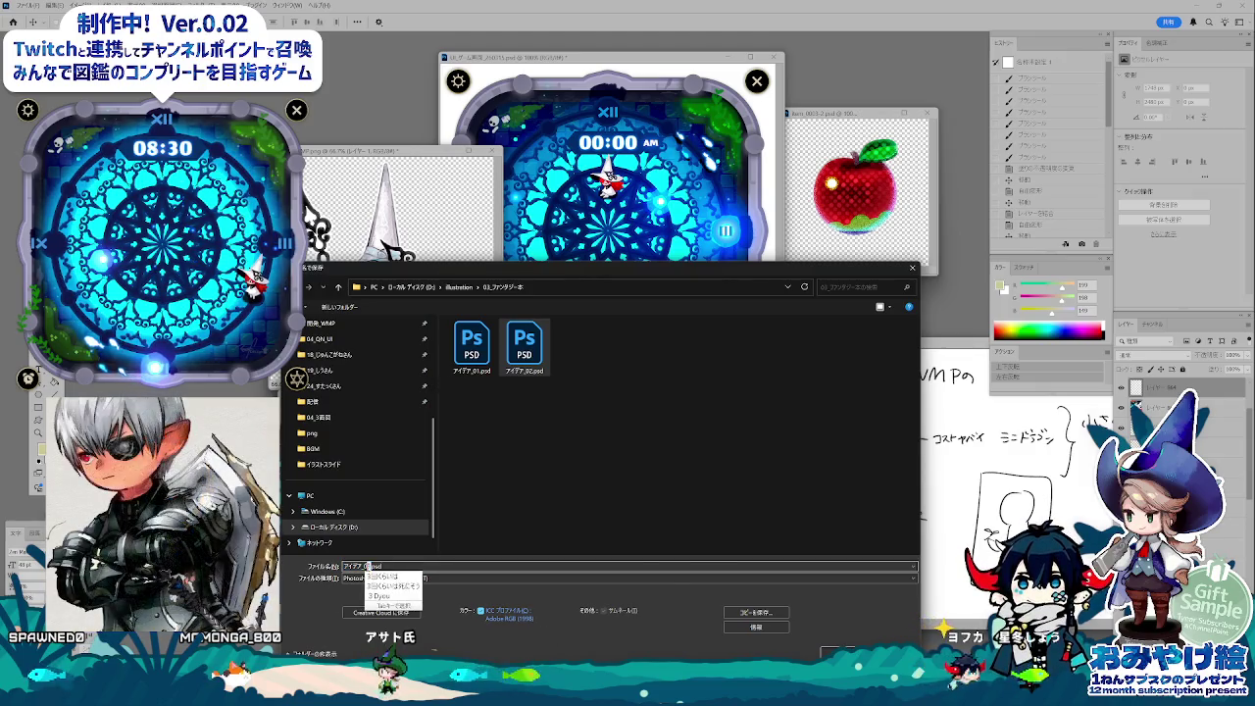
pyautogui.press('Return')
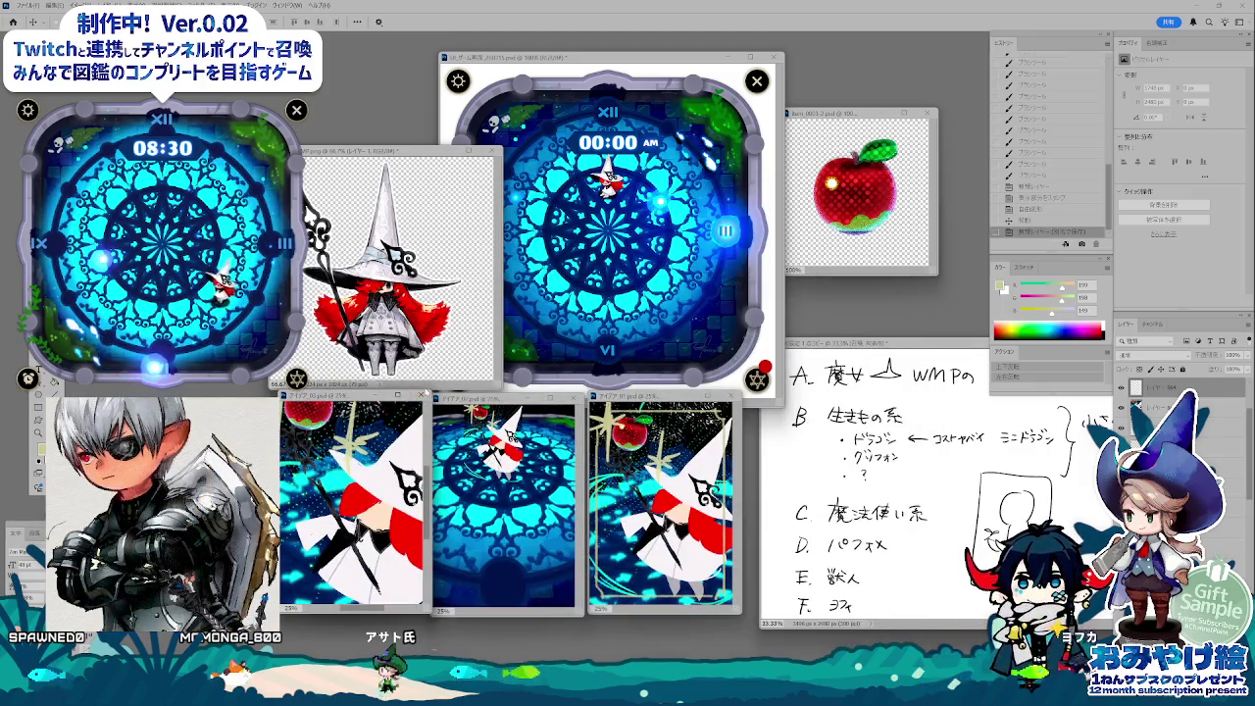
pyautogui.click(423, 395)
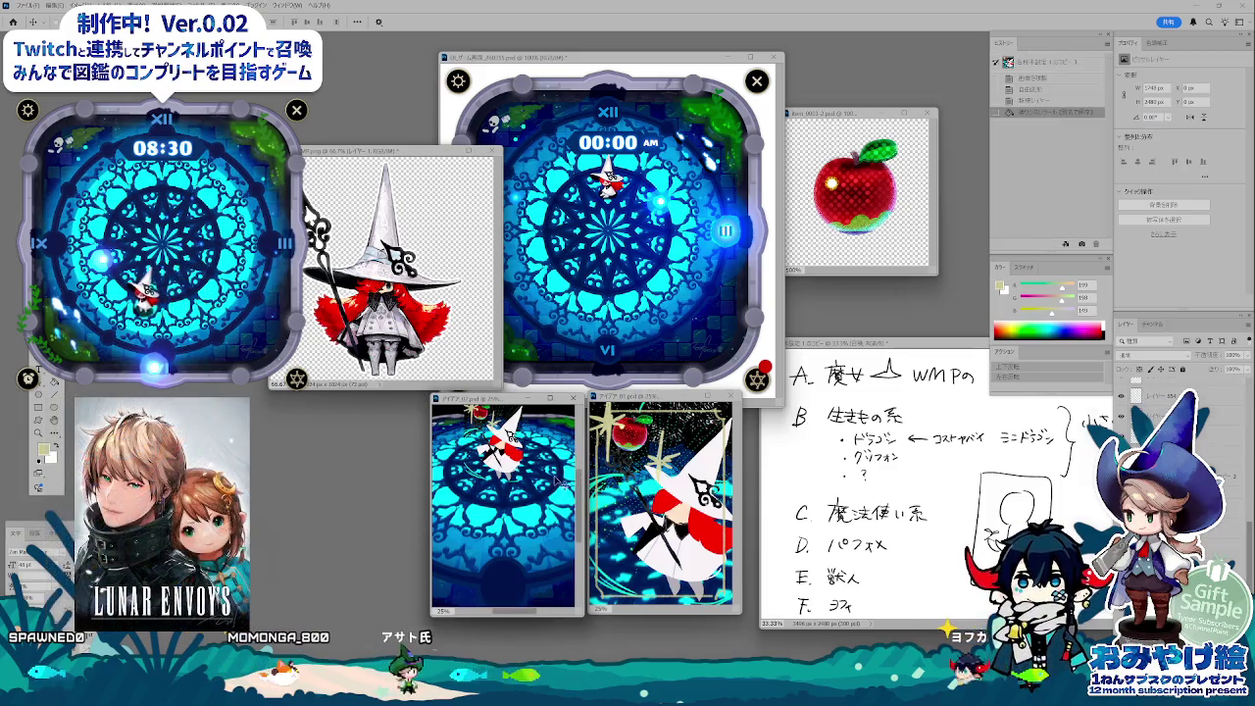
# - Close the アイデア_02 canvas and move the remaining idea canvases to the left
pyautogui.moveTo(500, 397); pyautogui.dragTo(368, 402)
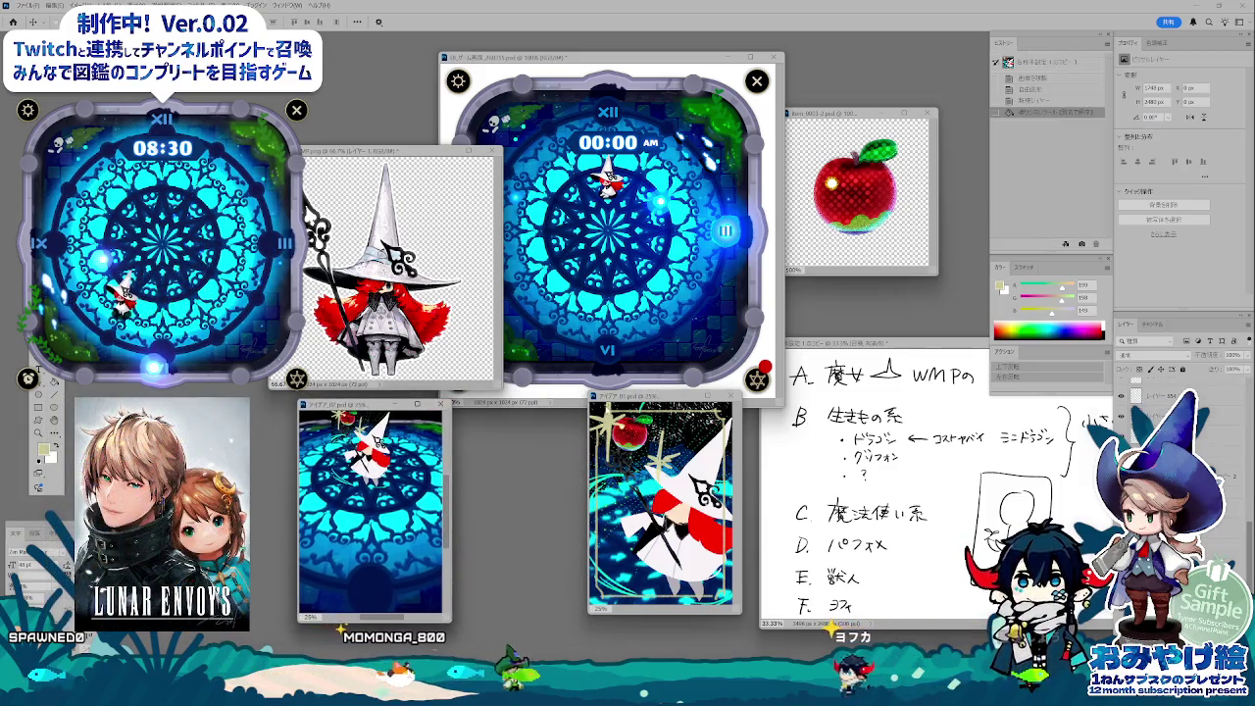
pyautogui.moveTo(633, 397); pyautogui.dragTo(501, 403)
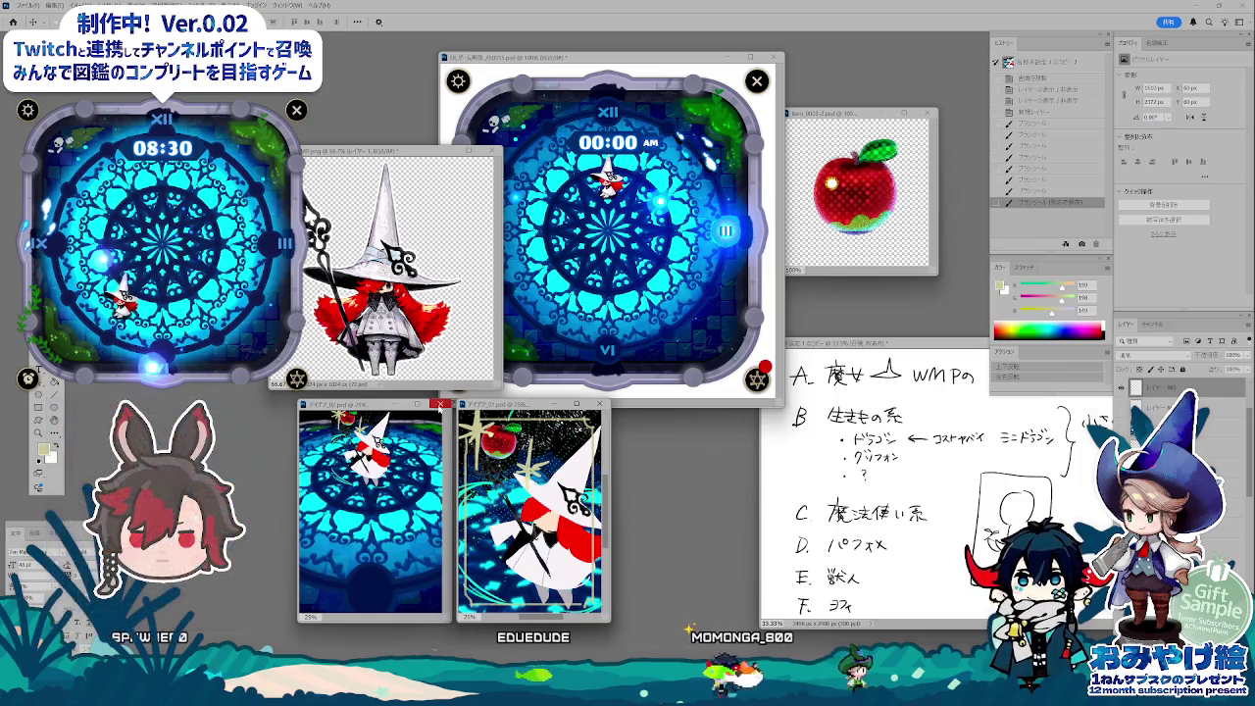
pyautogui.click(438, 404)
pyautogui.moveTo(510, 404); pyautogui.dragTo(370, 407)
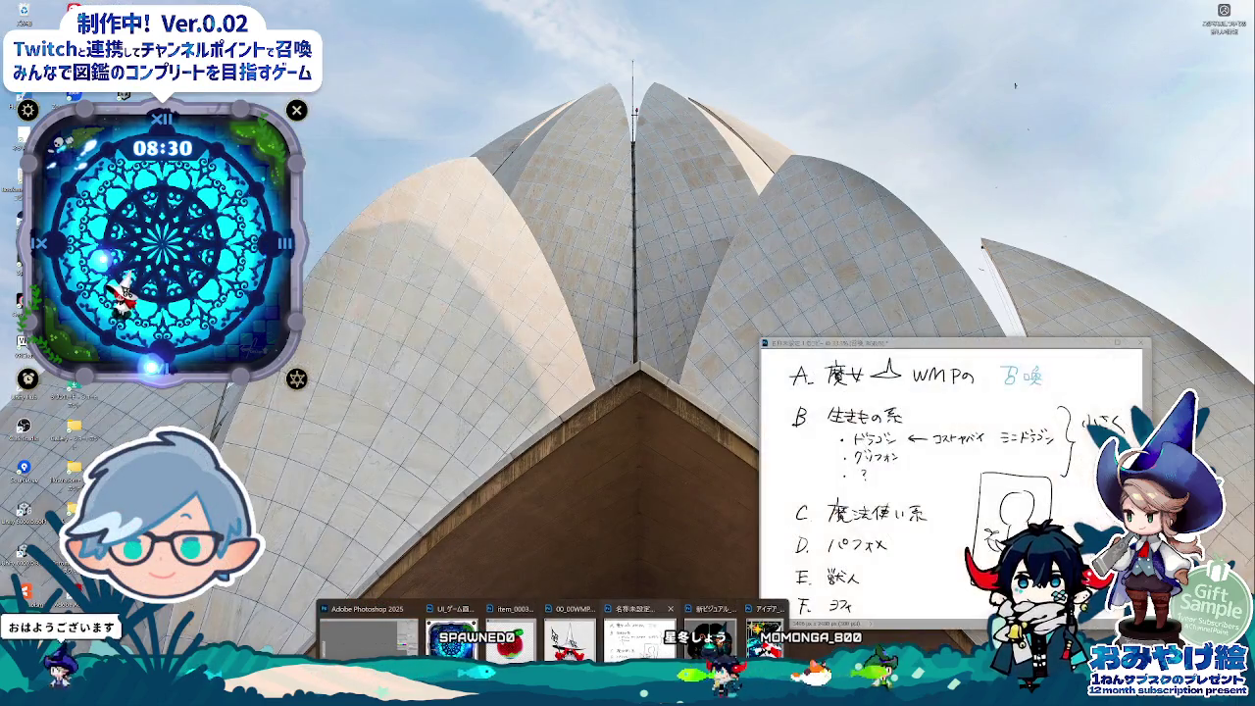
# - Bring the notes sketch window to the front beside the small idea canvas
pyautogui.click(639, 642)
pyautogui.moveTo(937, 345); pyautogui.dragTo(670, 325)
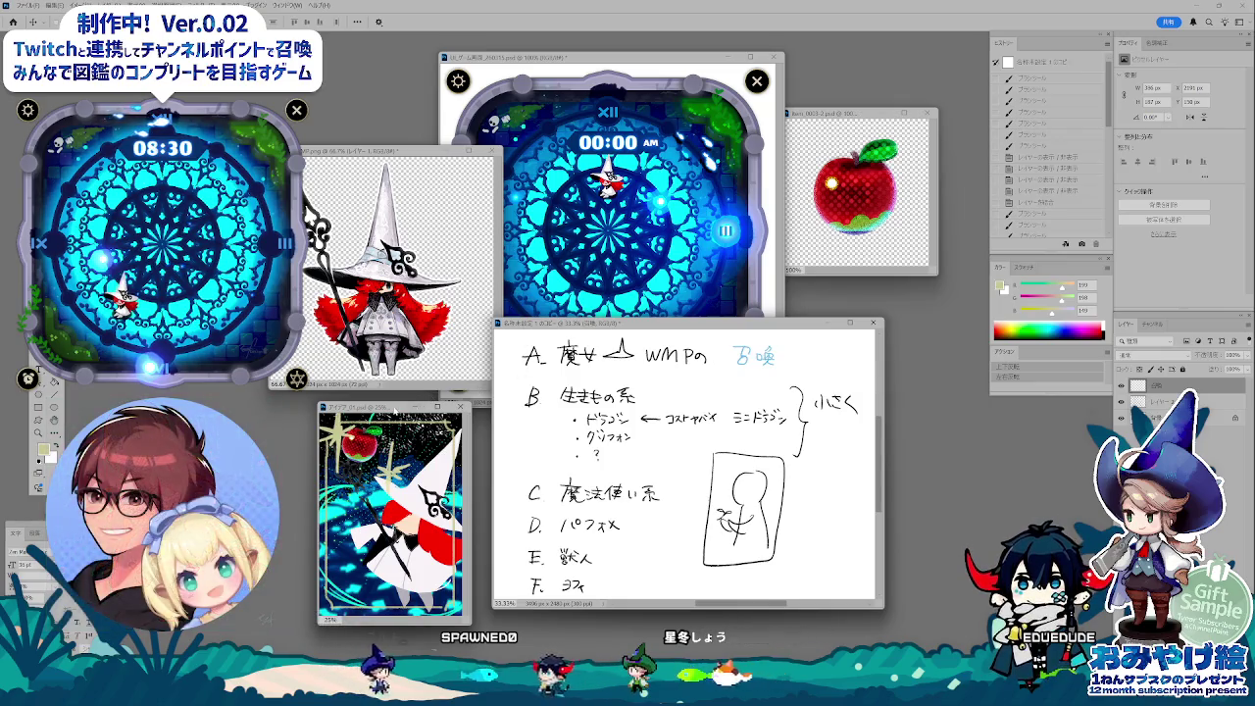
pyautogui.moveTo(392, 407); pyautogui.dragTo(394, 370)
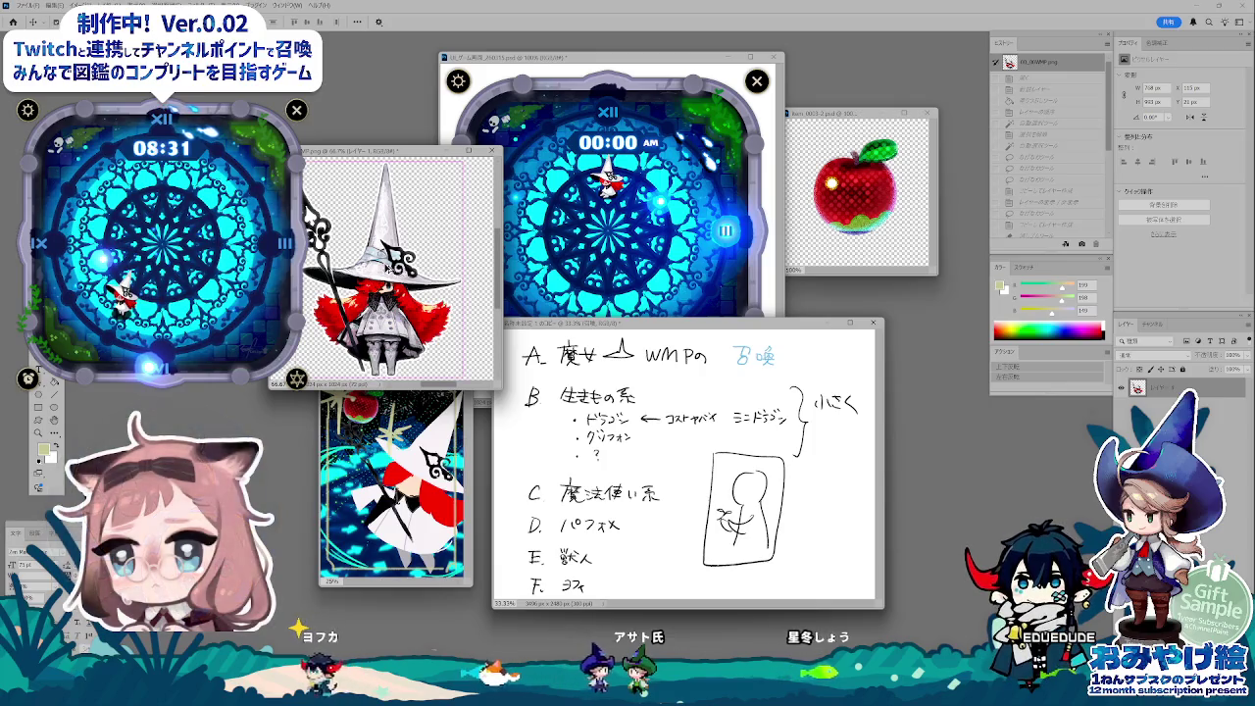
# - View the witch at 100% and arrange witch, card-art and notes windows, notes in front
pyautogui.hotkey('ctrl', '1')
pyautogui.hotkey('ctrl', 'Tab')
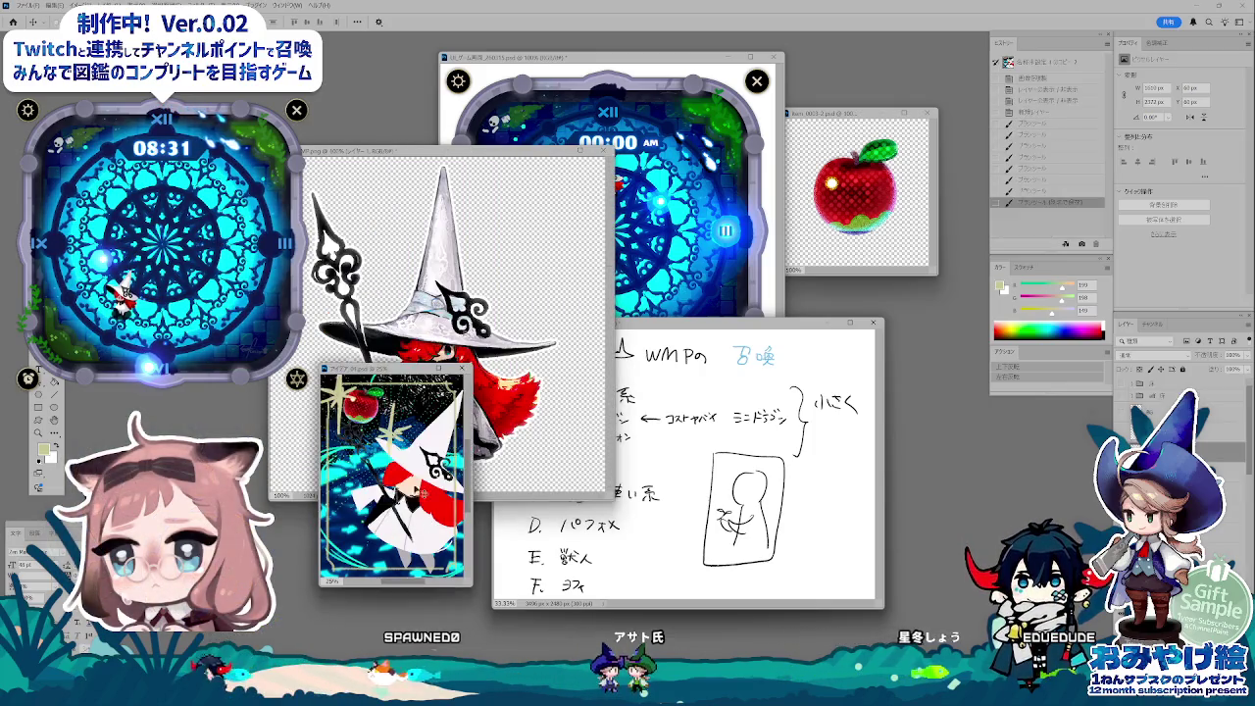
pyautogui.moveTo(392, 370)
pyautogui.mouseDown()
pyautogui.moveTo(386, 410)
pyautogui.moveTo(401, 400)
pyautogui.mouseUp()
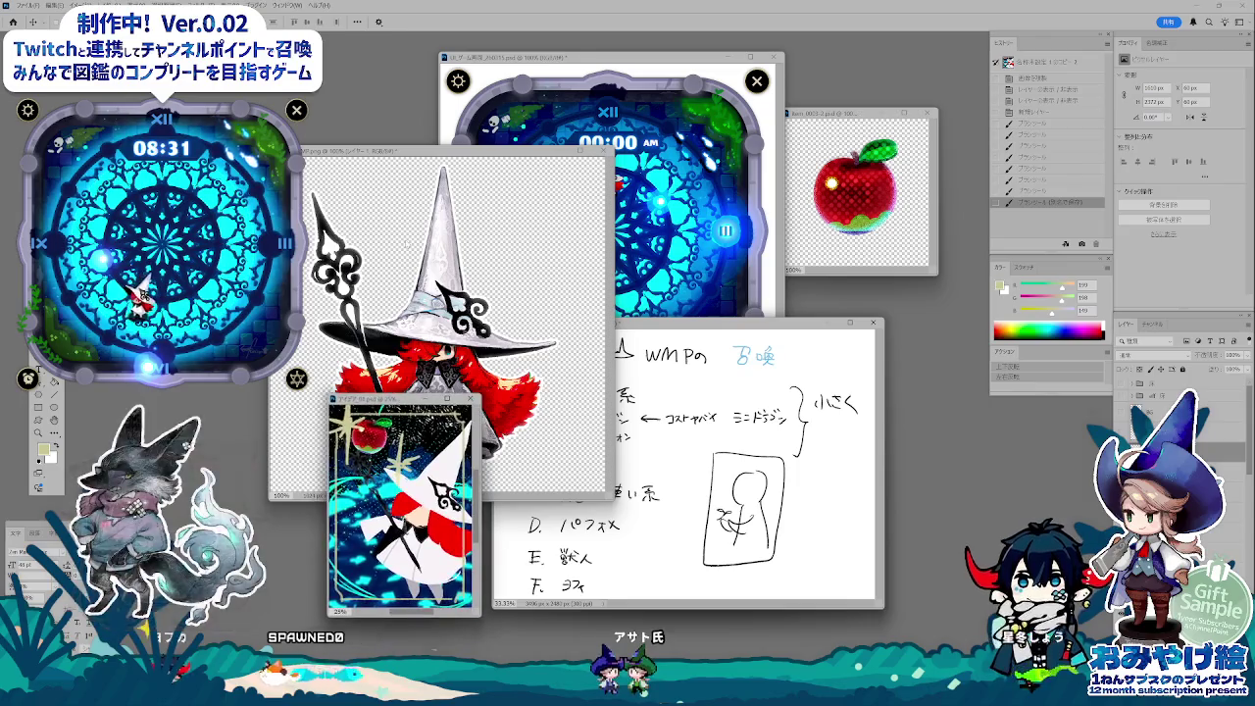
pyautogui.moveTo(467, 151); pyautogui.dragTo(481, 63)
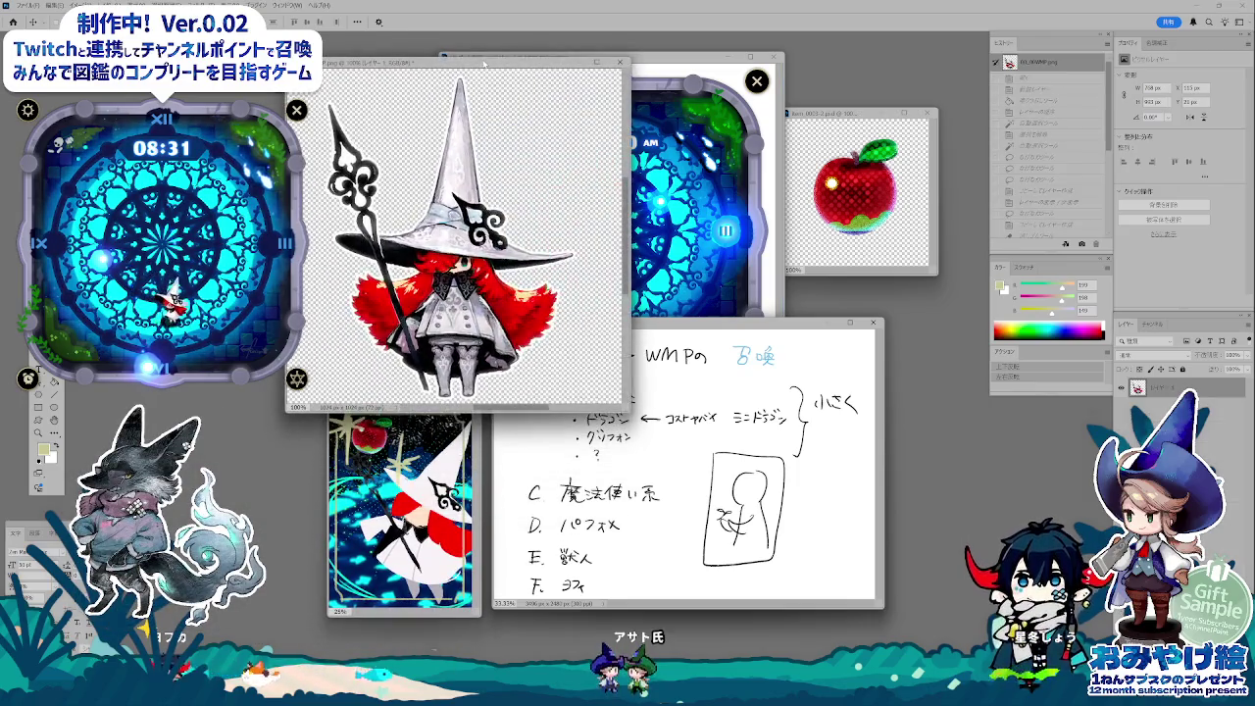
pyautogui.moveTo(712, 330); pyautogui.dragTo(743, 340)
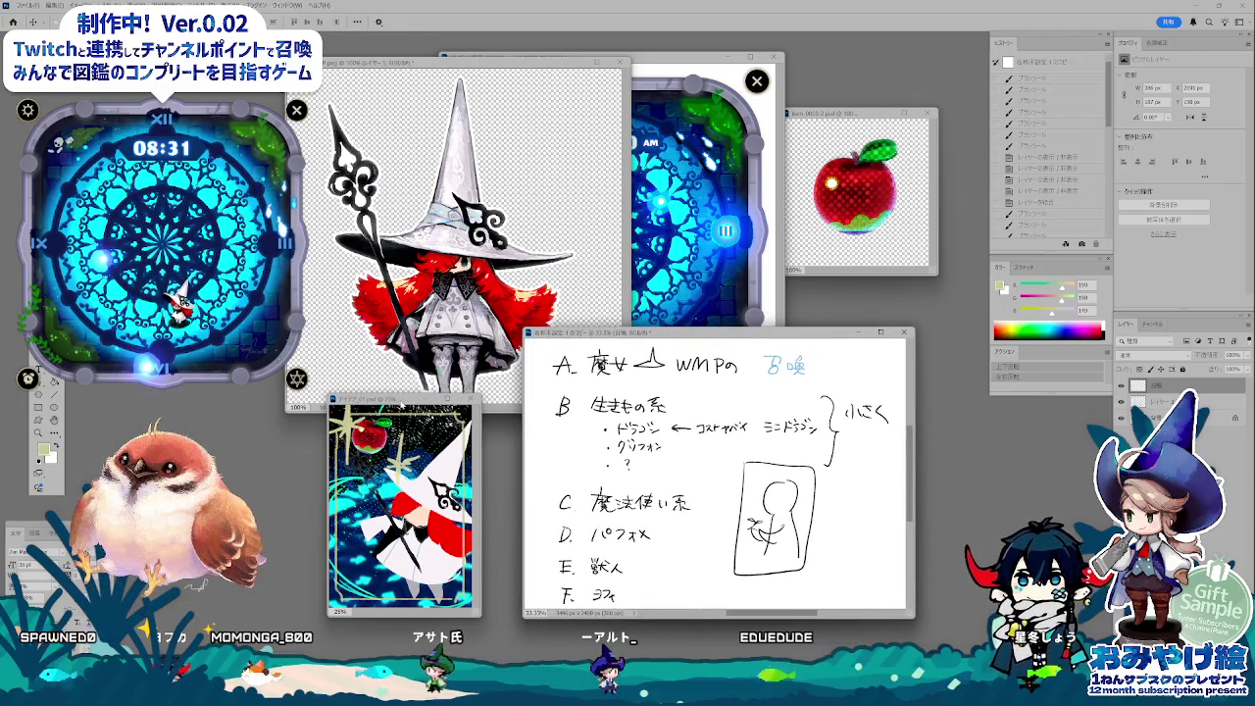
pyautogui.moveTo(402, 400); pyautogui.dragTo(436, 409)
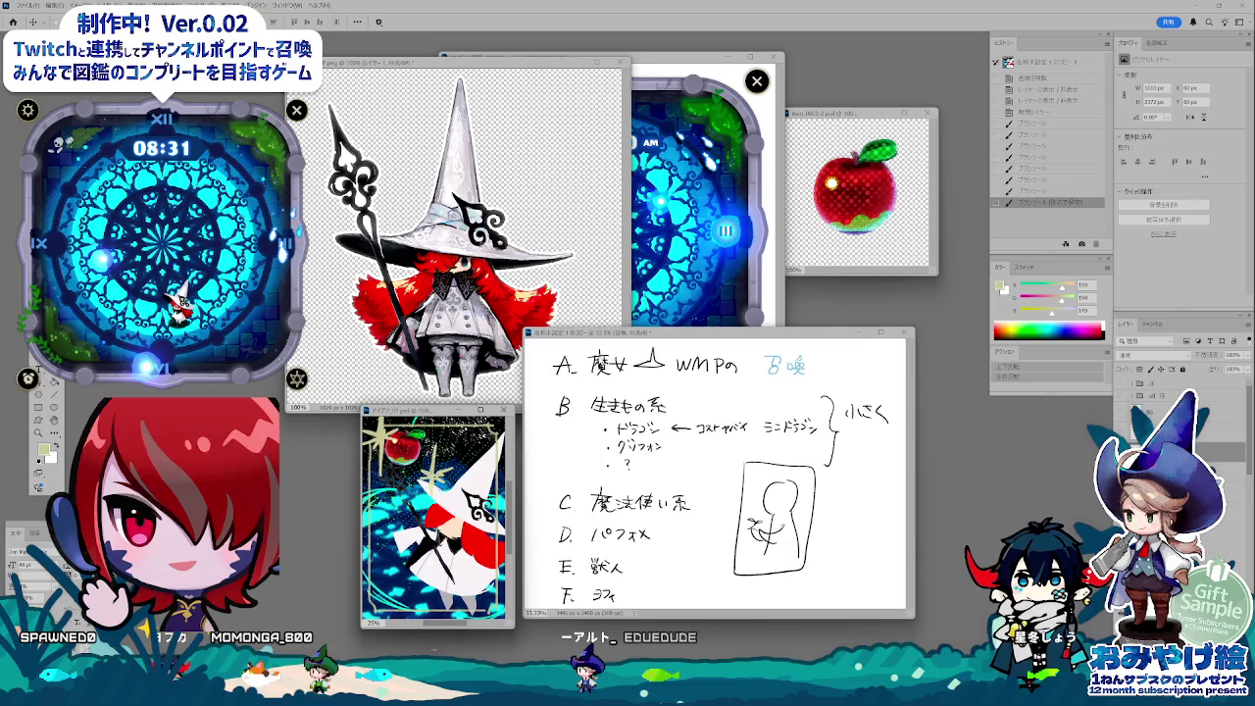
pyautogui.moveTo(687, 333); pyautogui.dragTo(686, 344)
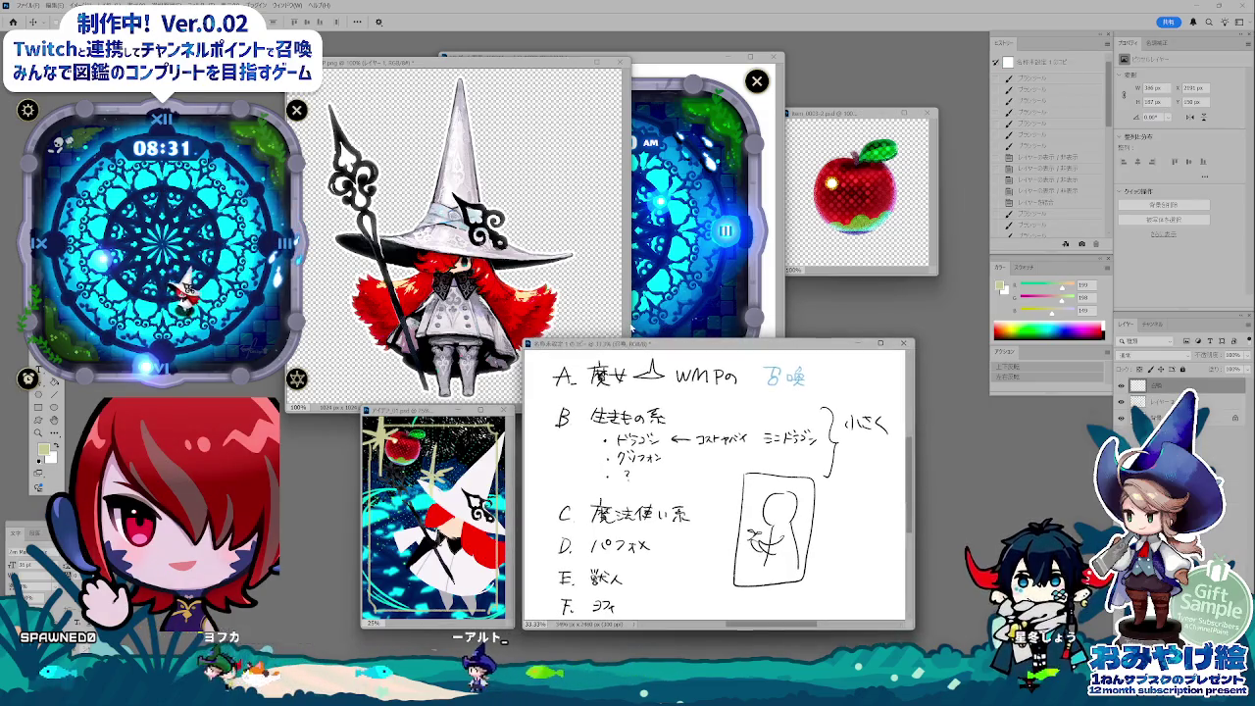
pyautogui.moveTo(441, 62); pyautogui.dragTo(424, 44)
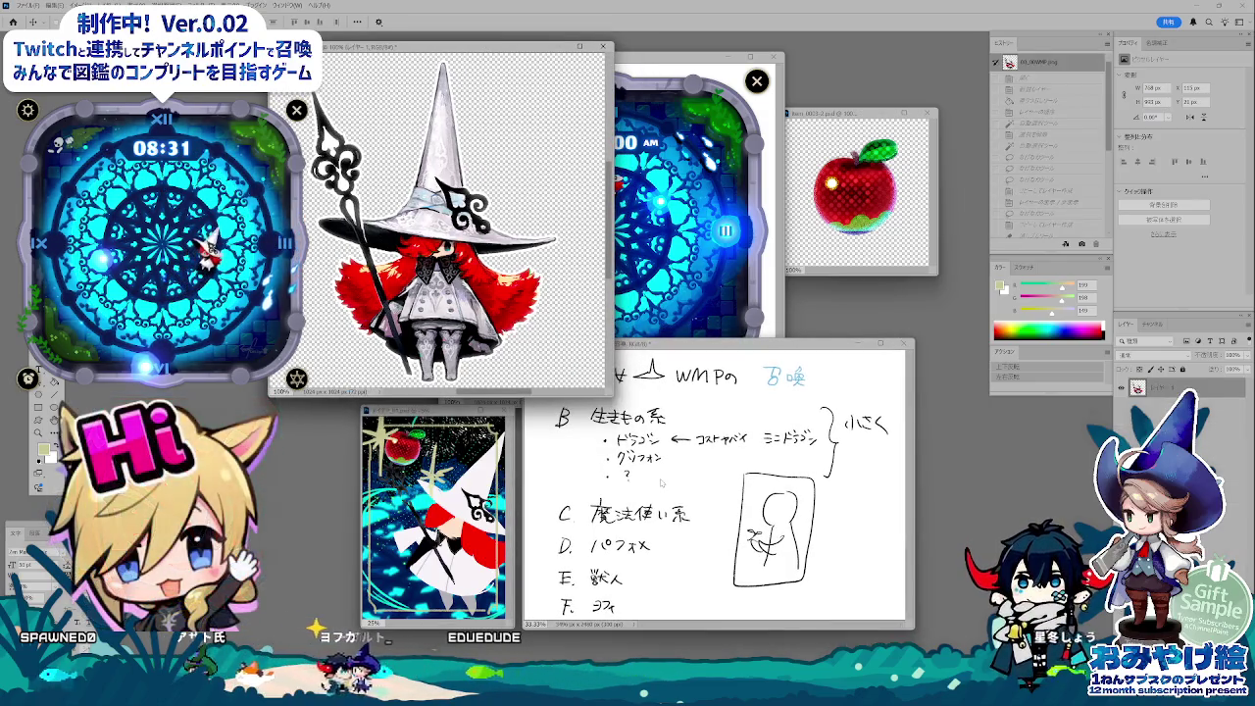
pyautogui.click(661, 482)
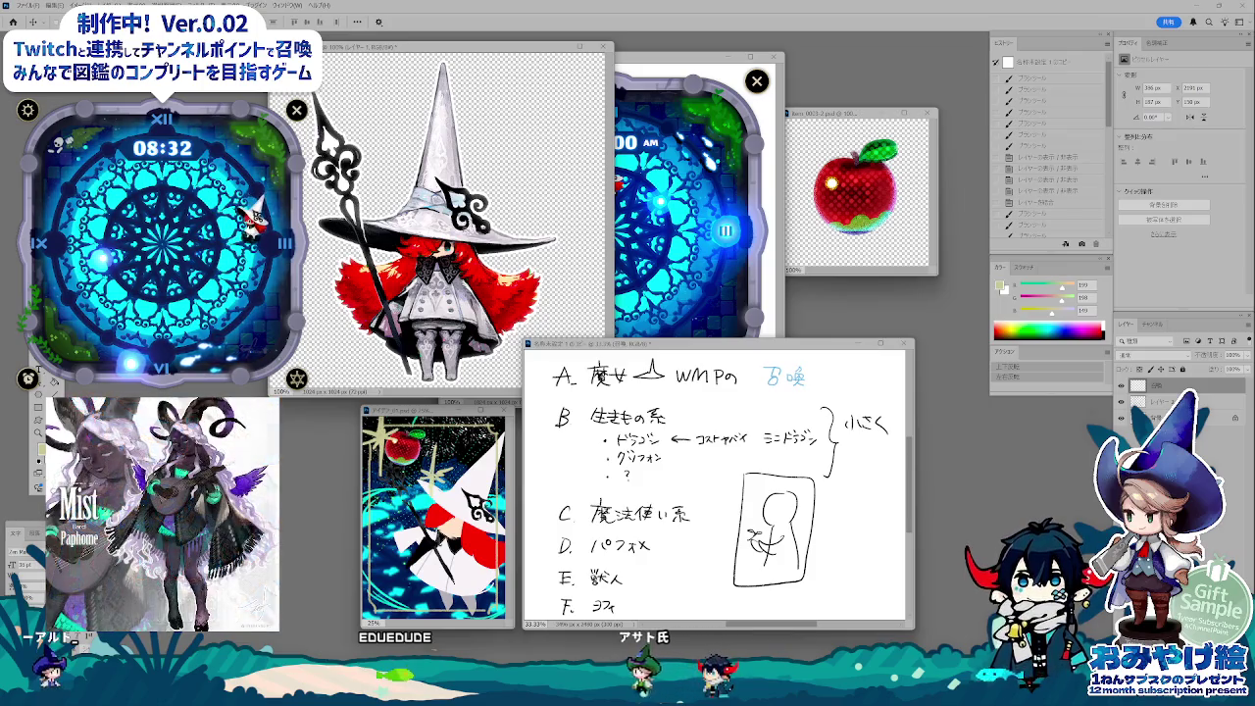
# - Hide the notes drawing, add a new empty layer, and reset colours to black and white
pyautogui.click(713, 345)
pyautogui.press('Delete')
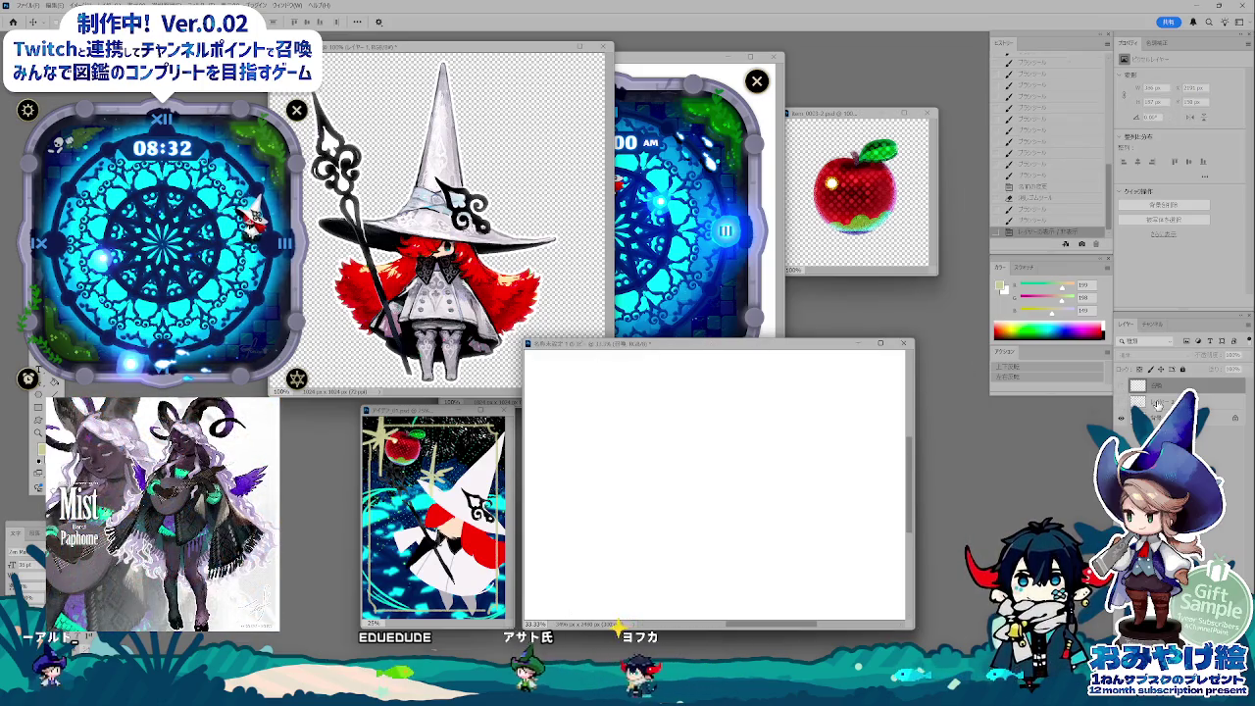
pyautogui.hotkey('ctrl', 'shift', 'alt', 'n')
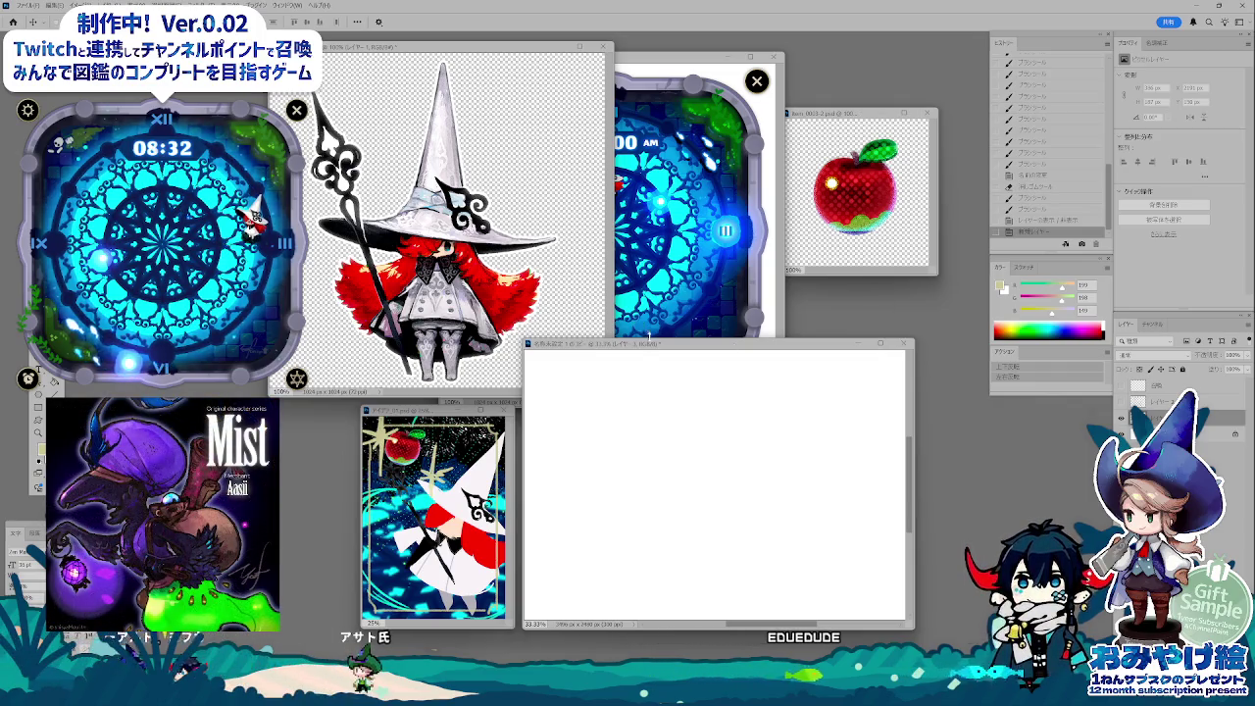
pyautogui.press('d')
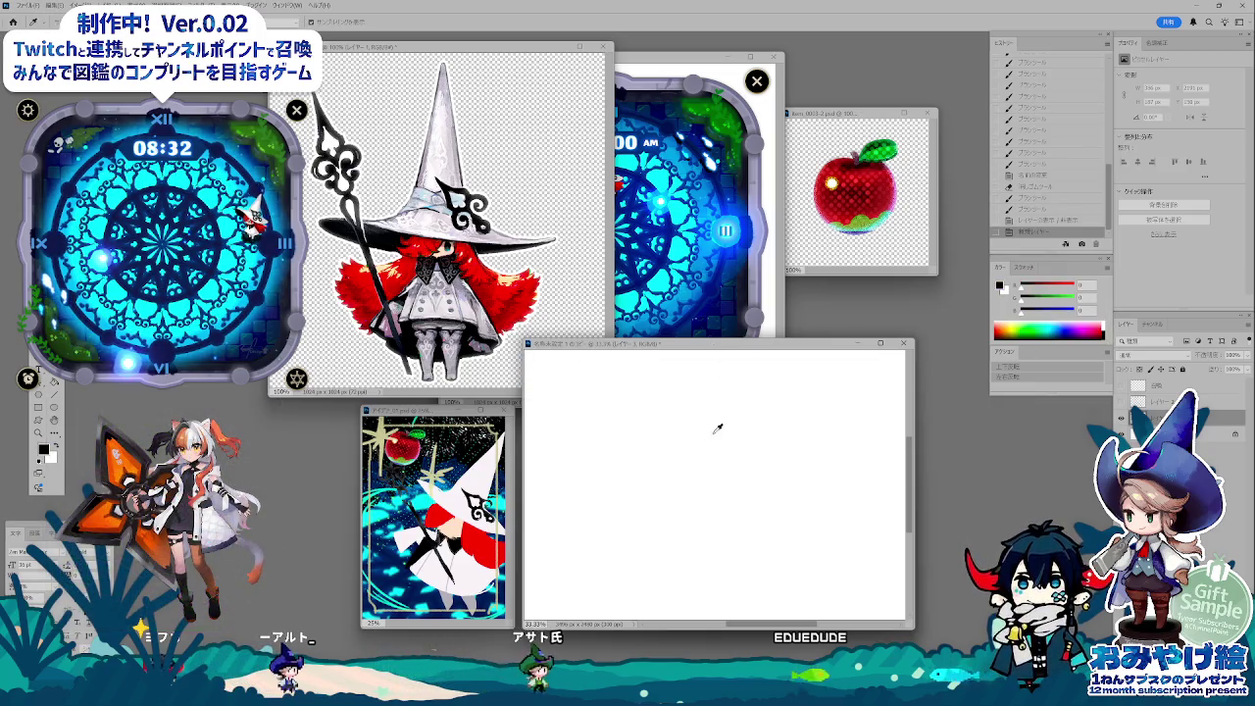
# - Draw black freehand strokes: a long vertical line, a curve, scribbles and a hooked stroke
pyautogui.moveTo(709, 367); pyautogui.dragTo(717, 615)
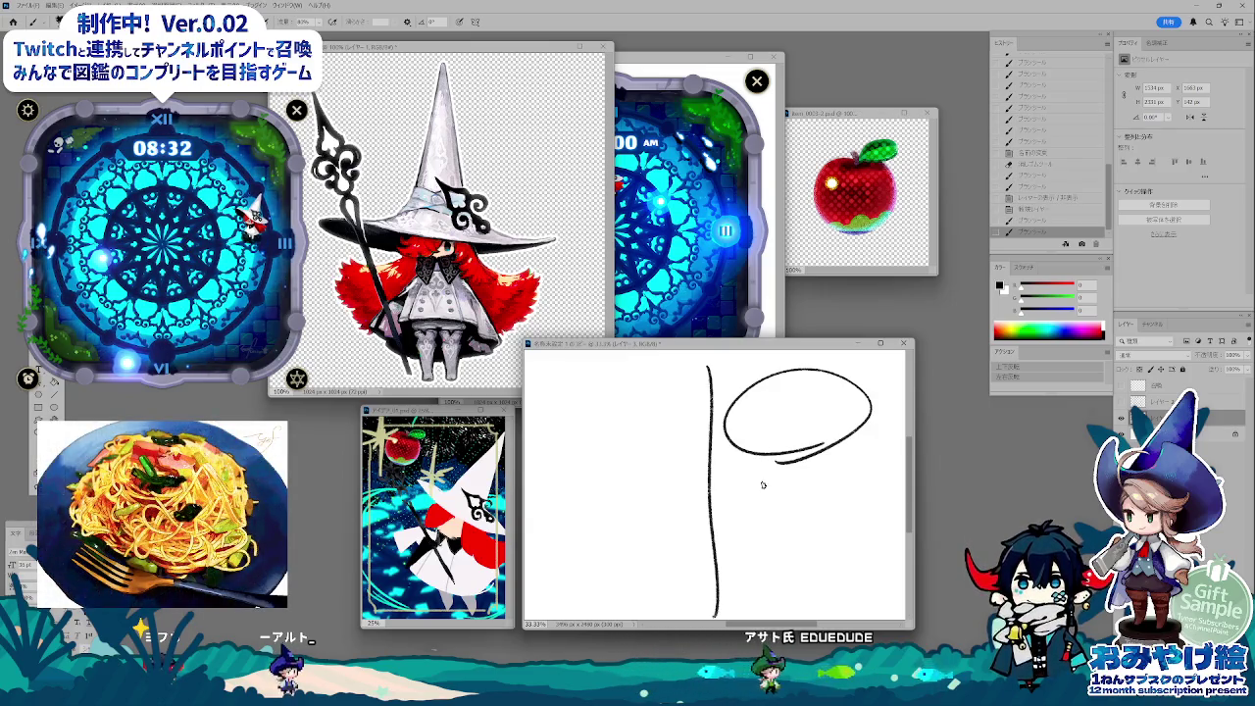
pyautogui.moveTo(713, 535); pyautogui.dragTo(743, 567)
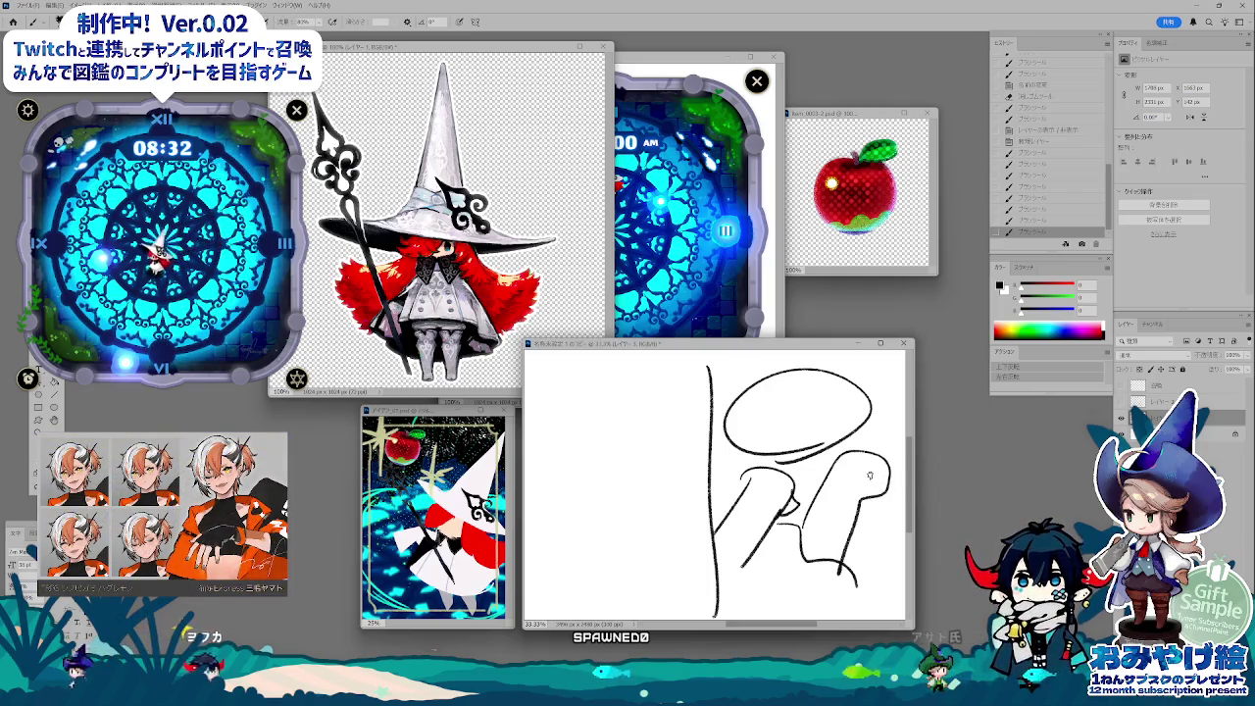
pyautogui.moveTo(760, 436); pyautogui.dragTo(710, 530)
pyautogui.moveTo(799, 529); pyautogui.dragTo(844, 567)
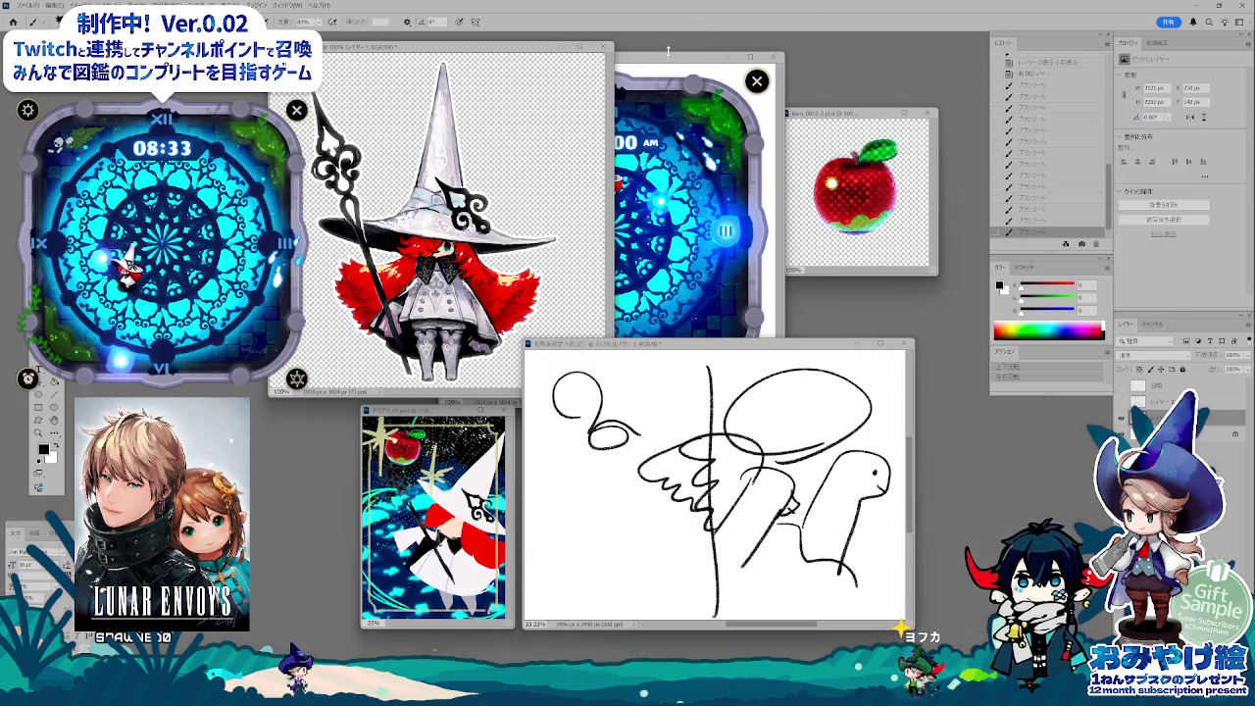
pyautogui.moveTo(668, 51)
pyautogui.mouseDown()
pyautogui.moveTo(587, 61)
pyautogui.moveTo(775, 70)
pyautogui.mouseUp()
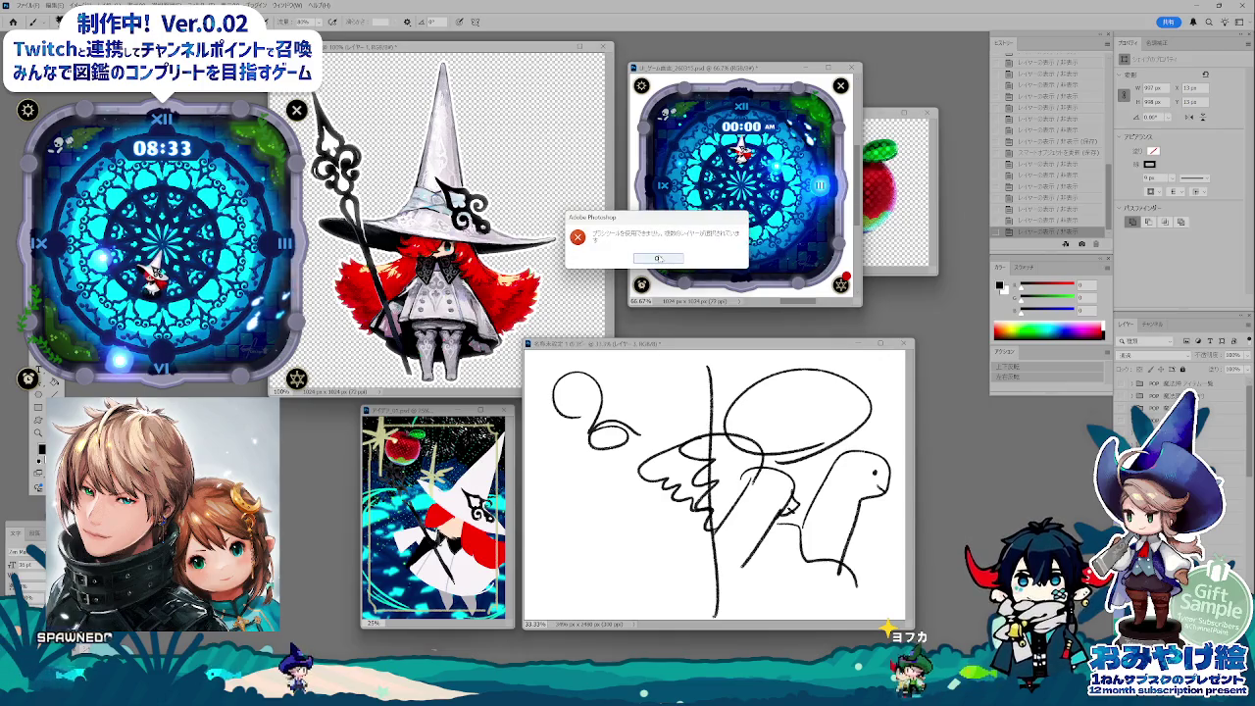
# - Dismiss the error, switch to the Move tool, and move the apple document aside
pyautogui.click(659, 259)
pyautogui.press('v')
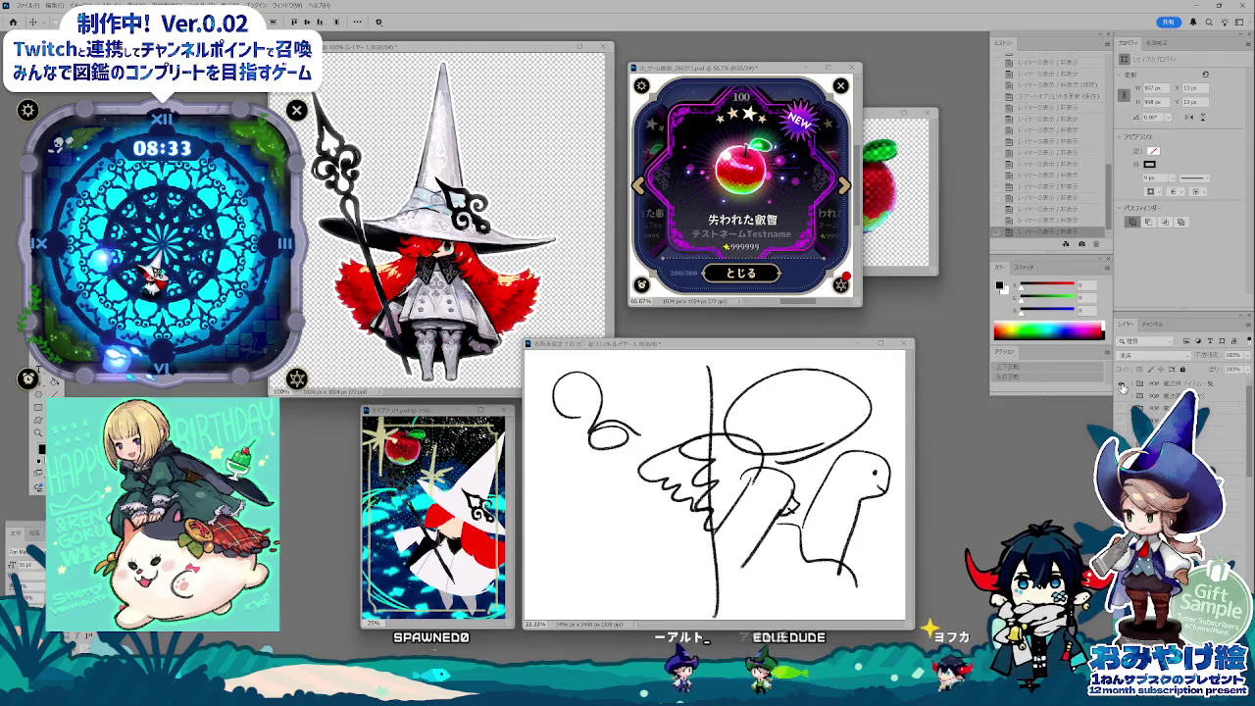
pyautogui.click(873, 114)
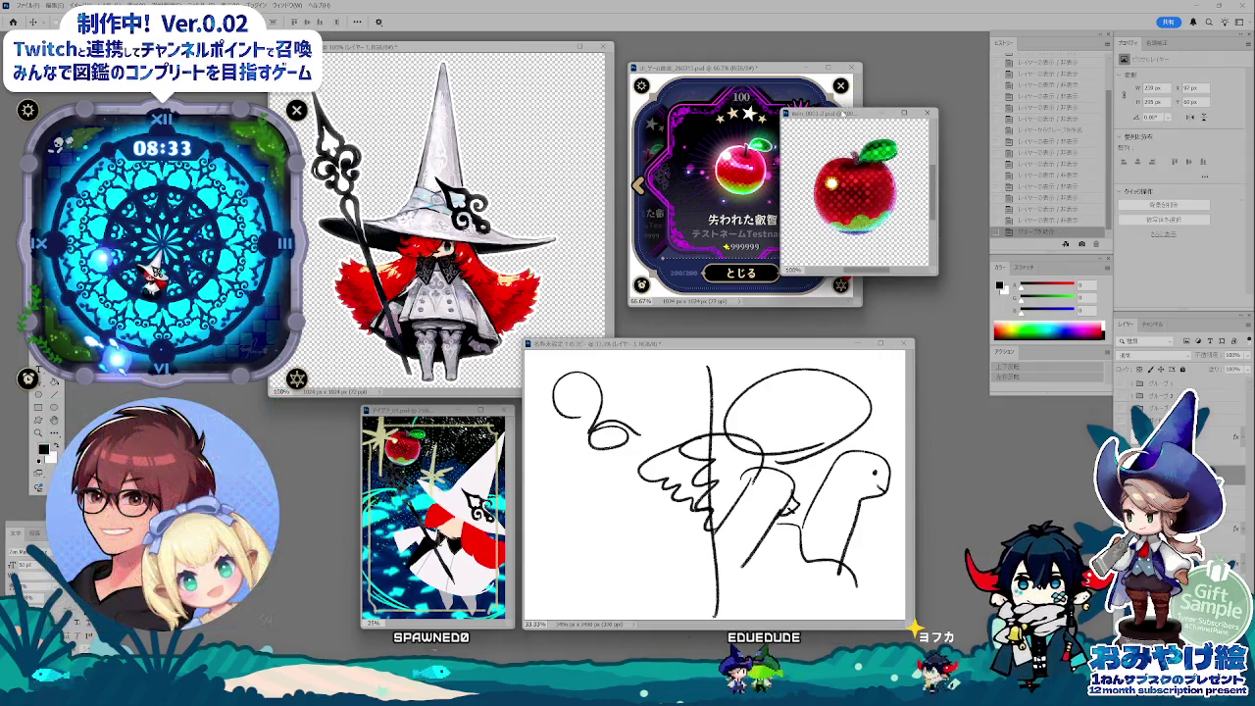
pyautogui.moveTo(843, 113); pyautogui.dragTo(903, 167)
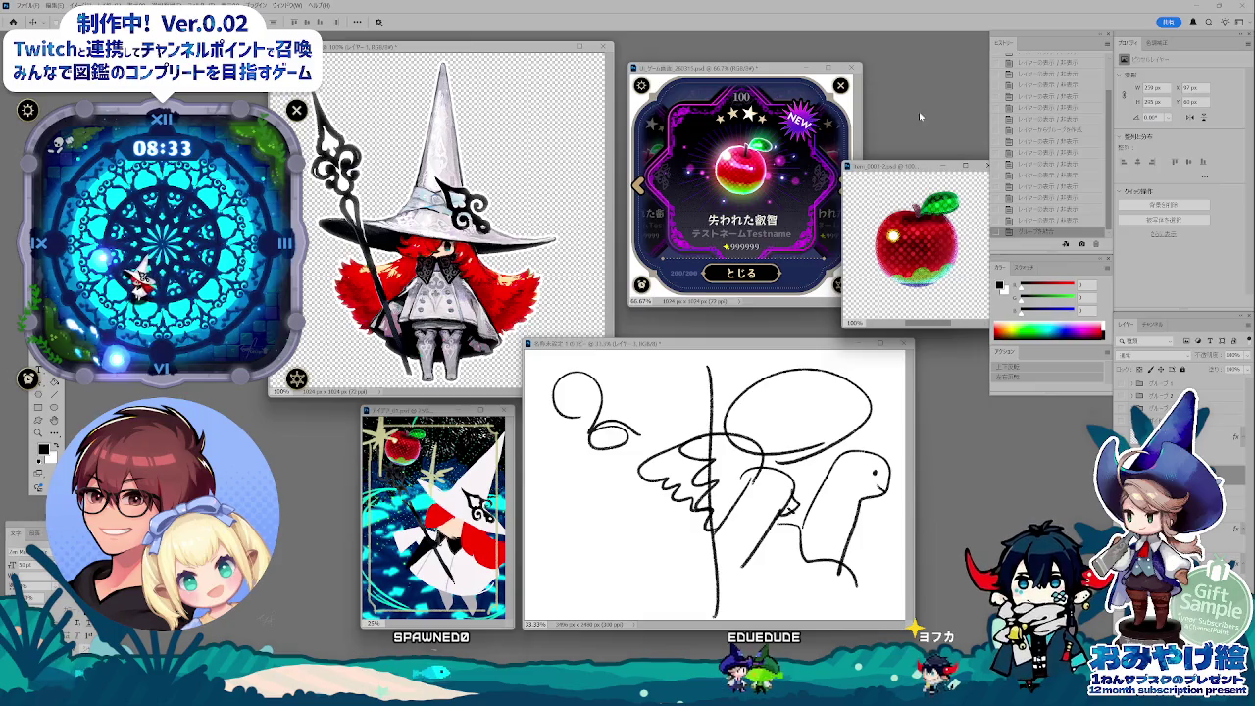
# - Zoom the apple document out into a small tucked-away window and switch to the image folder
pyautogui.hotkey('ctrl', '-')
pyautogui.hotkey('ctrl', '-')
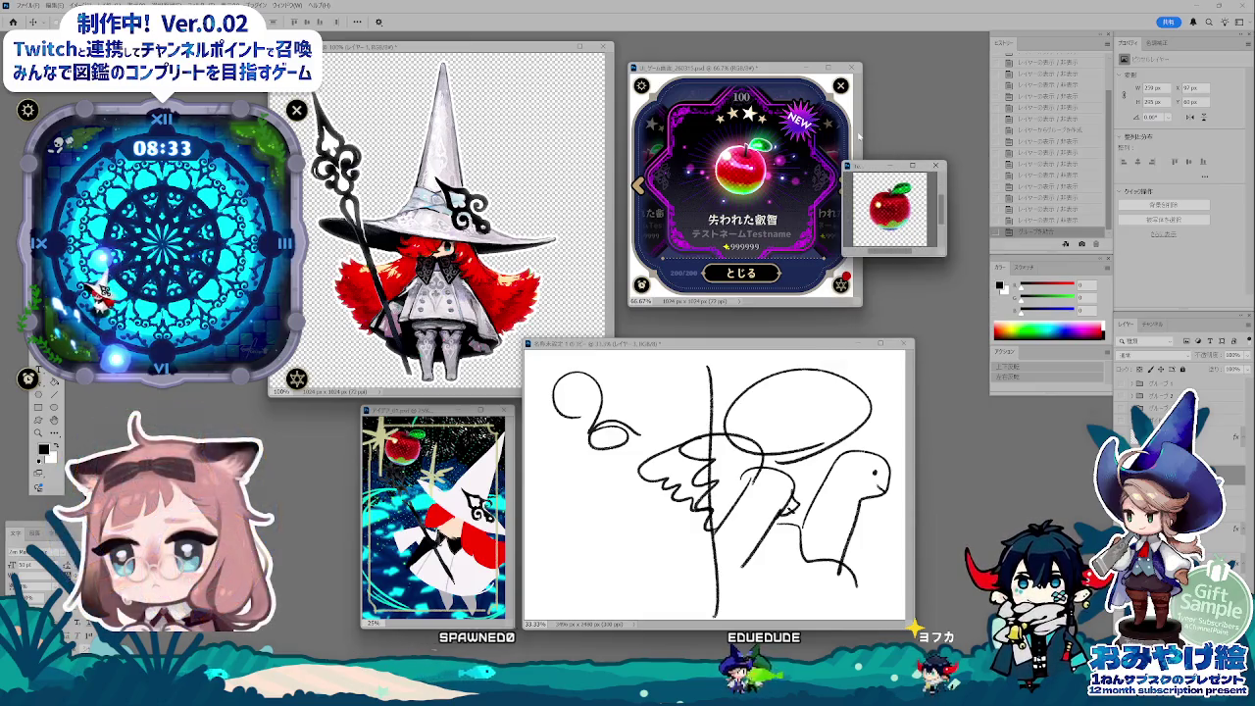
pyautogui.moveTo(862, 169); pyautogui.dragTo(890, 225)
pyautogui.click(635, 495)
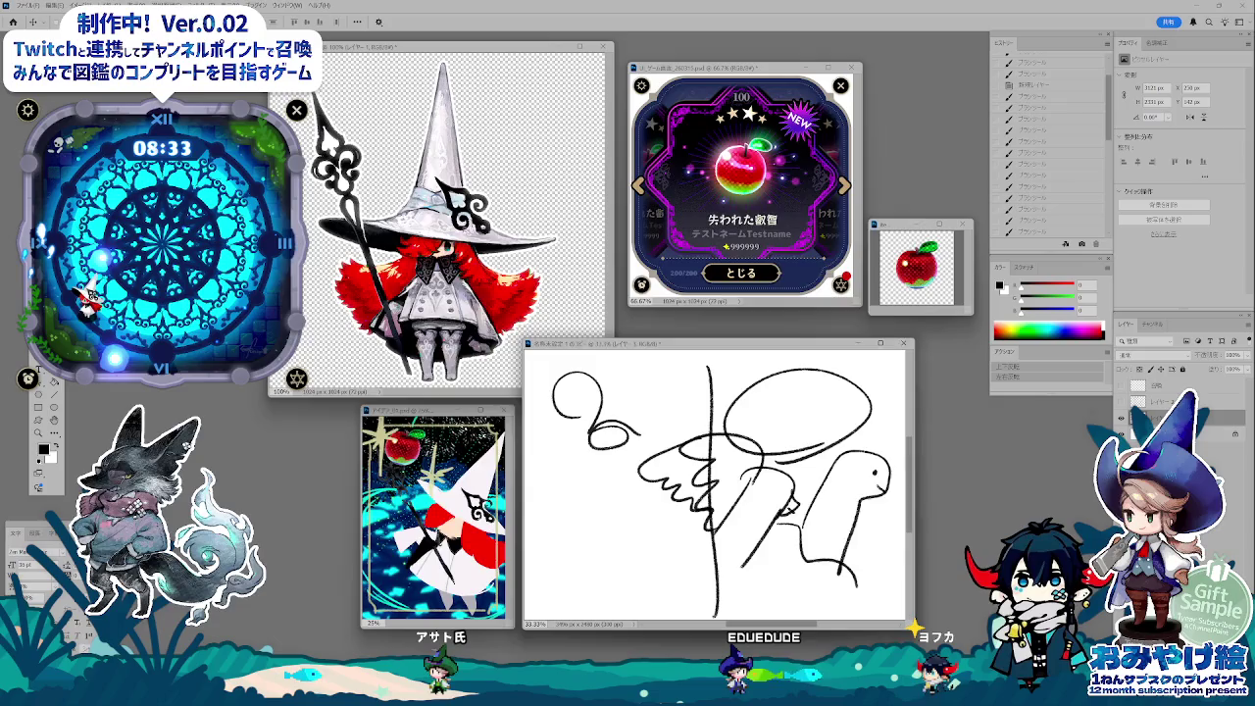
pyautogui.hotkey('alt', 'Tab')
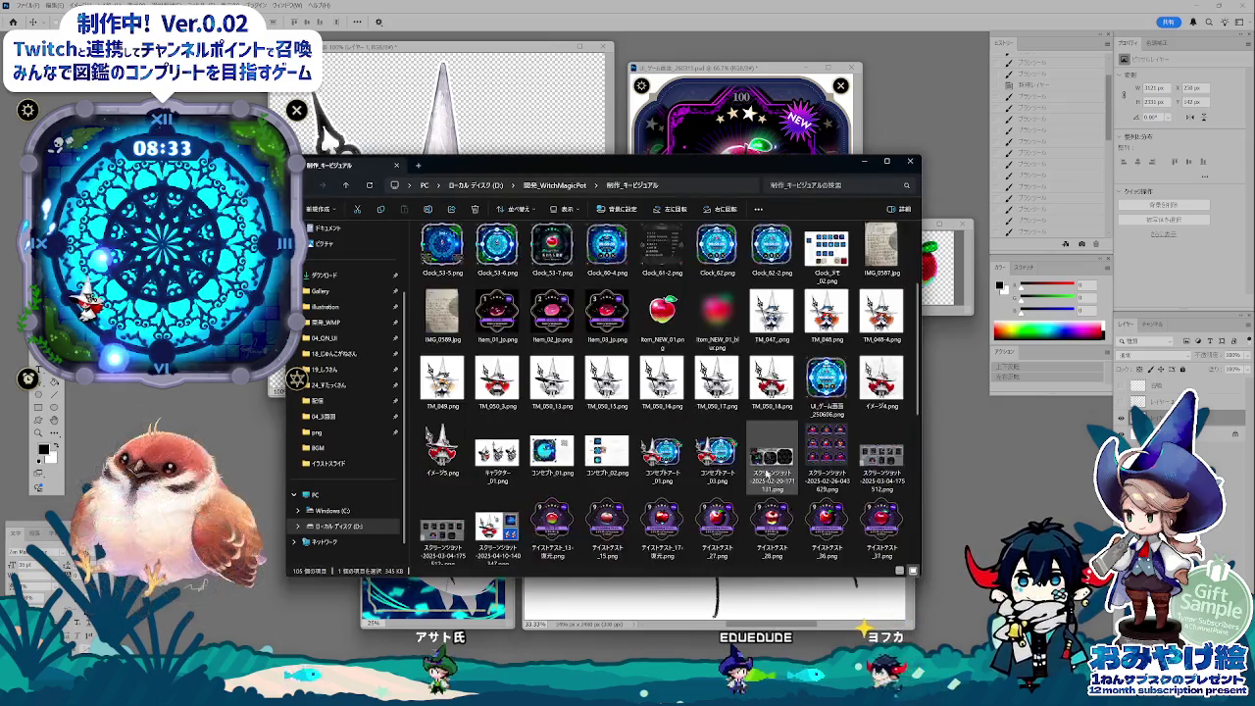
# - Scroll the 制作_キービジュアル folder to the top and minimize File Explorer
pyautogui.scroll(2, 753, 474)
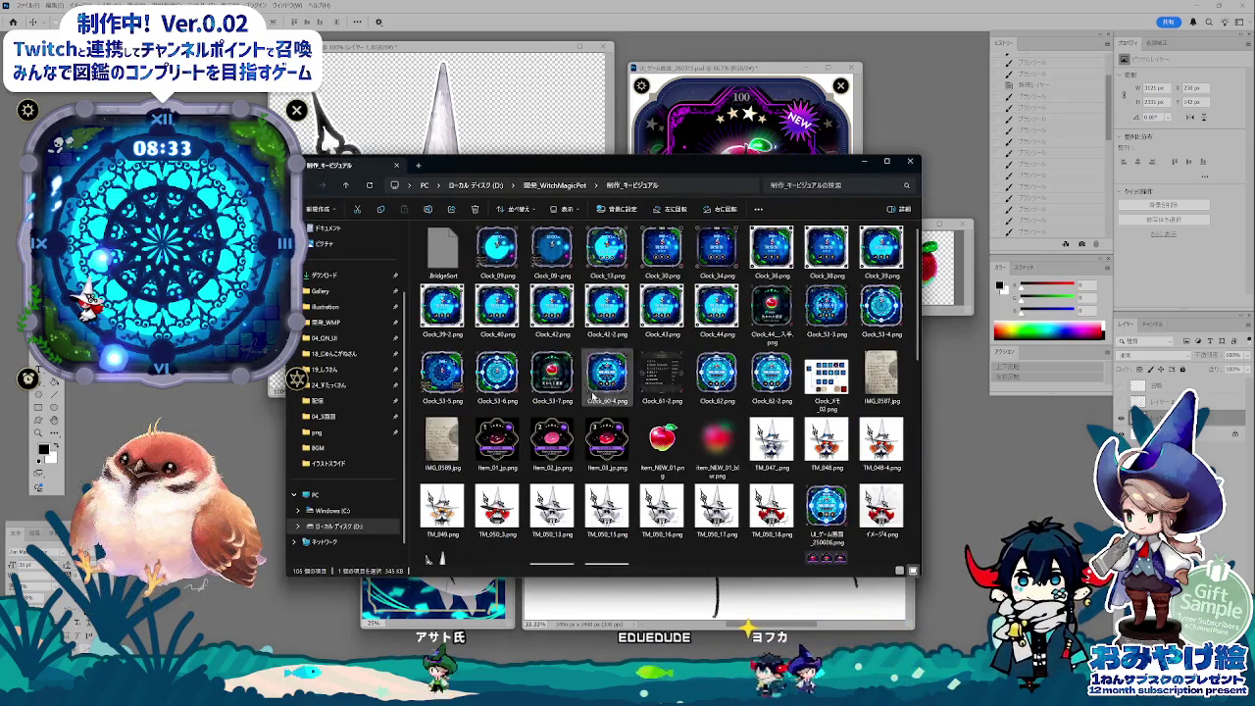
pyautogui.click(862, 160)
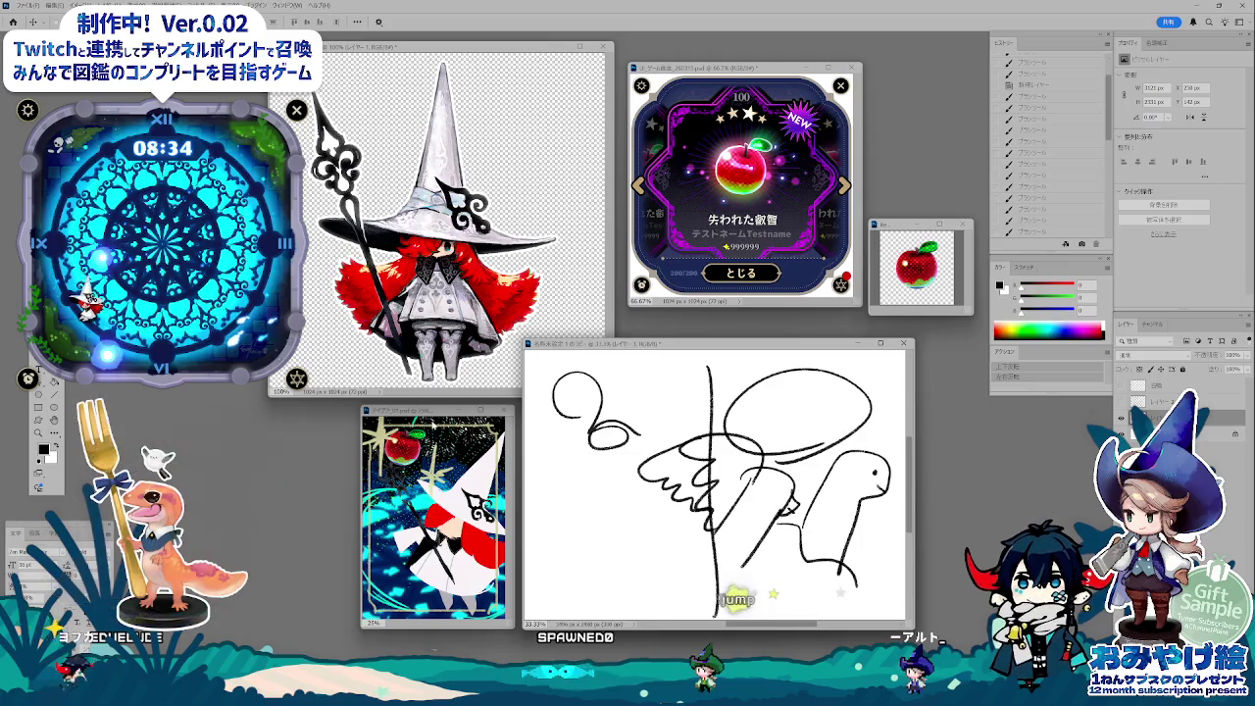
# - Place the アイデア reference at 33.33% zoom beside the sketch window and arrange both
pyautogui.moveTo(437, 411); pyautogui.dragTo(461, 219)
pyautogui.hotkey('ctrl', '+')
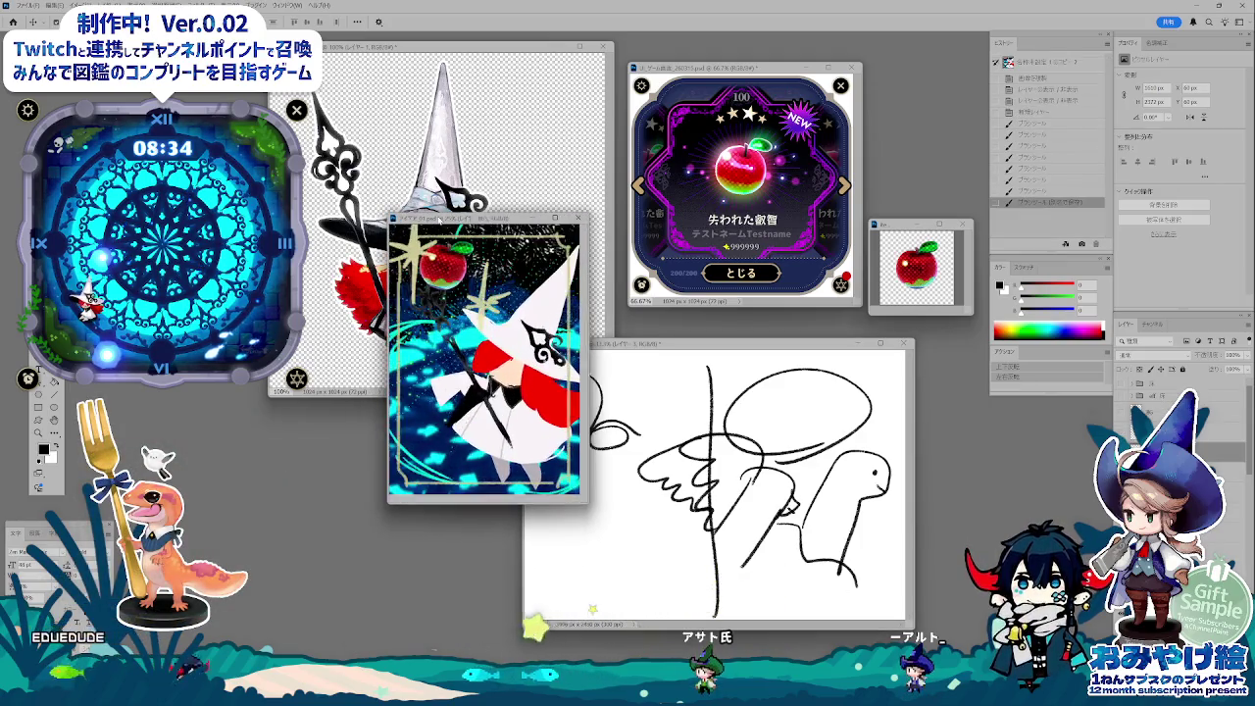
pyautogui.hotkey('ctrl', '+')
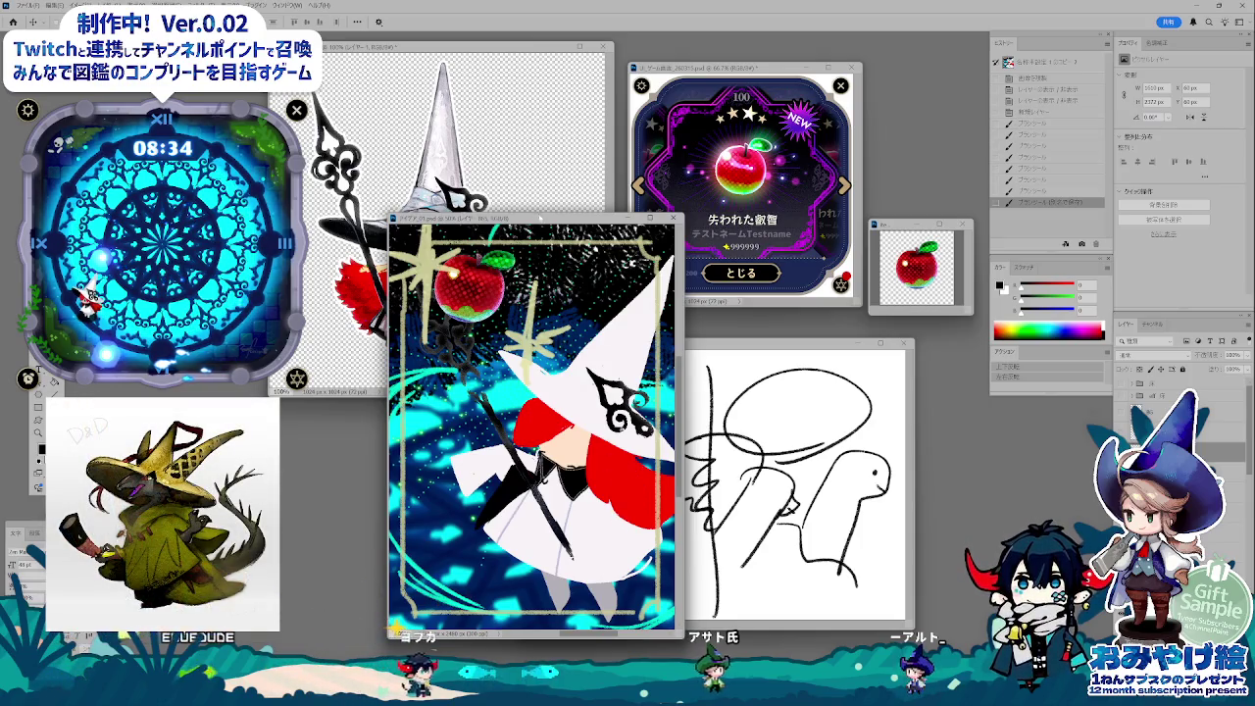
pyautogui.moveTo(539, 218); pyautogui.dragTo(412, 226)
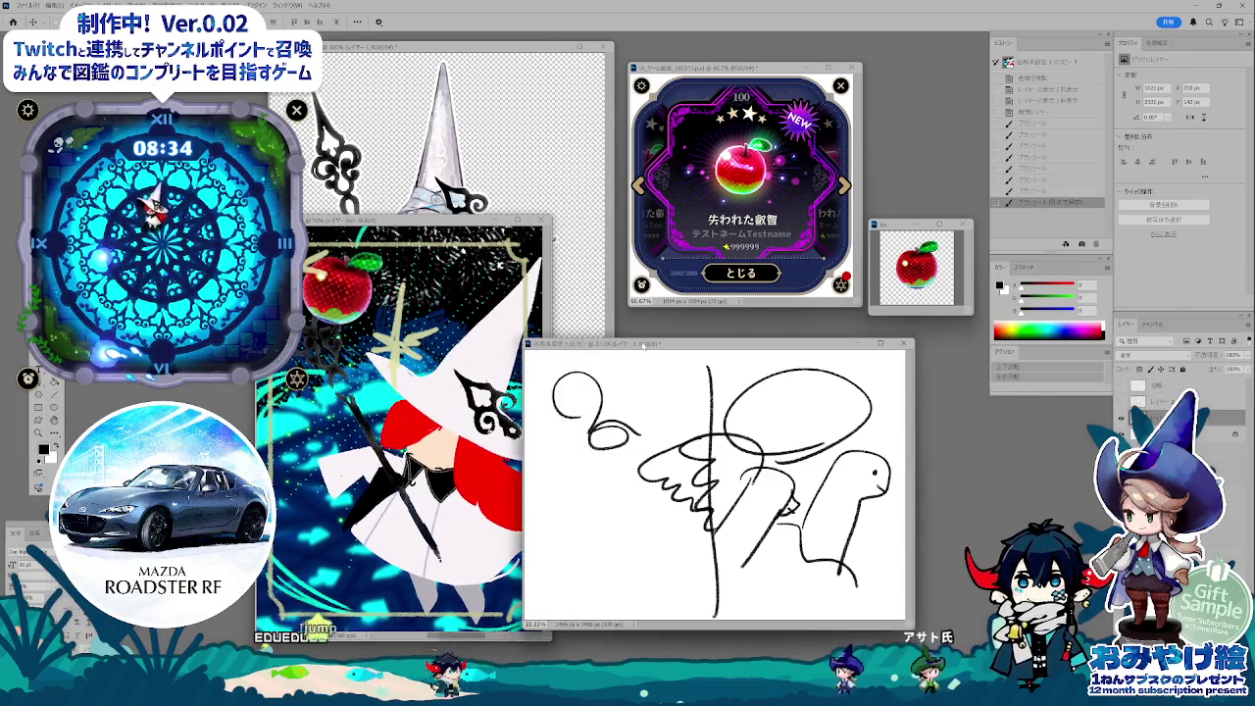
pyautogui.moveTo(645, 345)
pyautogui.mouseDown()
pyautogui.moveTo(674, 309)
pyautogui.moveTo(673, 322)
pyautogui.mouseUp()
pyautogui.moveTo(413, 218)
pyautogui.mouseDown()
pyautogui.moveTo(528, 219)
pyautogui.moveTo(478, 224)
pyautogui.moveTo(470, 266)
pyautogui.mouseUp()
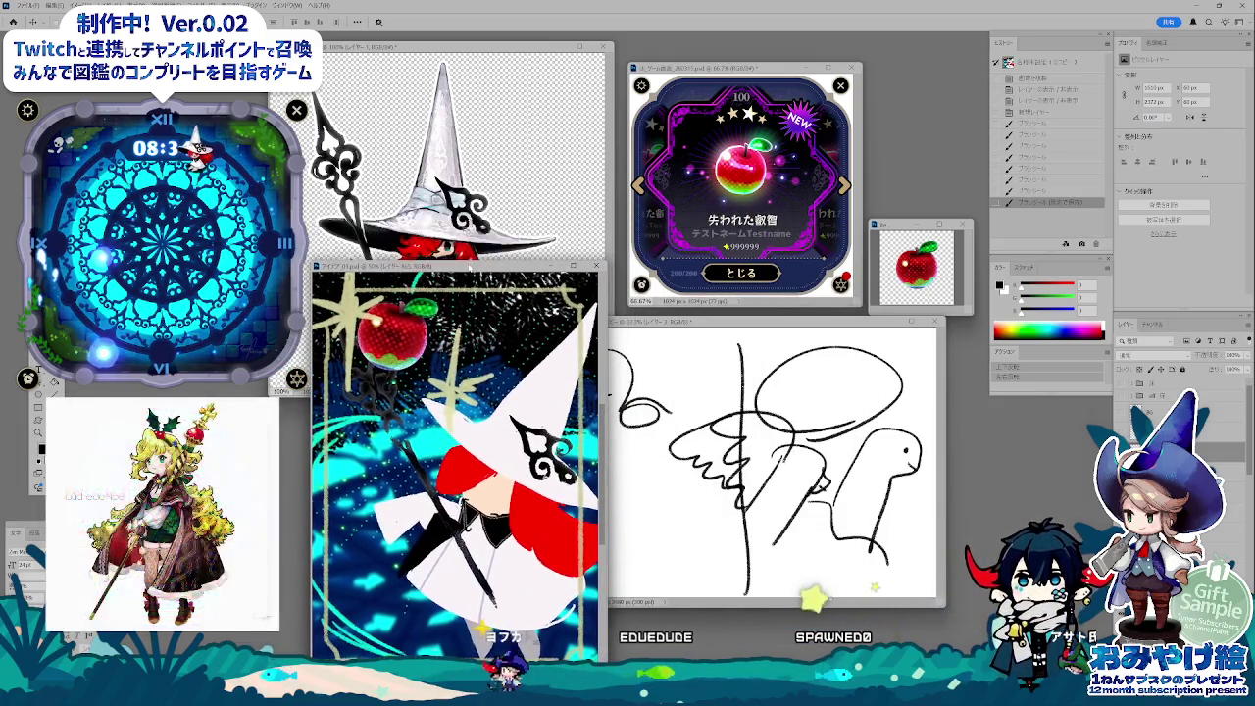
pyautogui.moveTo(471, 266); pyautogui.dragTo(485, 258)
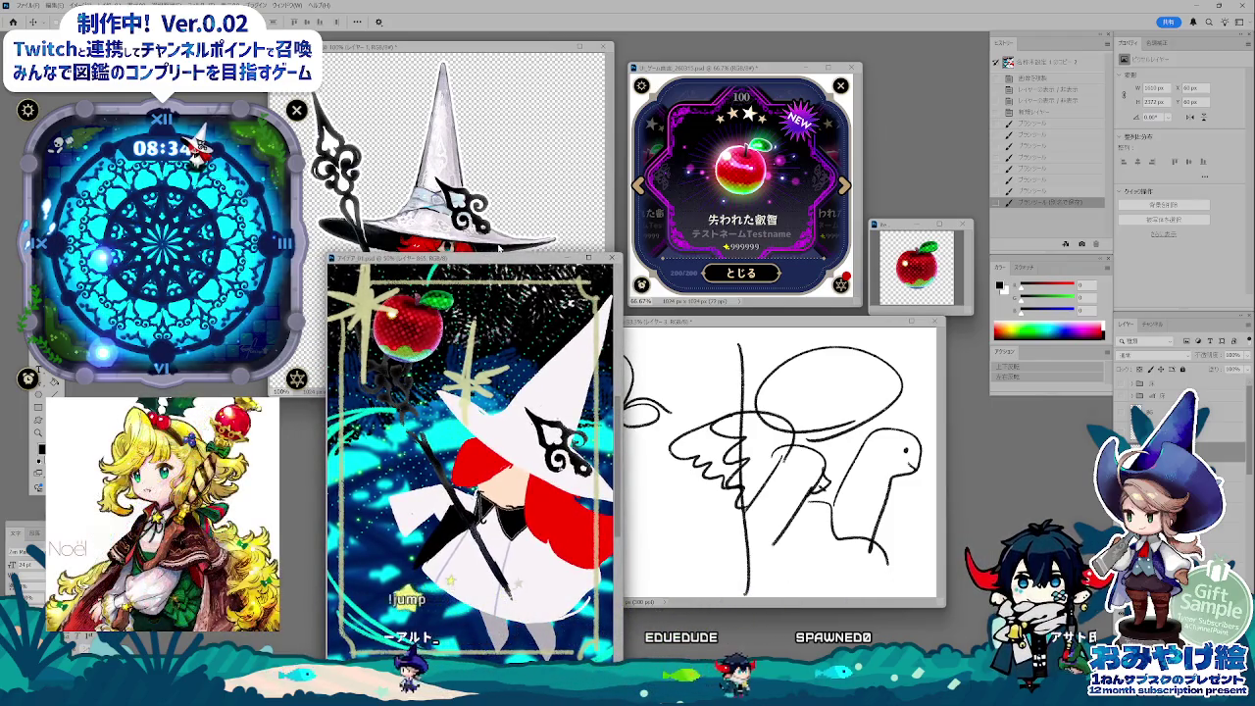
pyautogui.hotkey('ctrl', '-')
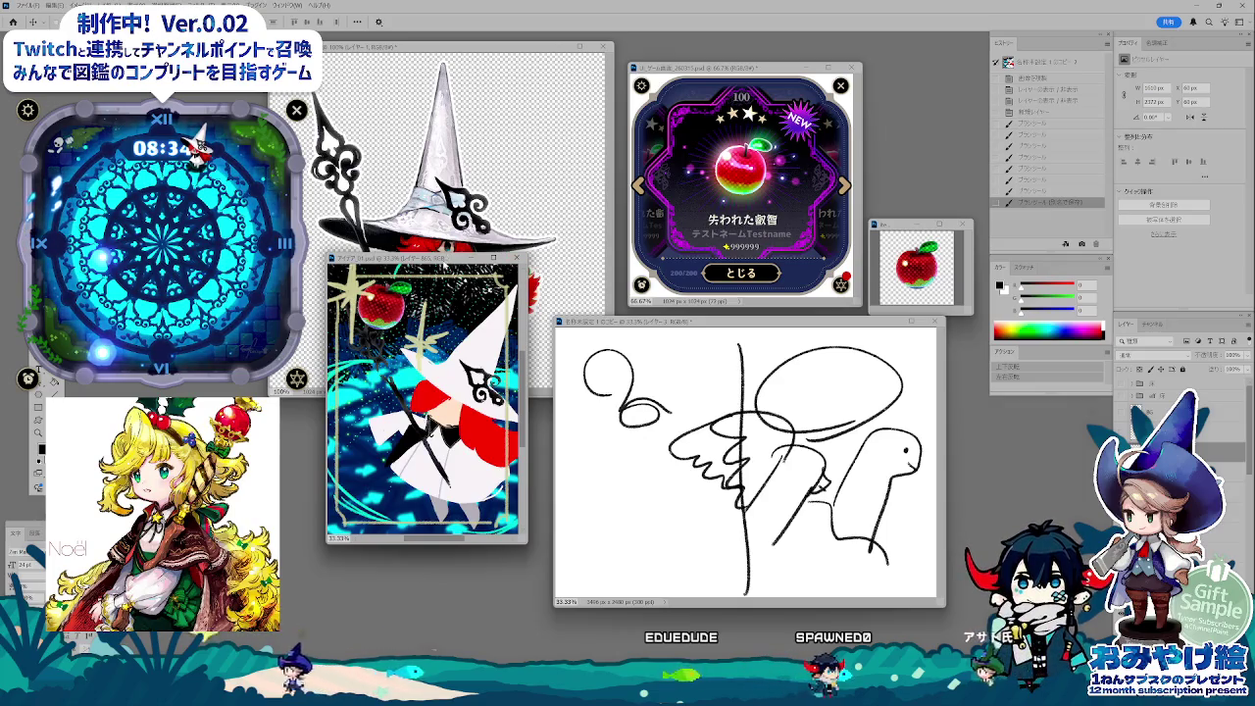
pyautogui.moveTo(486, 258); pyautogui.dragTo(499, 299)
pyautogui.moveTo(681, 324)
pyautogui.mouseDown()
pyautogui.moveTo(668, 314)
pyautogui.moveTo(676, 305)
pyautogui.mouseUp()
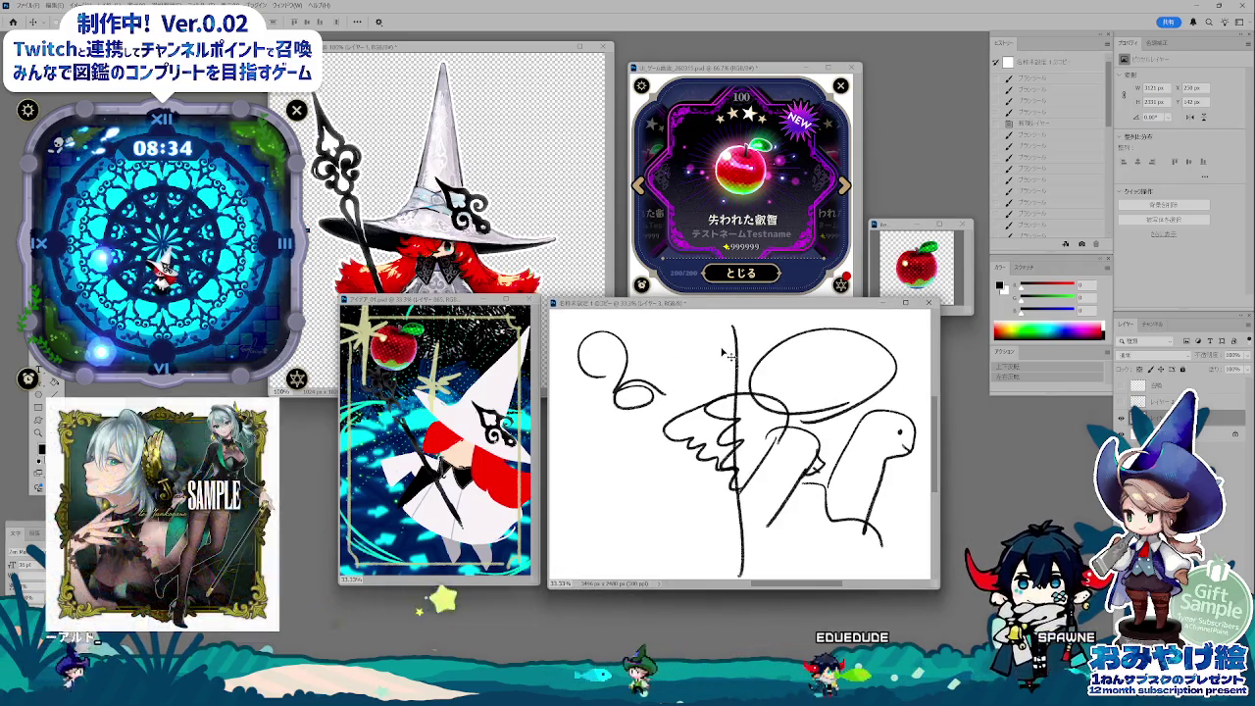
# - Hide the black scribble layer and choose light blue from the Swatches panel
pyautogui.click(1124, 420)
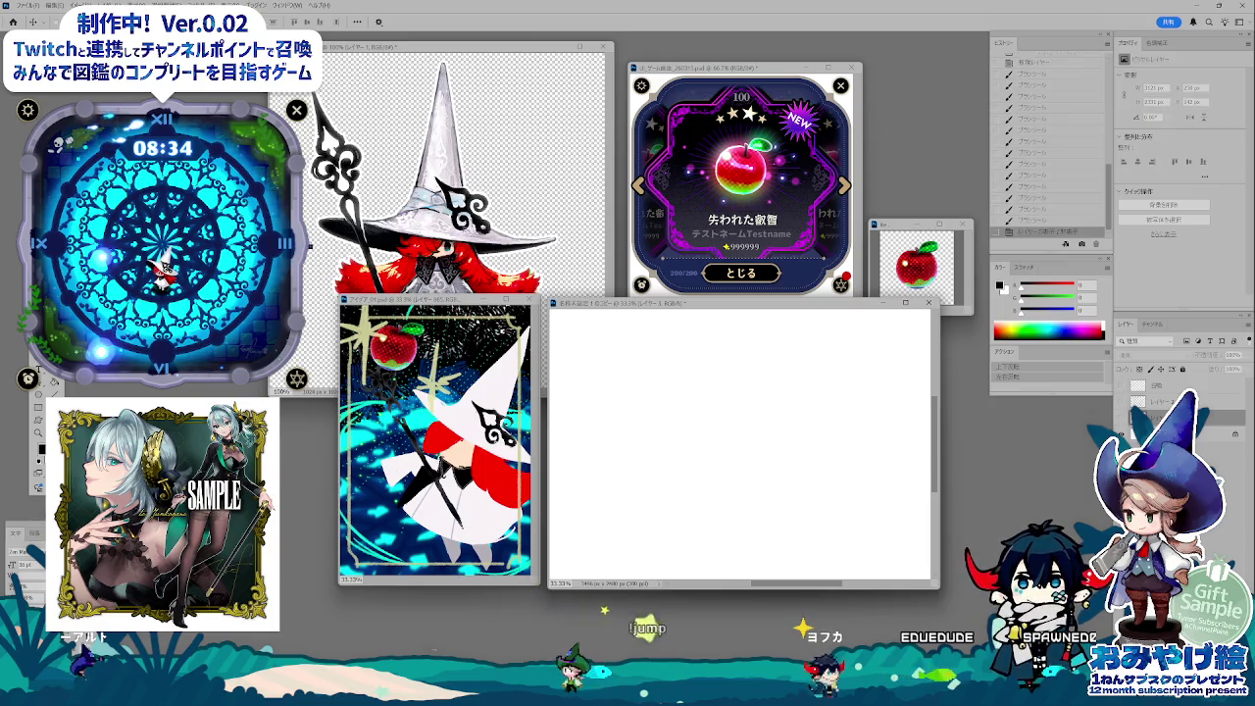
pyautogui.click(1024, 266)
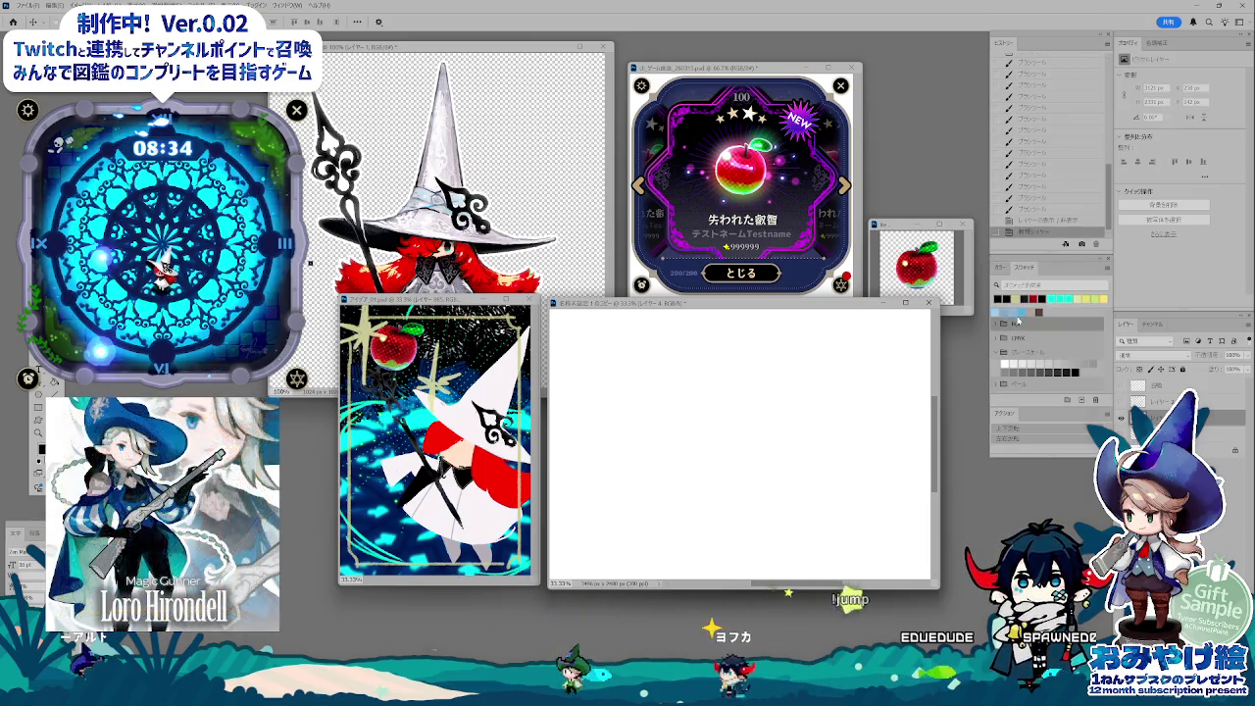
pyautogui.click(1020, 311)
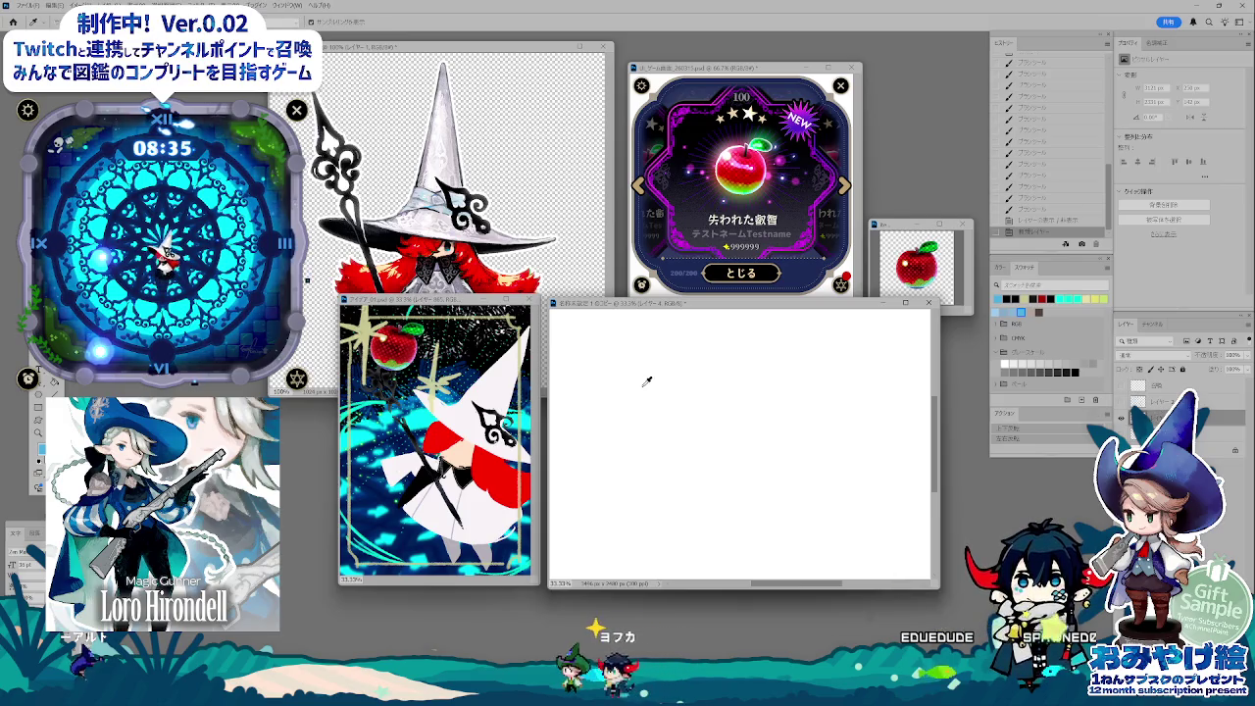
pyautogui.moveTo(658, 343); pyautogui.dragTo(598, 444)
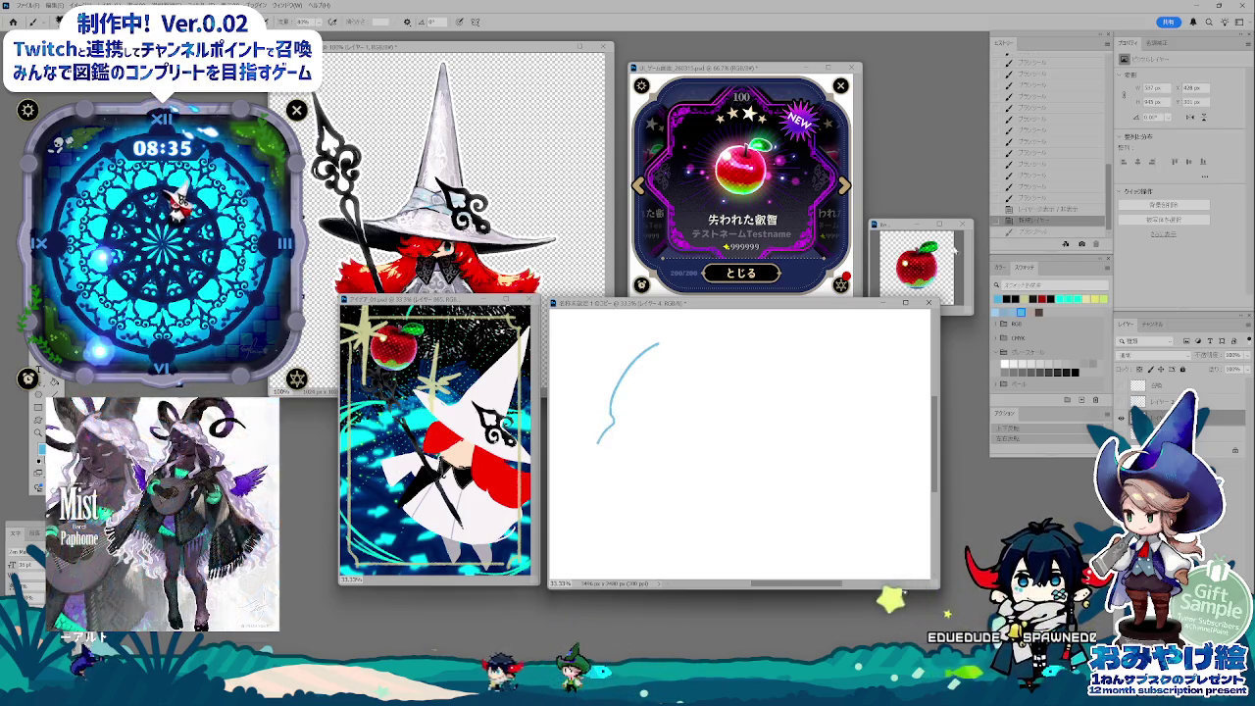
pyautogui.hotkey('ctrl', 'z')
pyautogui.press('i')
# - Draw the light-blue creature: head outline, zigzag feather crest, body strokes and long tail
pyautogui.moveTo(659, 335); pyautogui.dragTo(673, 408)
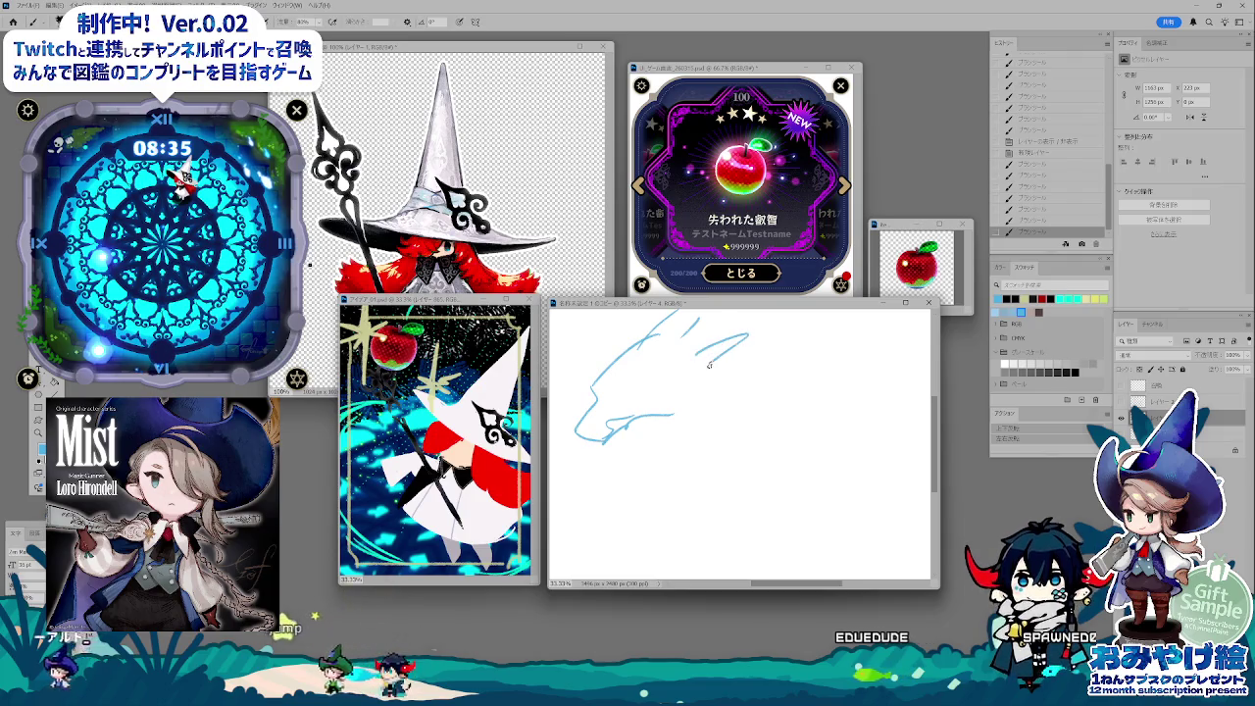
pyautogui.moveTo(725, 343)
pyautogui.mouseDown()
pyautogui.moveTo(731, 396)
pyautogui.moveTo(713, 412)
pyautogui.mouseUp()
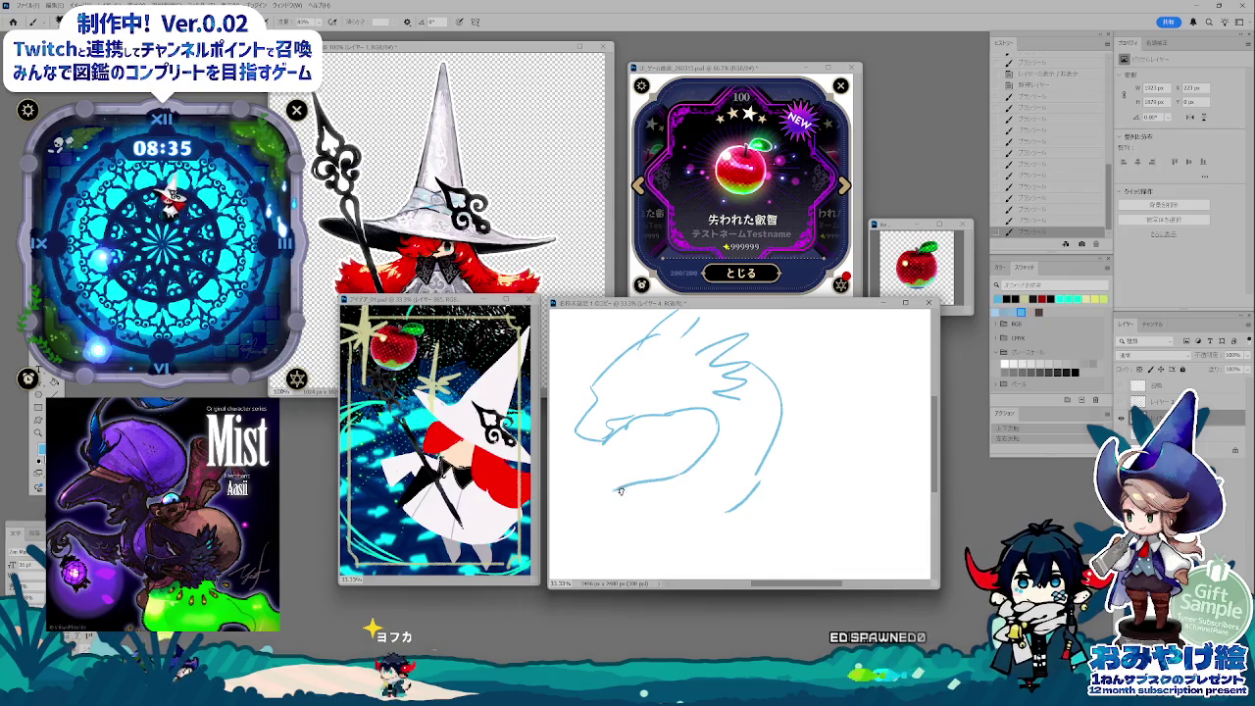
pyautogui.moveTo(620, 490); pyautogui.dragTo(579, 549)
pyautogui.moveTo(814, 525); pyautogui.dragTo(726, 507)
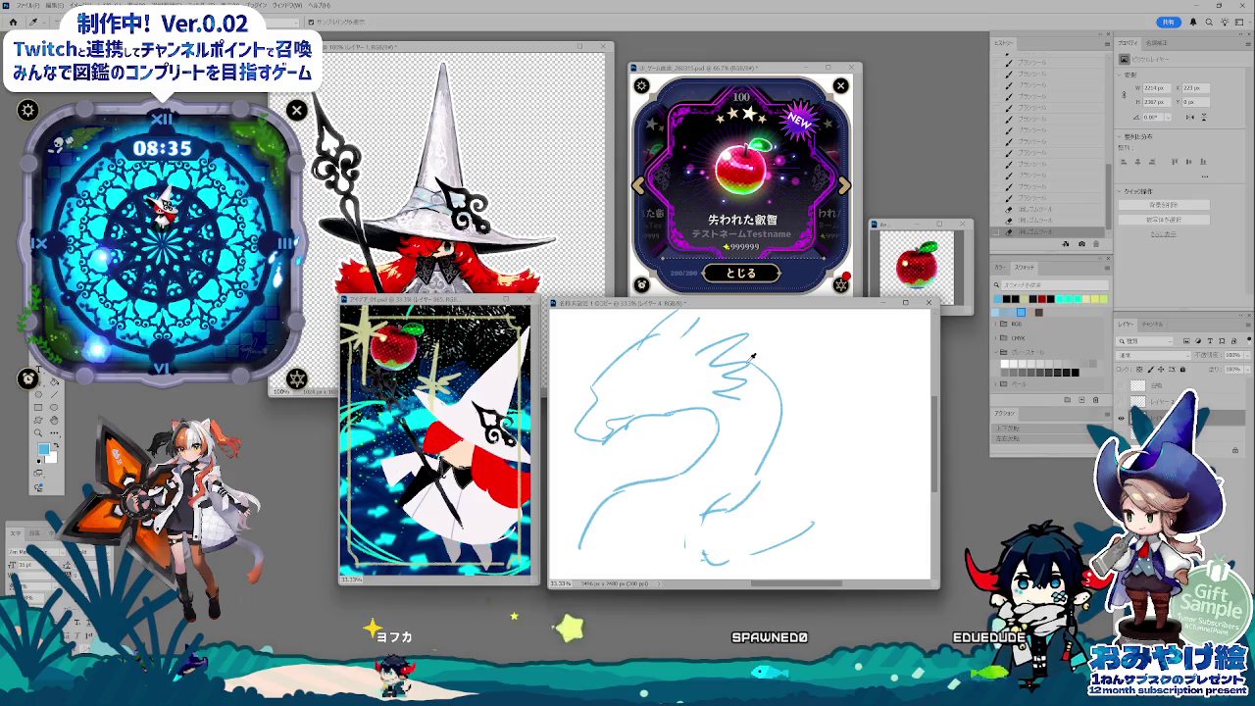
pyautogui.moveTo(730, 340); pyautogui.dragTo(806, 332)
pyautogui.moveTo(779, 417); pyautogui.dragTo(832, 411)
pyautogui.moveTo(775, 456); pyautogui.dragTo(806, 479)
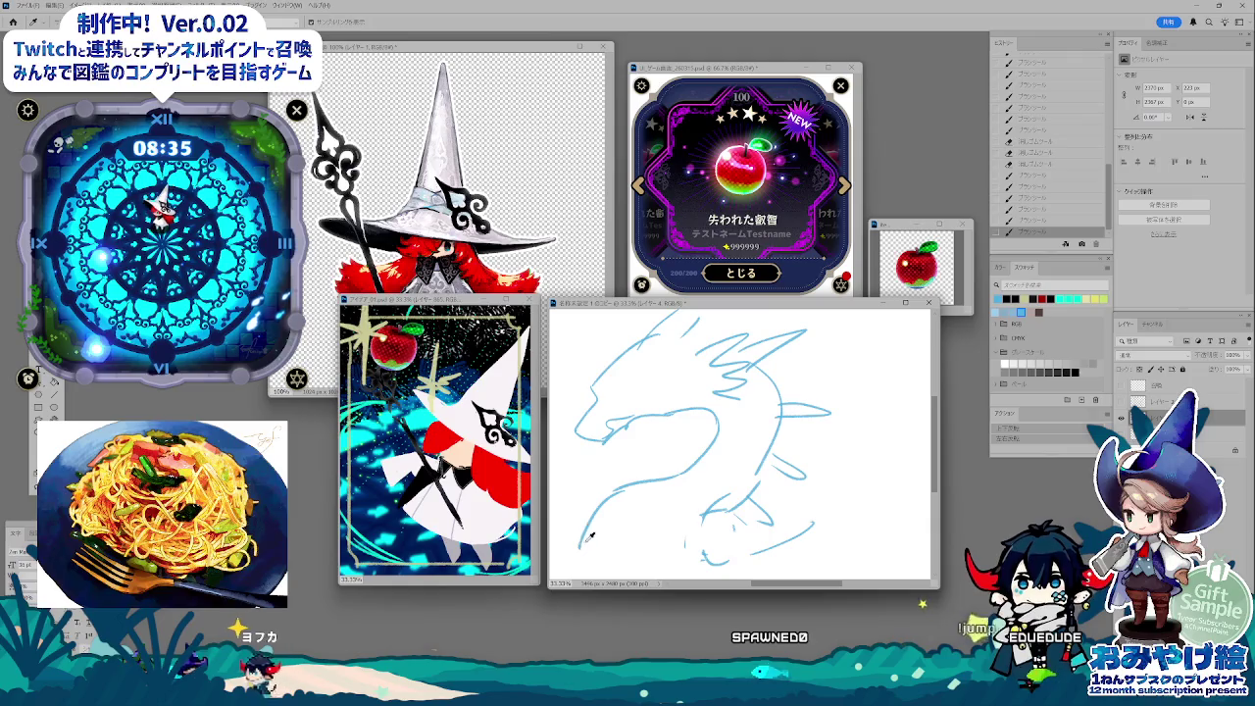
pyautogui.moveTo(581, 561); pyautogui.dragTo(615, 495)
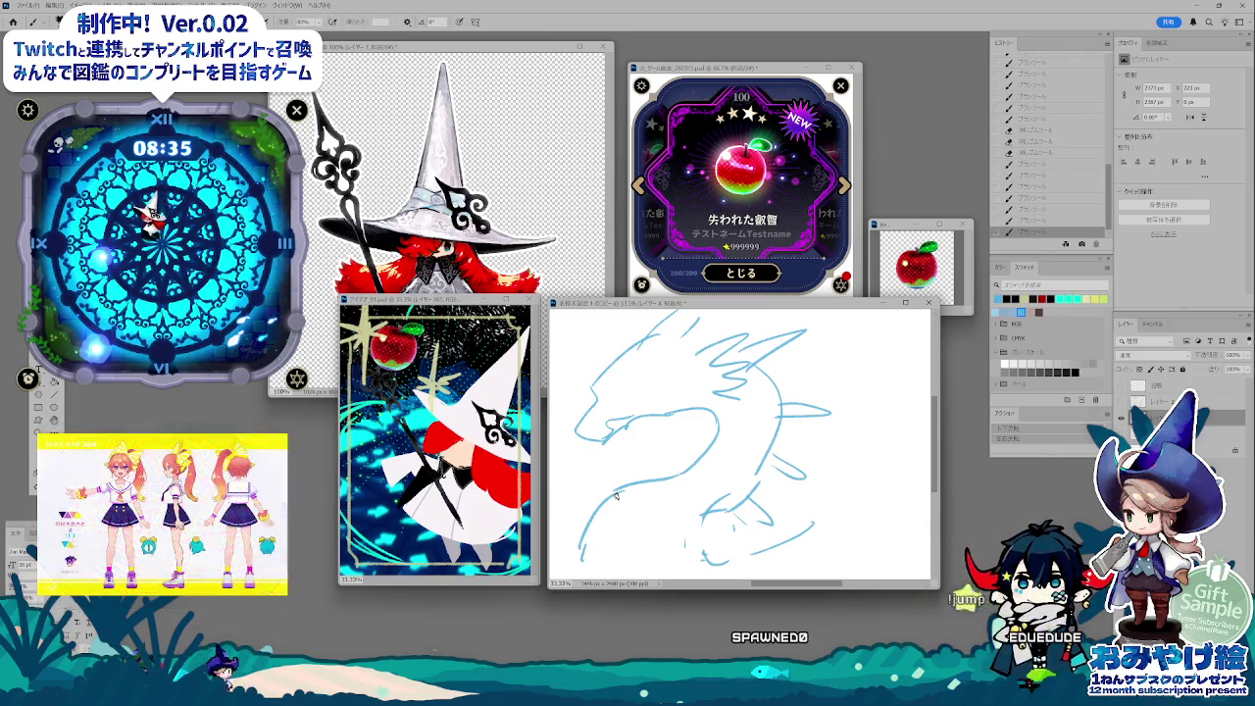
# - Hide the old sketch layer and add light-blue arcs, ear lines and strokes to the creature
pyautogui.click(1122, 419)
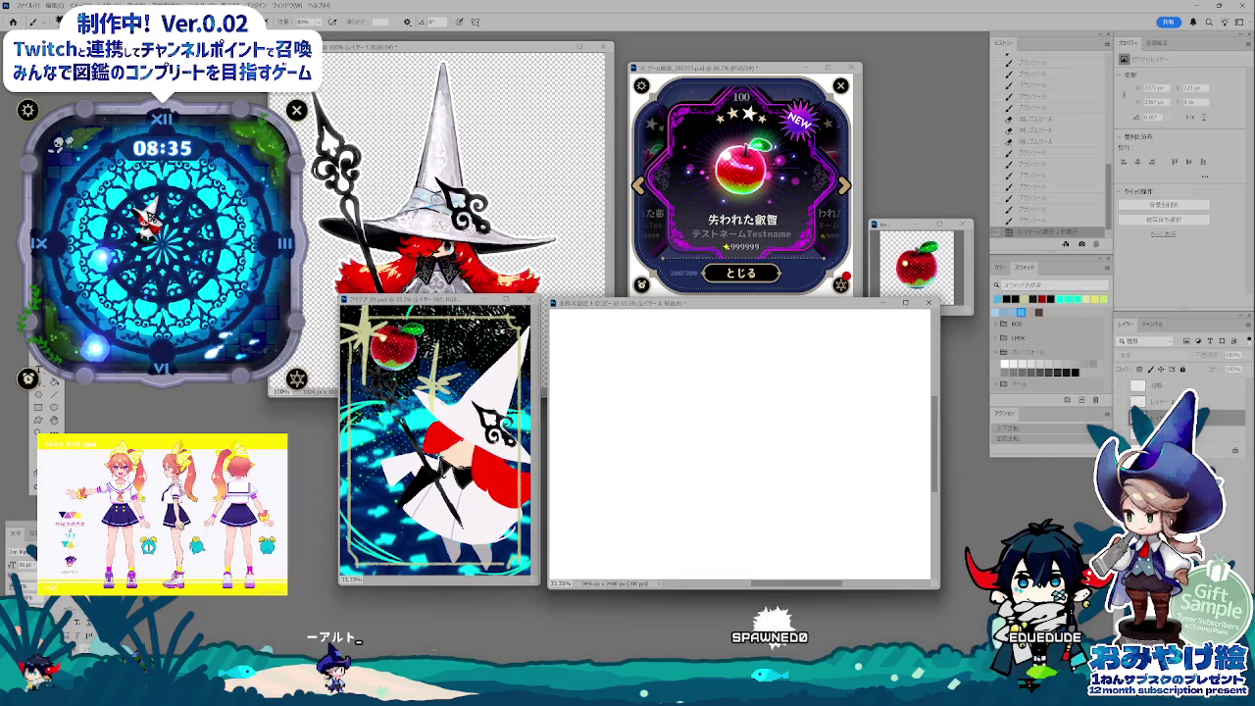
pyautogui.moveTo(753, 305); pyautogui.dragTo(679, 283)
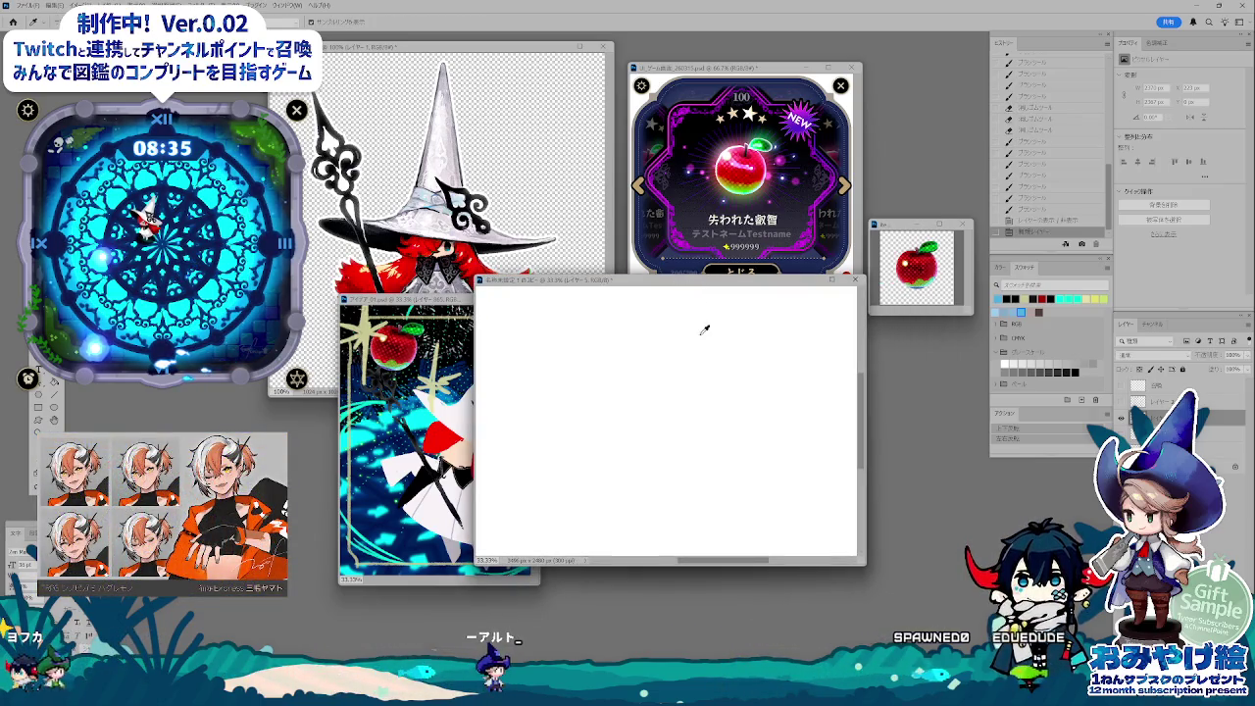
pyautogui.moveTo(704, 357)
pyautogui.mouseDown()
pyautogui.moveTo(720, 302)
pyautogui.moveTo(722, 355)
pyautogui.moveTo(729, 290)
pyautogui.moveTo(743, 326)
pyautogui.mouseUp()
pyautogui.moveTo(658, 292)
pyautogui.mouseDown()
pyautogui.moveTo(698, 316)
pyautogui.moveTo(730, 387)
pyautogui.mouseUp()
pyautogui.moveTo(747, 289); pyautogui.dragTo(753, 324)
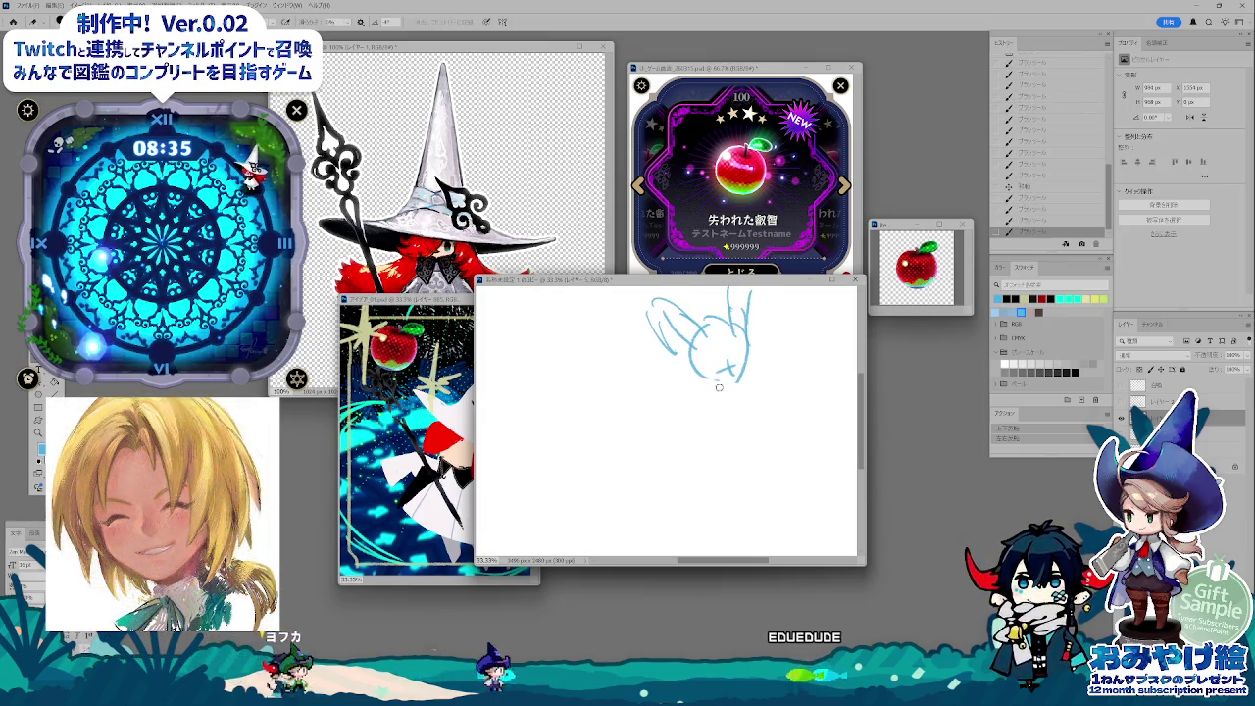
pyautogui.moveTo(713, 379)
pyautogui.mouseDown()
pyautogui.moveTo(694, 375)
pyautogui.moveTo(779, 412)
pyautogui.moveTo(801, 360)
pyautogui.moveTo(790, 390)
pyautogui.moveTo(818, 371)
pyautogui.mouseUp()
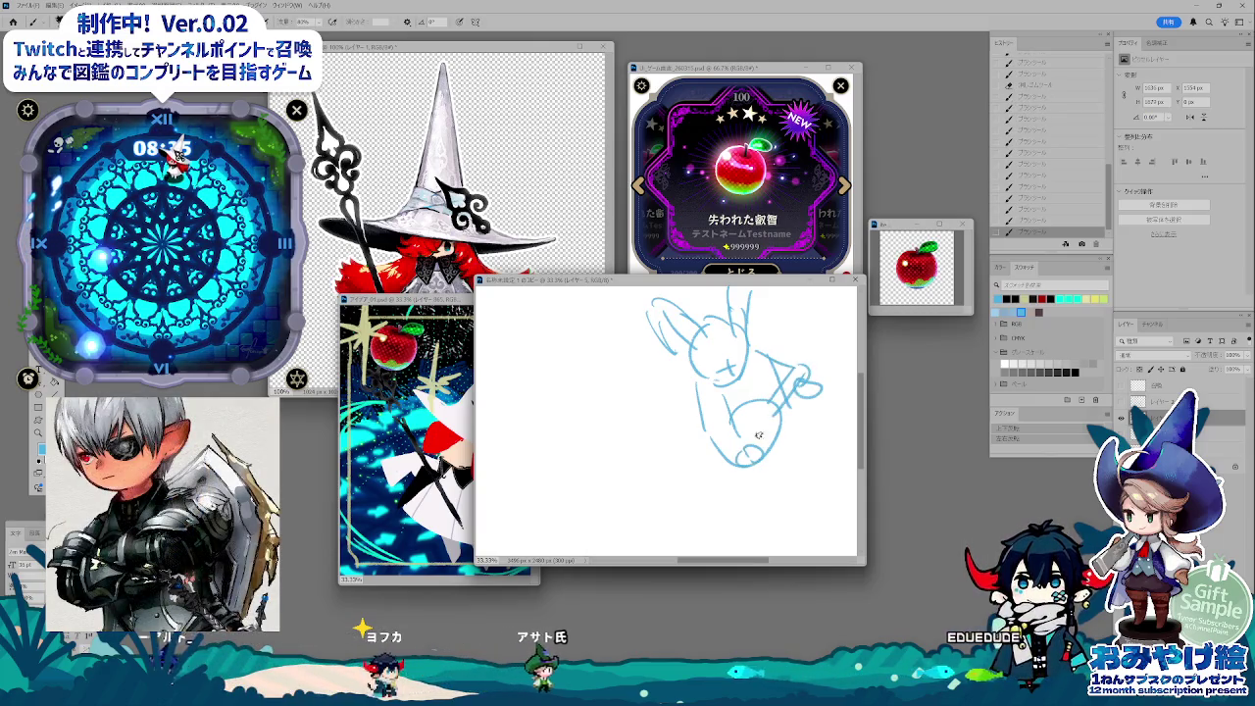
# - Sample a canvas colour and draw a large sweeping arc and a pointed wing tip
pyautogui.press('alt')
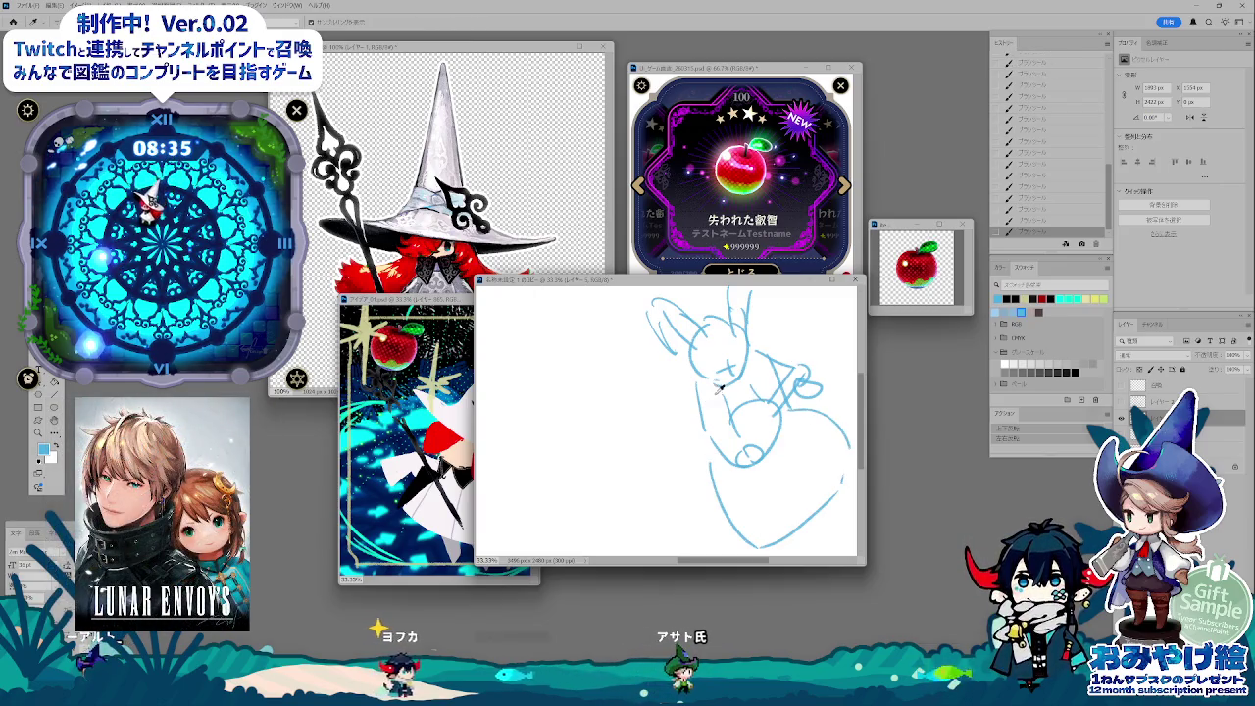
pyautogui.moveTo(853, 338)
pyautogui.mouseDown()
pyautogui.moveTo(649, 443)
pyautogui.moveTo(791, 482)
pyautogui.mouseUp()
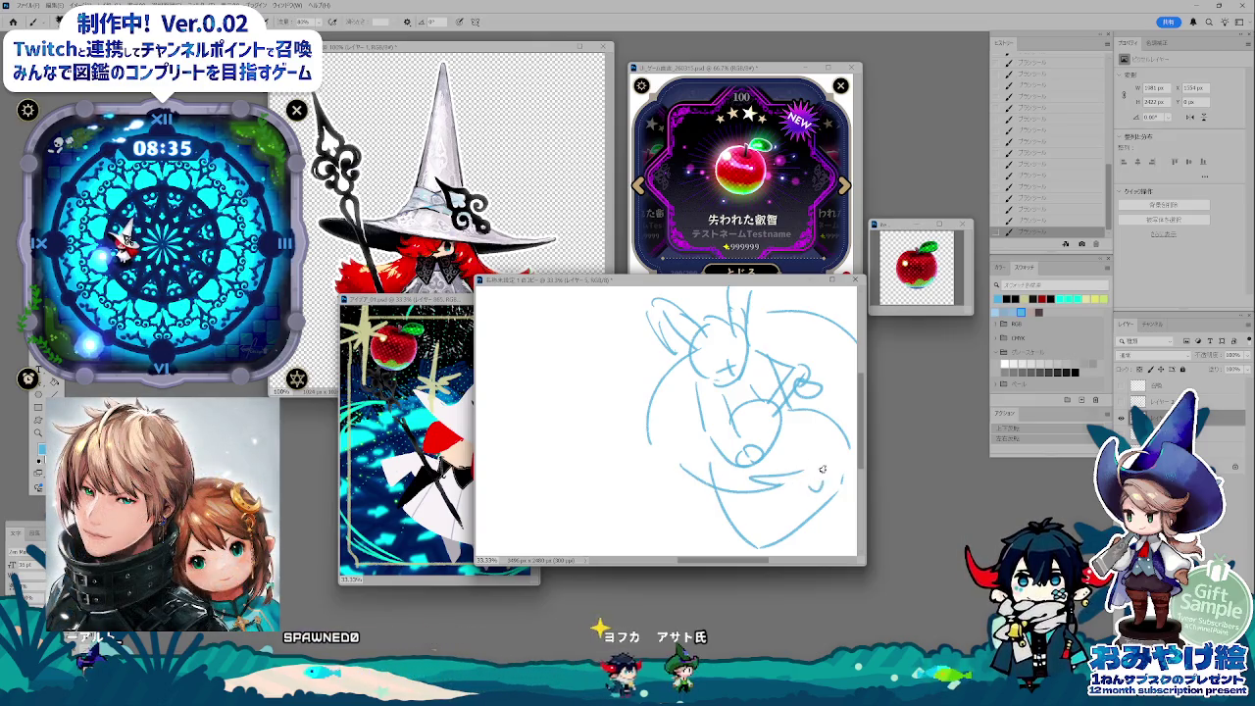
pyautogui.moveTo(822, 469); pyautogui.dragTo(813, 501)
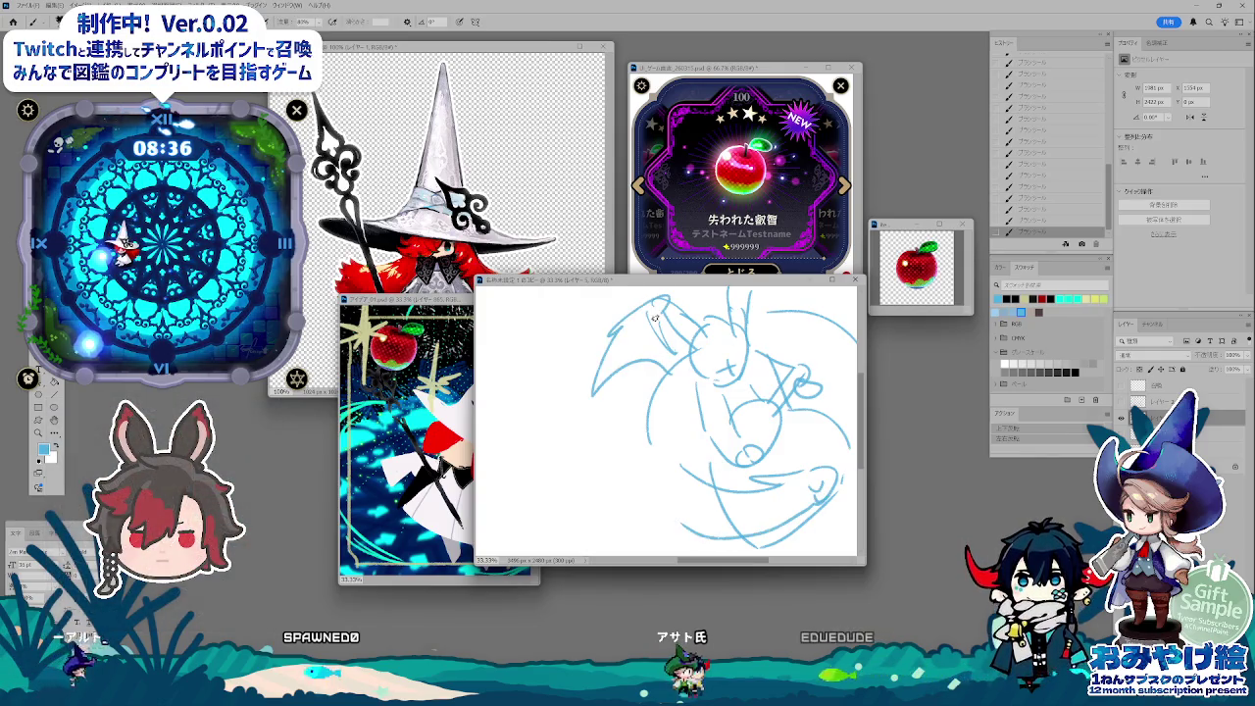
pyautogui.moveTo(764, 341); pyautogui.dragTo(844, 325)
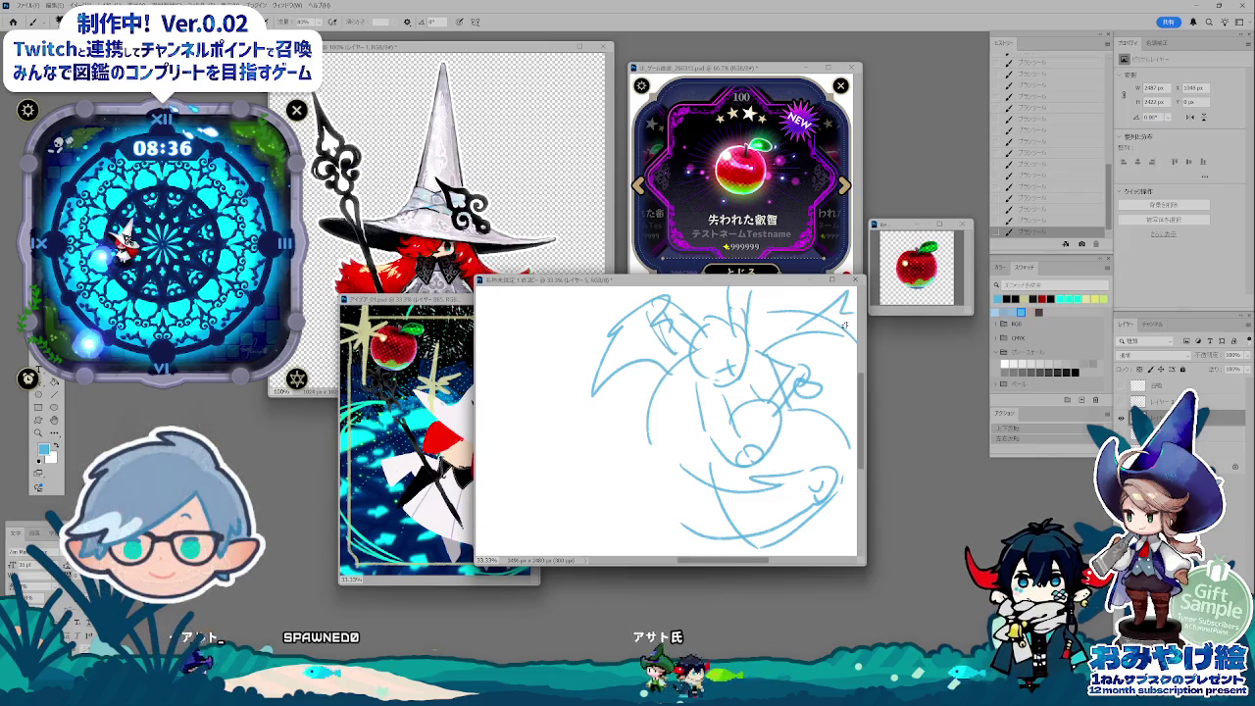
pyautogui.moveTo(762, 393); pyautogui.dragTo(804, 390)
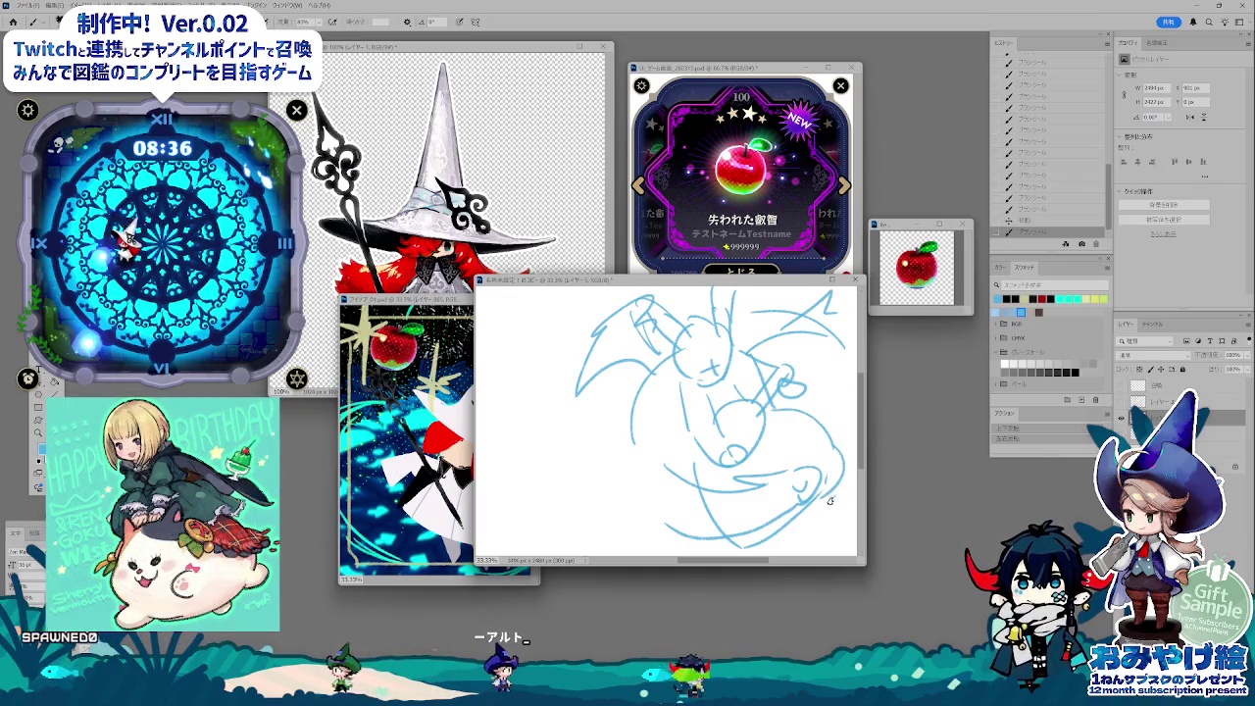
# - Add short motion tick strokes and a tail shape on the creature's left
pyautogui.press('i')
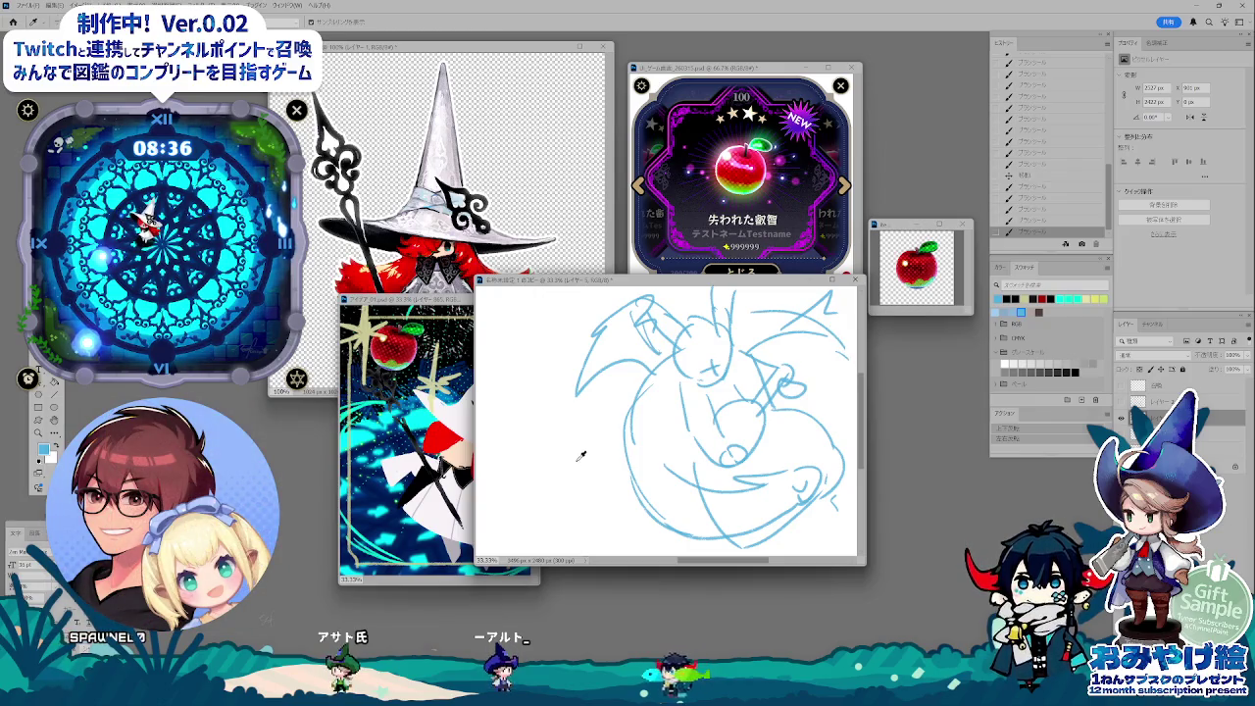
pyautogui.press('b')
pyautogui.moveTo(594, 456); pyautogui.dragTo(593, 463)
pyautogui.moveTo(604, 455); pyautogui.dragTo(583, 500)
pyautogui.moveTo(600, 492); pyautogui.dragTo(599, 499)
pyautogui.moveTo(614, 493); pyautogui.dragTo(612, 499)
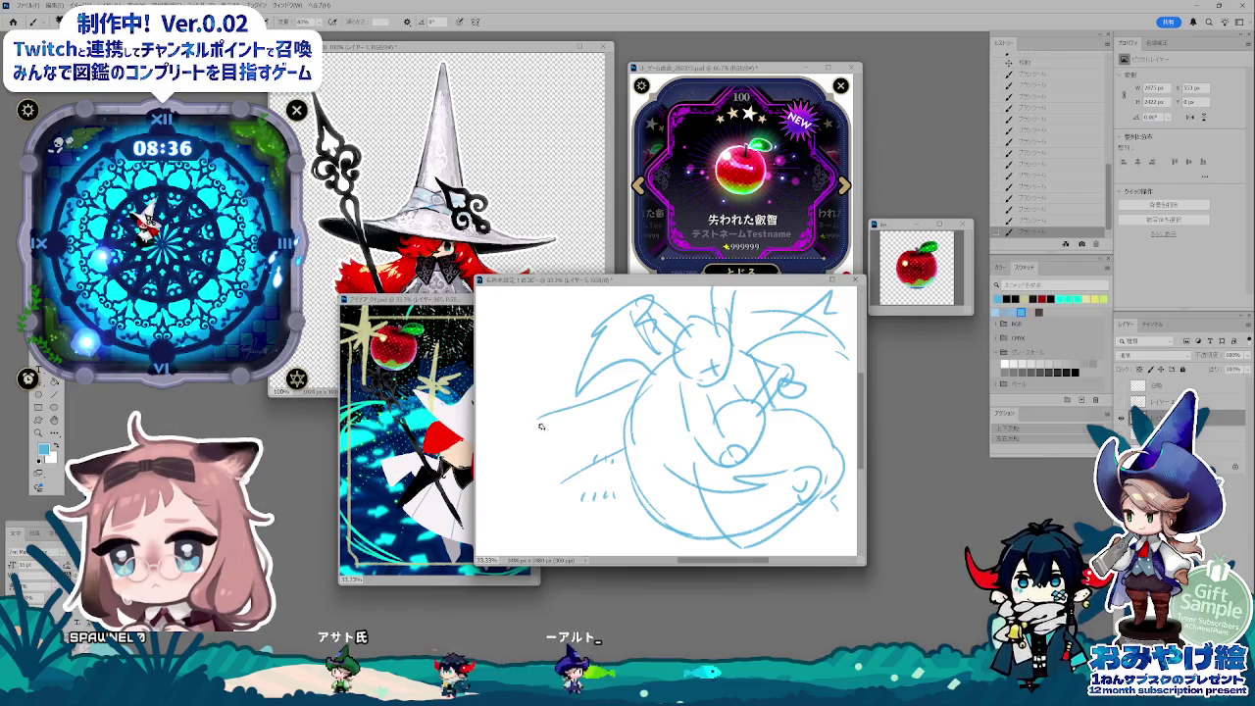
pyautogui.moveTo(541, 426)
pyautogui.mouseDown()
pyautogui.moveTo(512, 432)
pyautogui.moveTo(566, 461)
pyautogui.moveTo(617, 456)
pyautogui.moveTo(624, 402)
pyautogui.mouseUp()
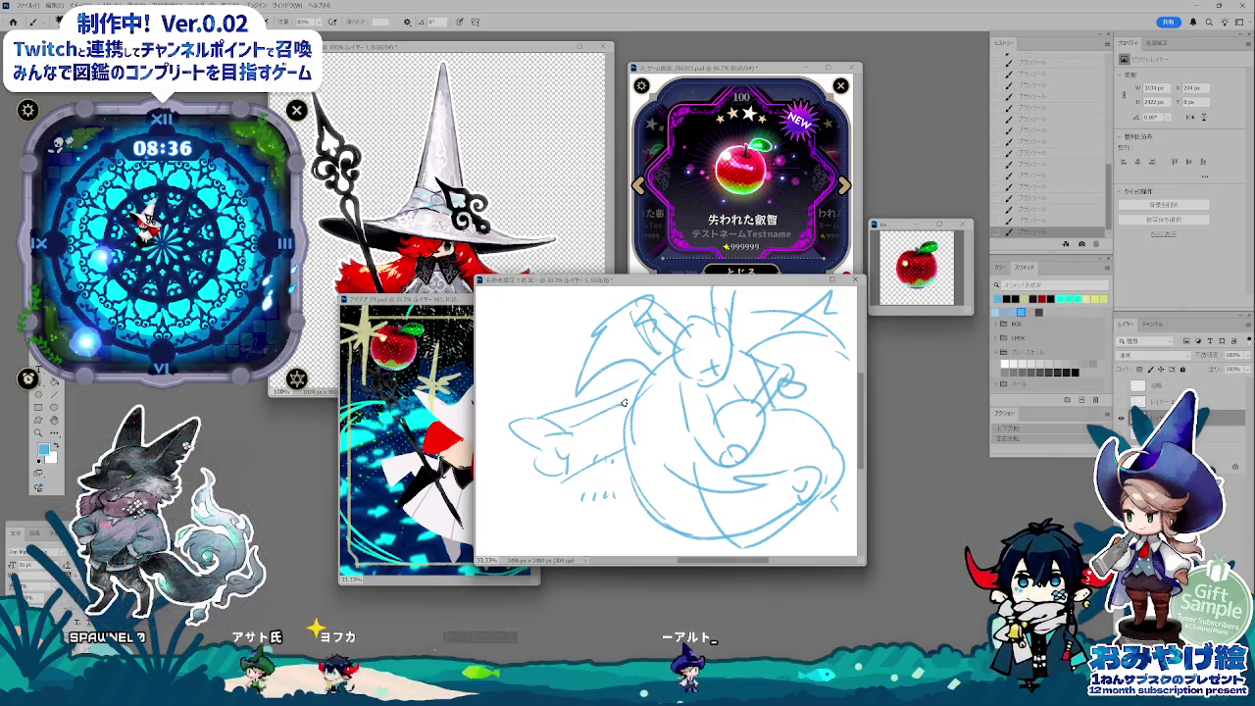
pyautogui.moveTo(786, 370); pyautogui.dragTo(797, 384)
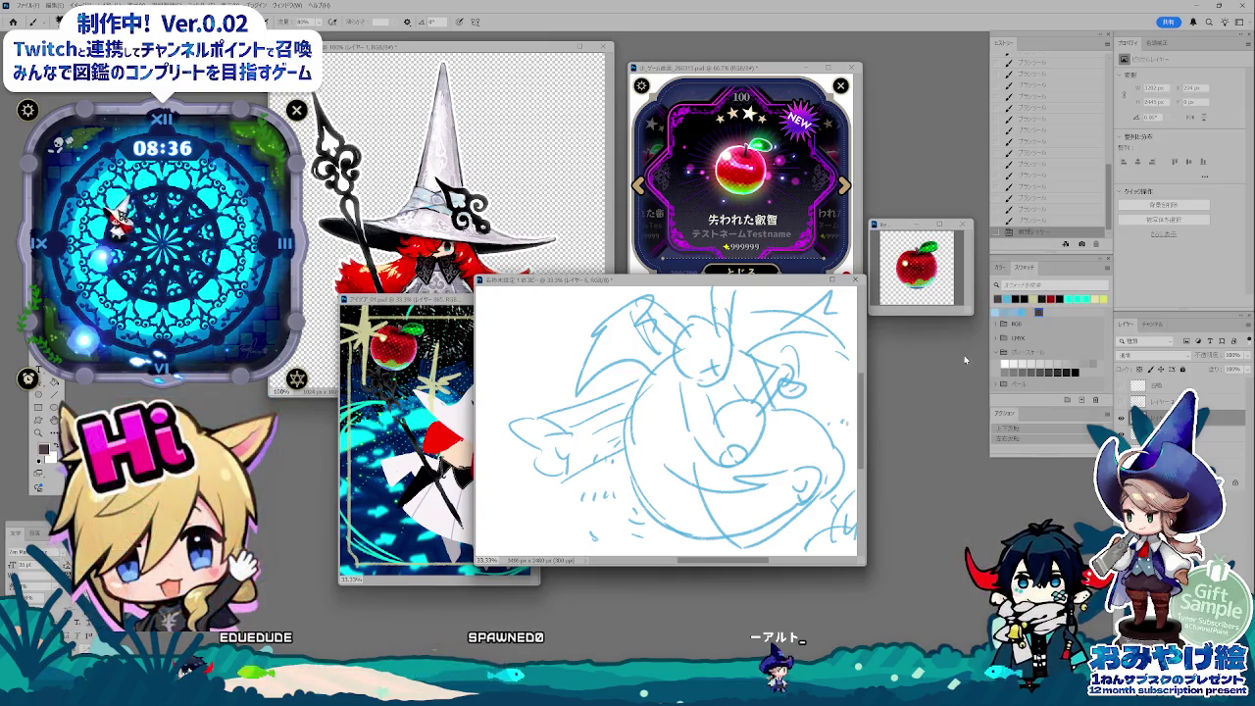
# - Mix a dark grey in the Color sliders and fill the layer under the sketch with it
pyautogui.click(1001, 267)
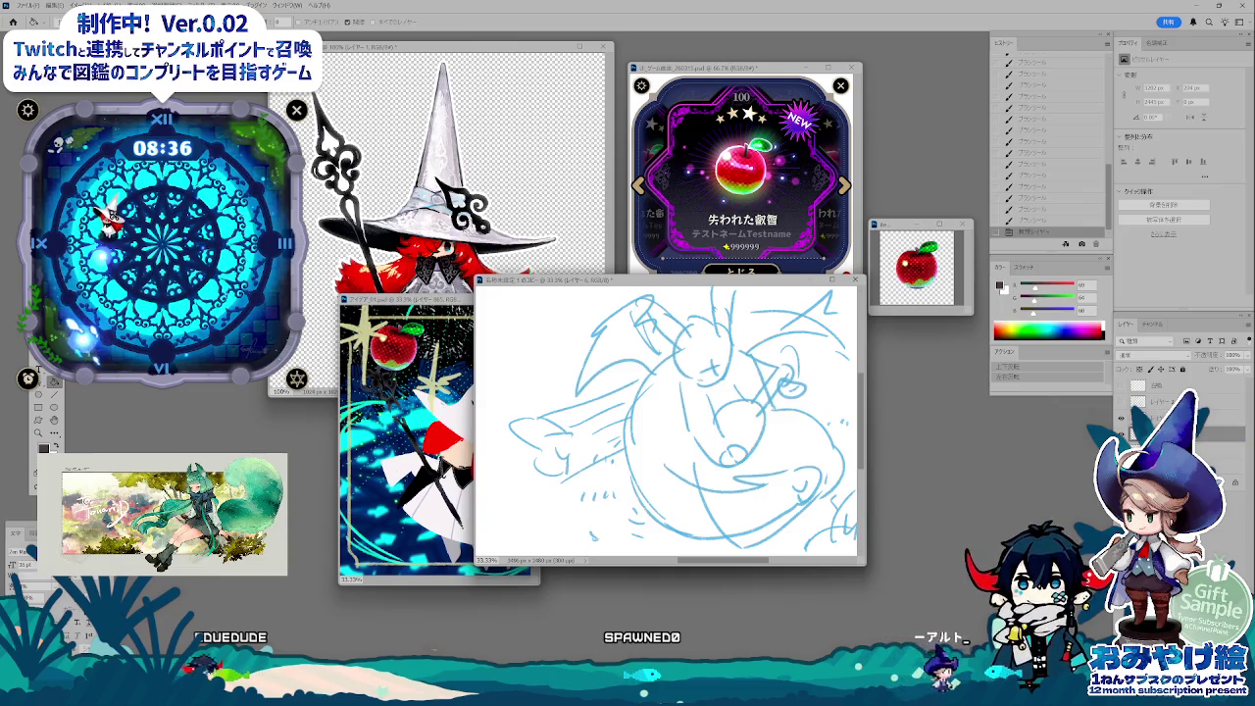
pyautogui.hotkey('ctrl', '[')
pyautogui.hotkey('alt', 'BackSpace')
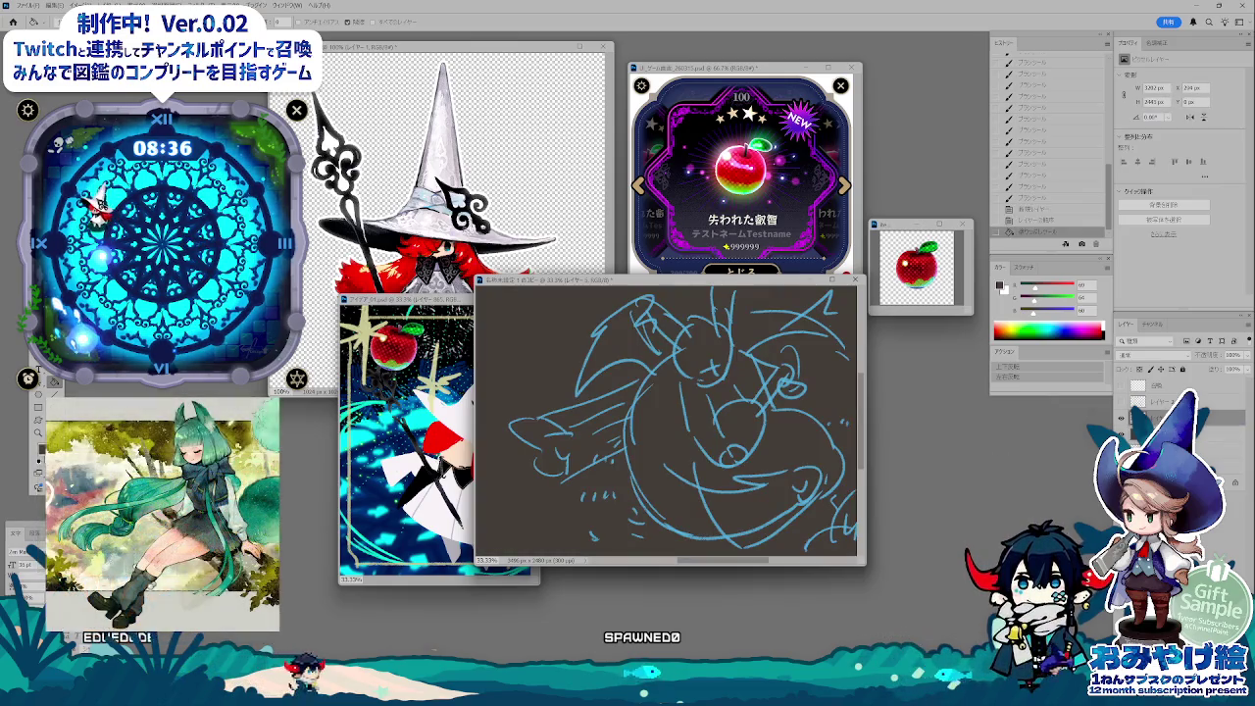
pyautogui.click(1024, 267)
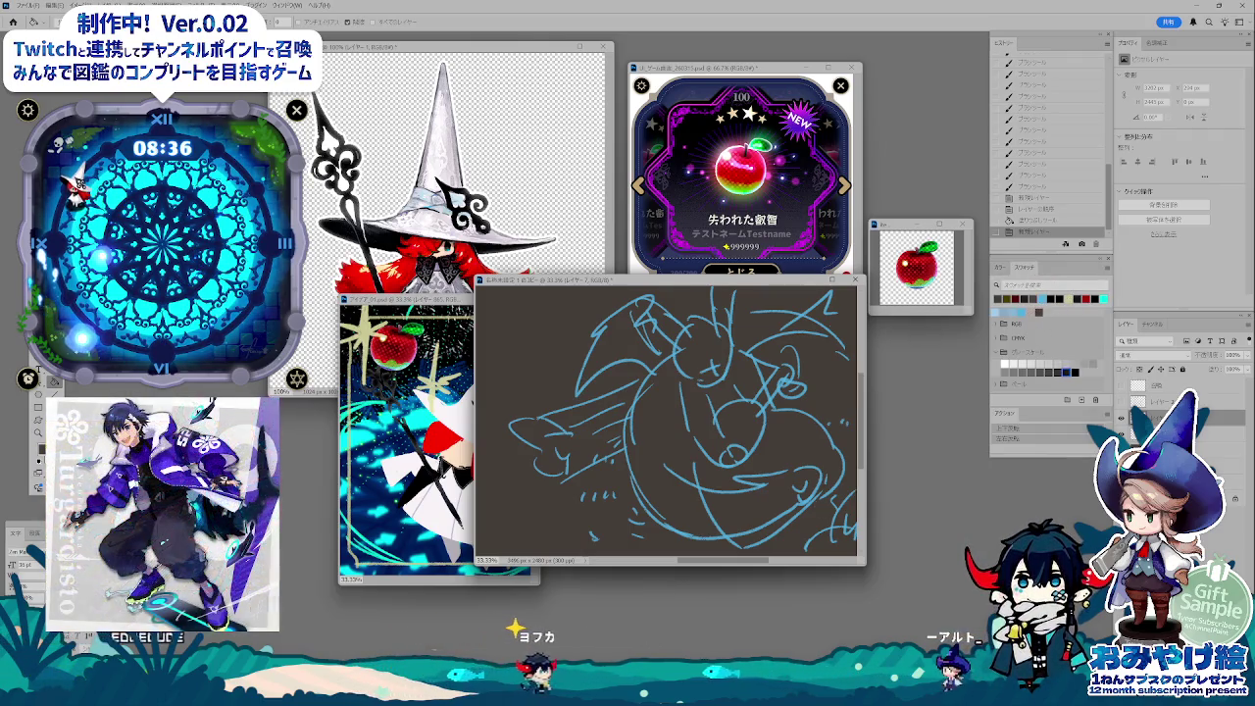
pyautogui.hotkey('alt', 'Tab')
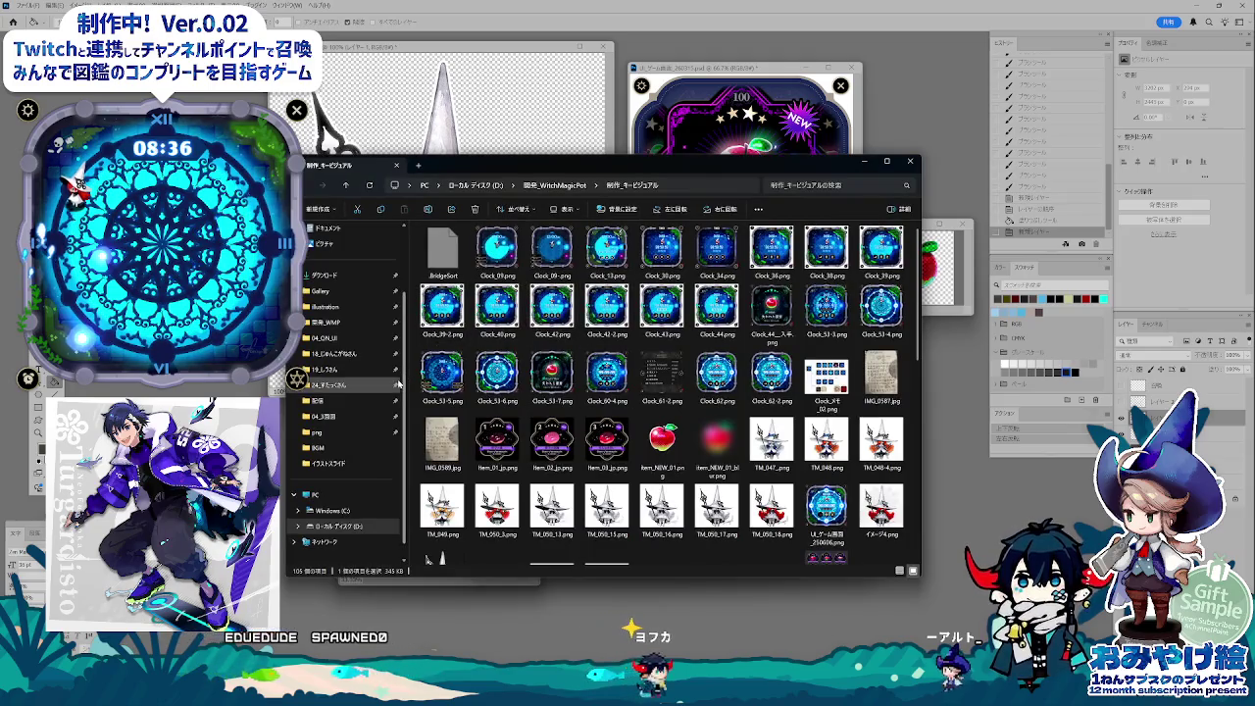
# - Browse to illustration › 配信 › イラストスライド and open 00_06.jpg as a reference
pyautogui.click(353, 306)
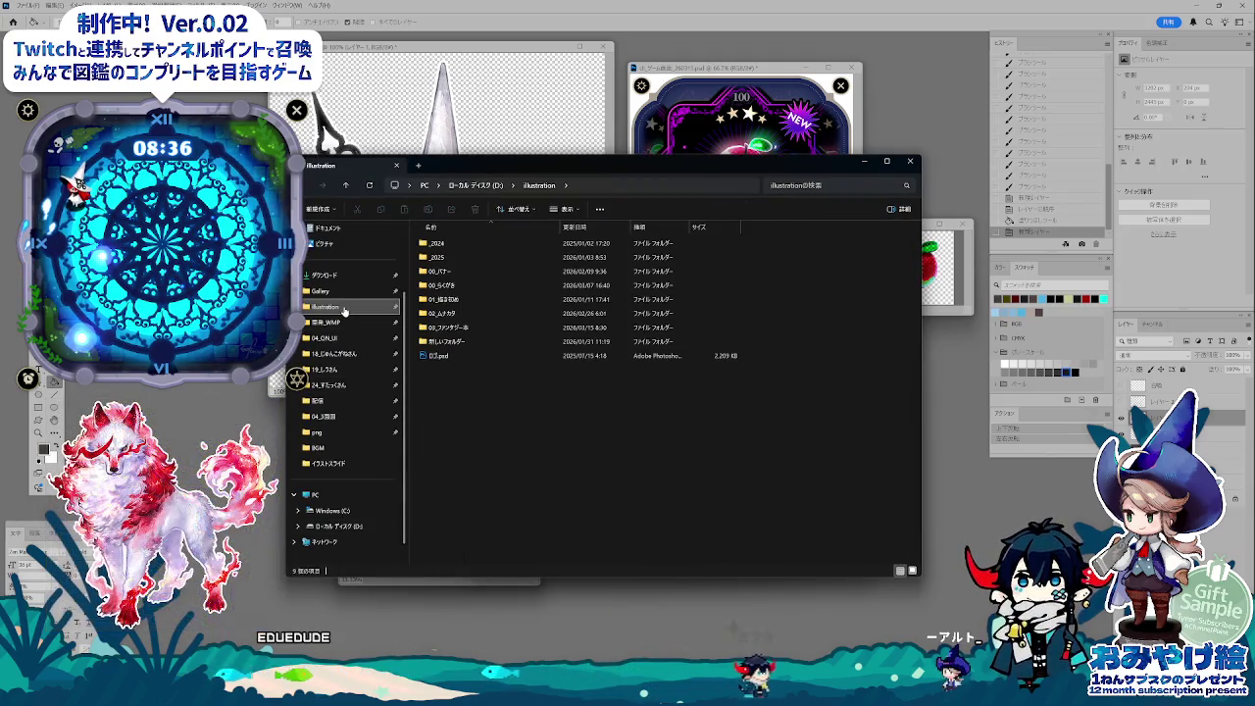
pyautogui.click(329, 400)
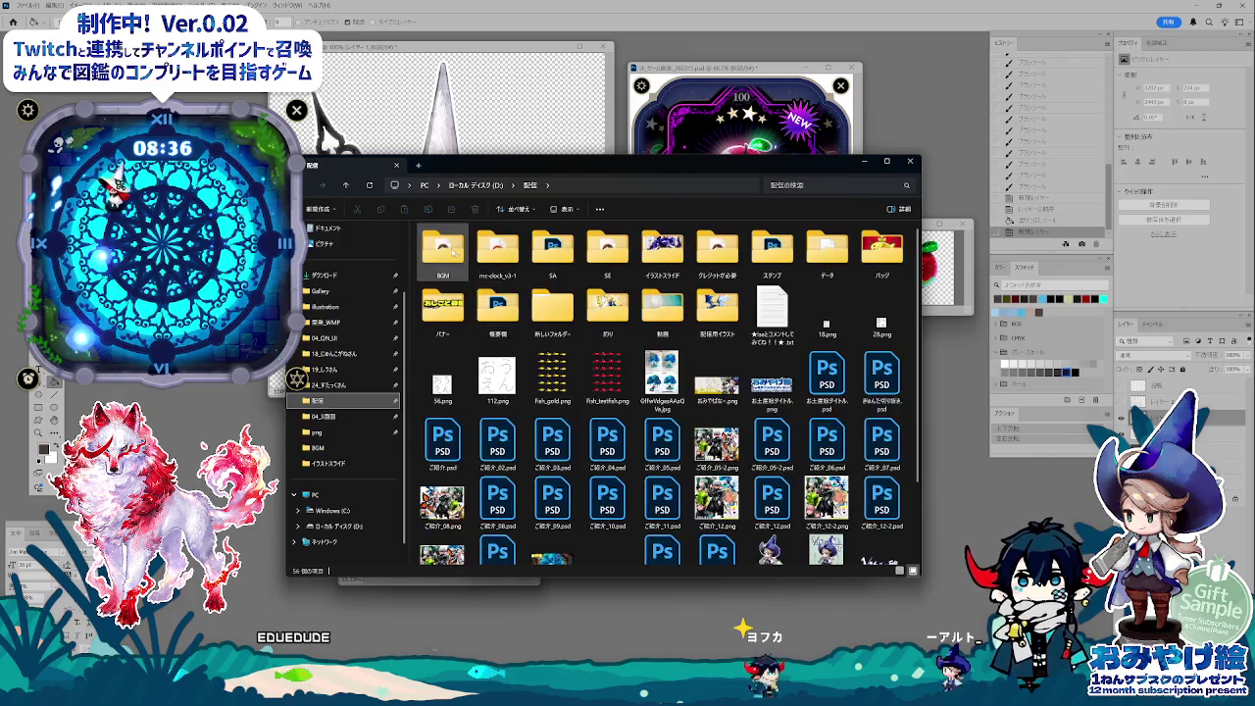
pyautogui.doubleClick(662, 250)
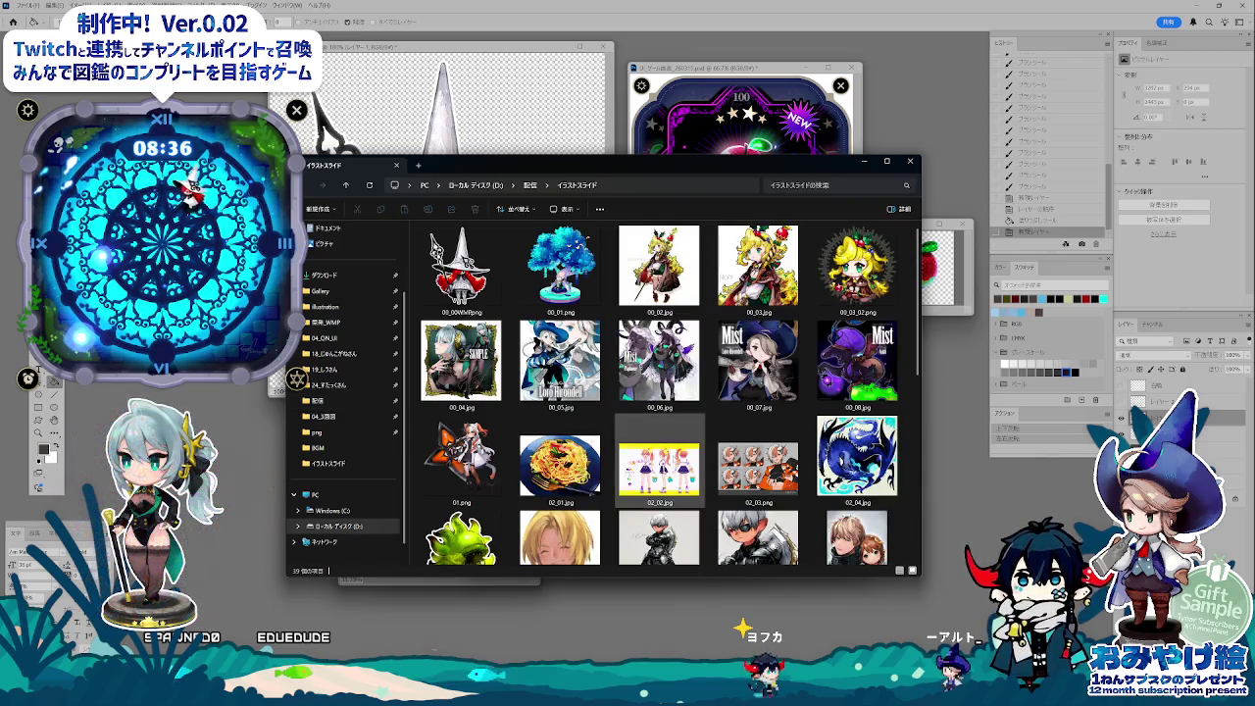
pyautogui.scroll(-2, 816, 444)
pyautogui.scroll(2, 816, 444)
pyautogui.click(659, 361)
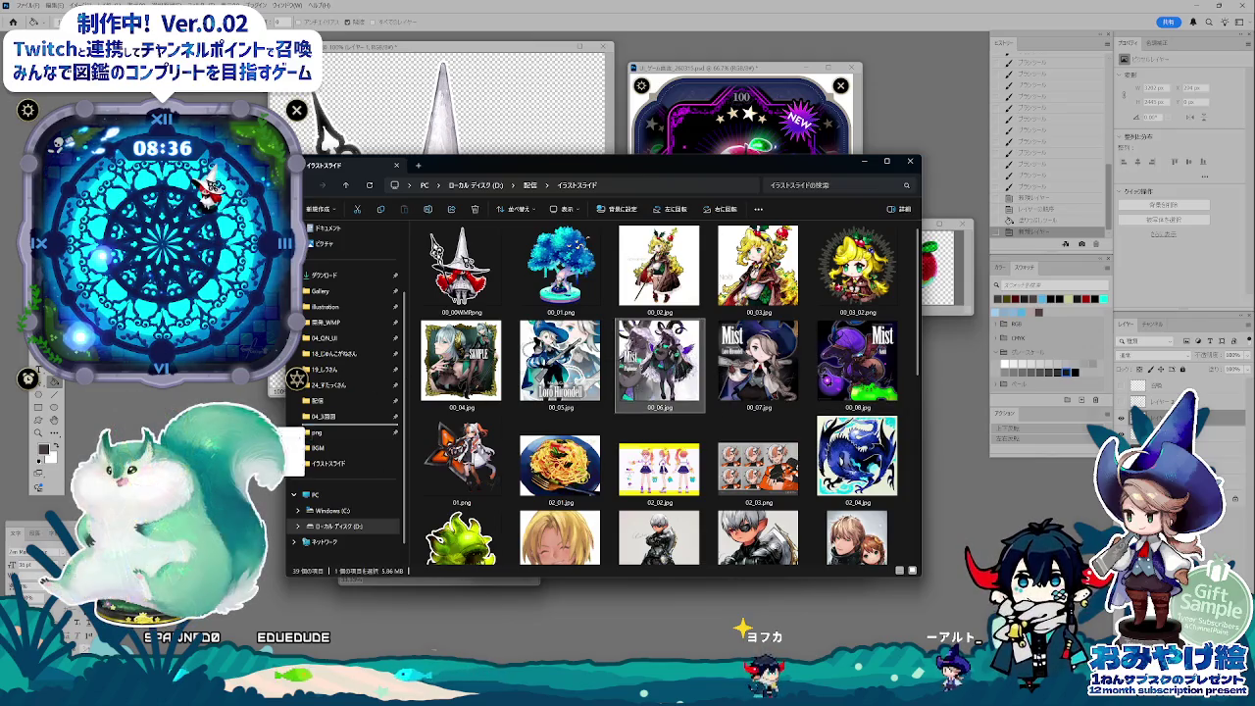
pyautogui.hotkey('alt', 'Tab')
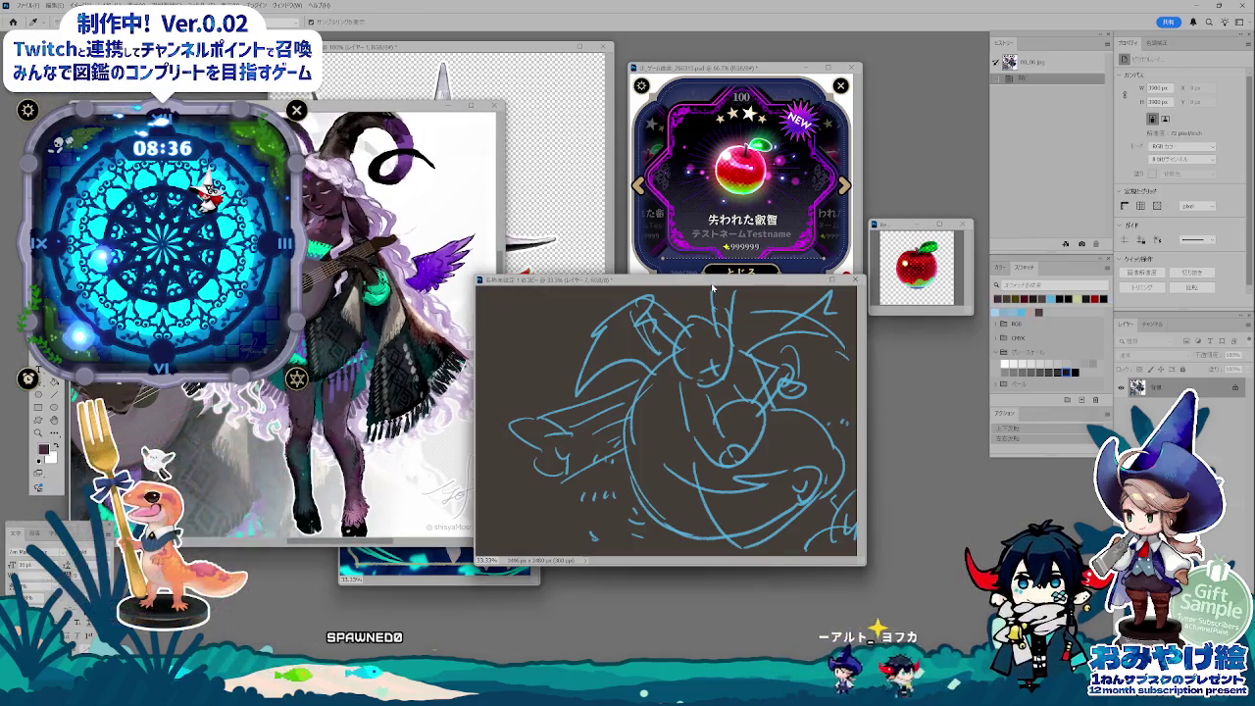
# - Paint maroon and light pink onto the head, filling it into a solid pink hair mass
pyautogui.hotkey('ctrl', 'Tab')
pyautogui.moveTo(694, 317); pyautogui.dragTo(720, 377)
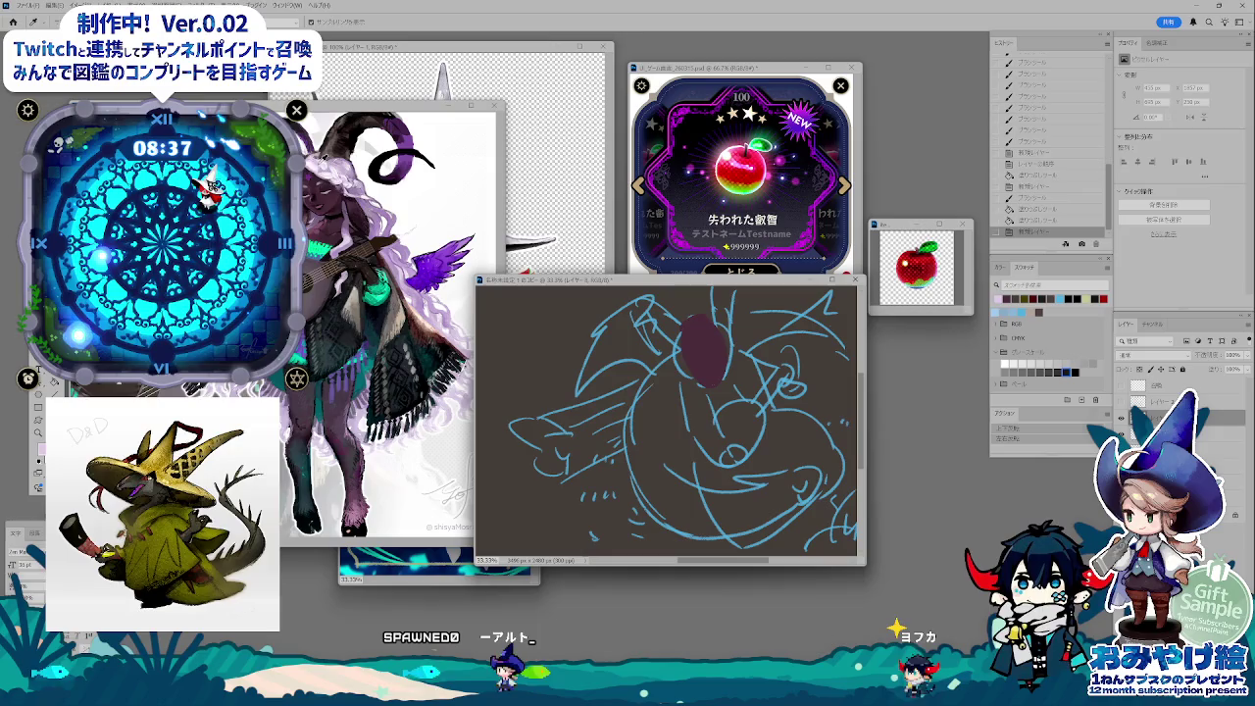
pyautogui.moveTo(712, 387); pyautogui.dragTo(682, 343)
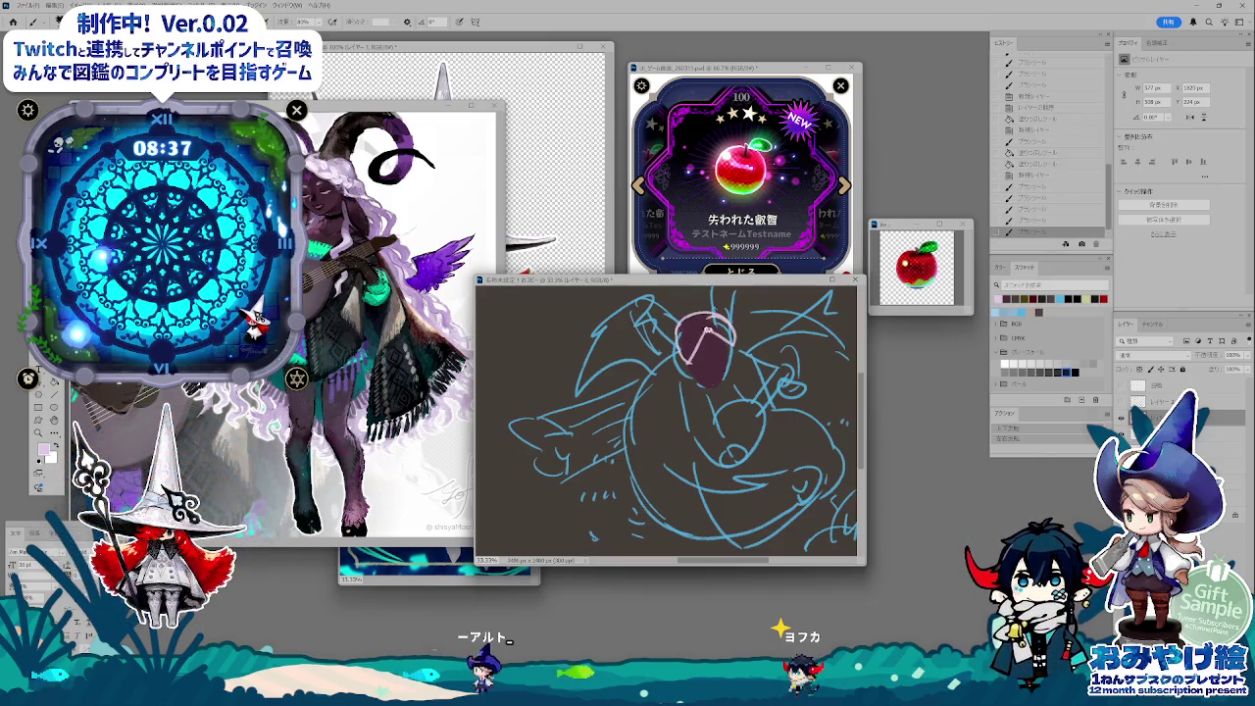
pyautogui.press('v')
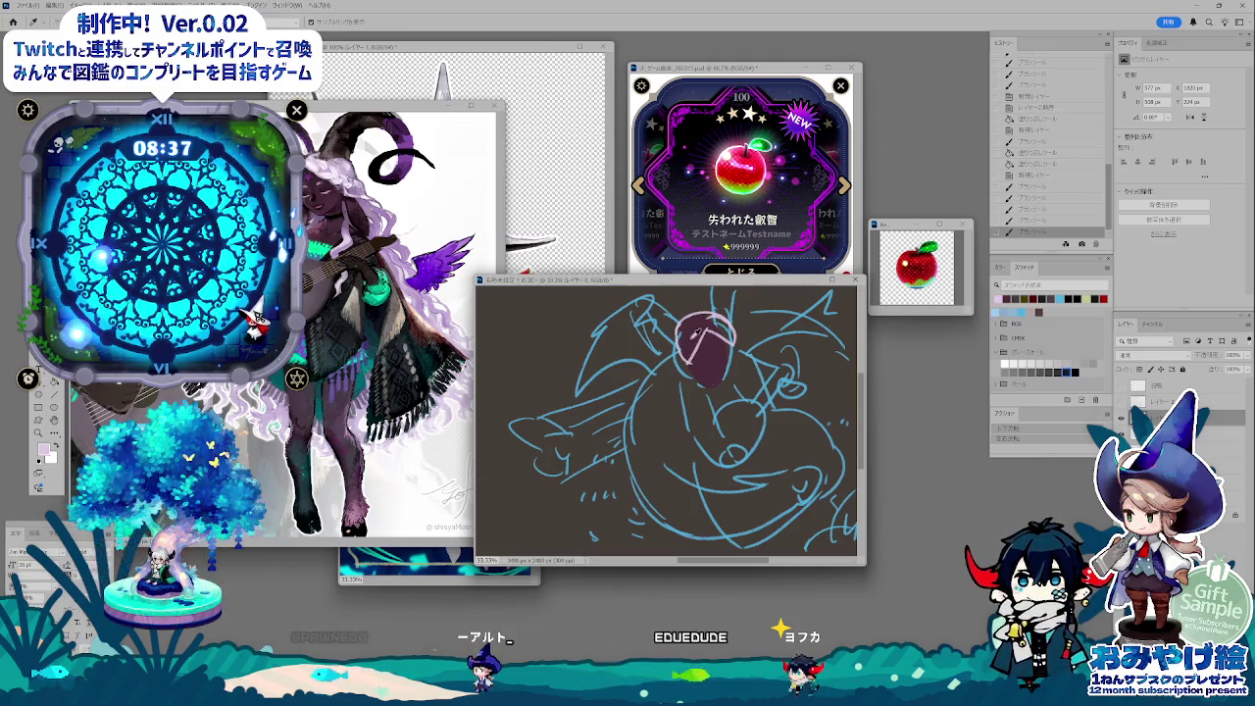
pyautogui.moveTo(681, 335); pyautogui.dragTo(729, 333)
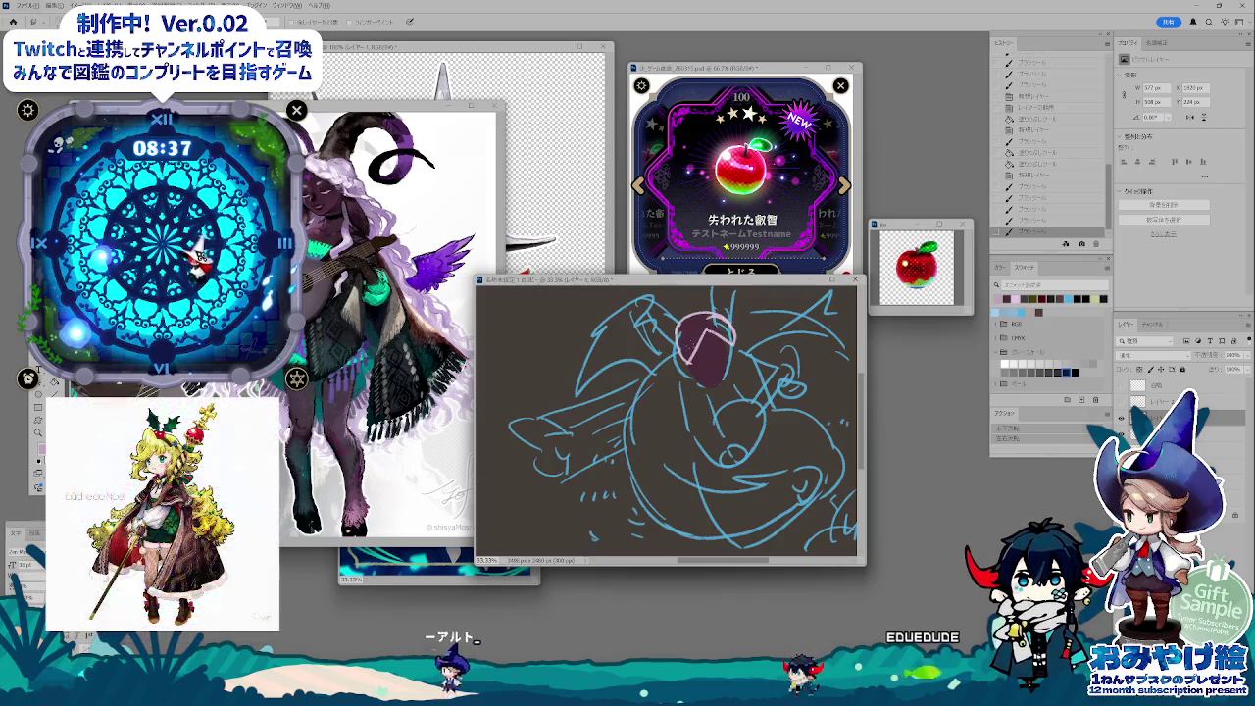
pyautogui.click(696, 353)
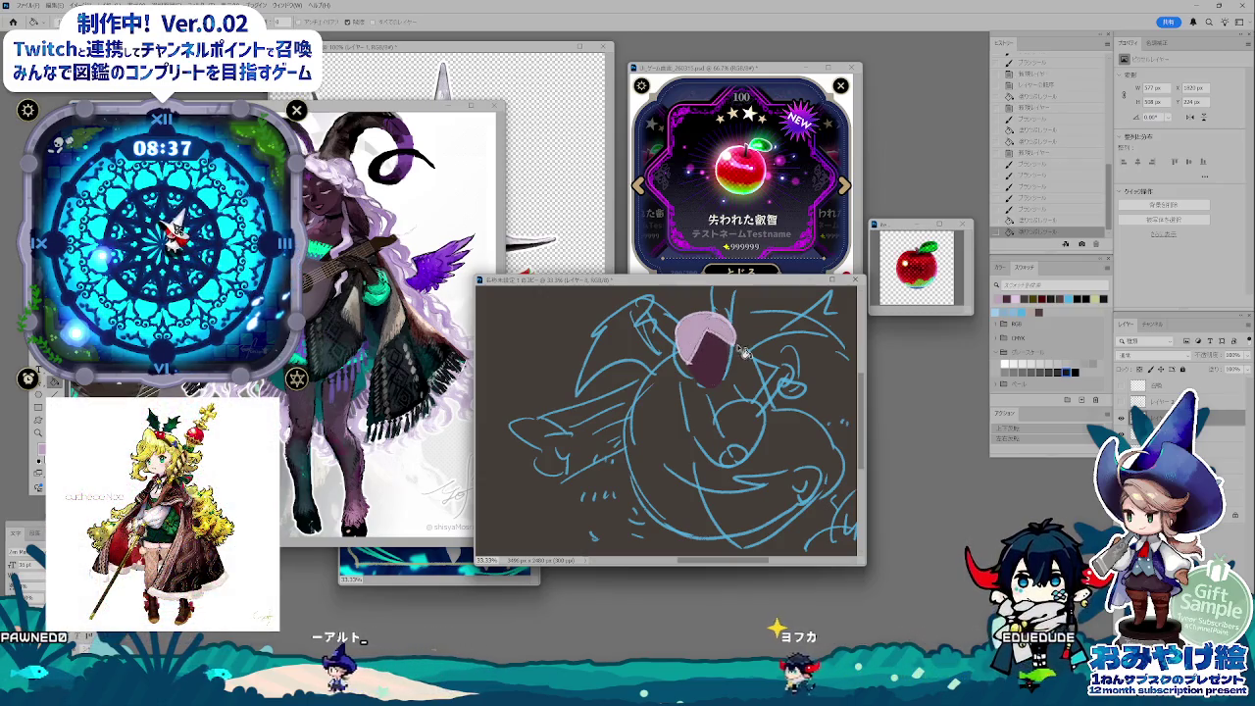
pyautogui.press('p')
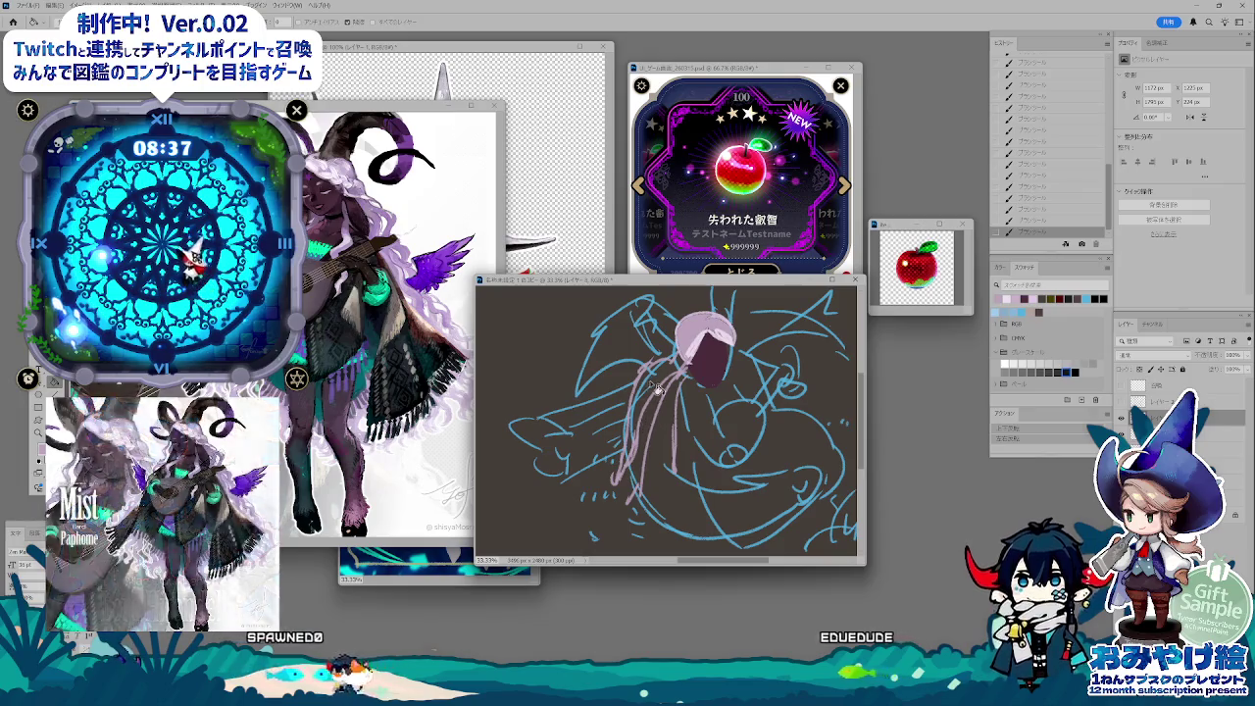
pyautogui.moveTo(659, 388); pyautogui.dragTo(694, 384)
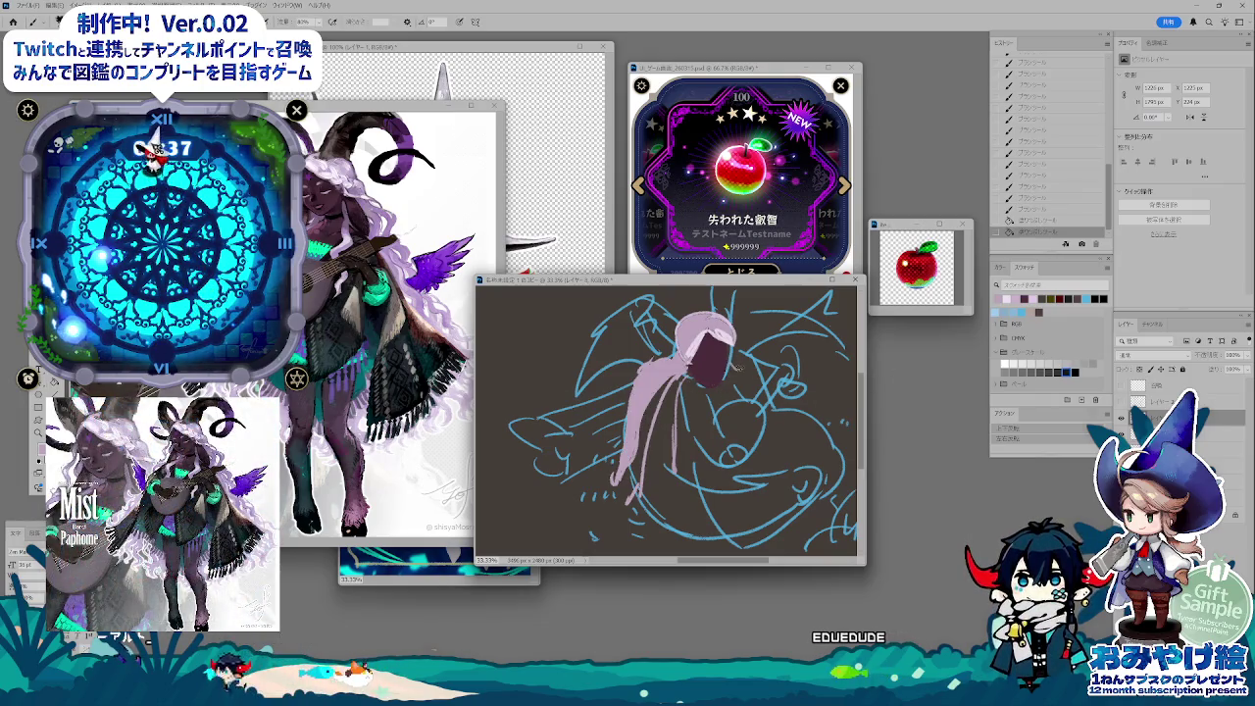
# - Sample colours and add cyan and green curves across the sketch
pyautogui.press('i')
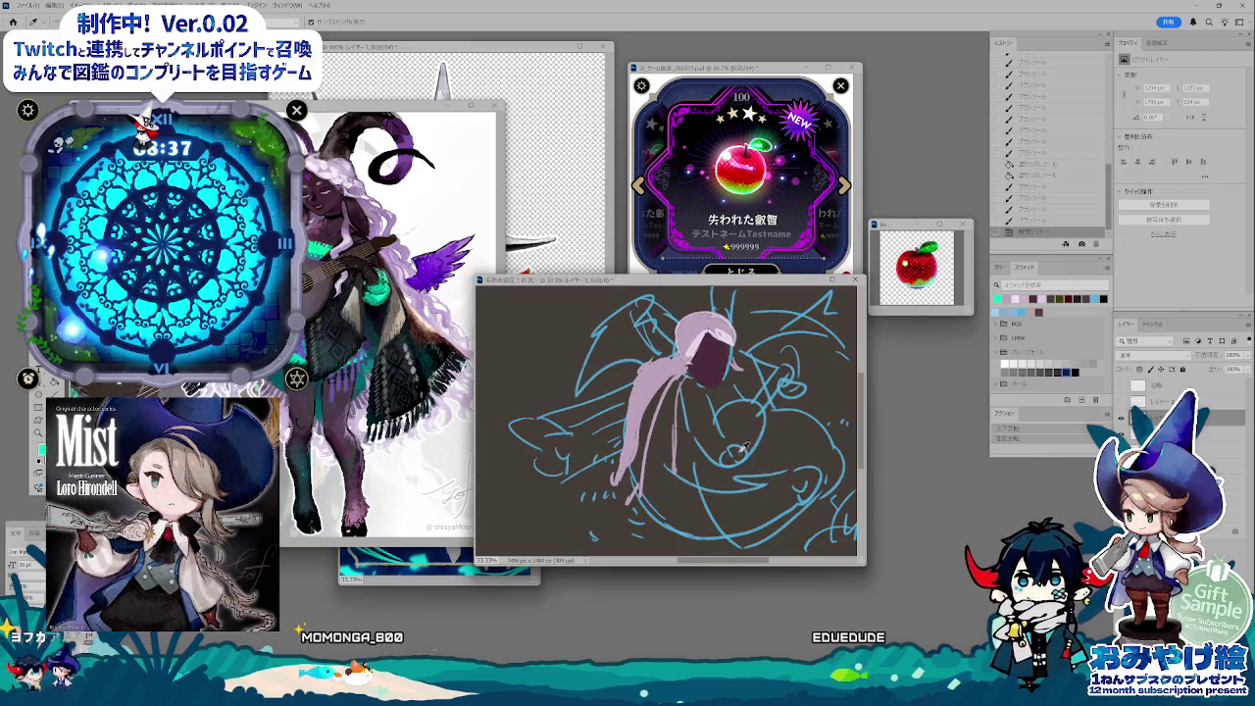
pyautogui.moveTo(726, 479); pyautogui.dragTo(814, 485)
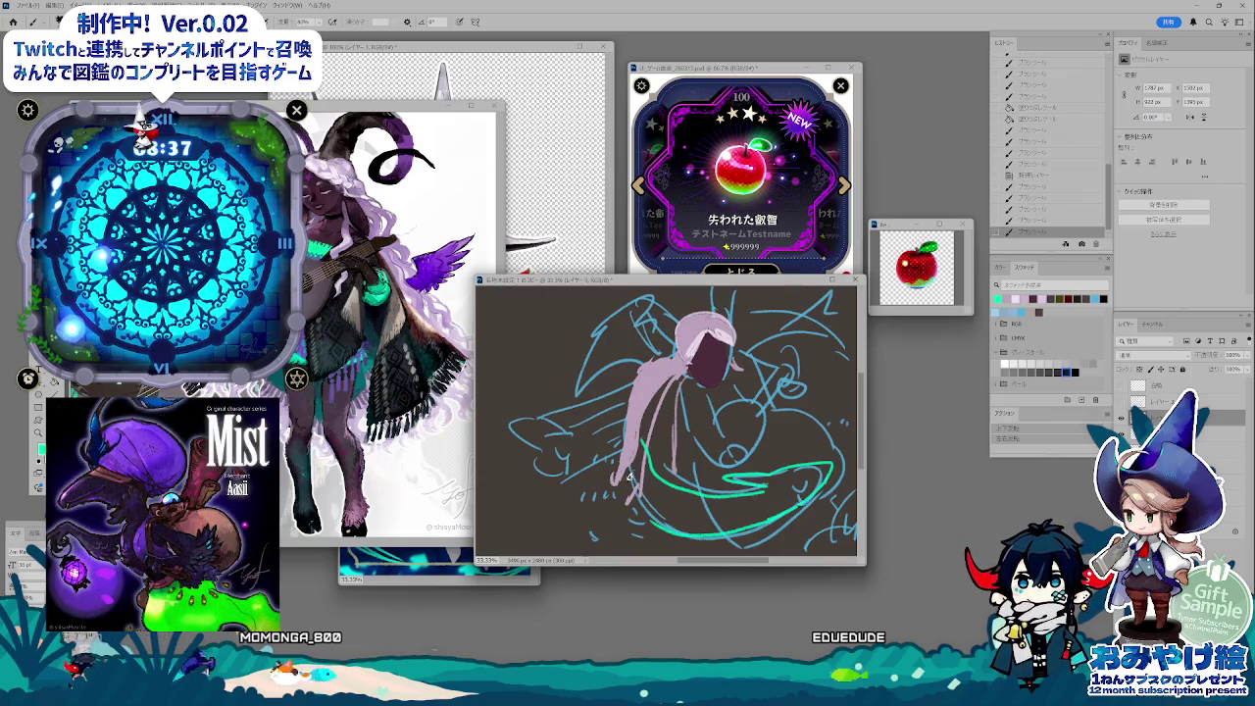
pyautogui.moveTo(643, 365); pyautogui.dragTo(627, 490)
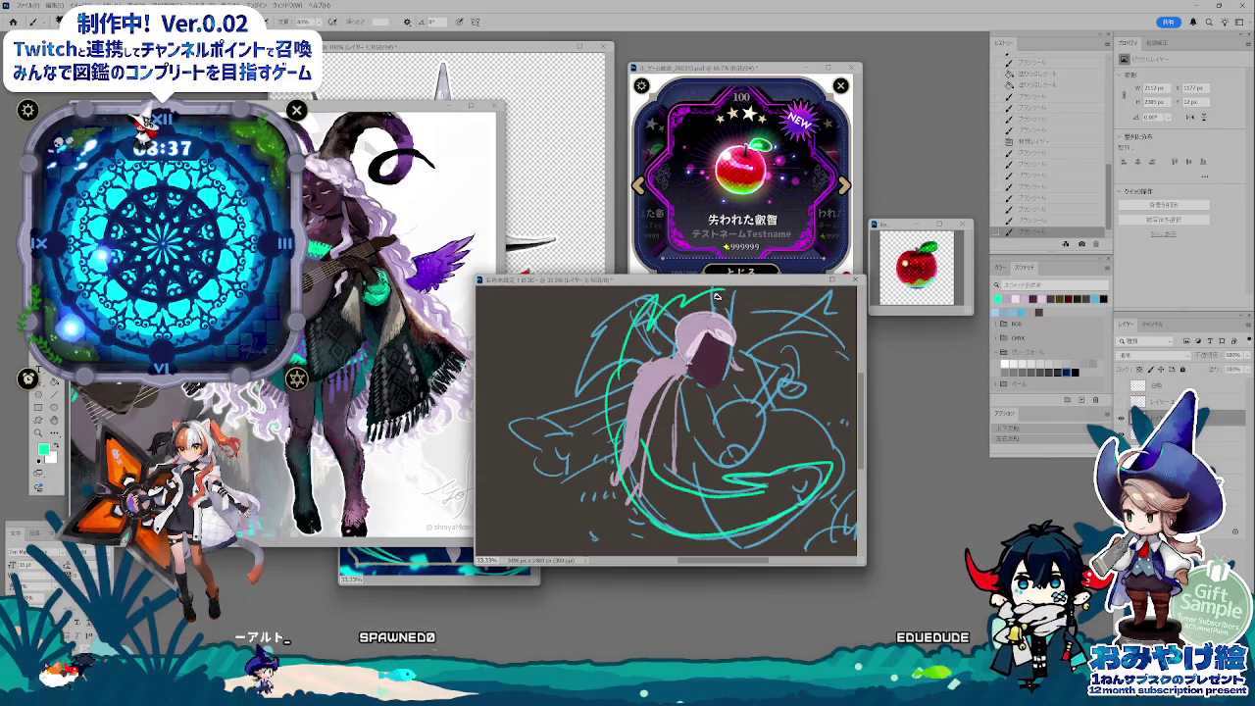
pyautogui.moveTo(716, 296); pyautogui.dragTo(855, 348)
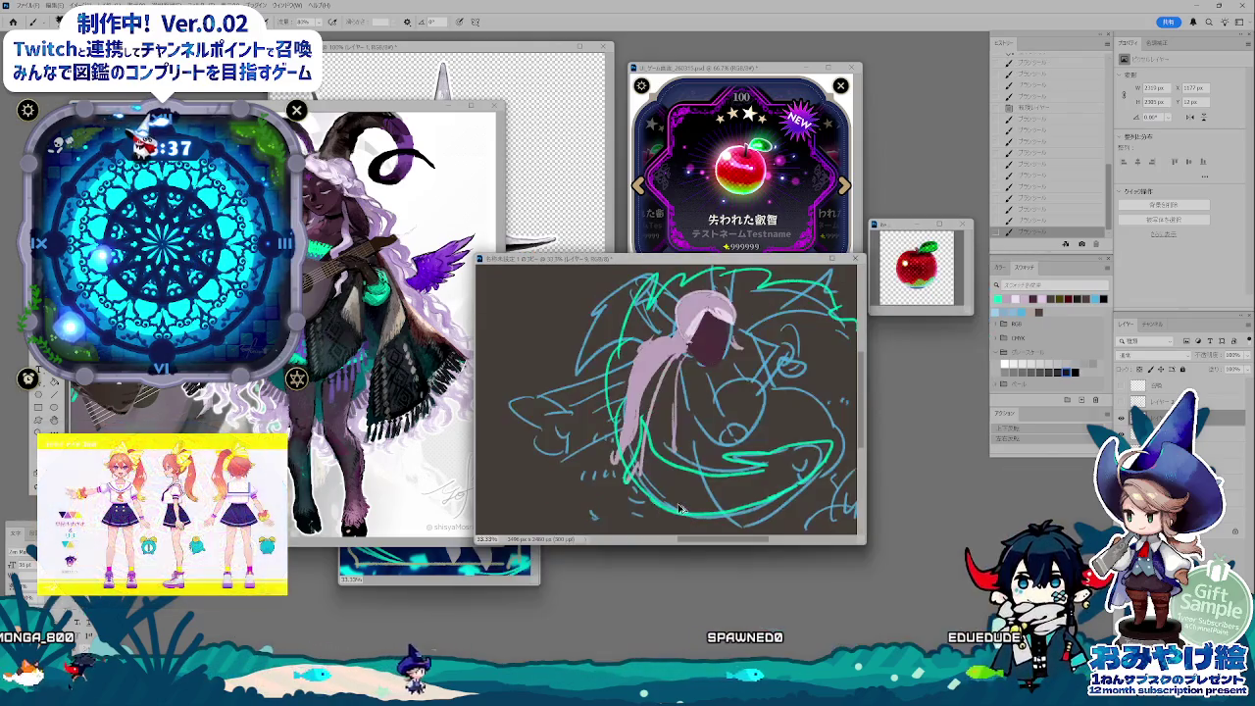
# - Fill the inside of the lower teal stroke, undoing fills that covered the whole canvas
pyautogui.click(726, 502)
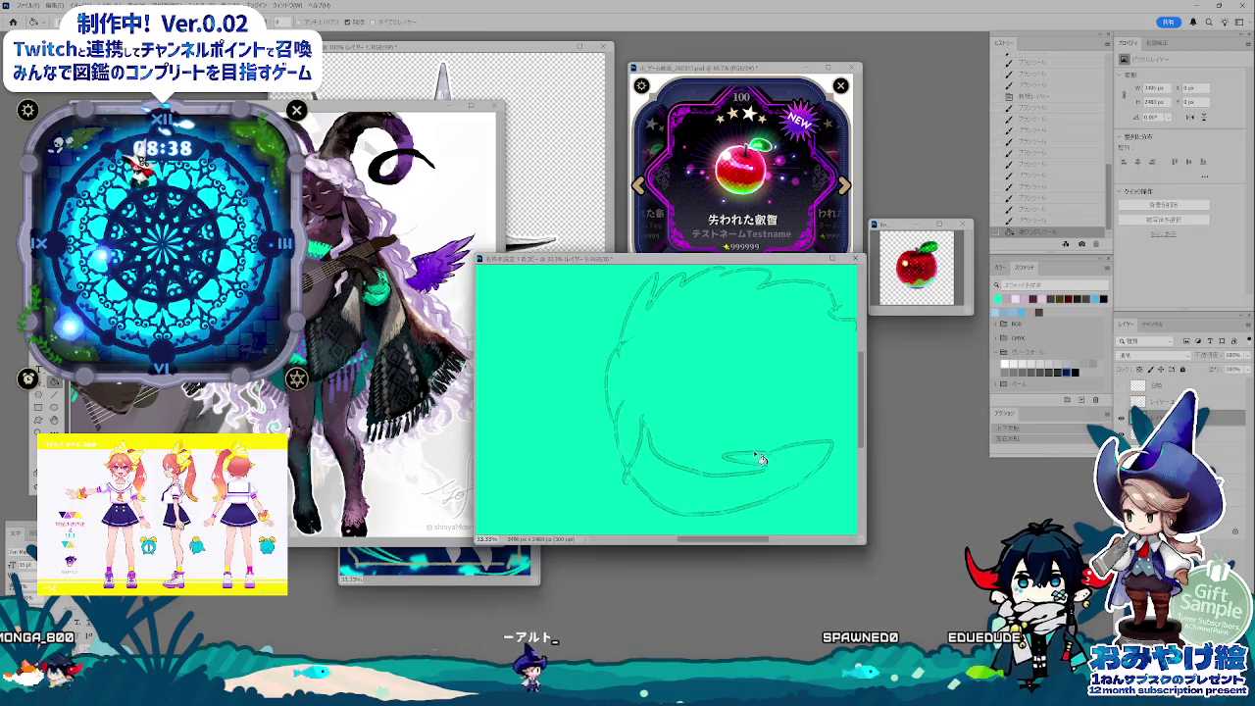
pyautogui.hotkey('ctrl', 'z')
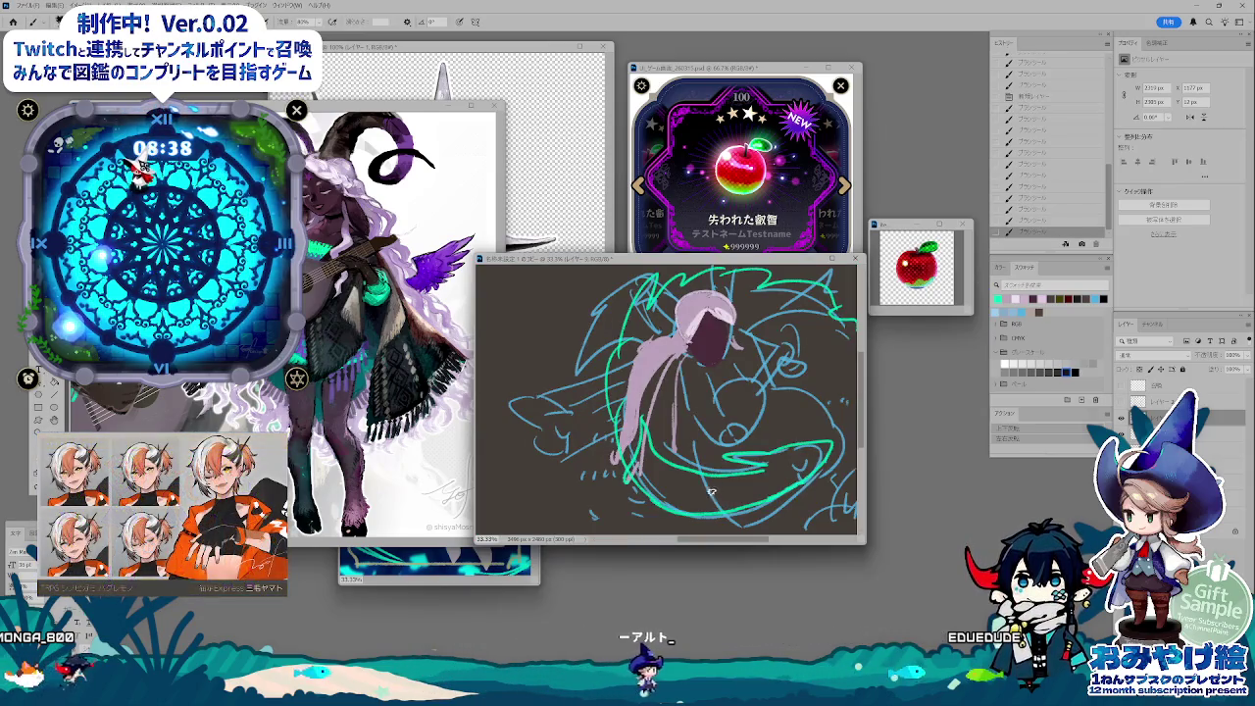
pyautogui.click(689, 490)
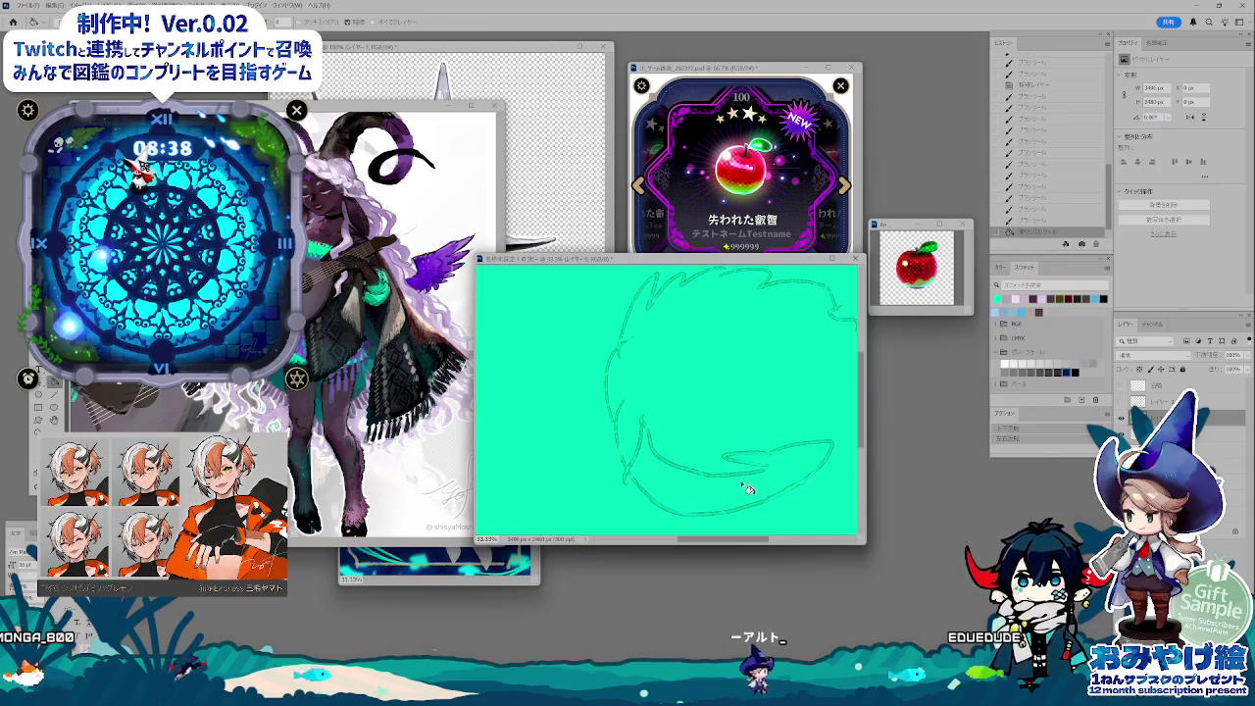
pyautogui.hotkey('ctrl', 'z')
pyautogui.press('b')
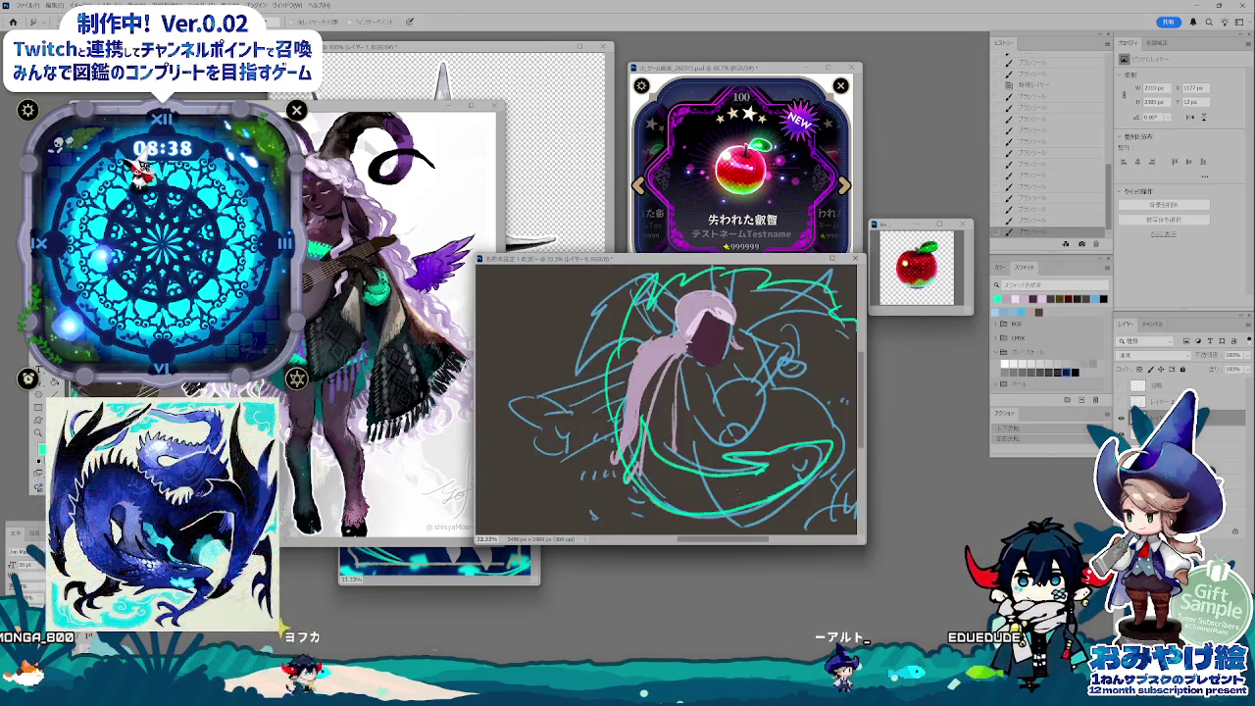
pyautogui.click(730, 488)
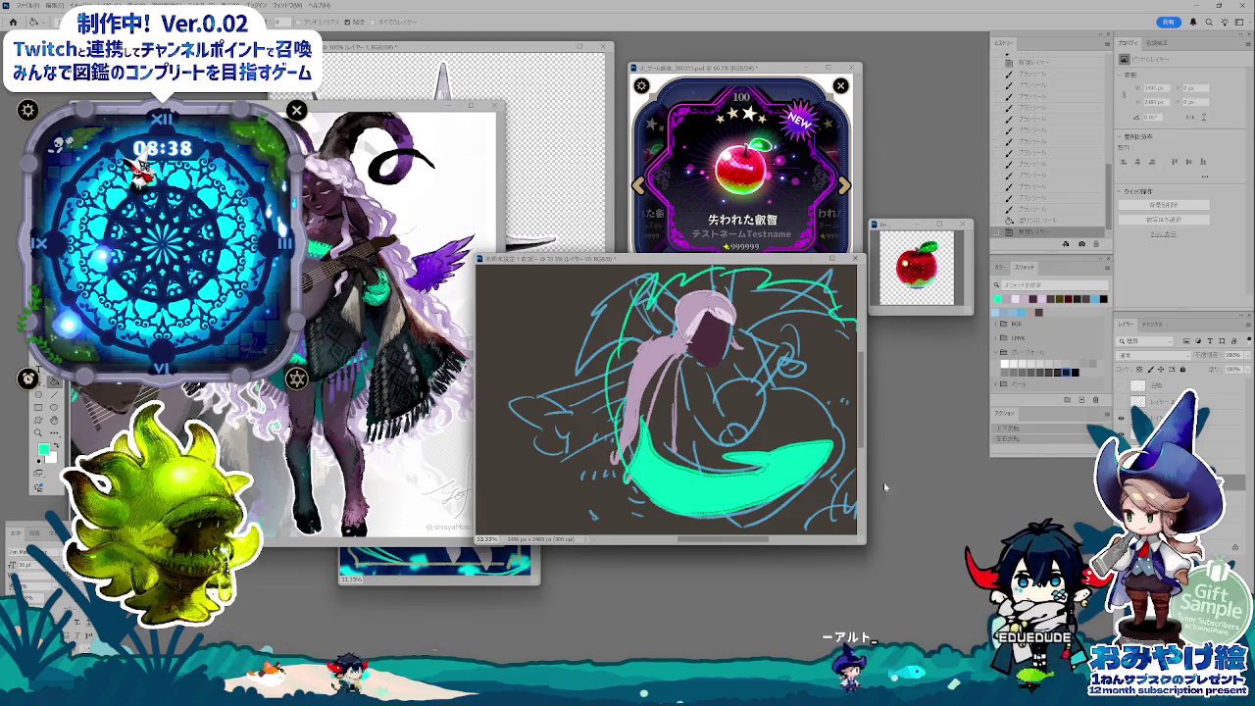
# - Try another teal fill with Alt+Backspace and step back in History to remove it
pyautogui.press('b')
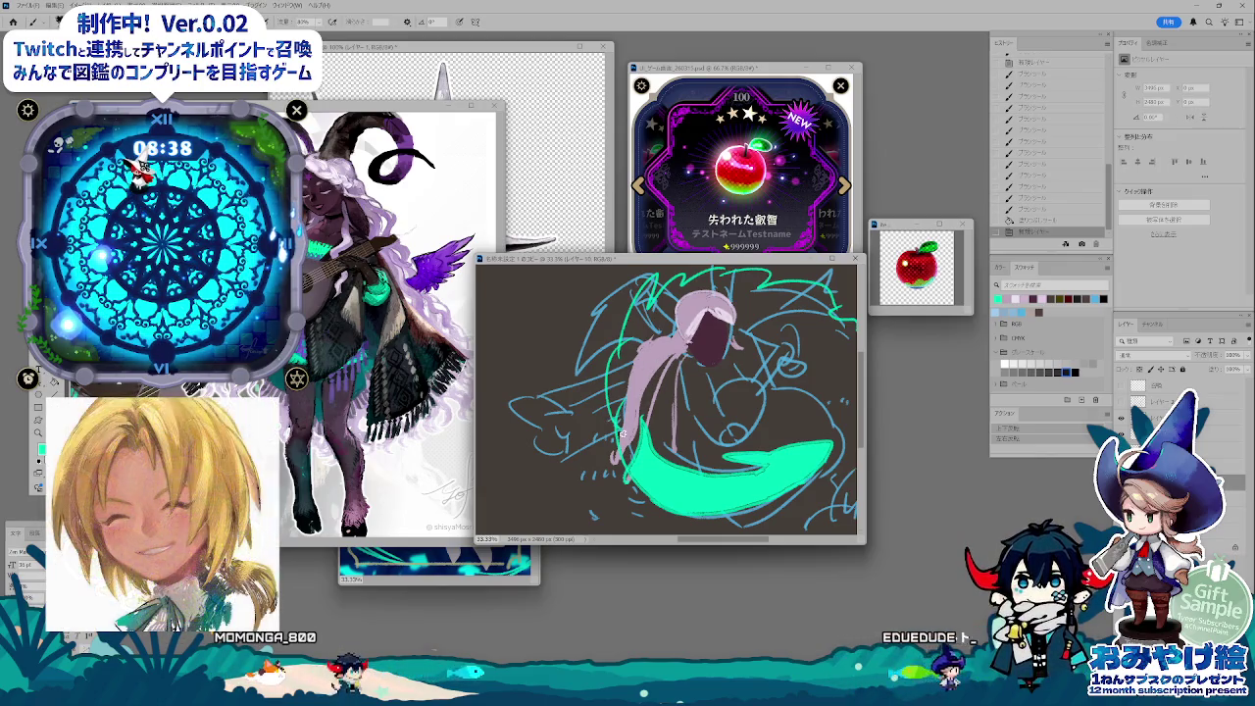
pyautogui.hotkey('ctrl', '+')
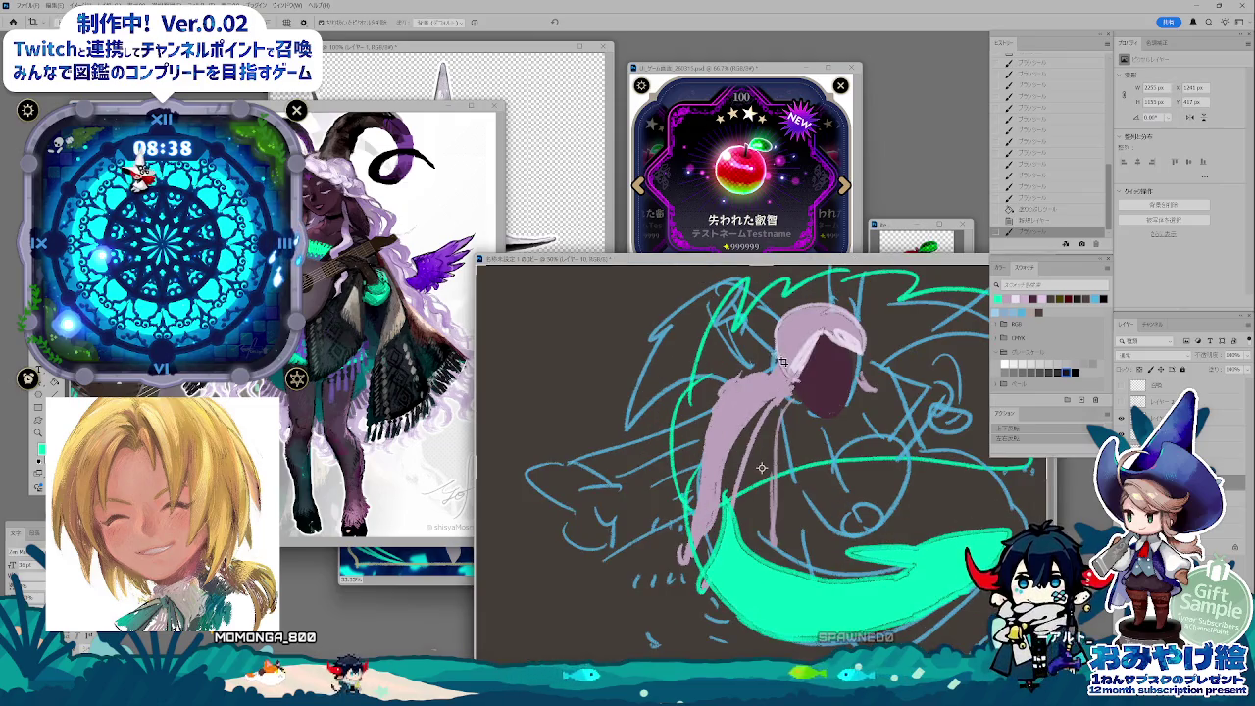
pyautogui.hotkey('ctrl', '-')
pyautogui.press('b')
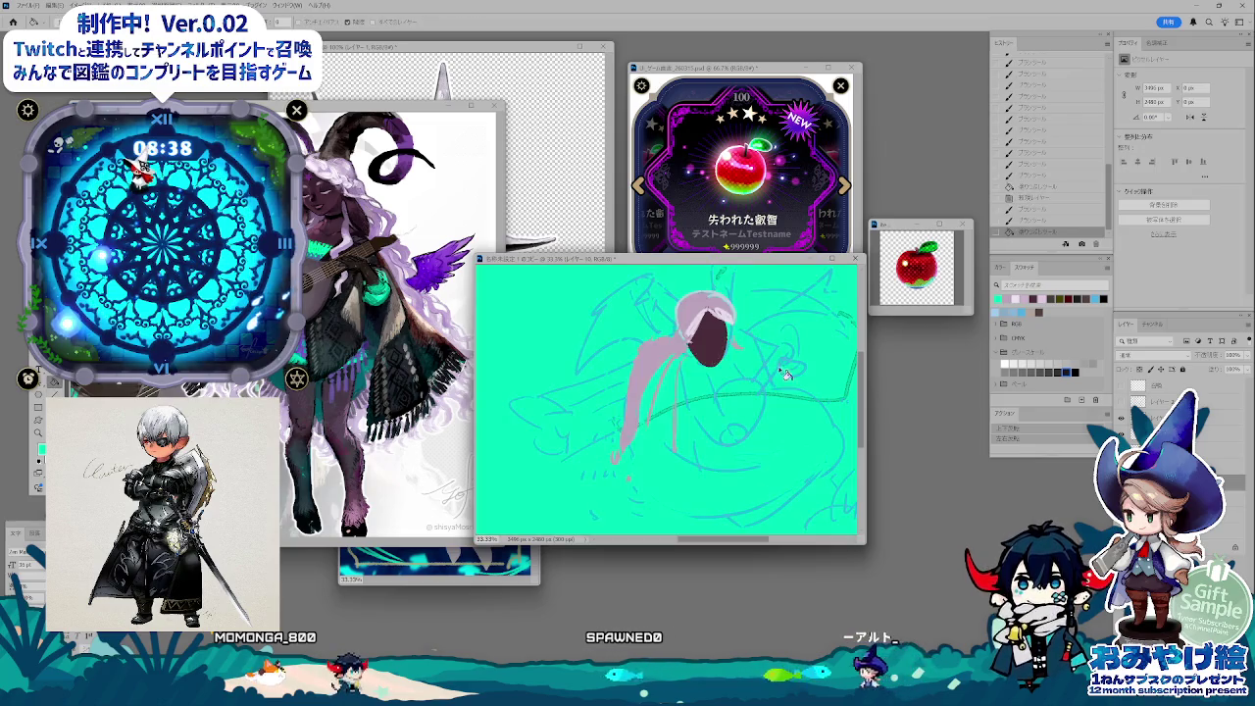
pyautogui.hotkey('alt', 'BackSpace')
pyautogui.click(1047, 221)
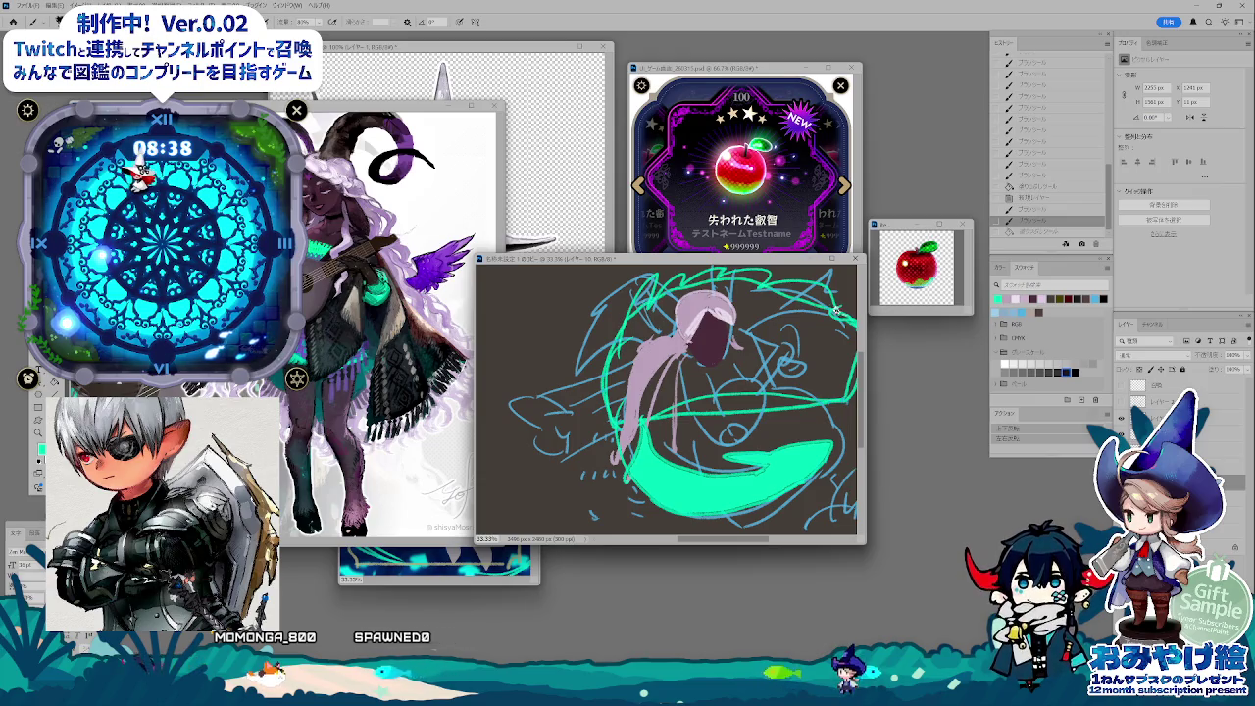
# - Fill teal into the regions inside the green outline, undoing background spills
pyautogui.press('g')
pyautogui.click(835, 310)
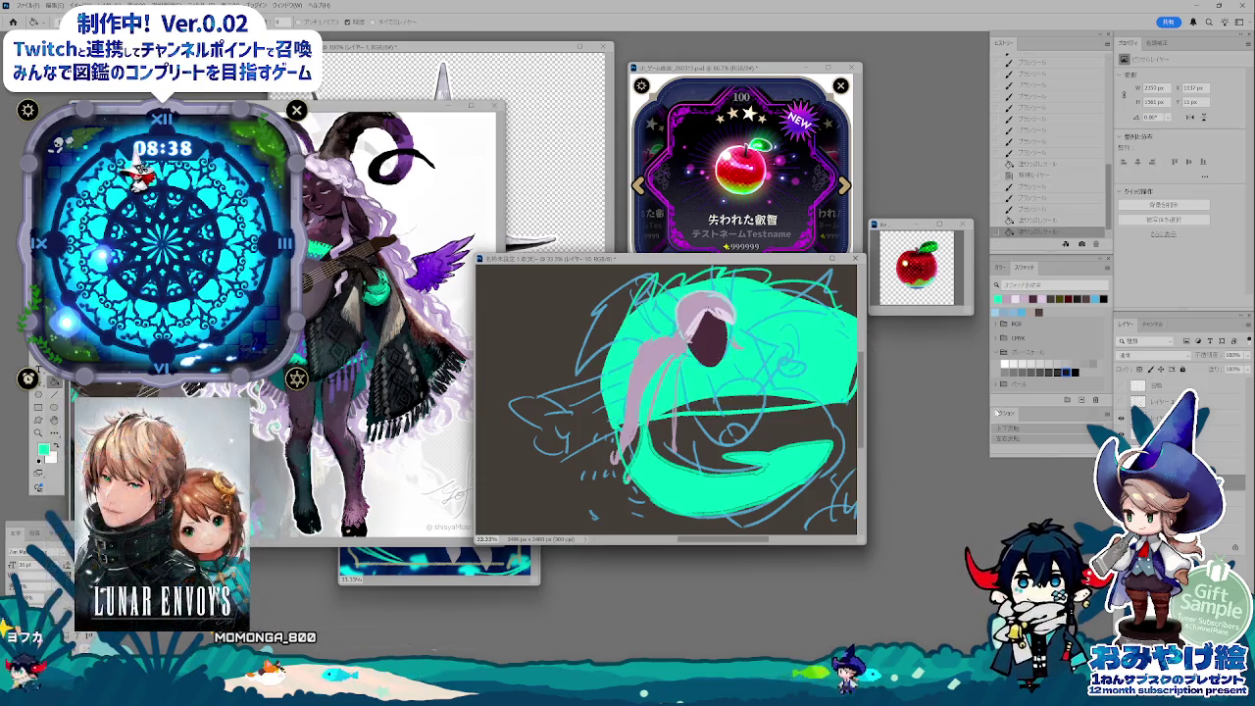
pyautogui.click(743, 412)
pyautogui.click(761, 283)
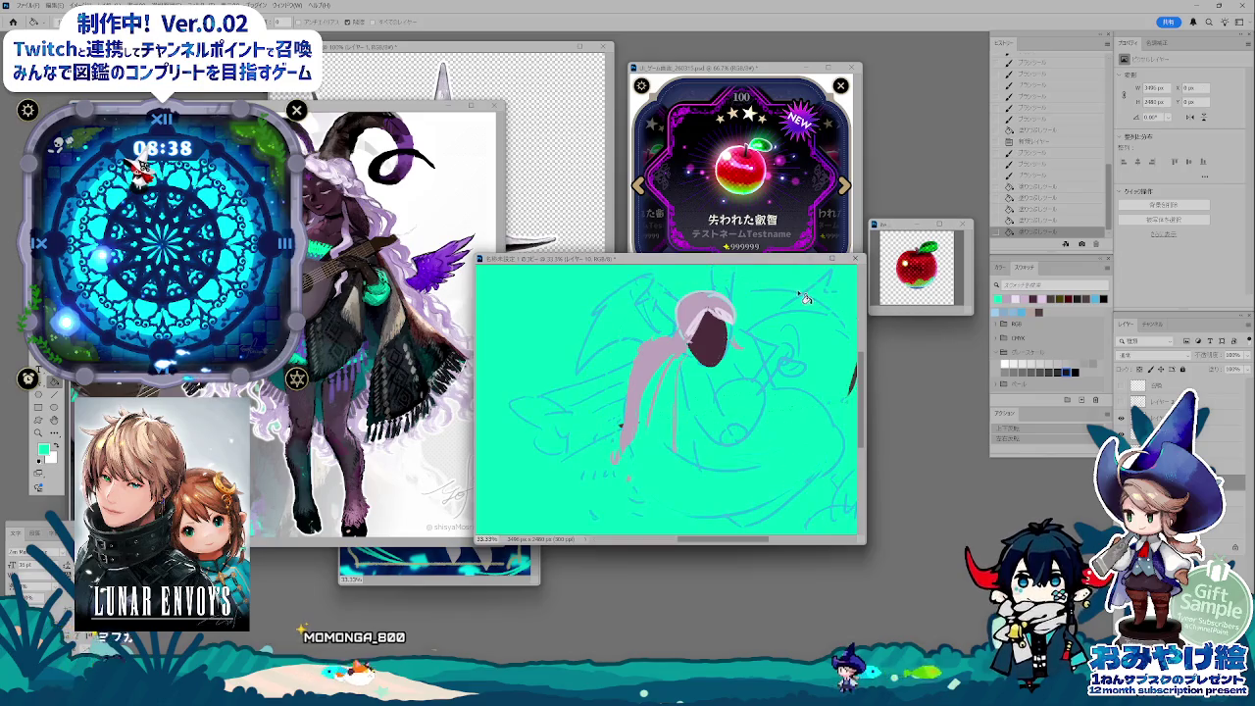
pyautogui.hotkey('ctrl', 'z')
pyautogui.click(771, 283)
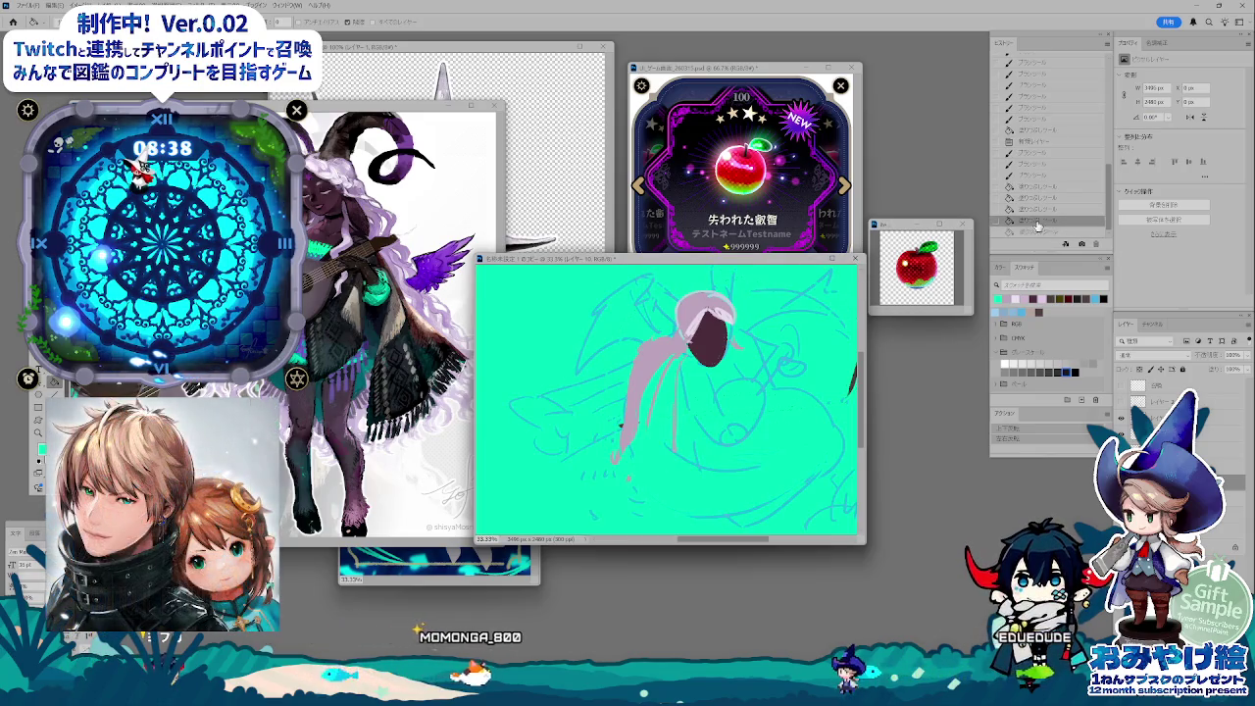
pyautogui.hotkey('ctrl', 'z')
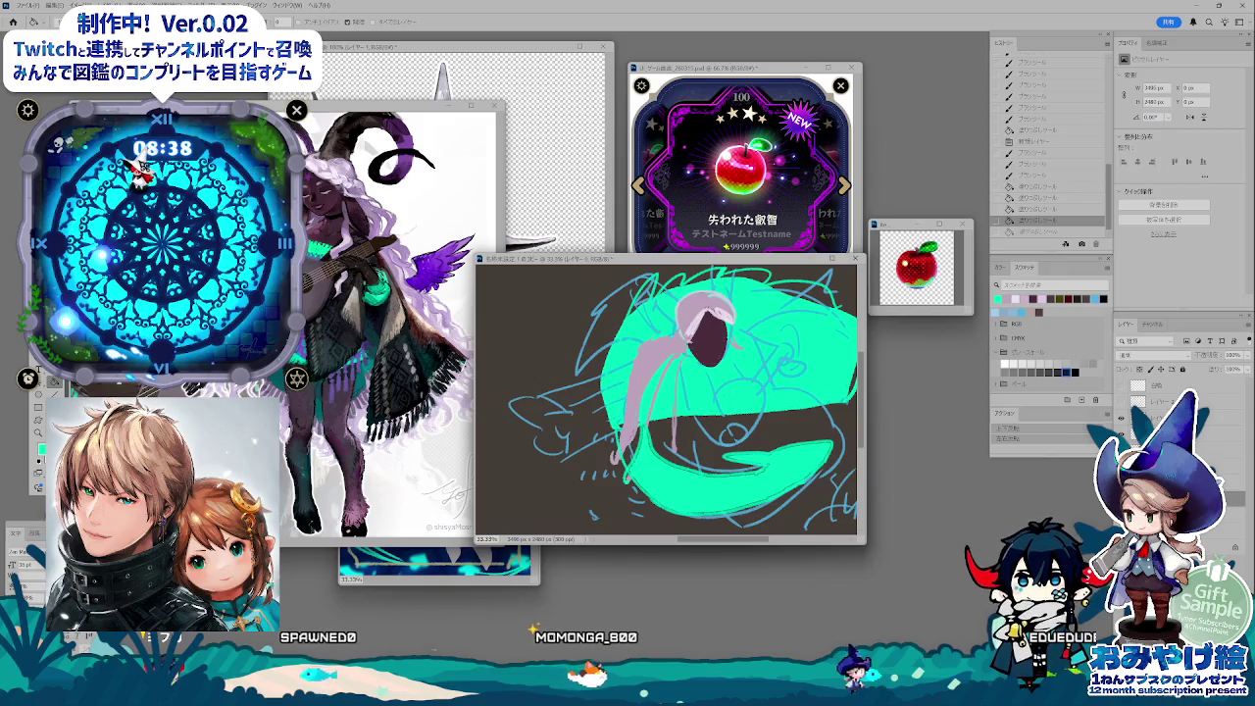
# - Fill the torso dark and the bottom-right corner dark red using the Color sliders
pyautogui.press('i')
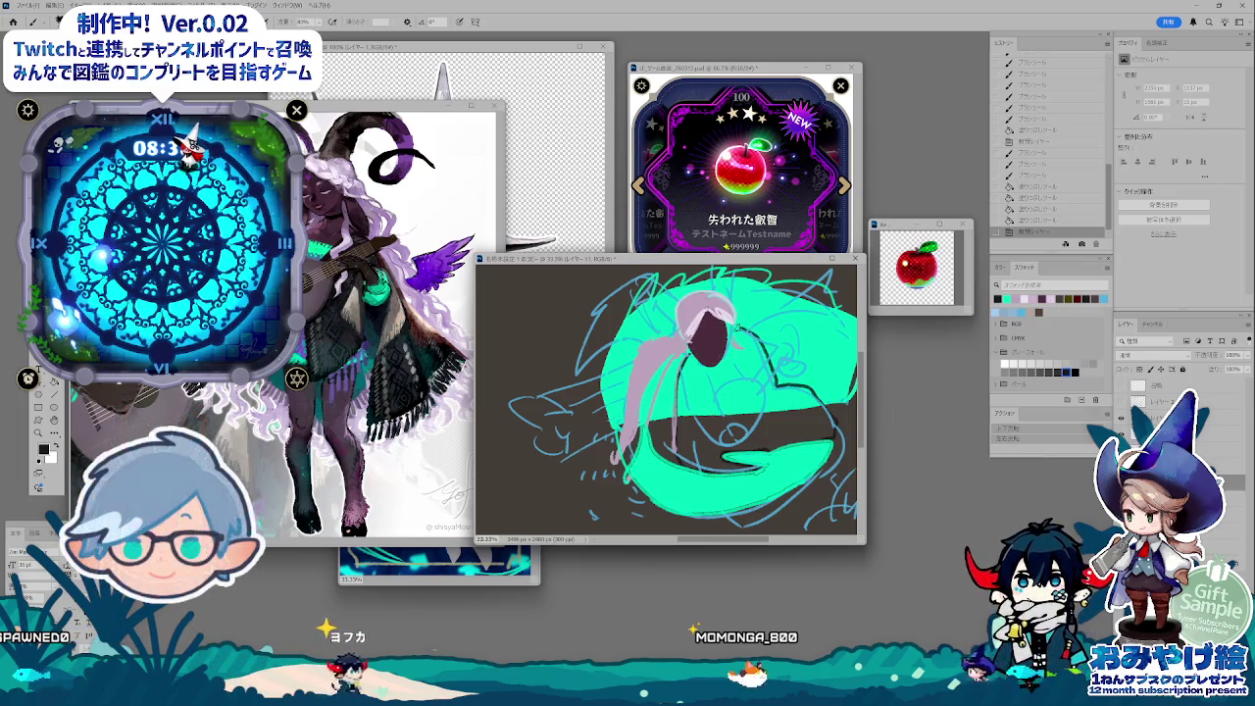
pyautogui.click(755, 431)
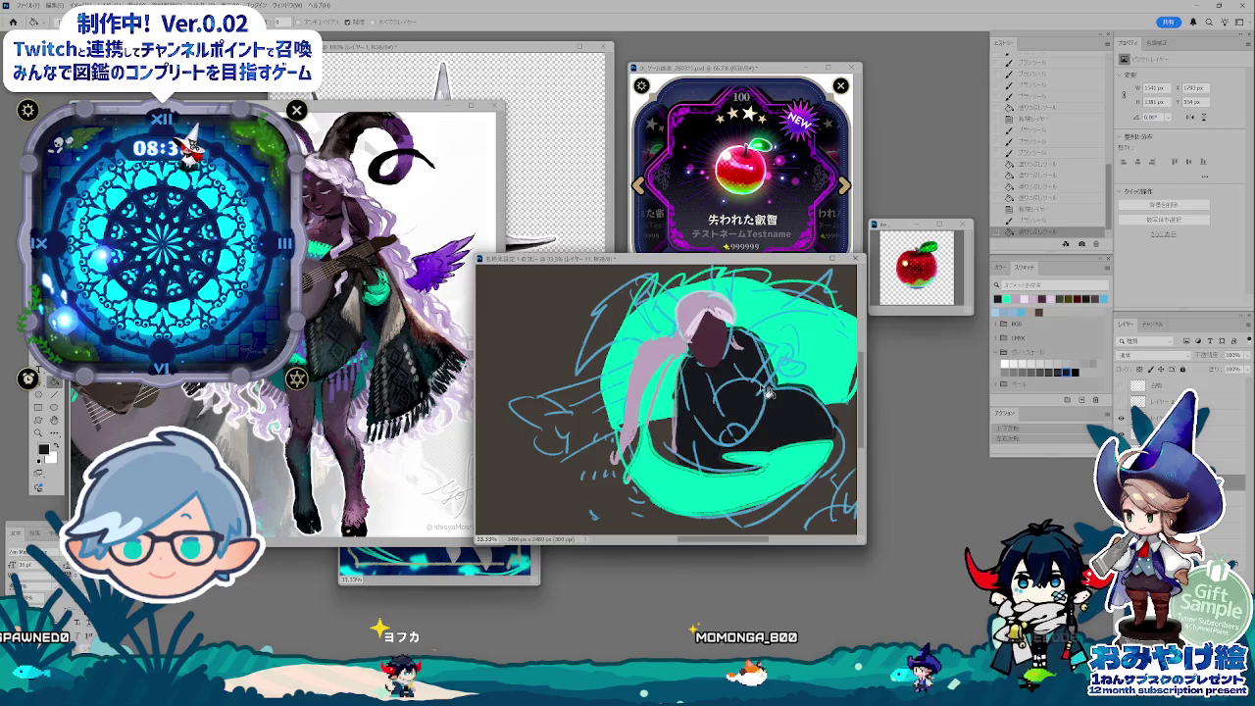
pyautogui.click(779, 373)
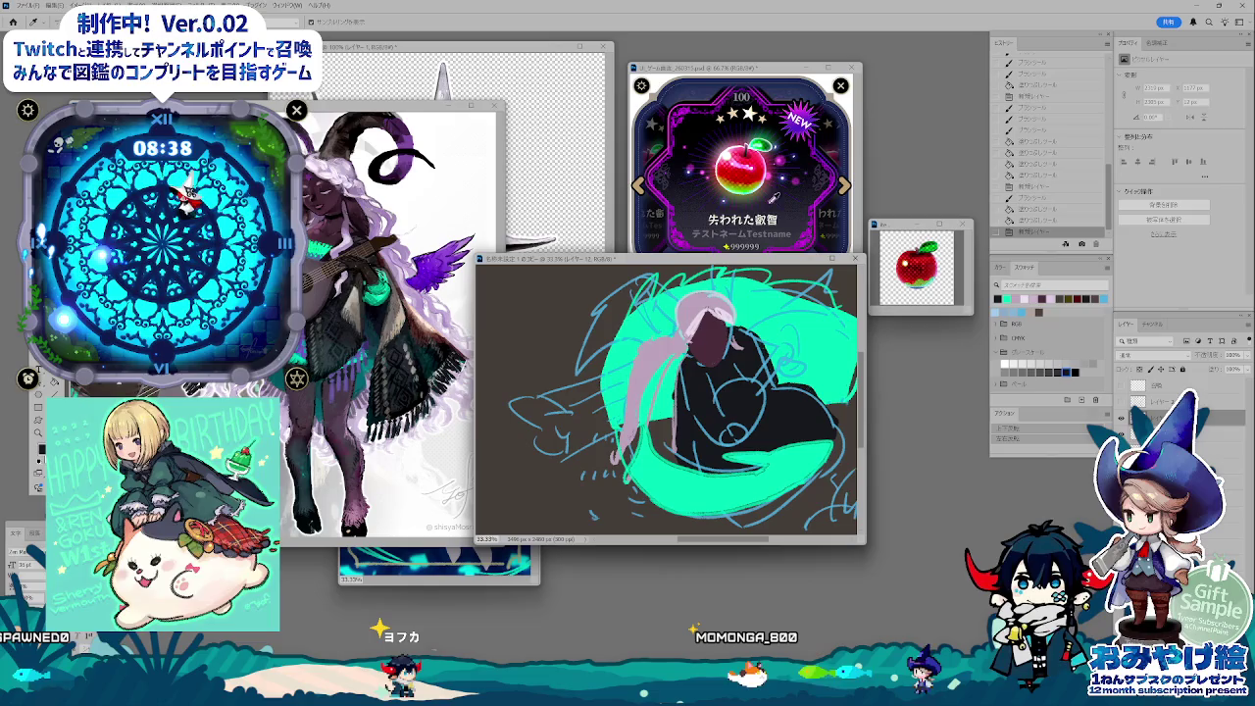
pyautogui.click(1000, 267)
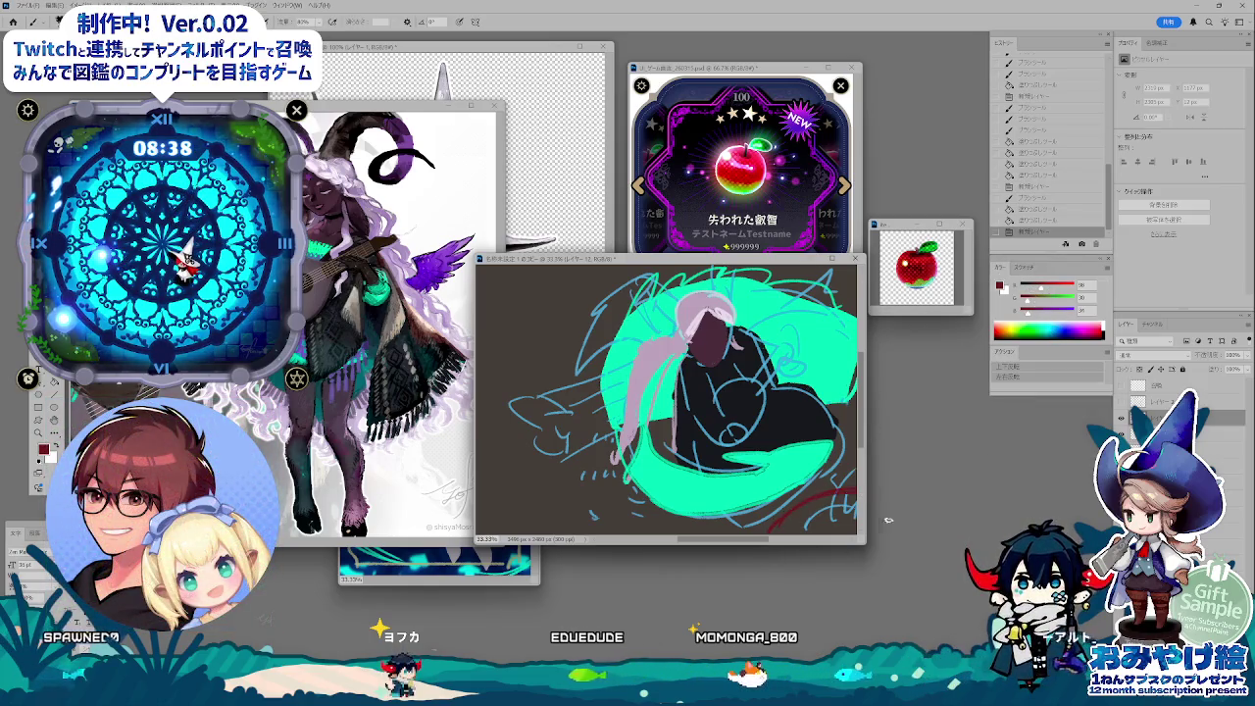
pyautogui.press('g')
pyautogui.click(814, 512)
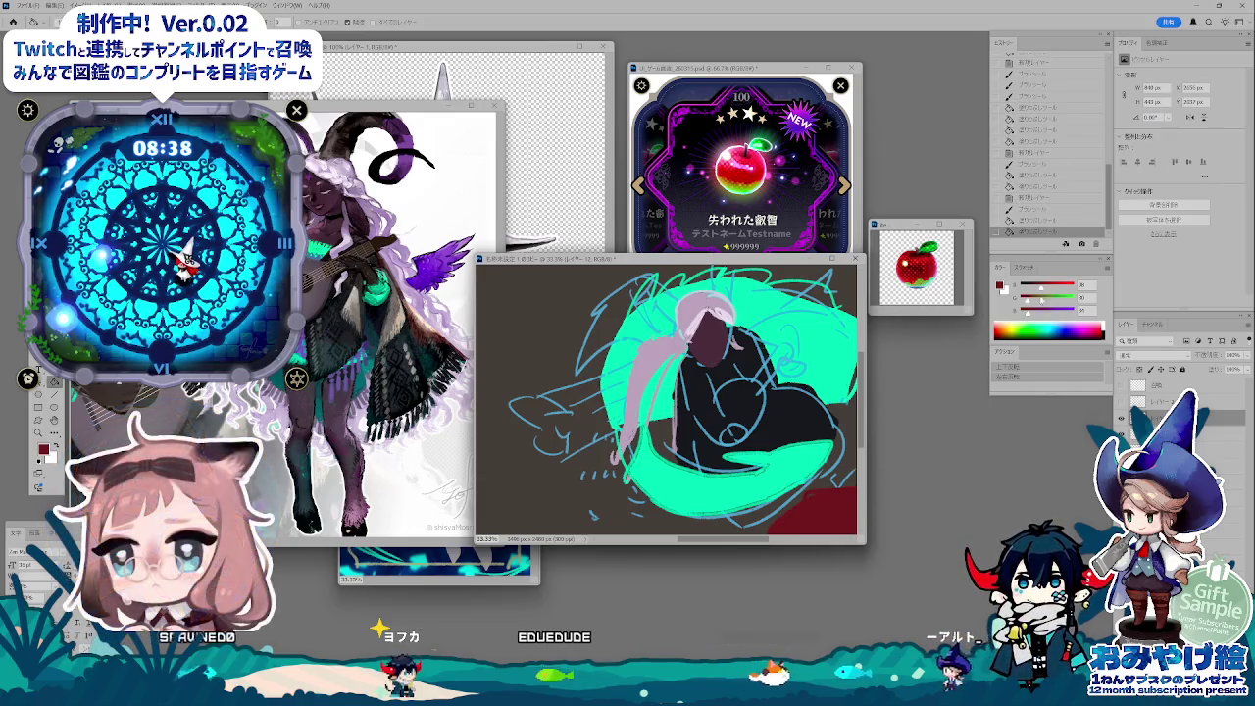
# - Brush orange-brown accents into the red corner, then sample dark red and pick purple
pyautogui.press('b')
pyautogui.keyDown('alt'); pyautogui.click(853, 522); pyautogui.keyUp('alt')
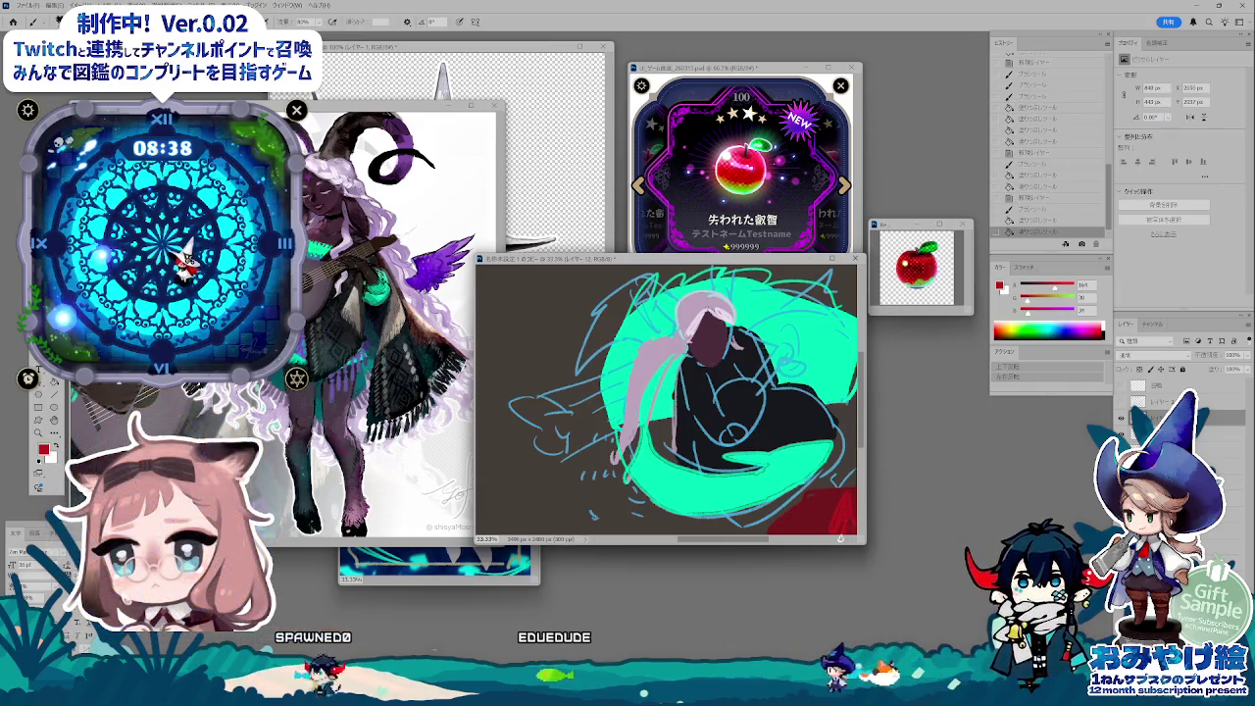
pyautogui.keyDown('alt'); pyautogui.click(834, 521); pyautogui.keyUp('alt')
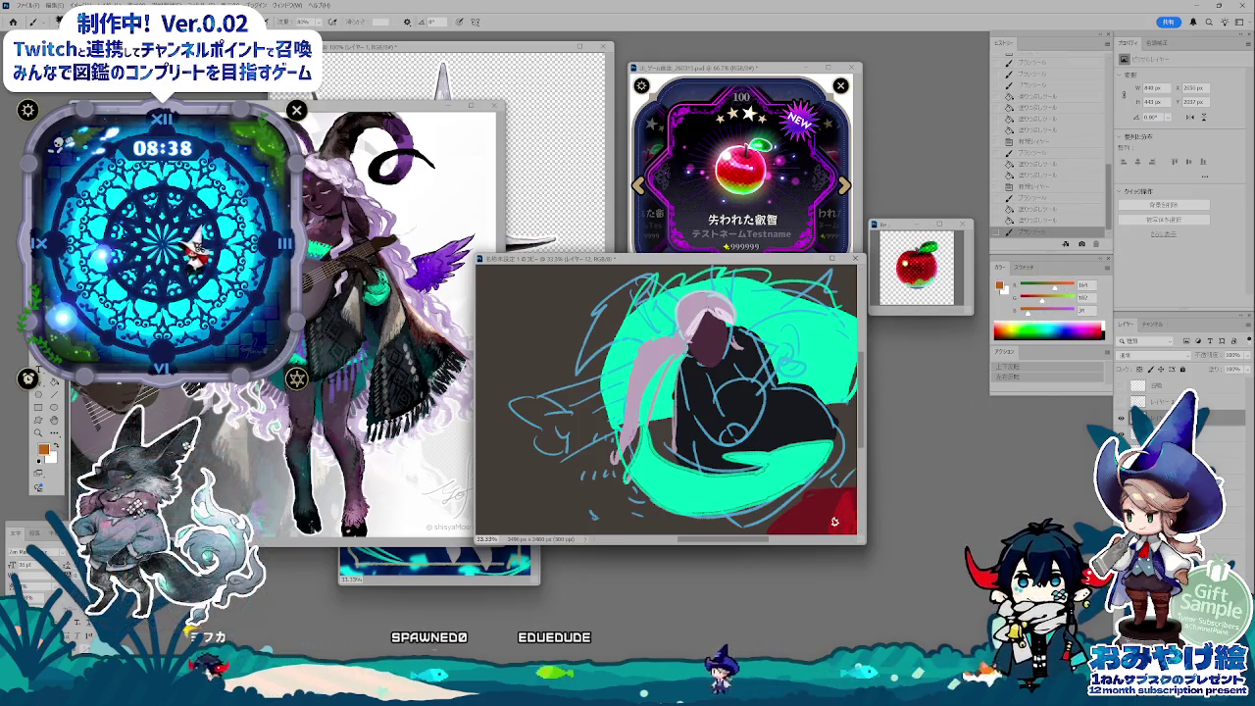
pyautogui.moveTo(834, 520)
pyautogui.mouseDown()
pyautogui.moveTo(847, 532)
pyautogui.moveTo(843, 495)
pyautogui.mouseUp()
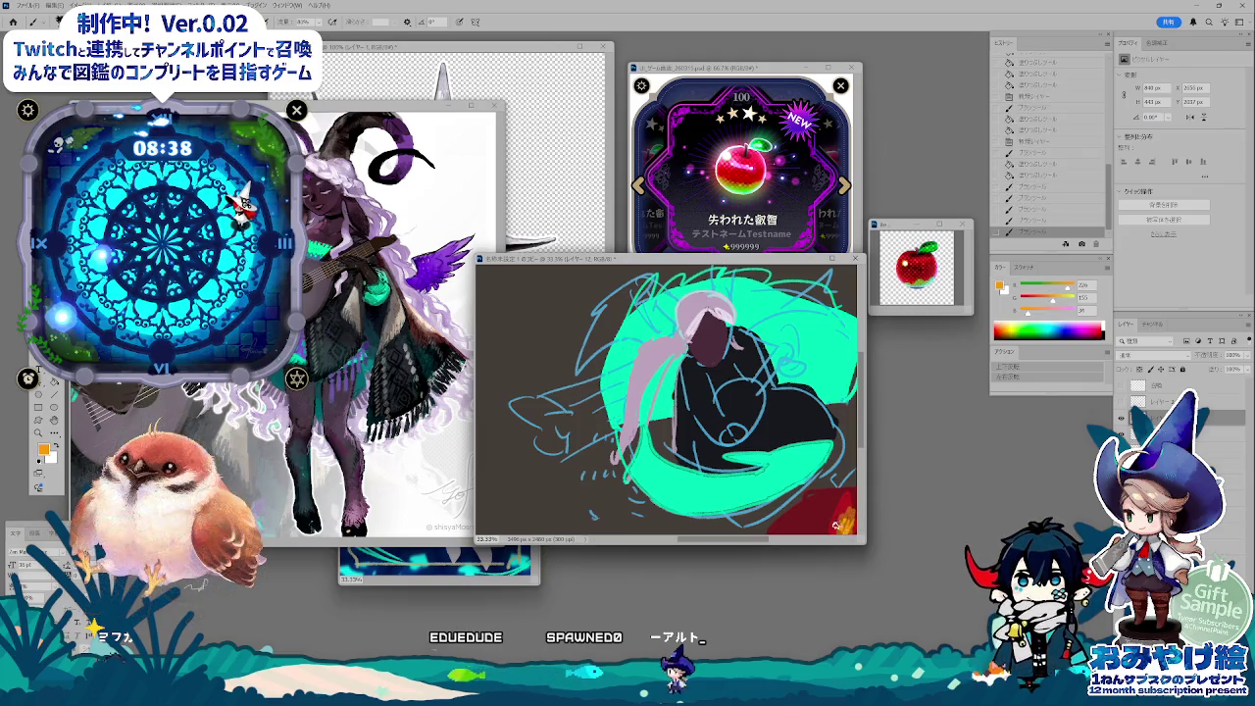
pyautogui.hscroll(5, 735, 412)
pyautogui.hotkey('ctrl', '0')
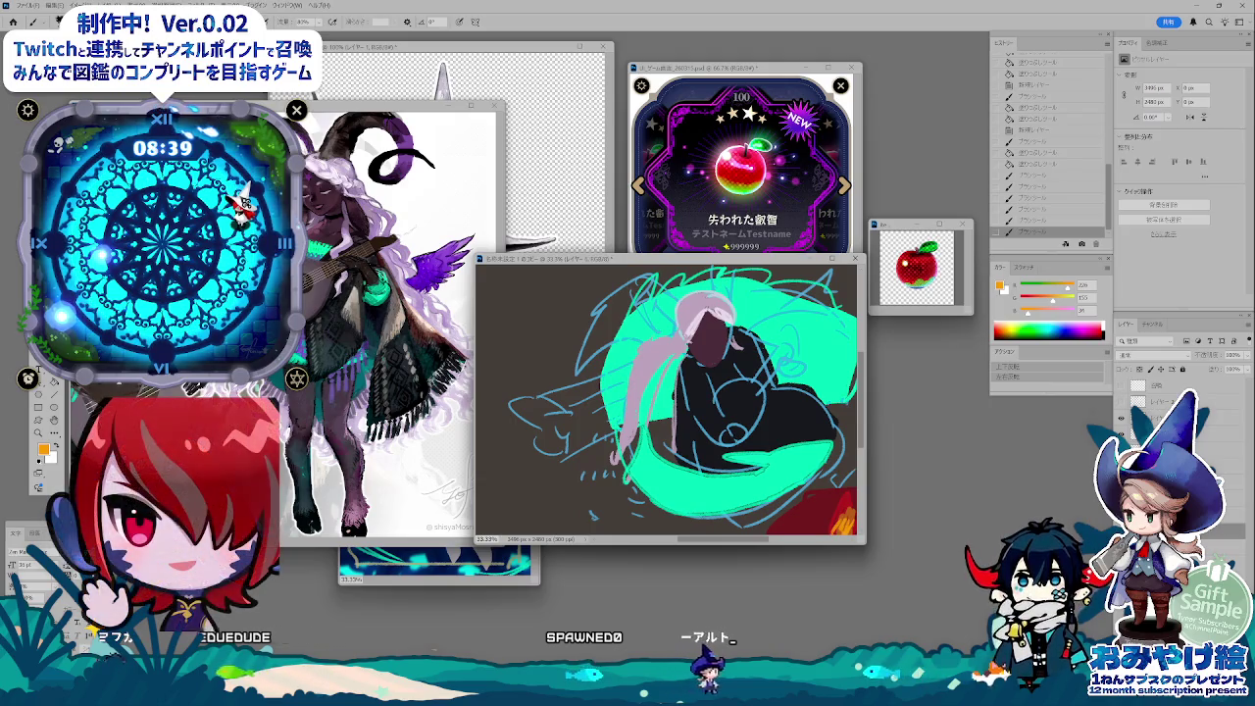
pyautogui.keyDown('alt'); pyautogui.click(805, 510); pyautogui.keyUp('alt')
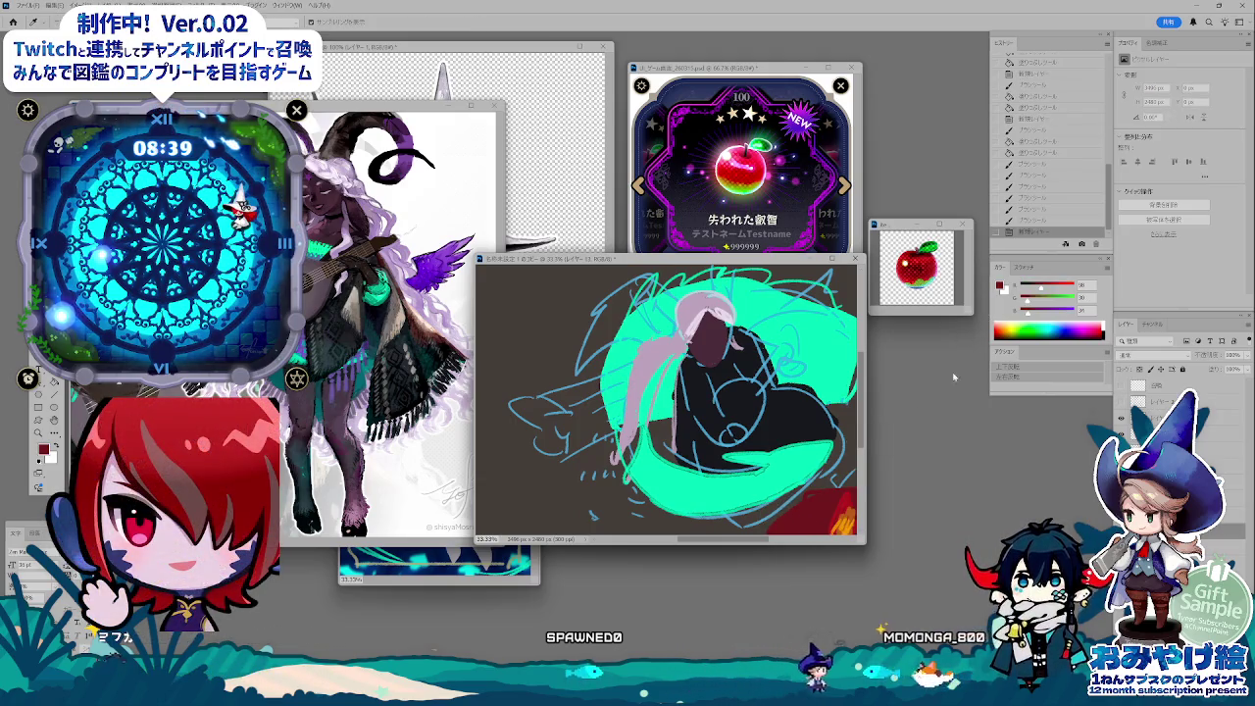
pyautogui.click(745, 421)
# - Reset to default colours and fill the sketch background with black
pyautogui.press('b')
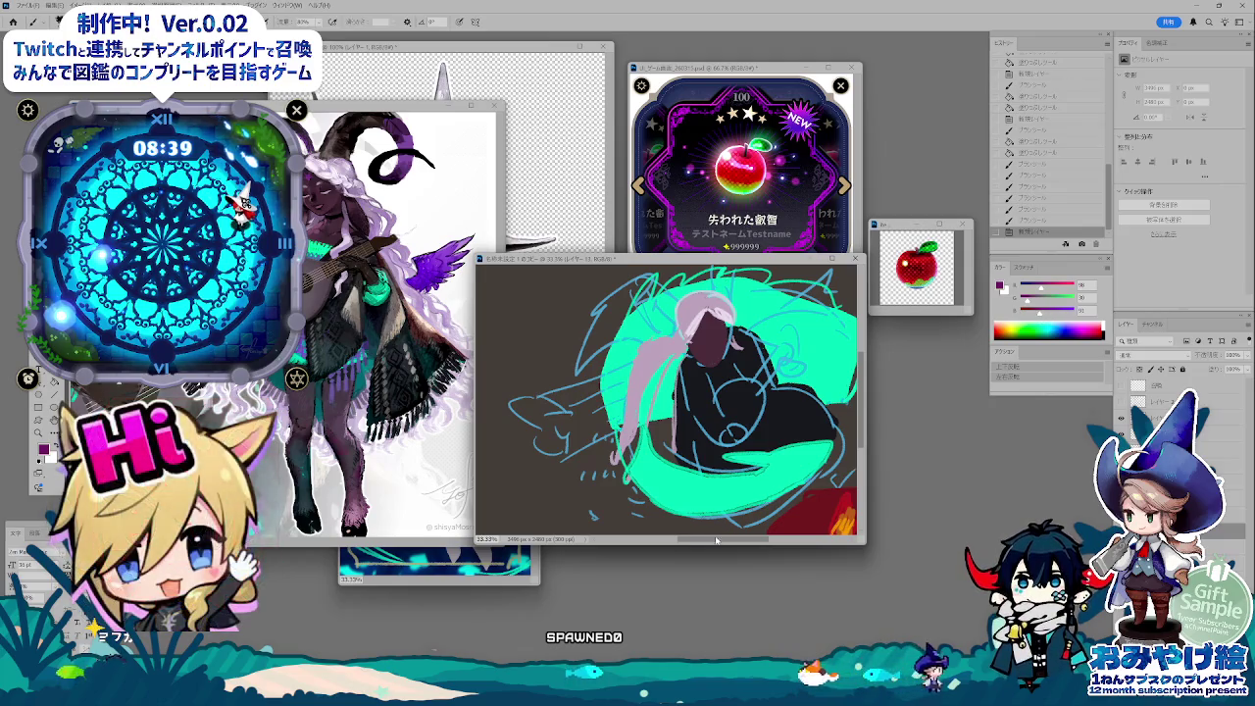
pyautogui.press('d')
pyautogui.hotkey('alt', 'BackSpace')
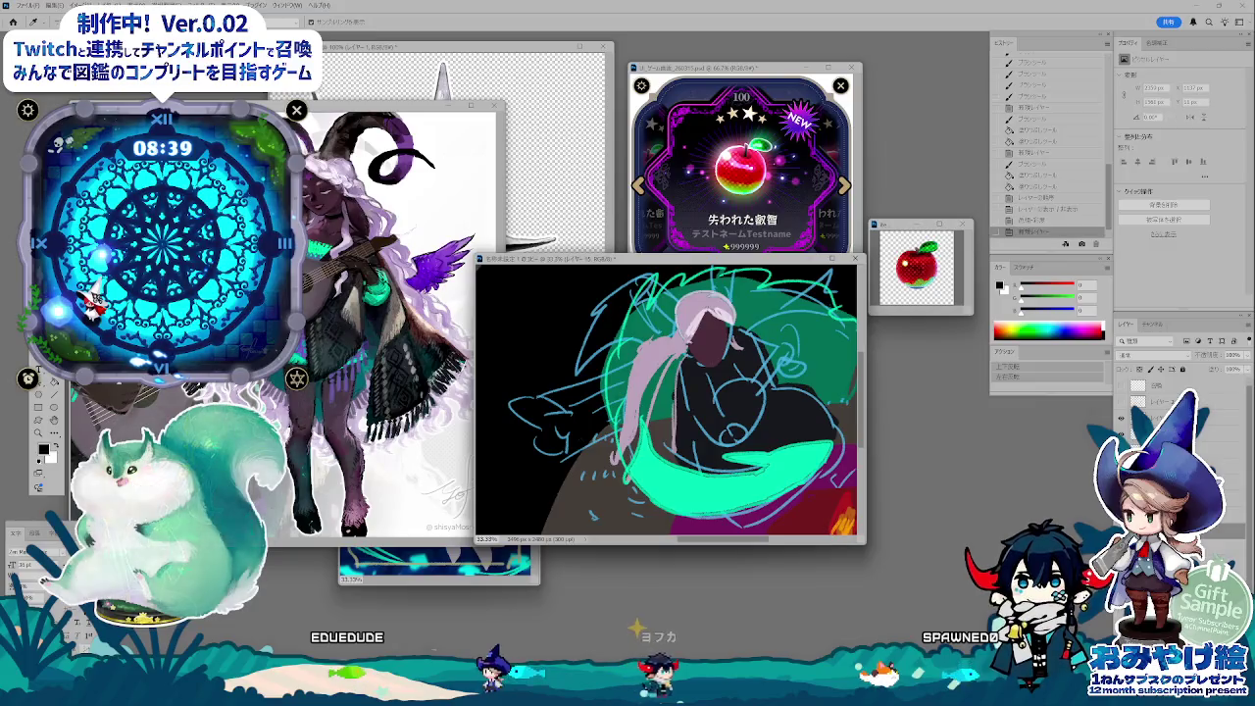
pyautogui.rightClick(793, 318)
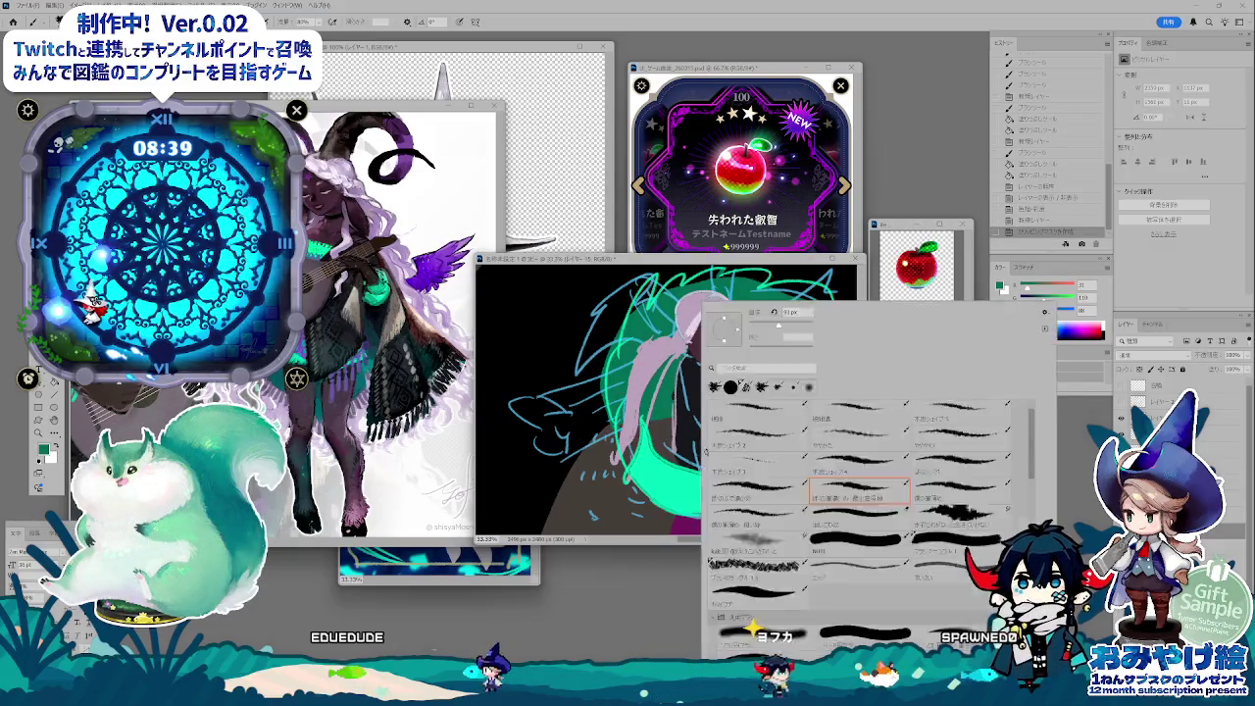
pyautogui.press('Escape')
pyautogui.rightClick(875, 328)
pyautogui.press('Escape')
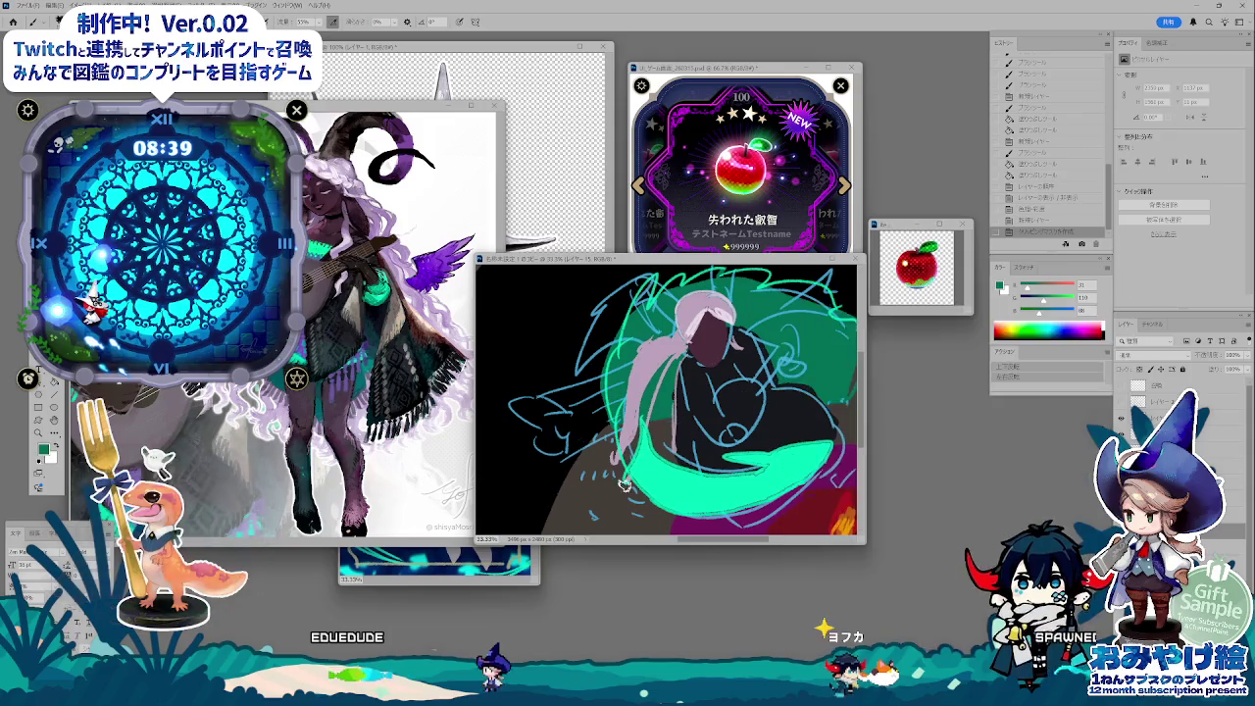
# - Paint dark strokes across the teal and lower areas on a clipped layer
pyautogui.moveTo(647, 475); pyautogui.dragTo(637, 437)
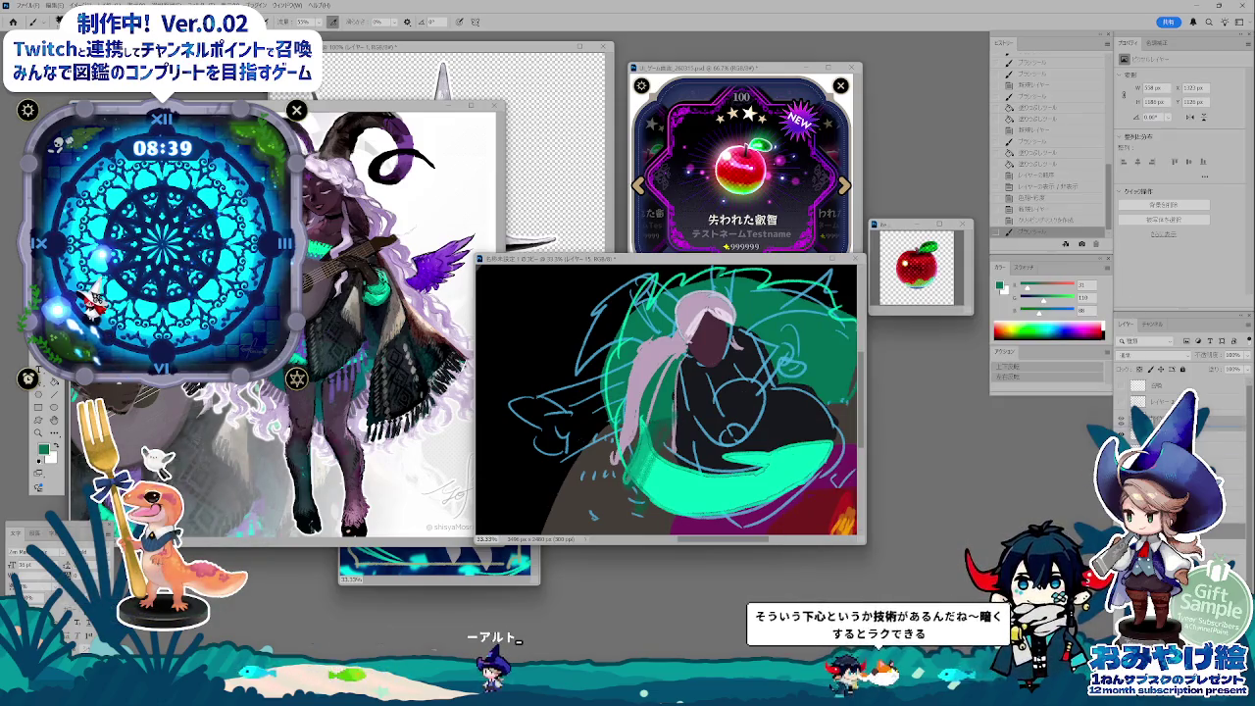
pyautogui.hotkey('ctrl', 'alt', 'g')
pyautogui.rightClick(726, 392)
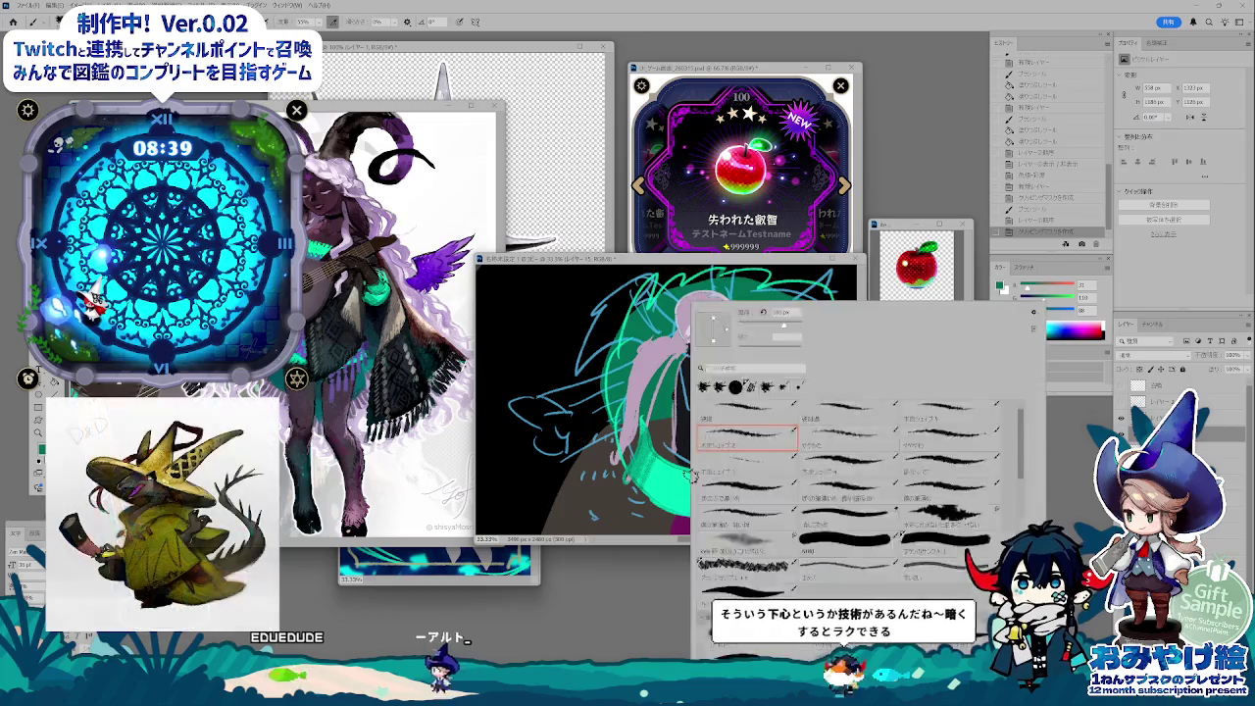
pyautogui.press('Escape')
pyautogui.rightClick(725, 392)
pyautogui.press('Escape')
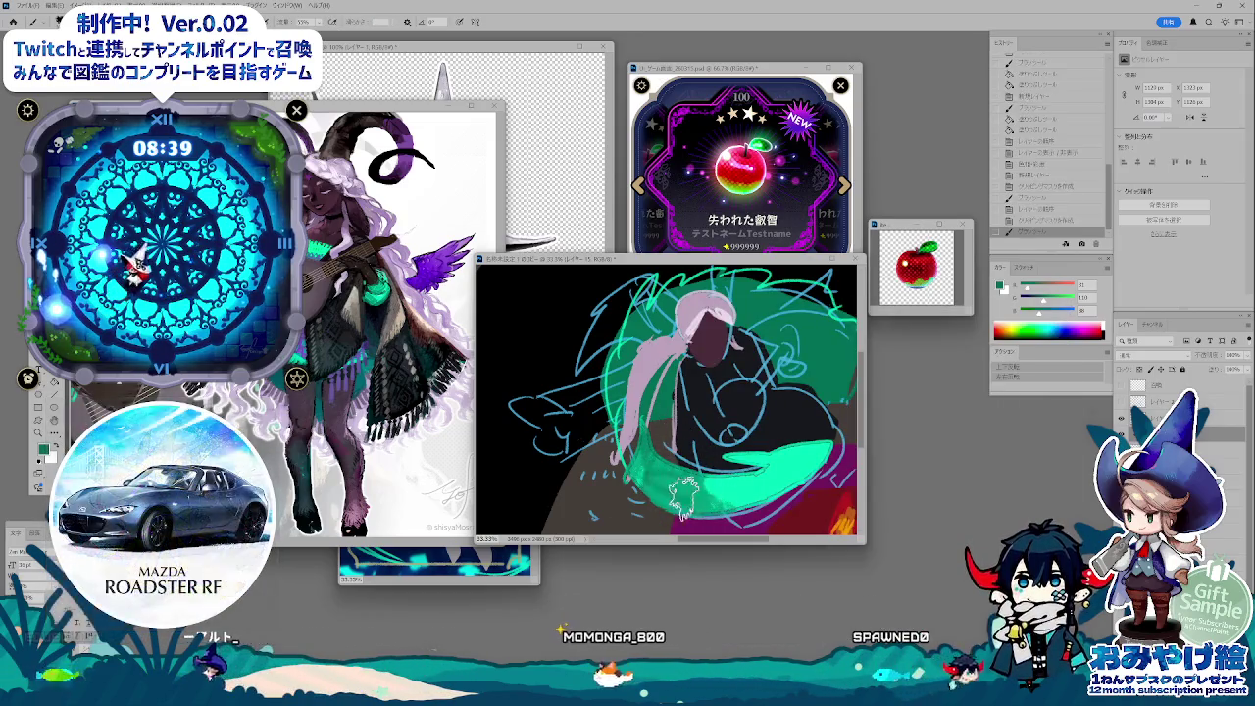
pyautogui.moveTo(686, 453); pyautogui.dragTo(769, 491)
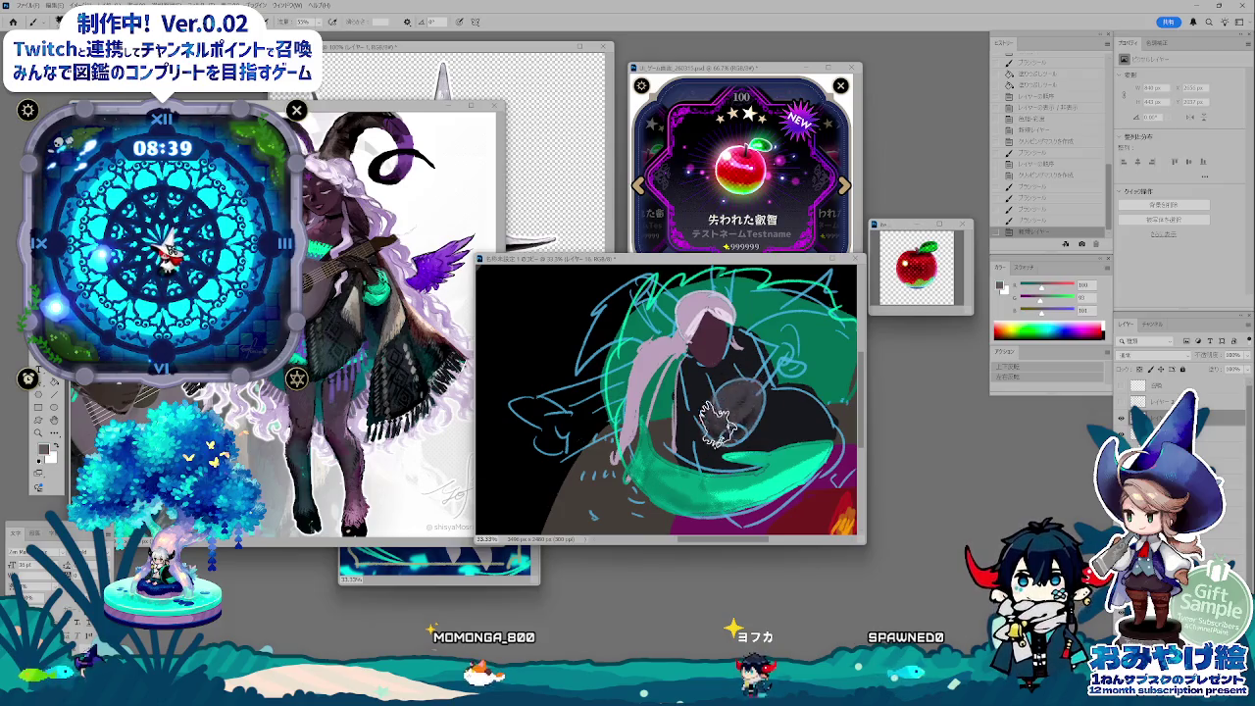
# - Choose a sketching brush preset and add a new layer for the horns
pyautogui.rightClick(746, 399)
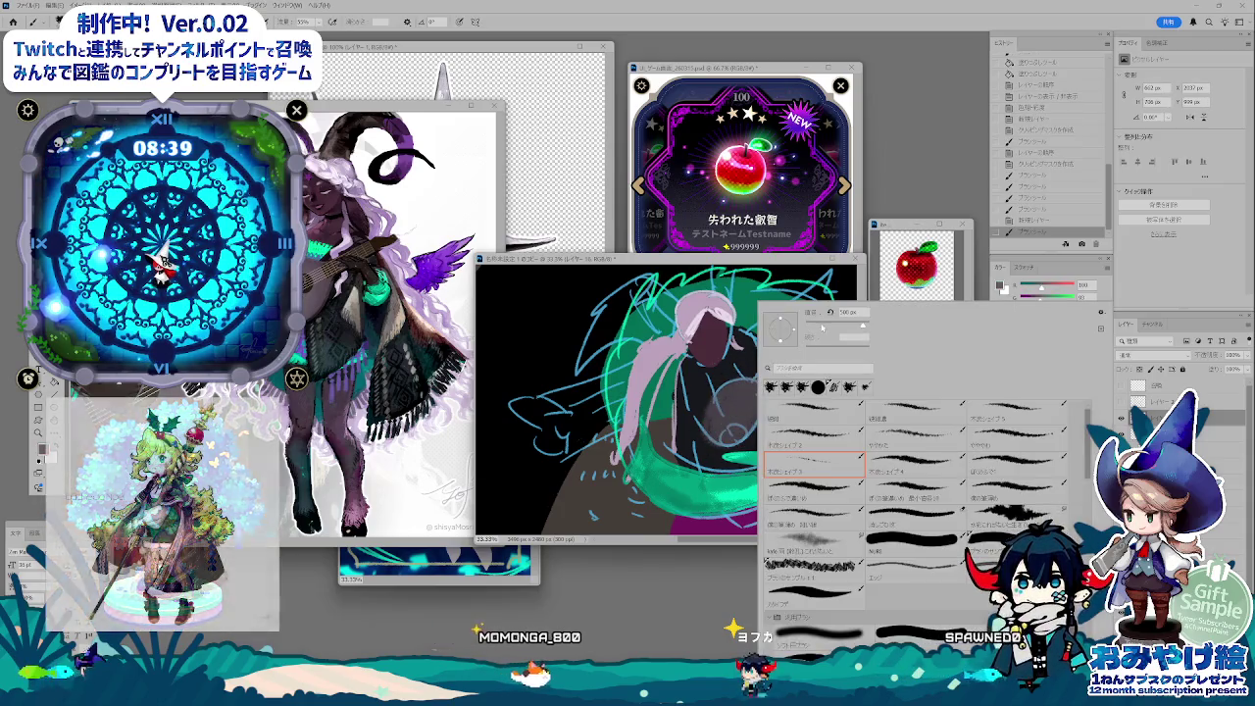
pyautogui.click(746, 399)
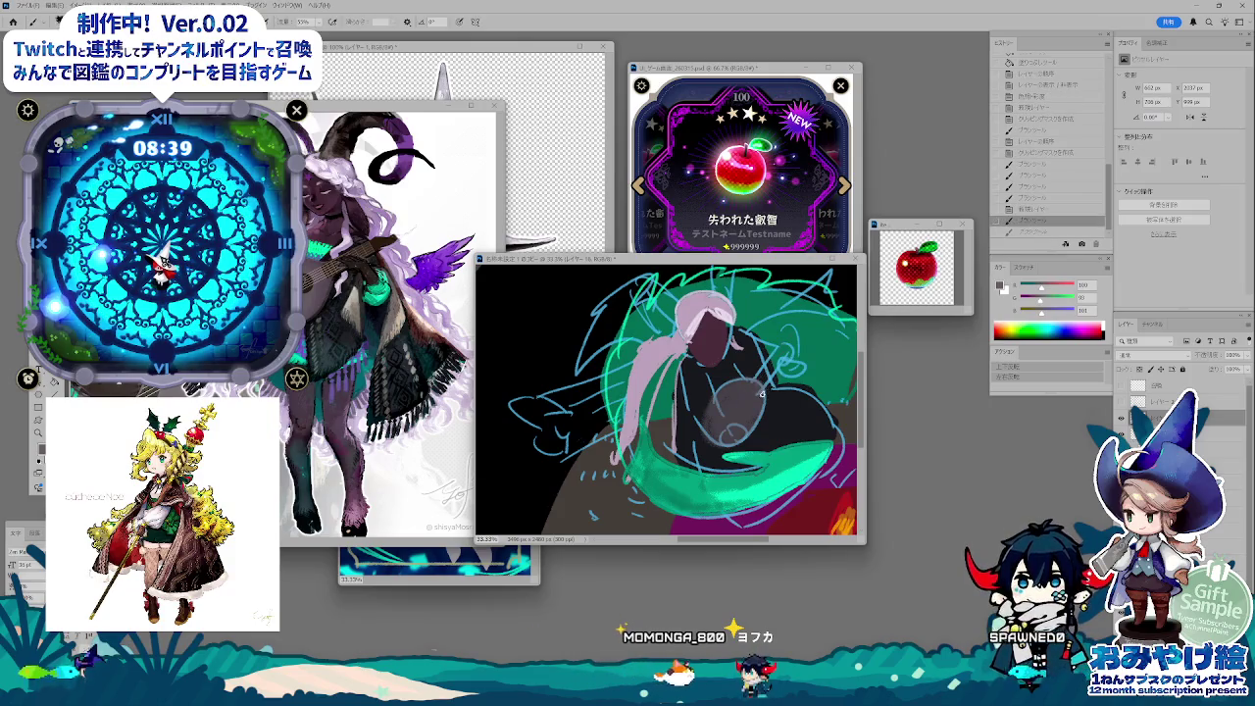
pyautogui.rightClick(776, 312)
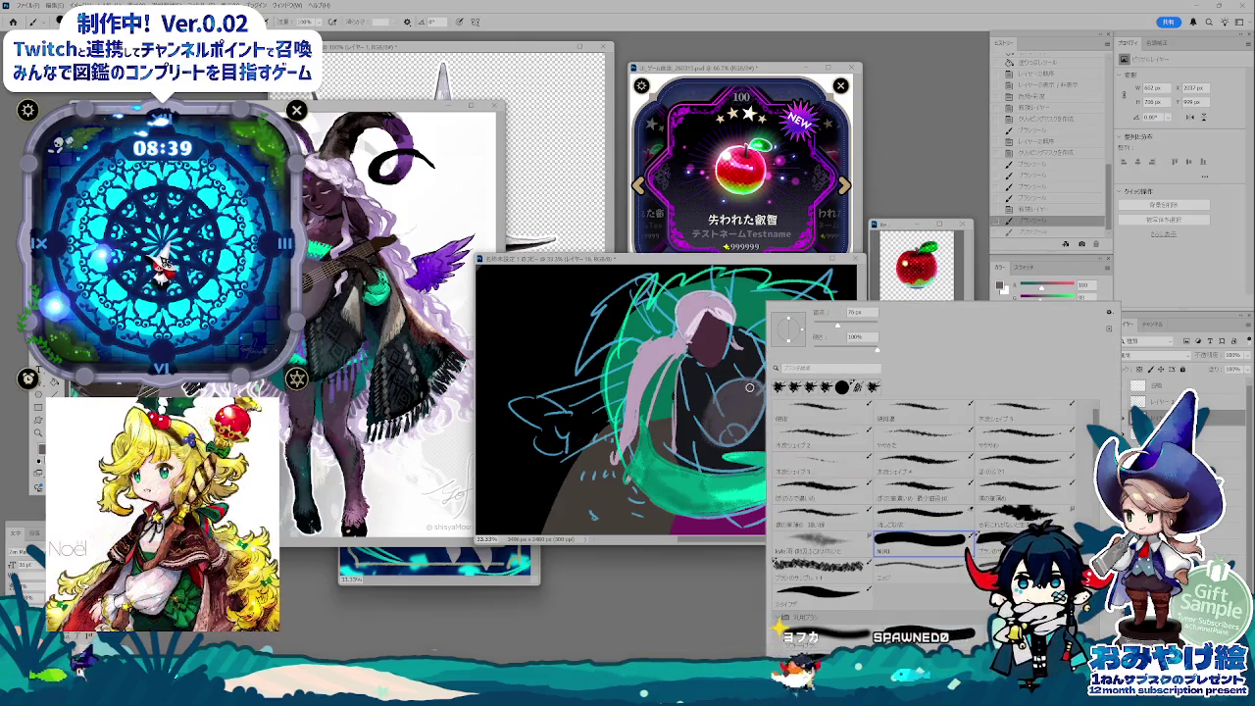
pyautogui.click(925, 536)
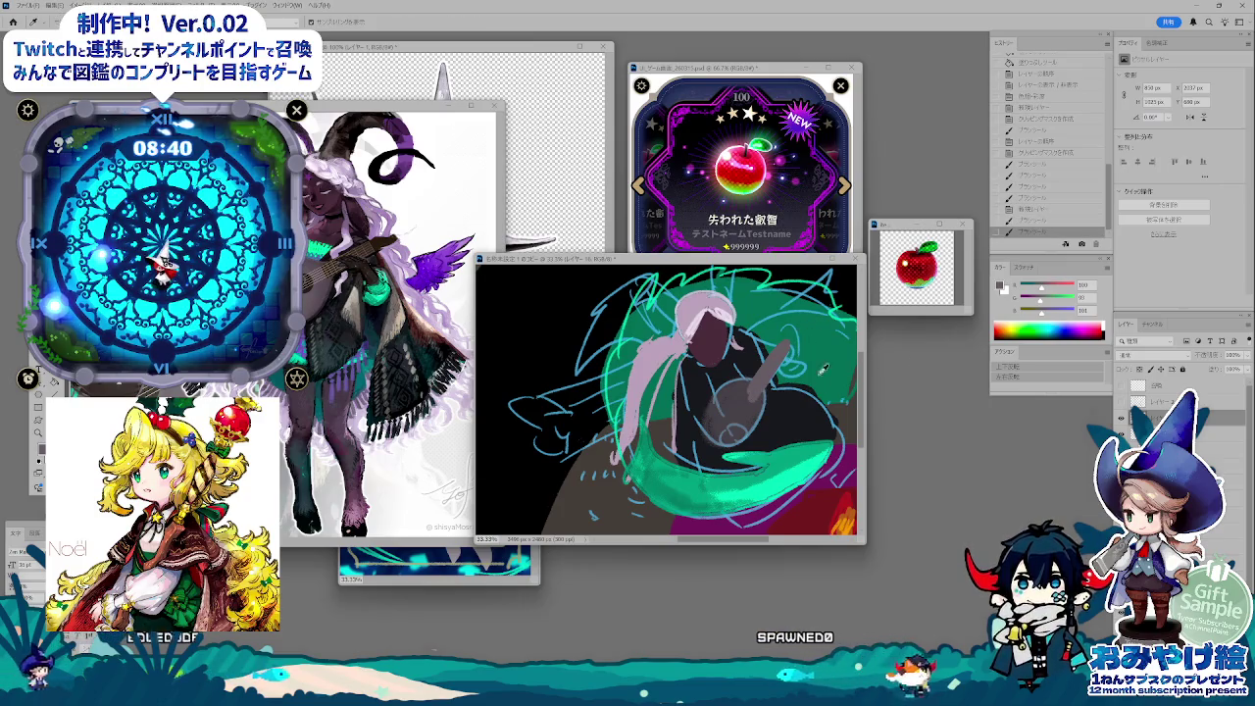
pyautogui.hotkey('ctrl', 'shift', 'alt', 'n')
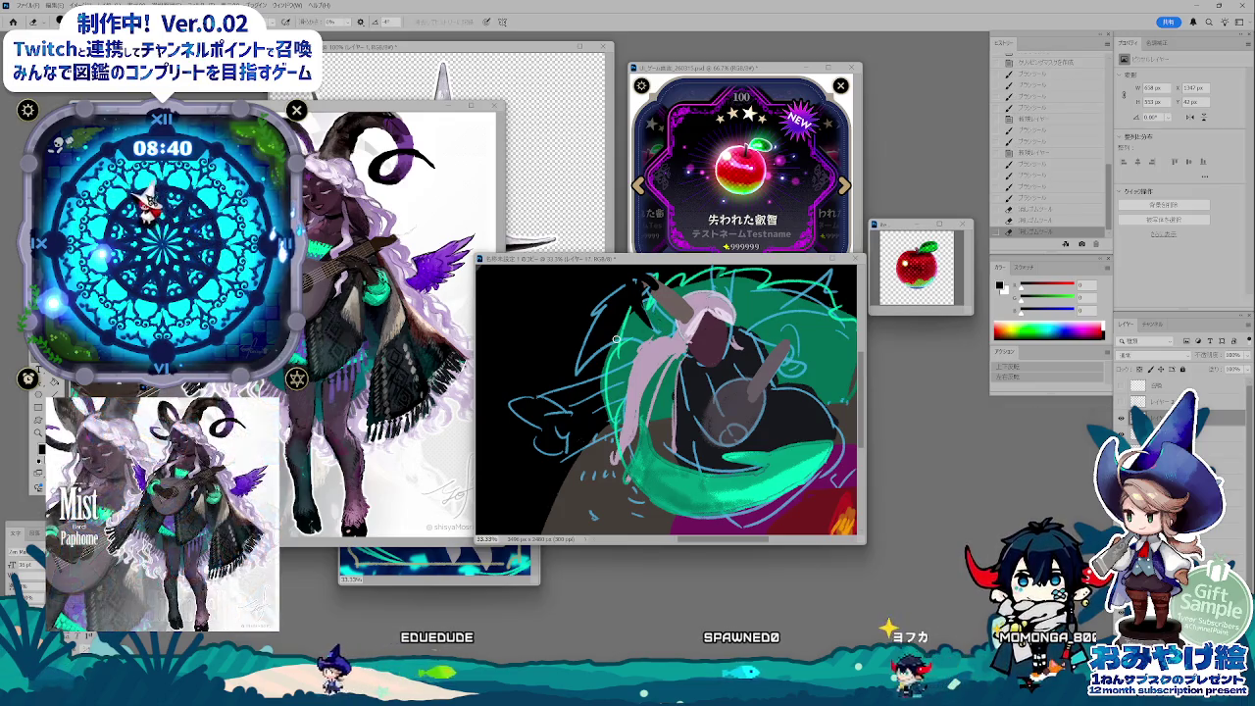
# - Raise the horn layer's Lightness in Hue/Saturation, checking earlier history states
pyautogui.hotkey('ctrl', 'u')
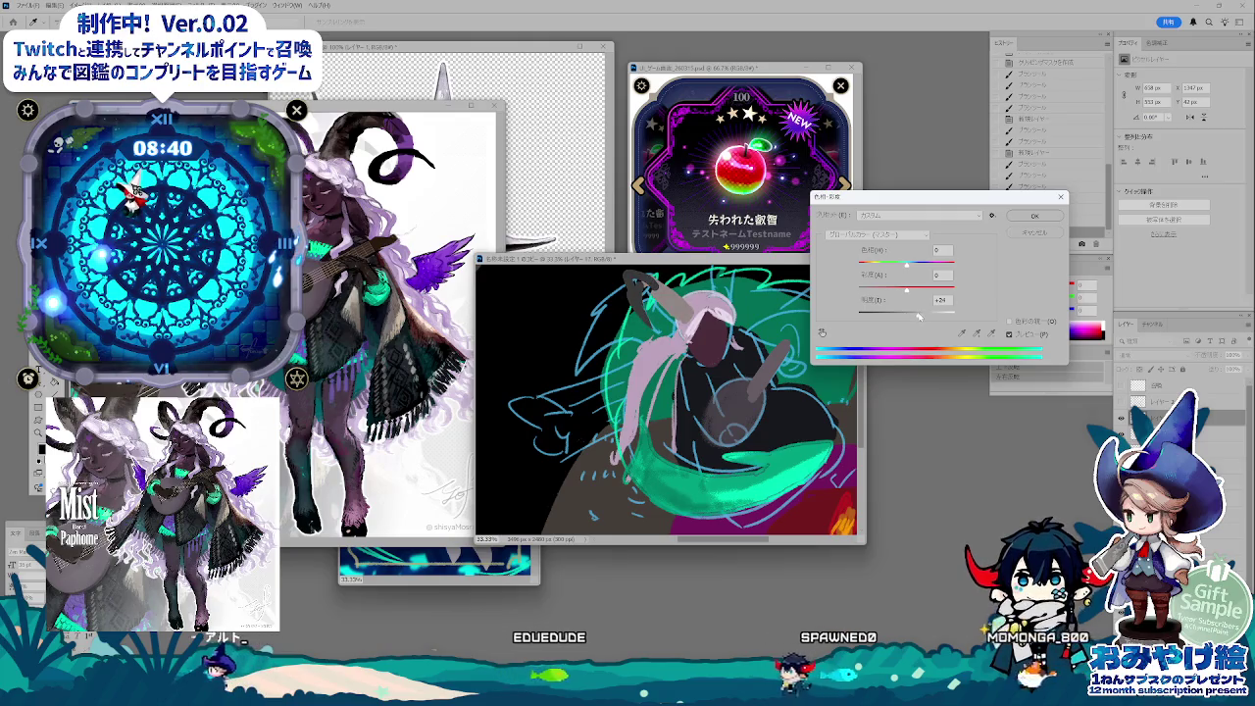
pyautogui.moveTo(906, 312); pyautogui.dragTo(914, 313)
pyautogui.click(1034, 216)
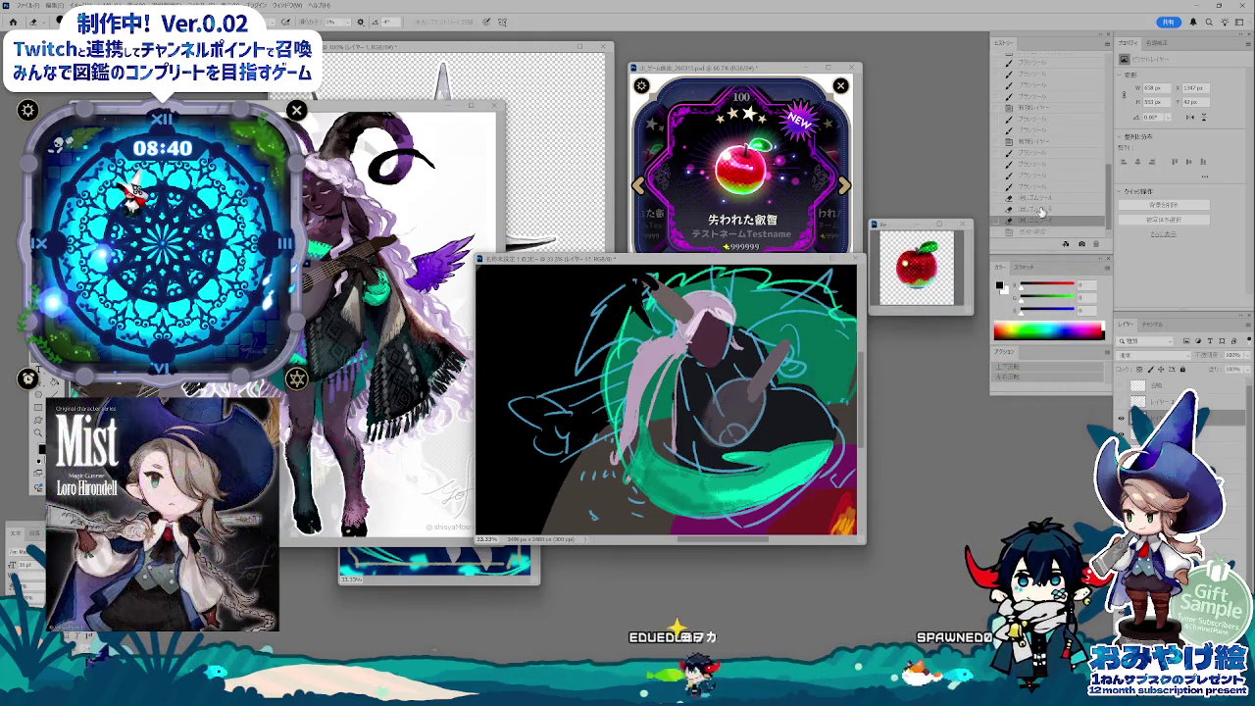
pyautogui.moveTo(1040, 214); pyautogui.dragTo(1031, 149)
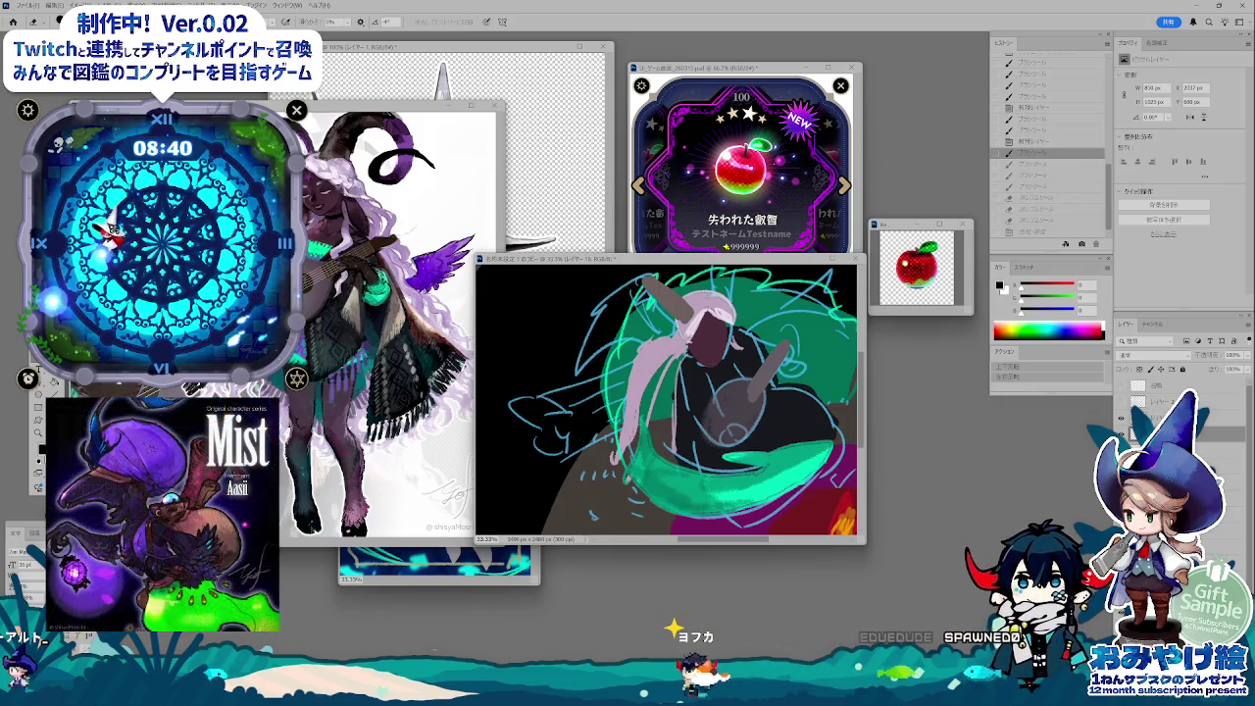
pyautogui.hotkey('ctrl', 'y')
pyautogui.hotkey('ctrl', 'y')
pyautogui.hotkey('ctrl', 'y')
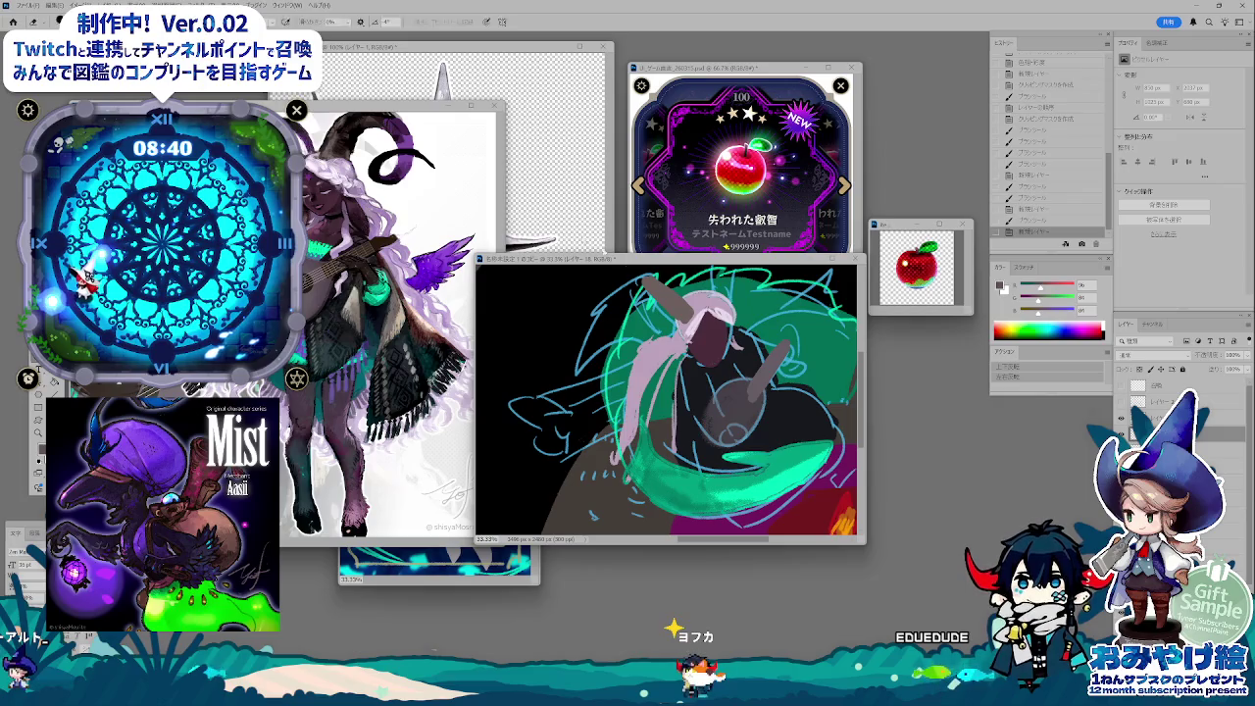
pyautogui.click(633, 307)
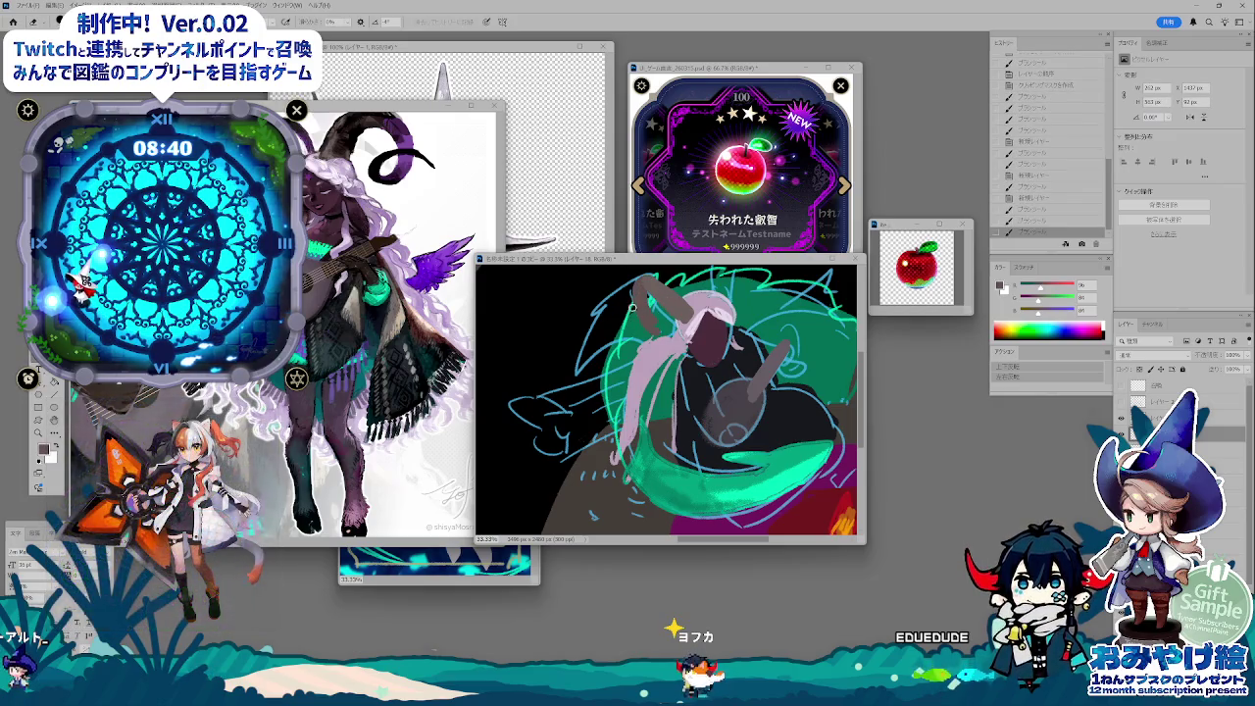
# - Reapply Hue/Saturation and reshape the horns on the head with brush and eraser
pyautogui.hotkey('ctrl', 'u')
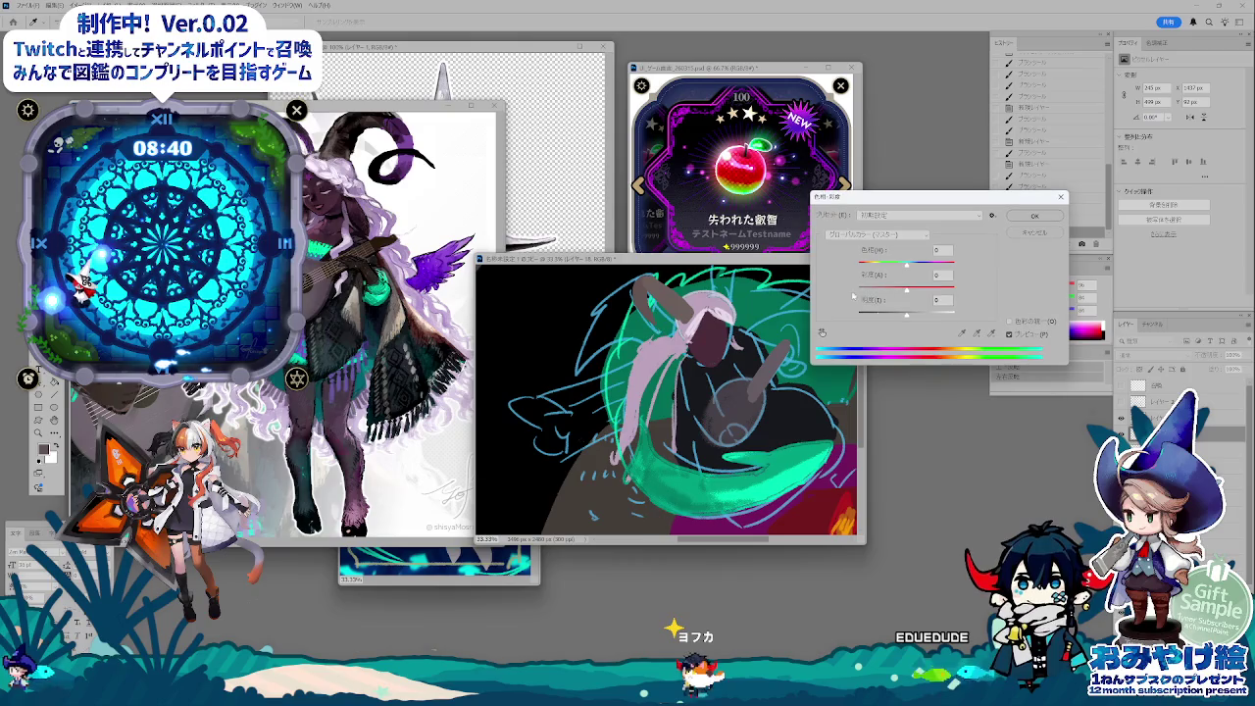
pyautogui.press('Return')
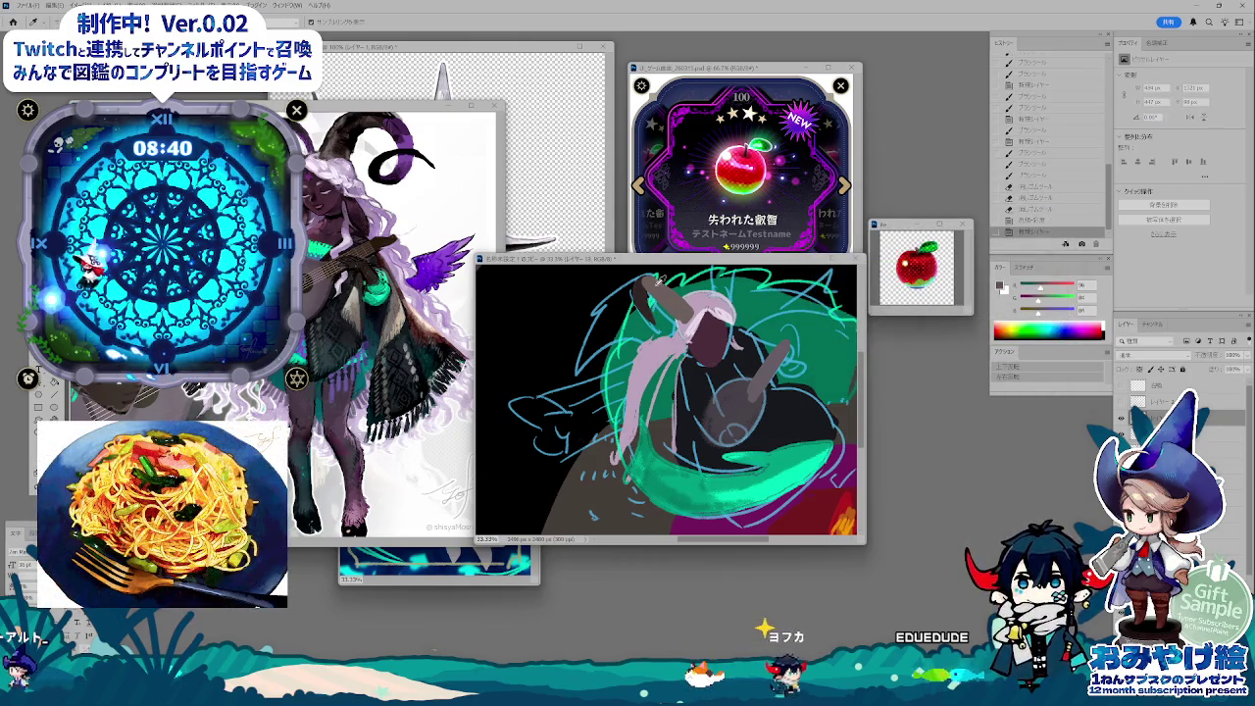
pyautogui.moveTo(660, 279)
pyautogui.mouseDown()
pyautogui.moveTo(731, 278)
pyautogui.moveTo(716, 281)
pyautogui.mouseUp()
pyautogui.press('e')
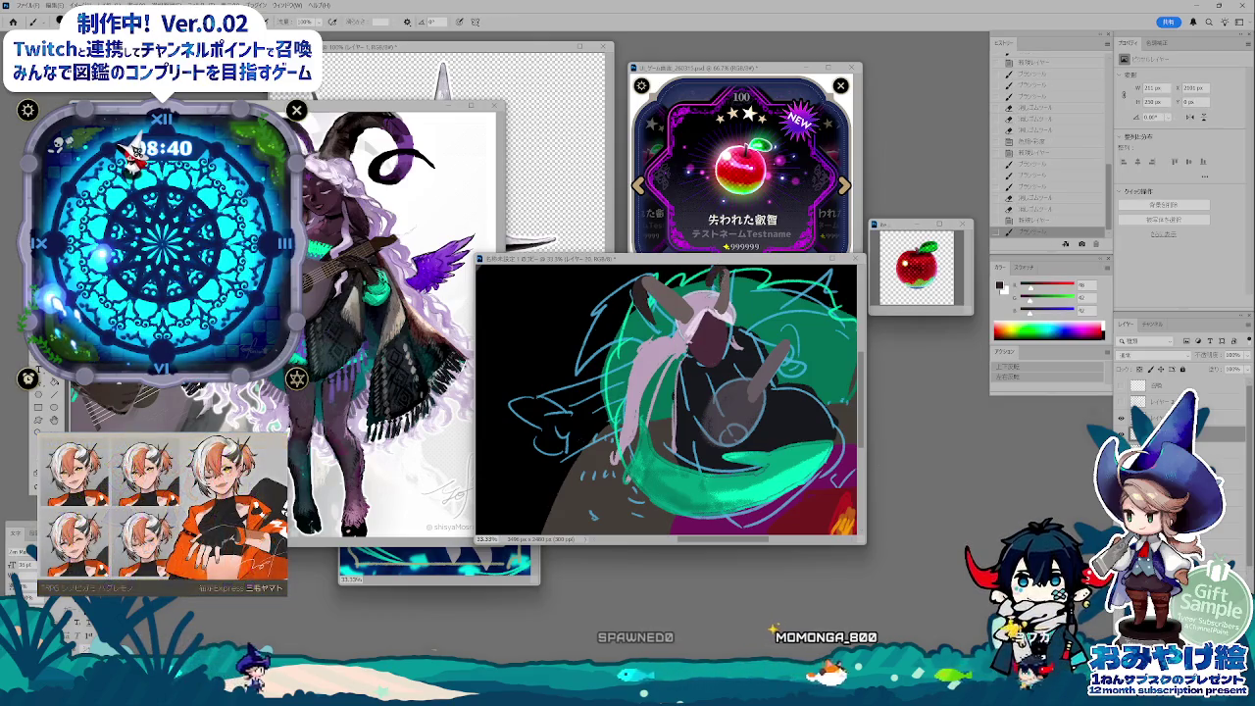
pyautogui.press('i')
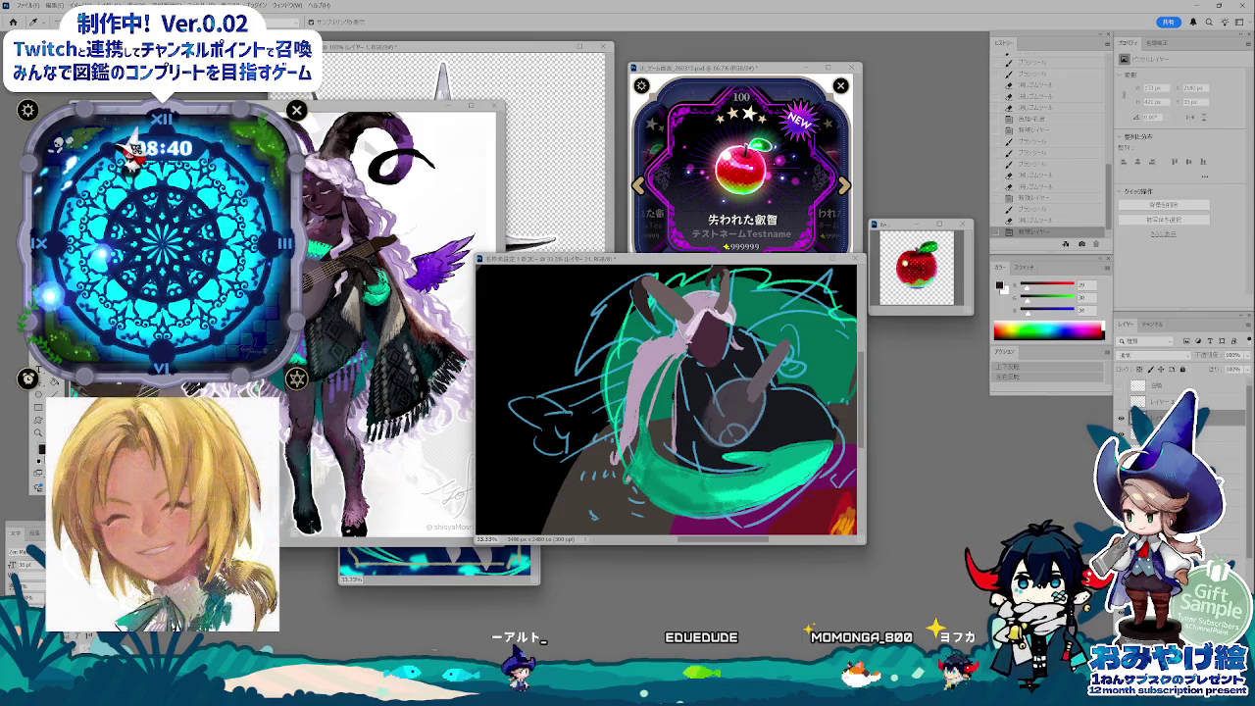
# - Choose a brush preset and sample near-black and the orange glow colour
pyautogui.press('b')
pyautogui.rightClick(615, 461)
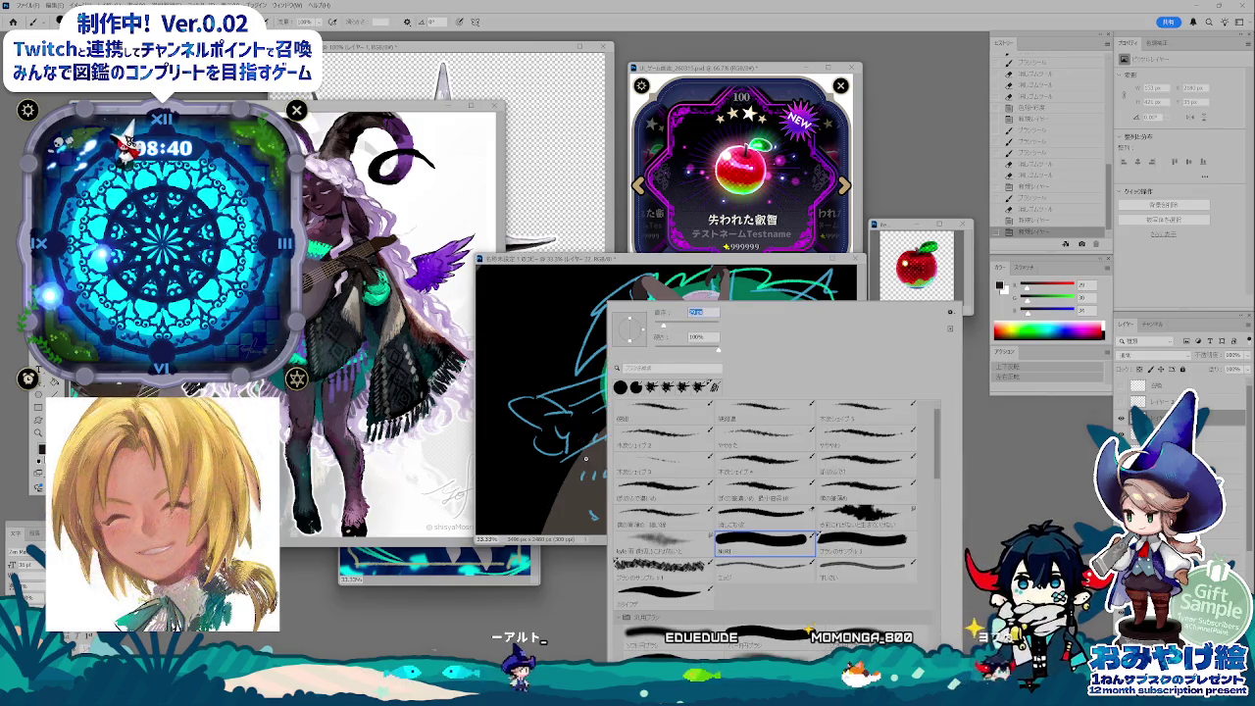
pyautogui.click(585, 458)
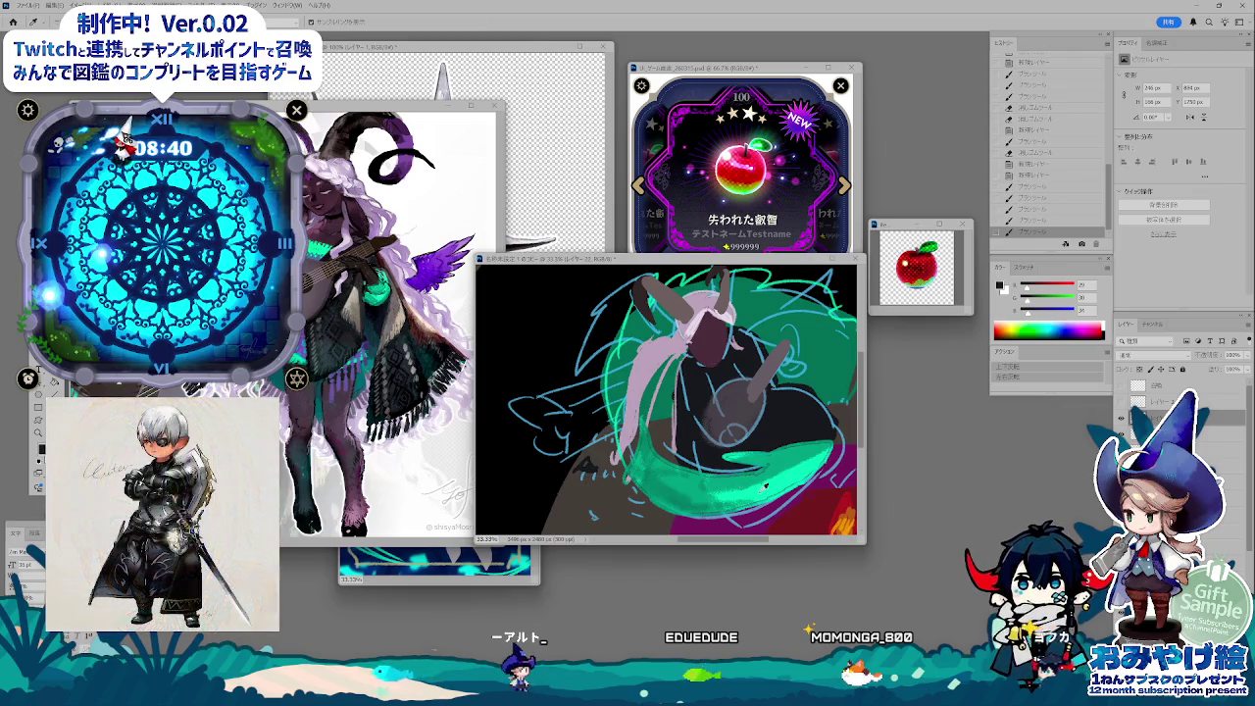
pyautogui.keyDown('alt'); pyautogui.click(587, 481); pyautogui.keyUp('alt')
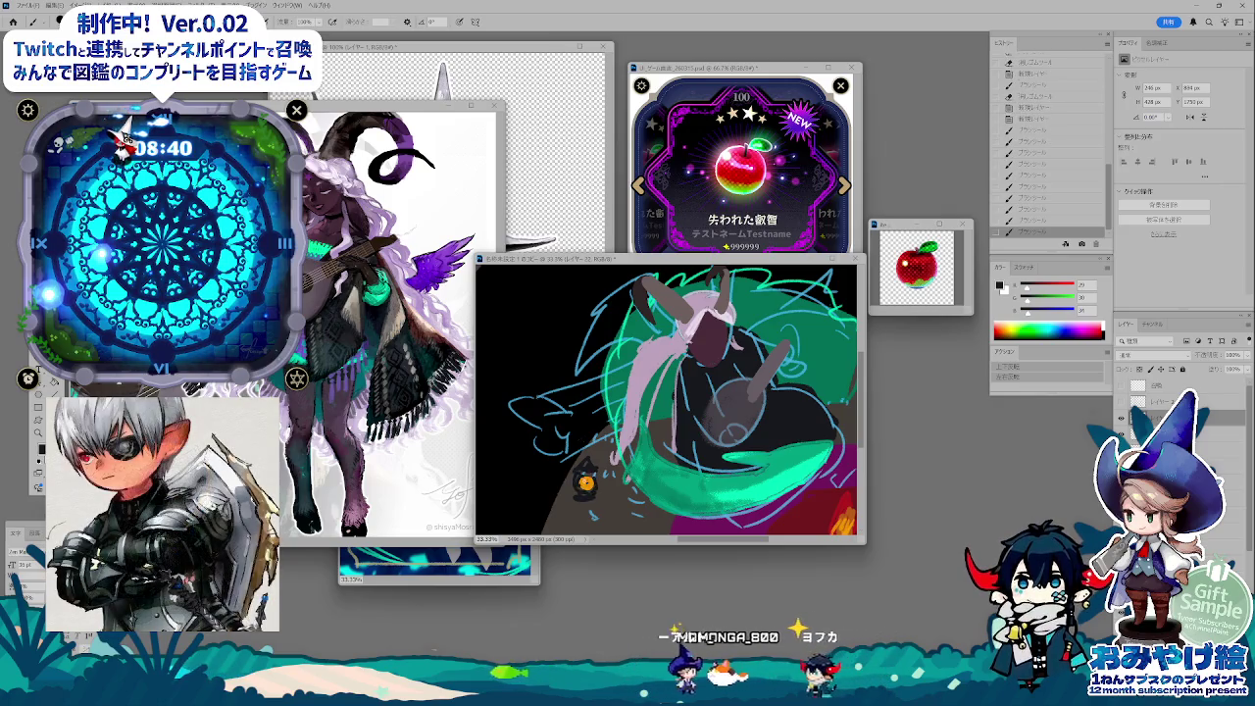
pyautogui.keyDown('alt'); pyautogui.click(608, 481); pyautogui.keyUp('alt')
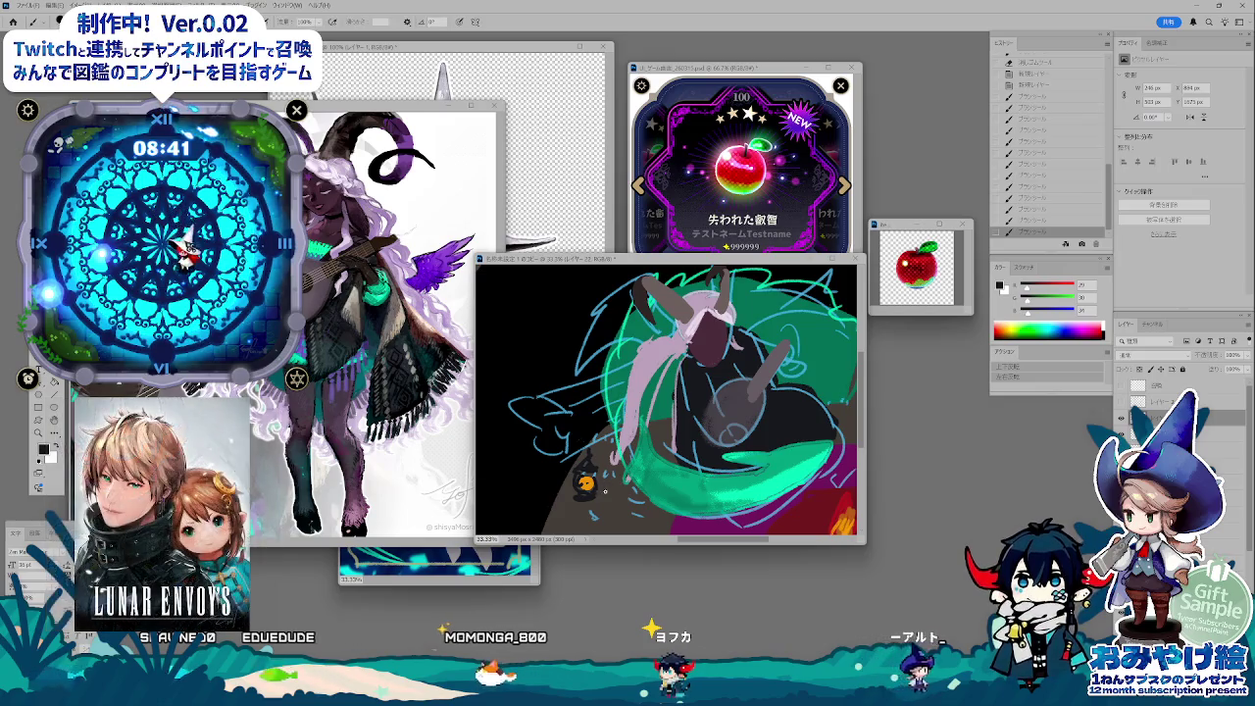
pyautogui.keyDown('alt'); pyautogui.click(586, 482); pyautogui.keyUp('alt')
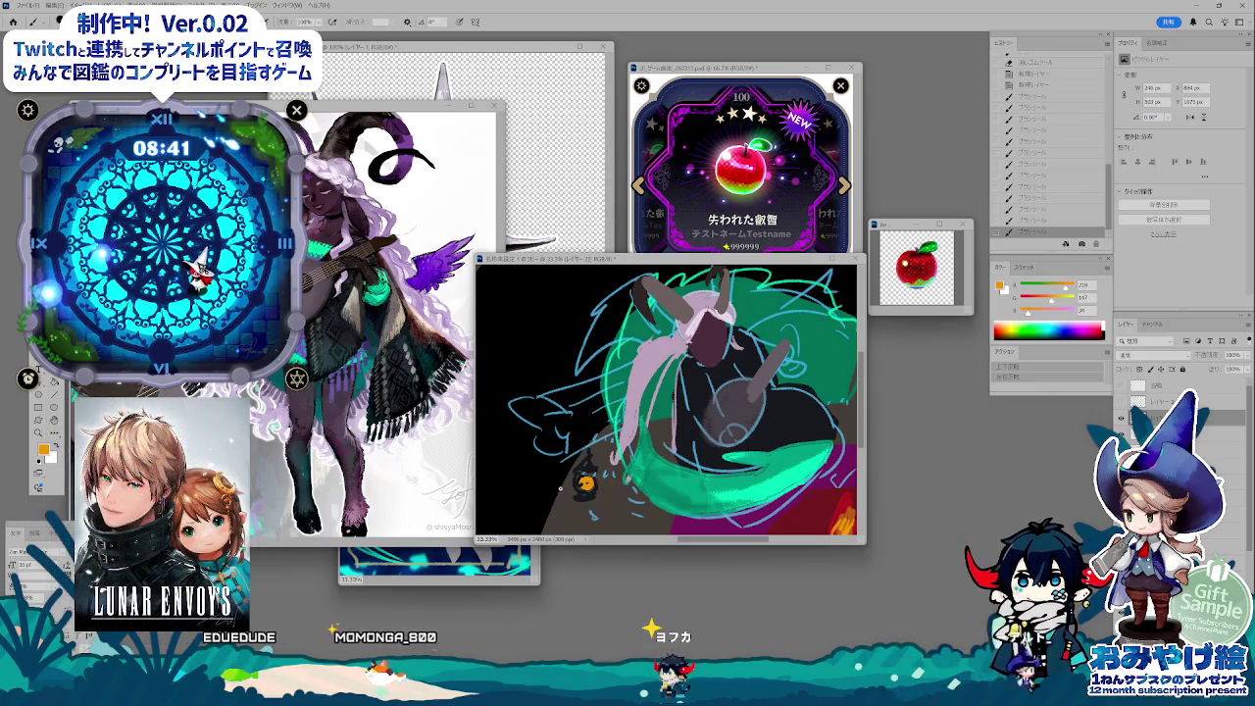
# - Shift the colour to olive green and paint green splashes and a dark stroke at lower left
pyautogui.moveTo(1072, 286); pyautogui.dragTo(1051, 285)
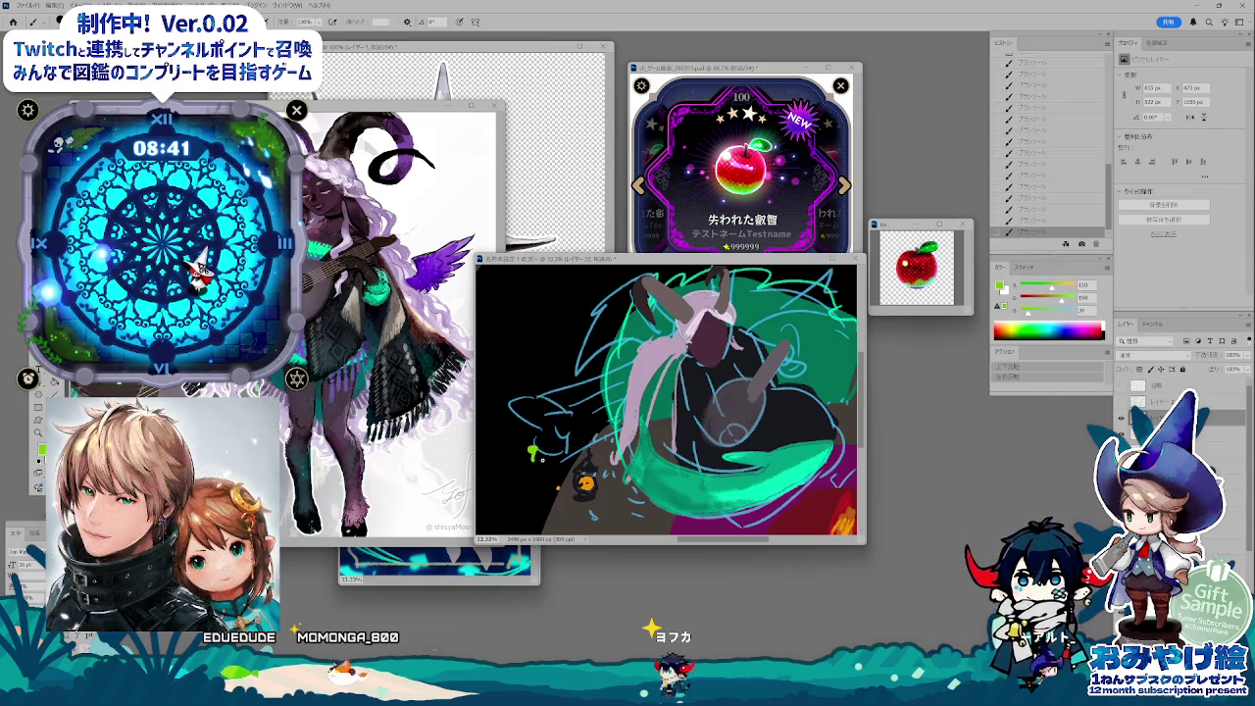
pyautogui.moveTo(528, 446); pyautogui.dragTo(538, 470)
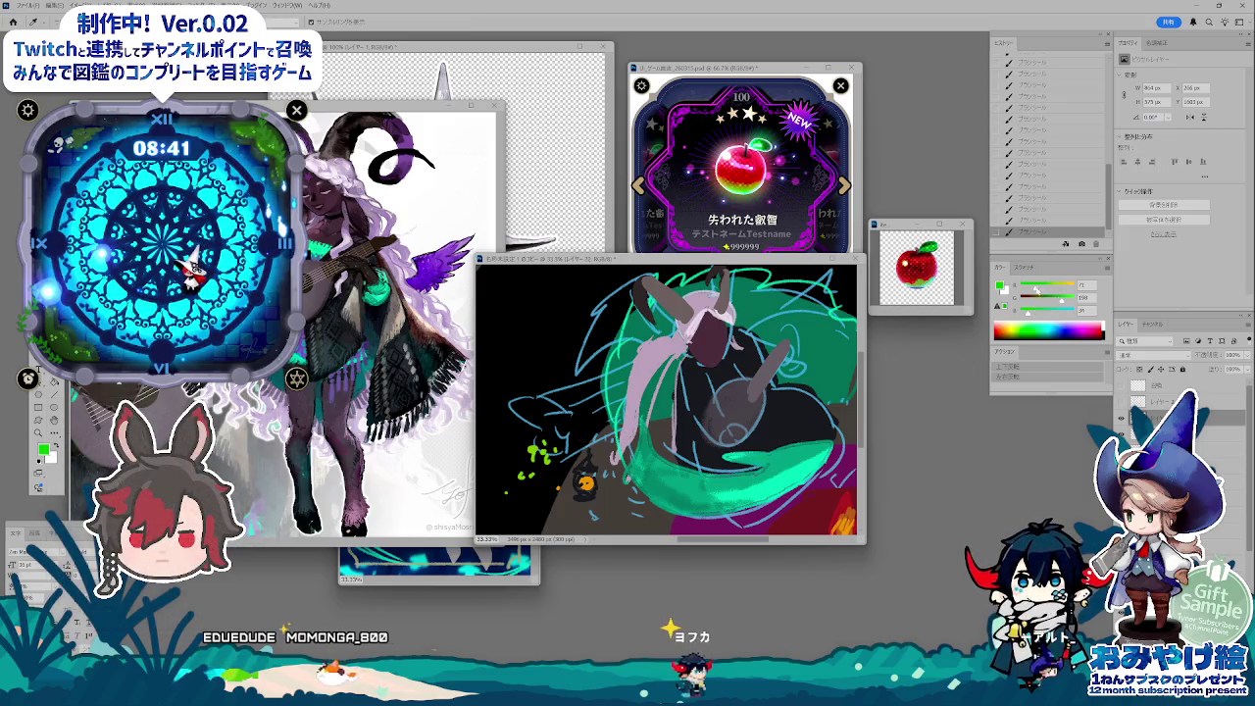
pyautogui.moveTo(1036, 291); pyautogui.dragTo(1037, 300)
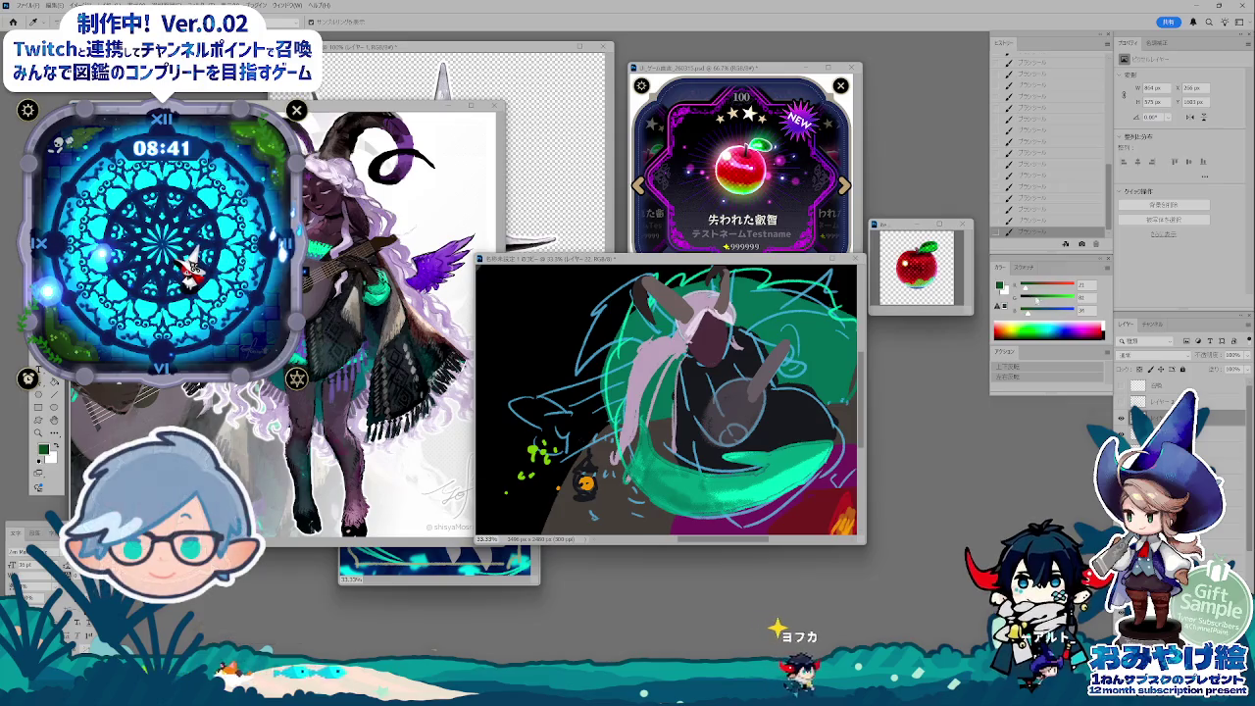
pyautogui.press('b')
pyautogui.moveTo(537, 365)
pyautogui.mouseDown()
pyautogui.moveTo(554, 345)
pyautogui.moveTo(549, 370)
pyautogui.mouseUp()
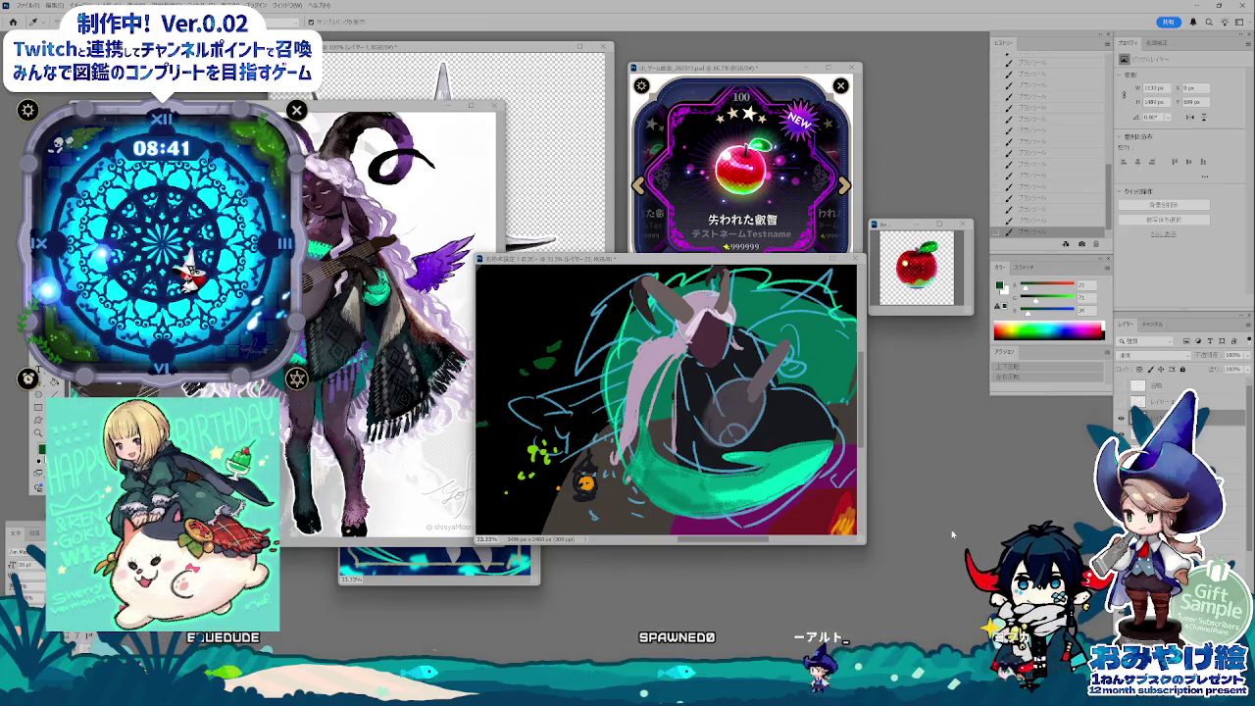
pyautogui.press('i')
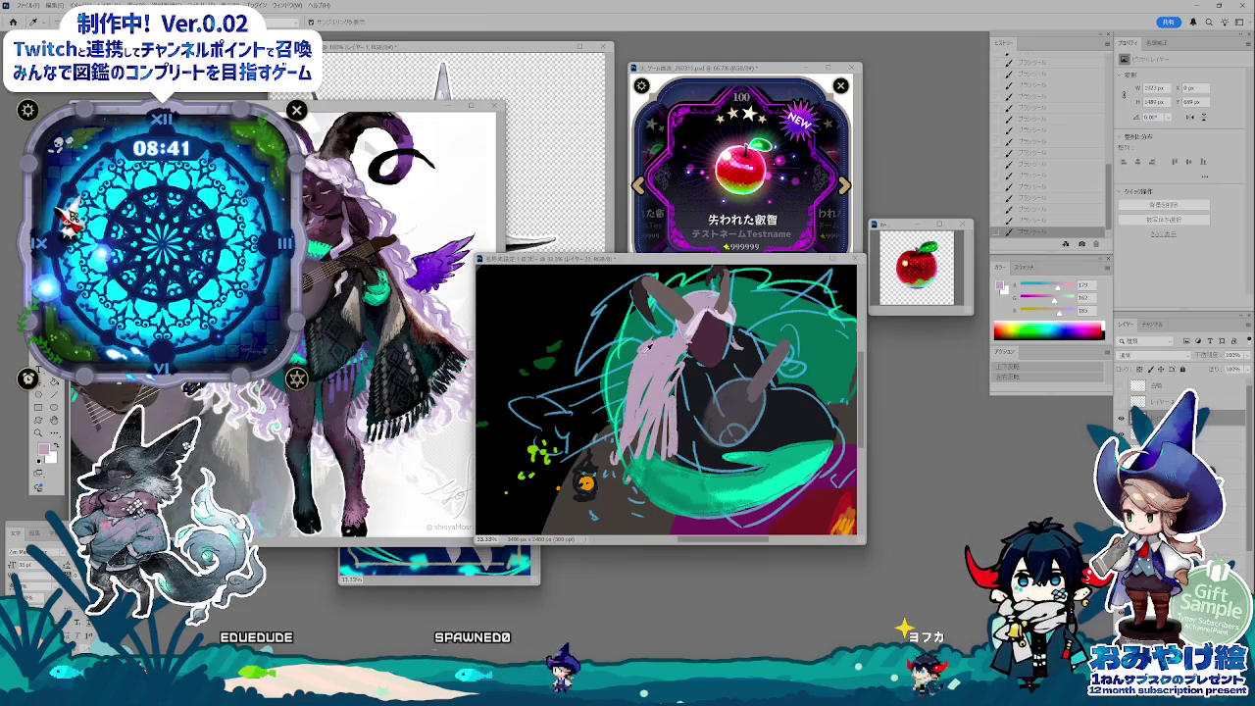
pyautogui.keyDown('alt'); pyautogui.click(632, 389); pyautogui.keyUp('alt')
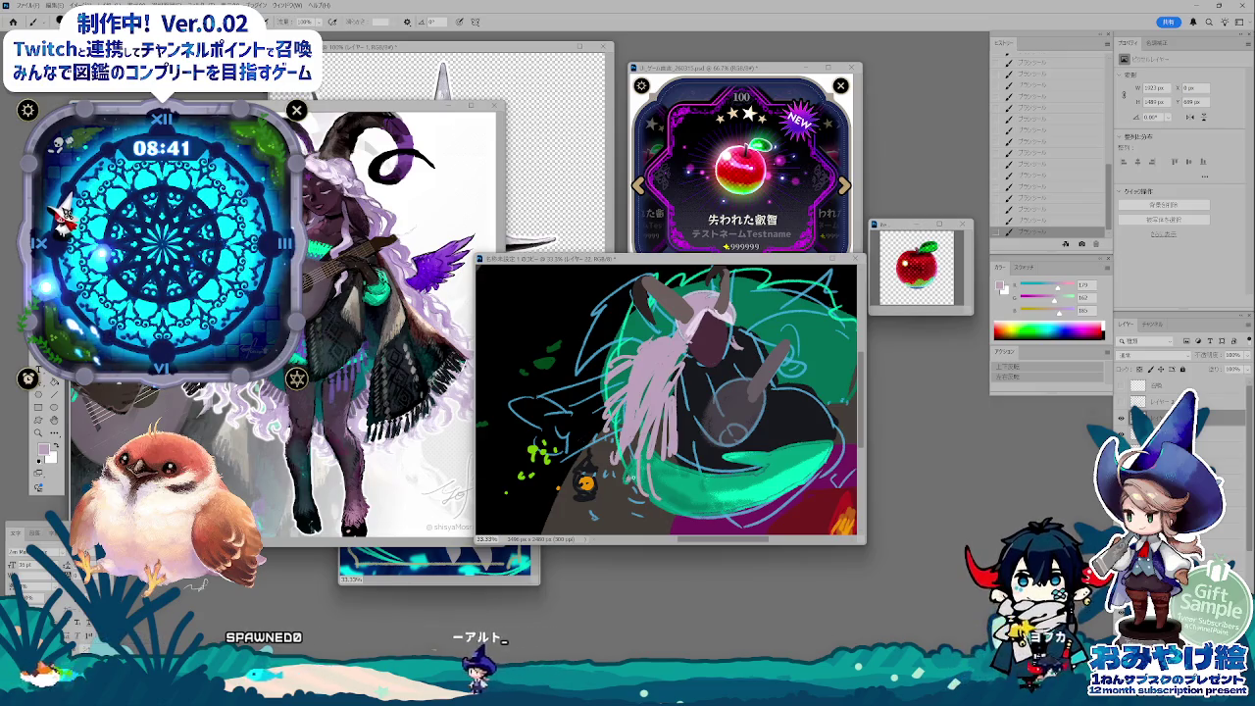
# - Save the sketch as an idea PSD, close the character reference, and reposition the sketch window
pyautogui.hotkey('ctrl', 'shift', 's')
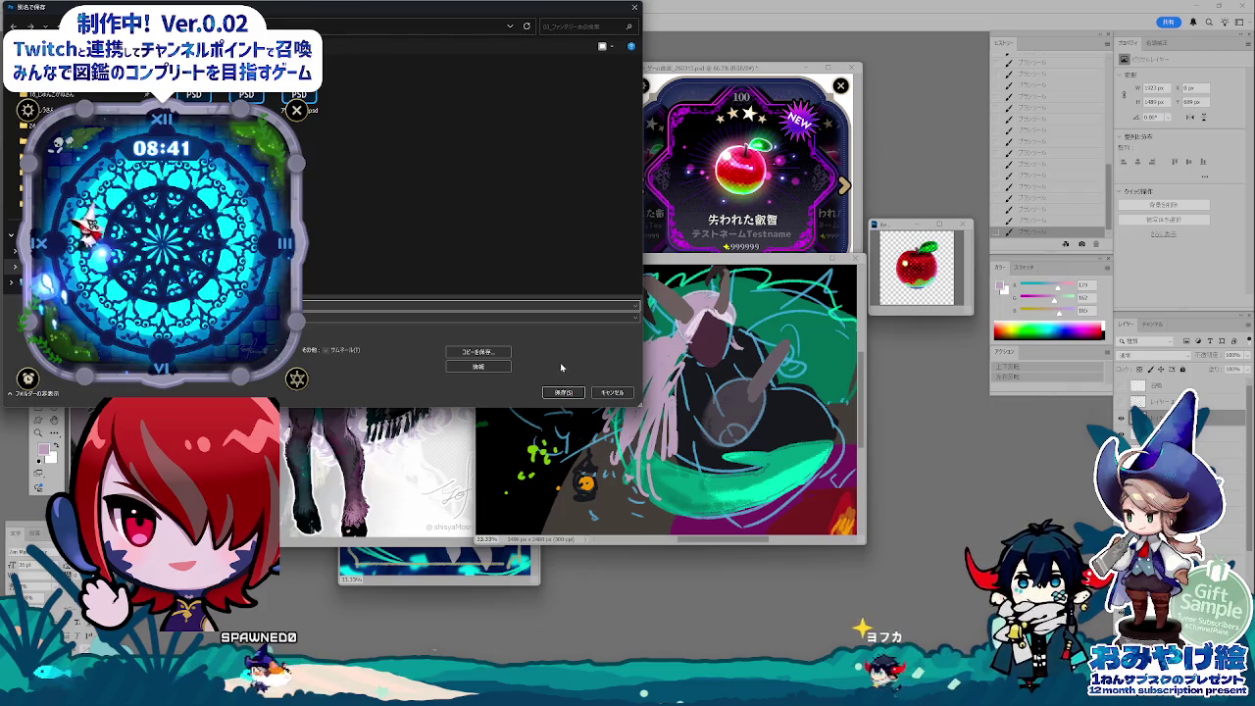
pyautogui.click(563, 392)
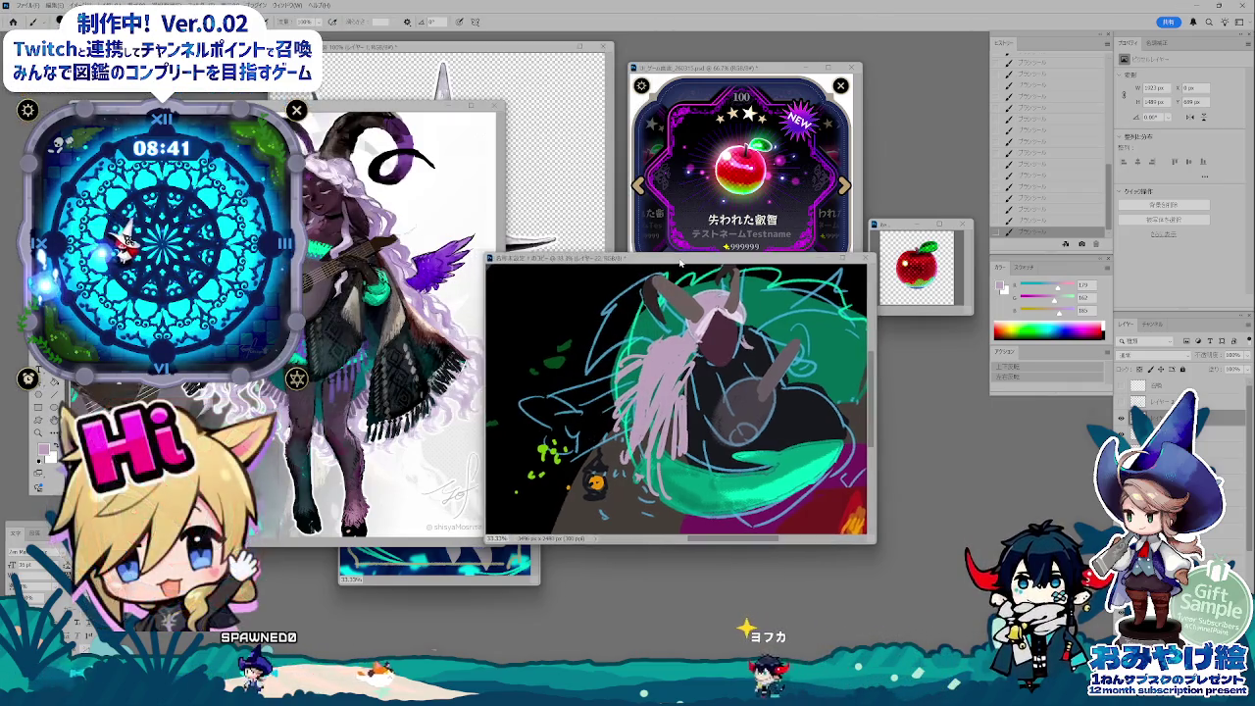
pyautogui.moveTo(680, 264); pyautogui.dragTo(677, 263)
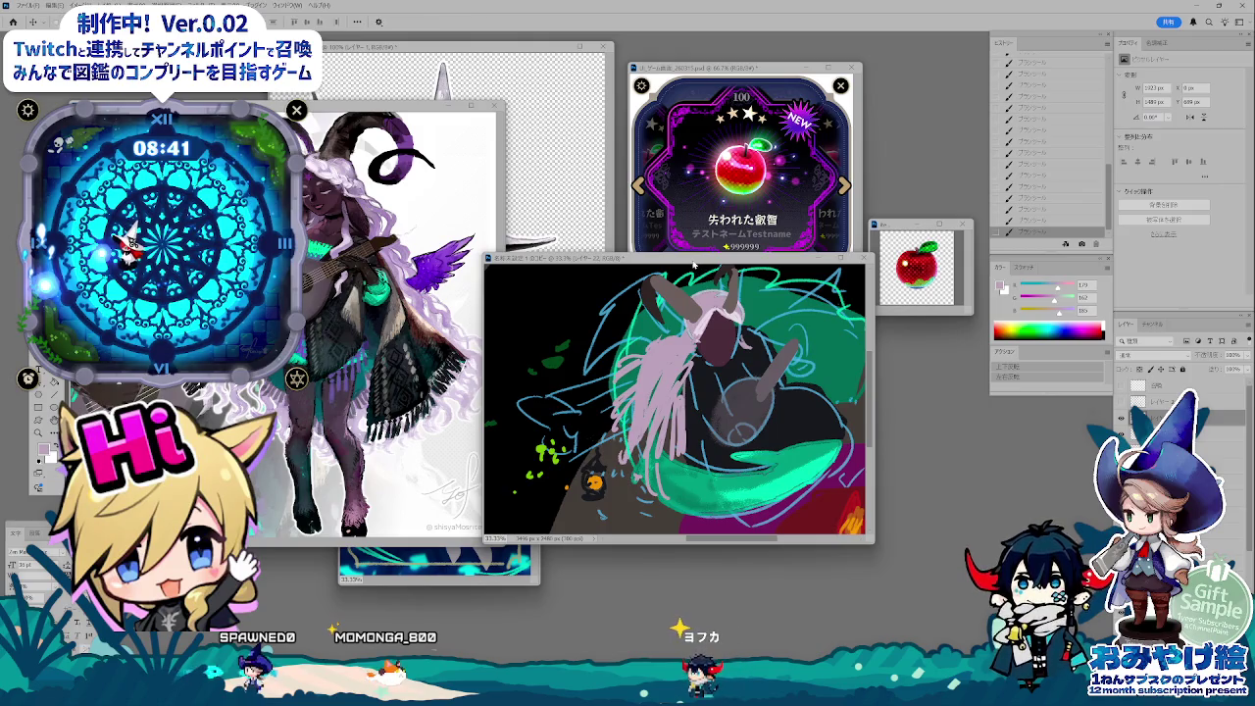
pyautogui.hotkey('ctrl', 'shift', 's')
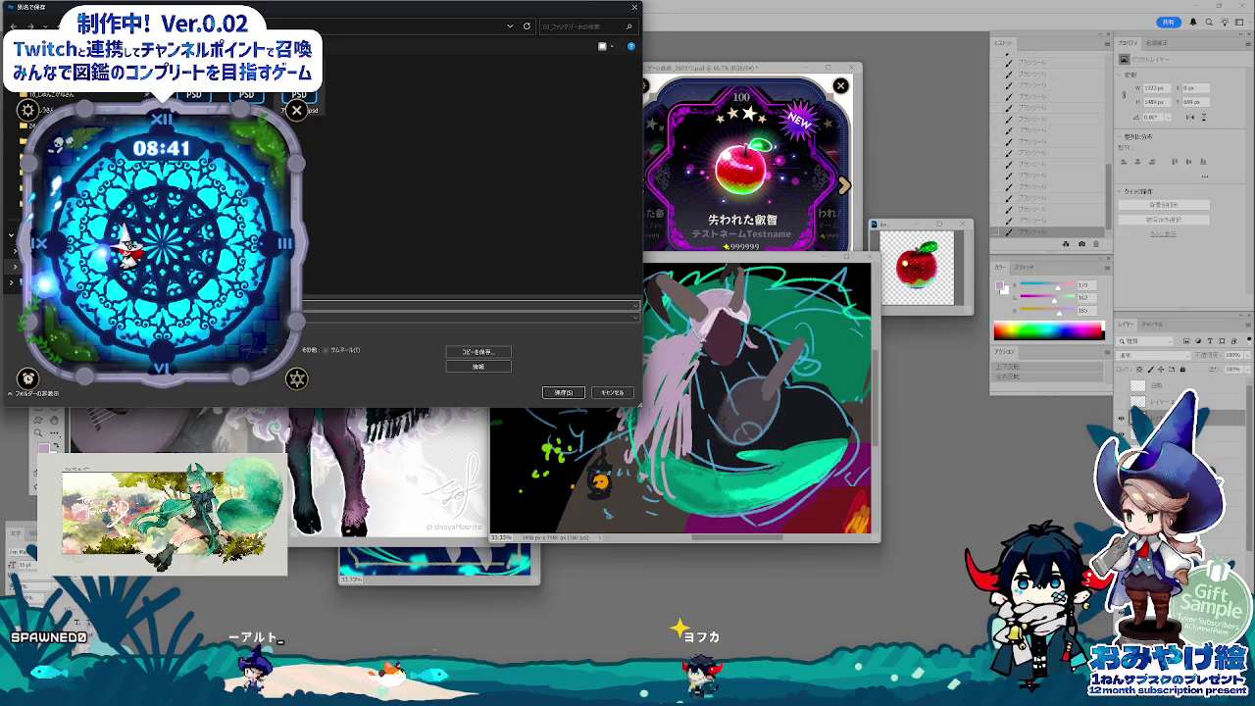
pyautogui.press('Return')
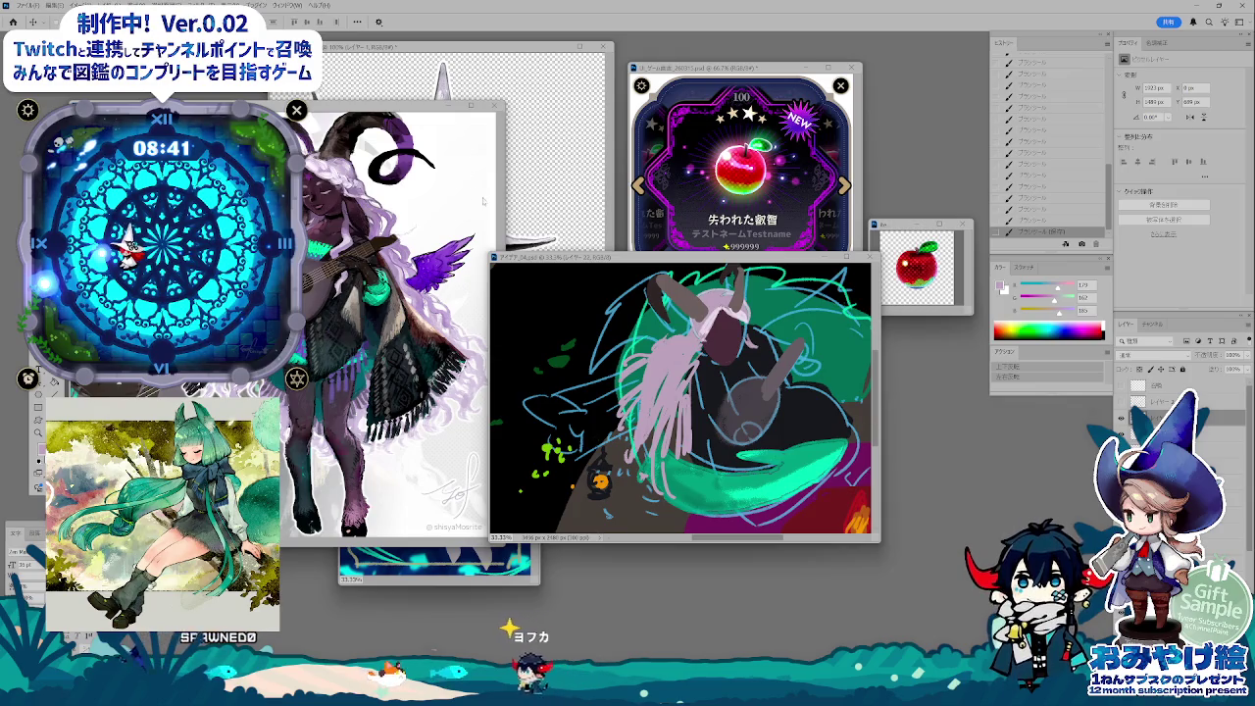
pyautogui.hotkey('ctrl', 'w')
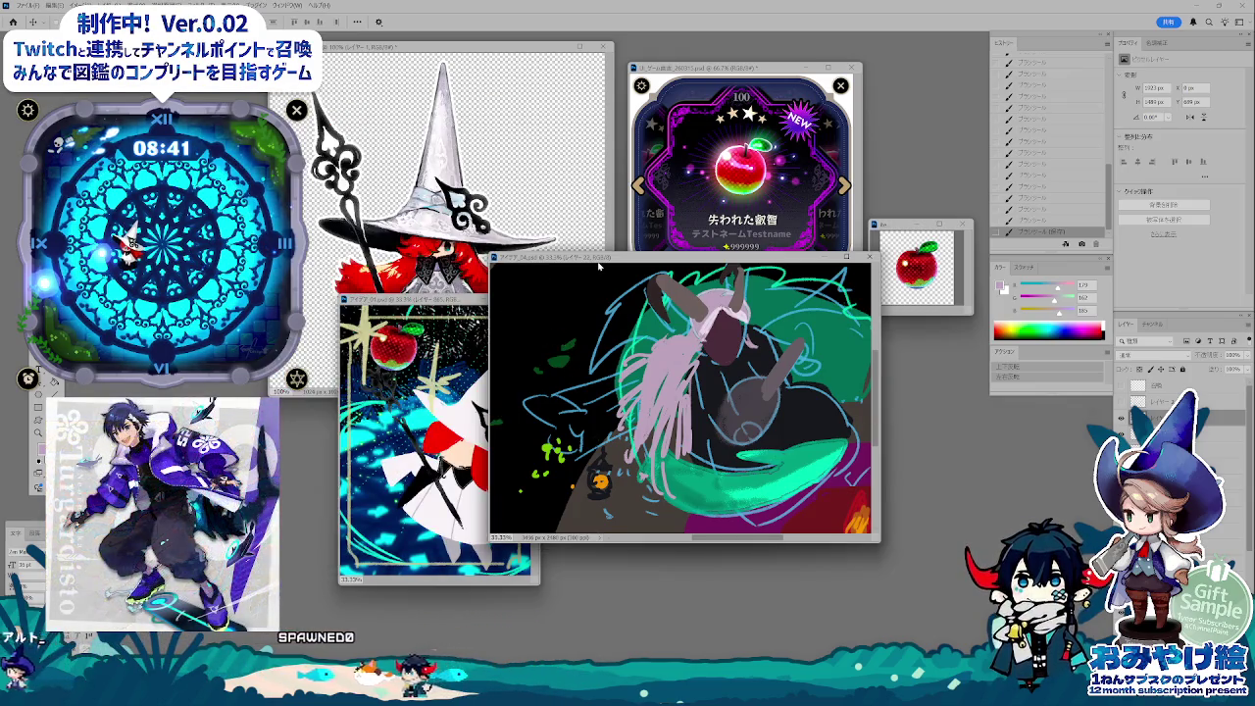
pyautogui.moveTo(599, 264); pyautogui.dragTo(663, 292)
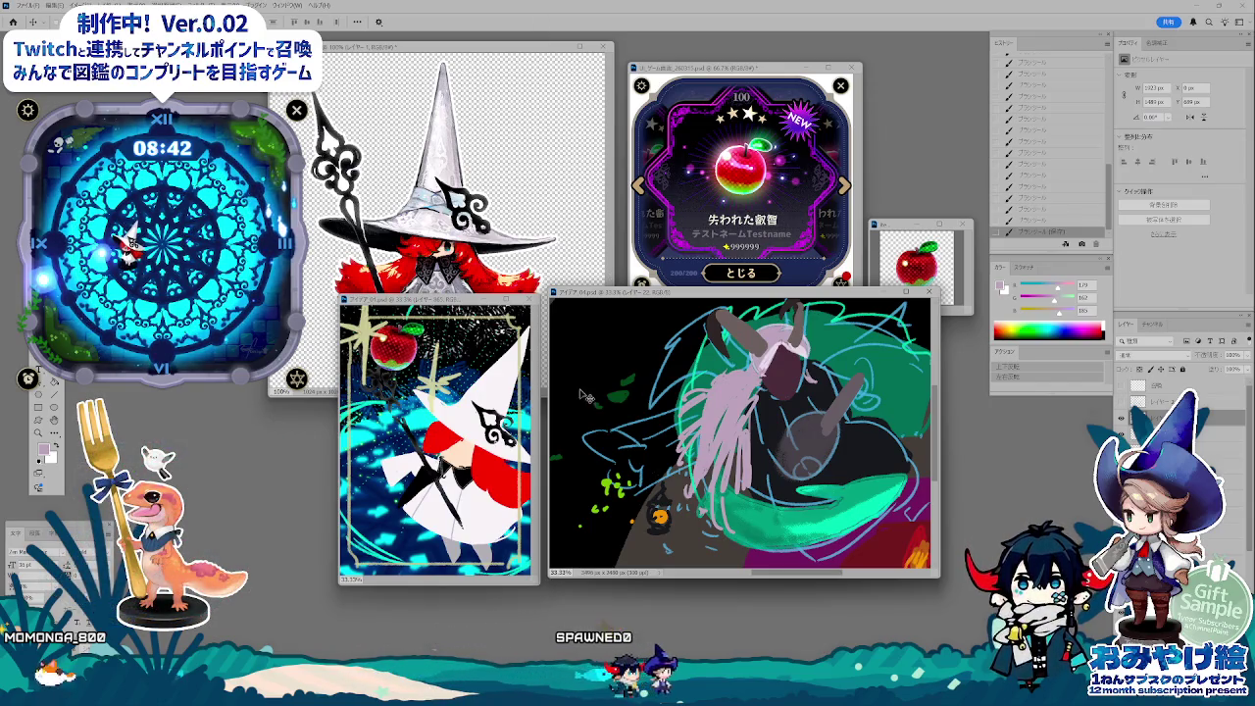
# - Duplicate the current idea document and move the copy's window down-right
pyautogui.hotkey('ctrl', 'alt', 'd')
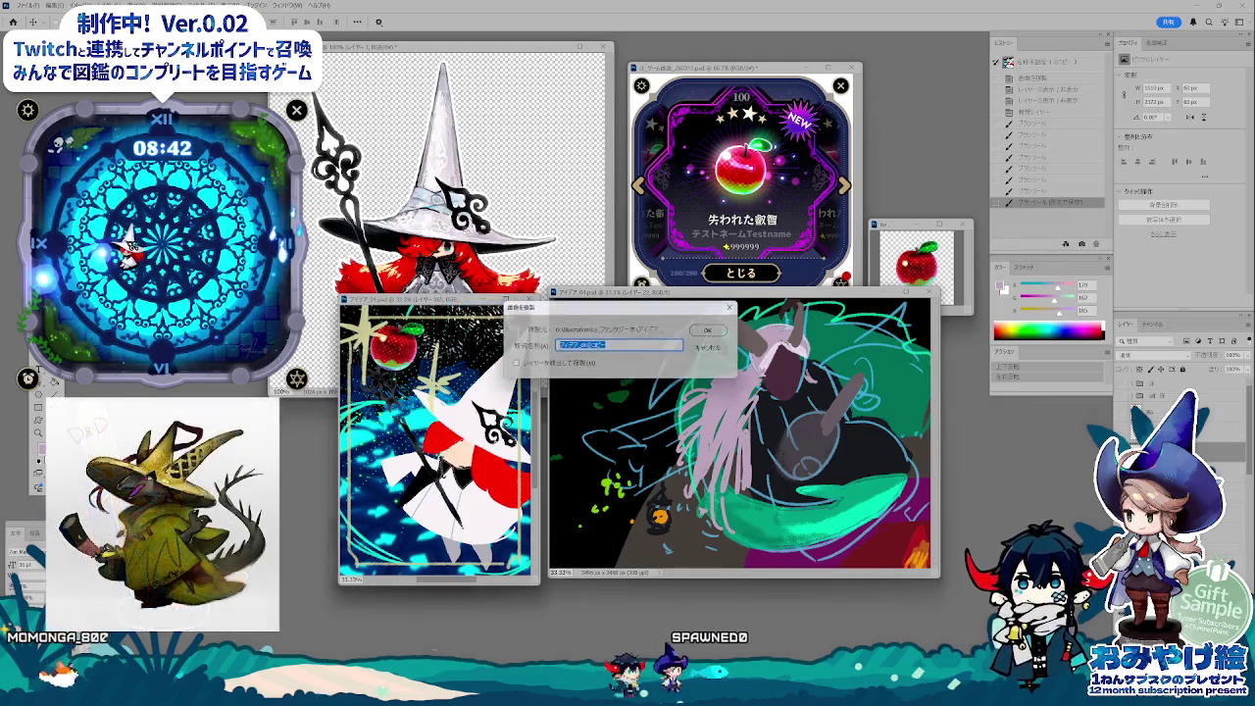
pyautogui.press('Return')
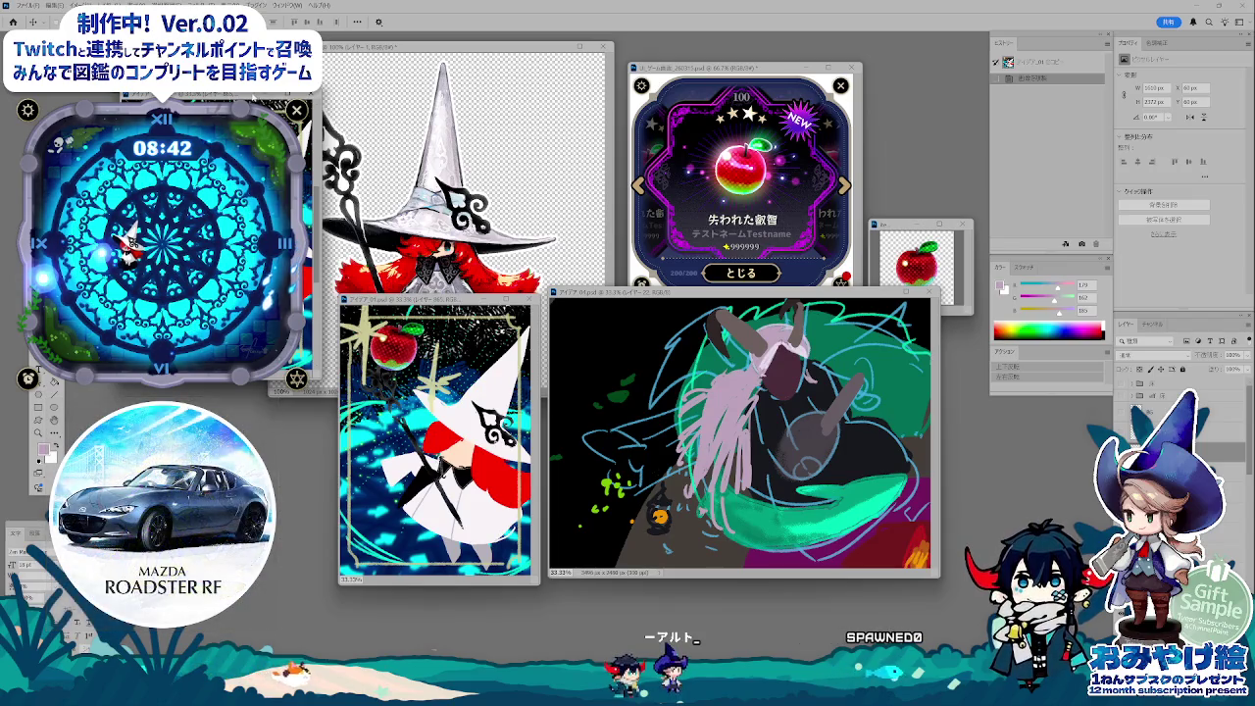
pyautogui.moveTo(422, 299); pyautogui.dragTo(549, 357)
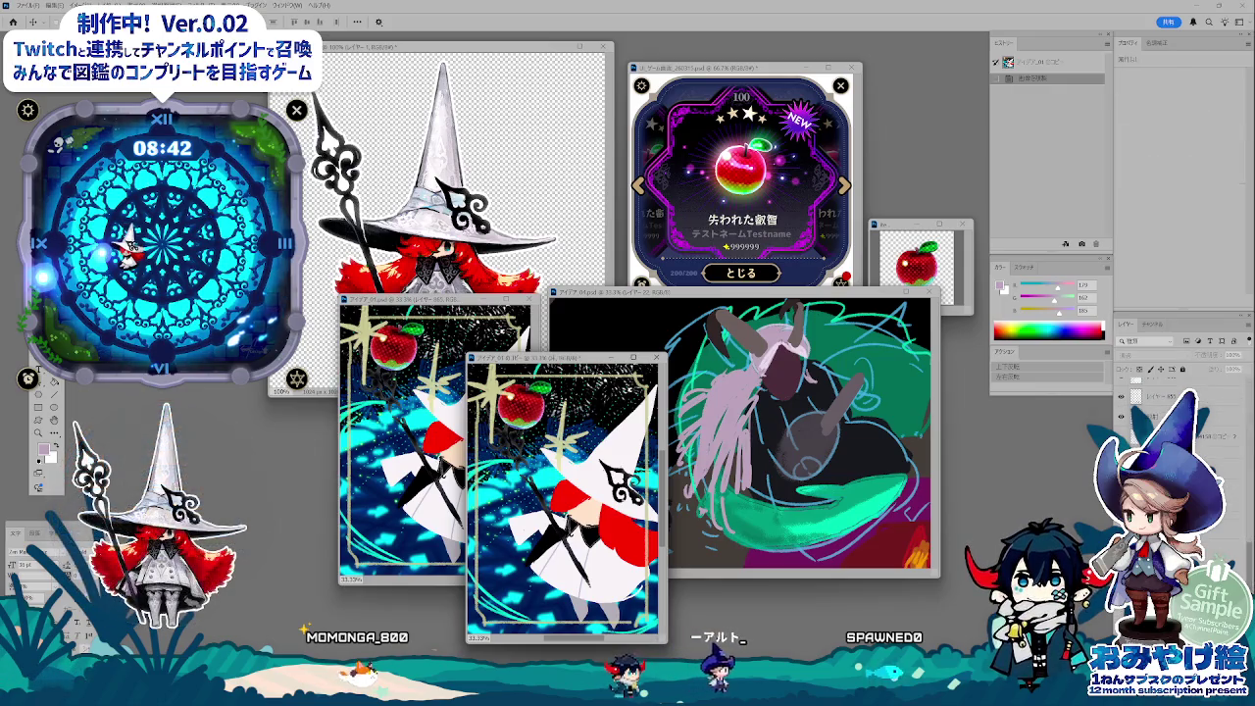
# - Paste the アイデア04 horned-creature sketch into the duplicate and shift it down
pyautogui.hotkey('ctrl', 'Tab')
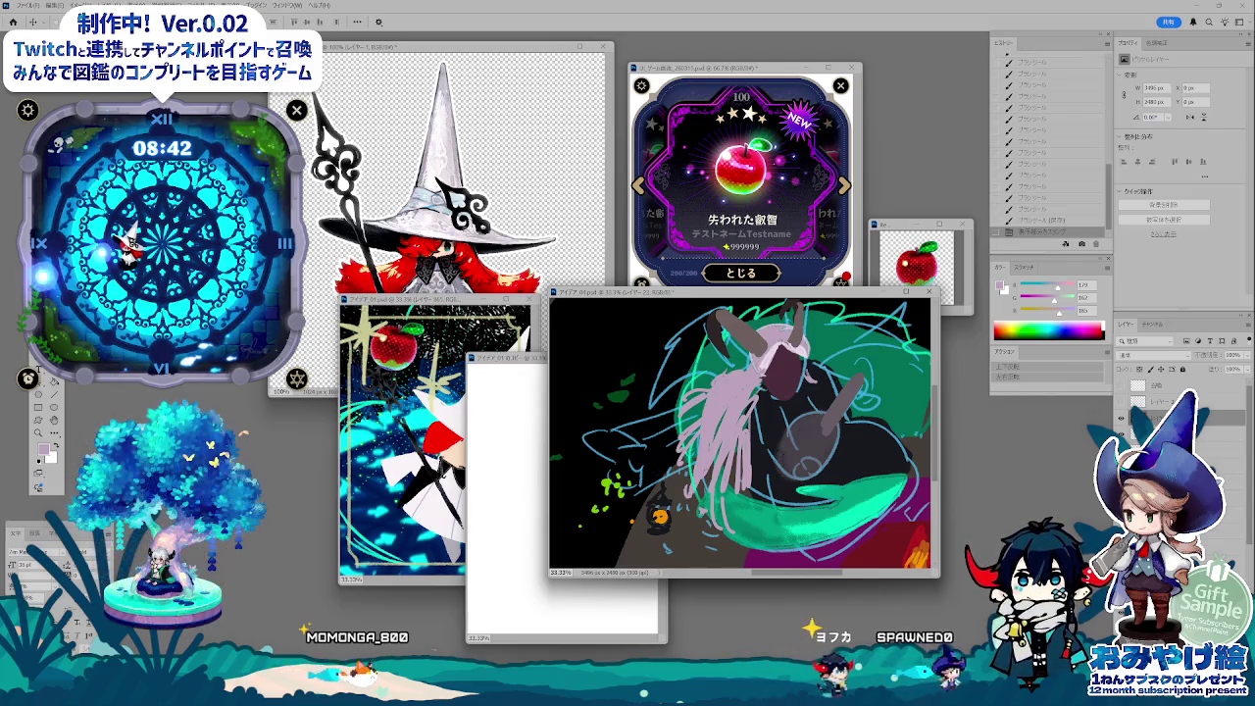
pyautogui.hotkey('ctrl', 'Tab')
pyautogui.hotkey('ctrl', 'v')
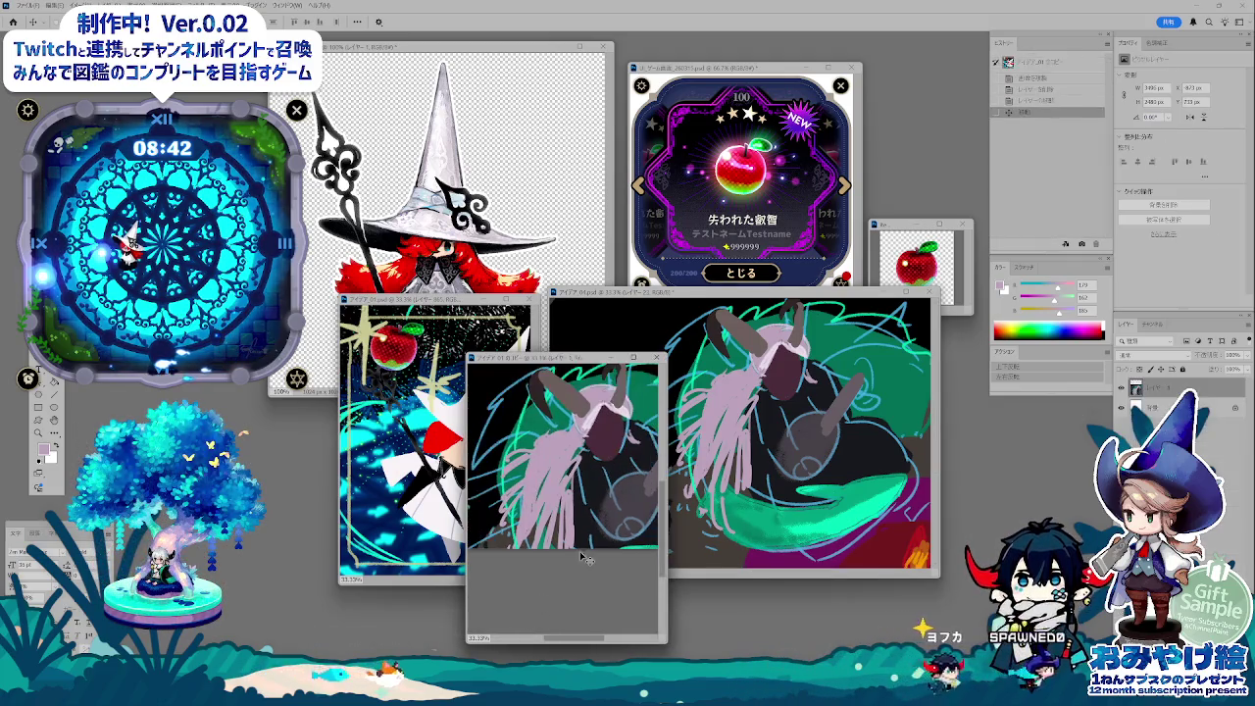
pyautogui.moveTo(615, 444)
pyautogui.mouseDown()
pyautogui.moveTo(616, 531)
pyautogui.moveTo(573, 485)
pyautogui.moveTo(580, 497)
pyautogui.mouseUp()
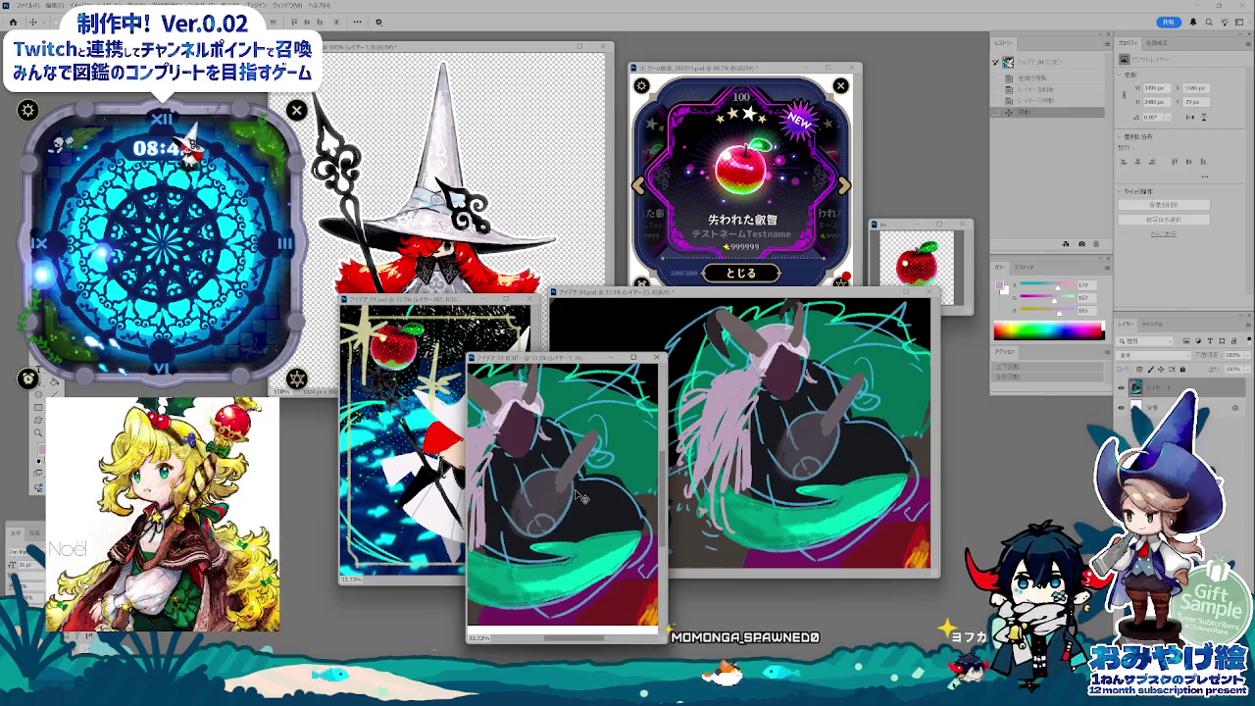
pyautogui.scroll(-3, 580, 497)
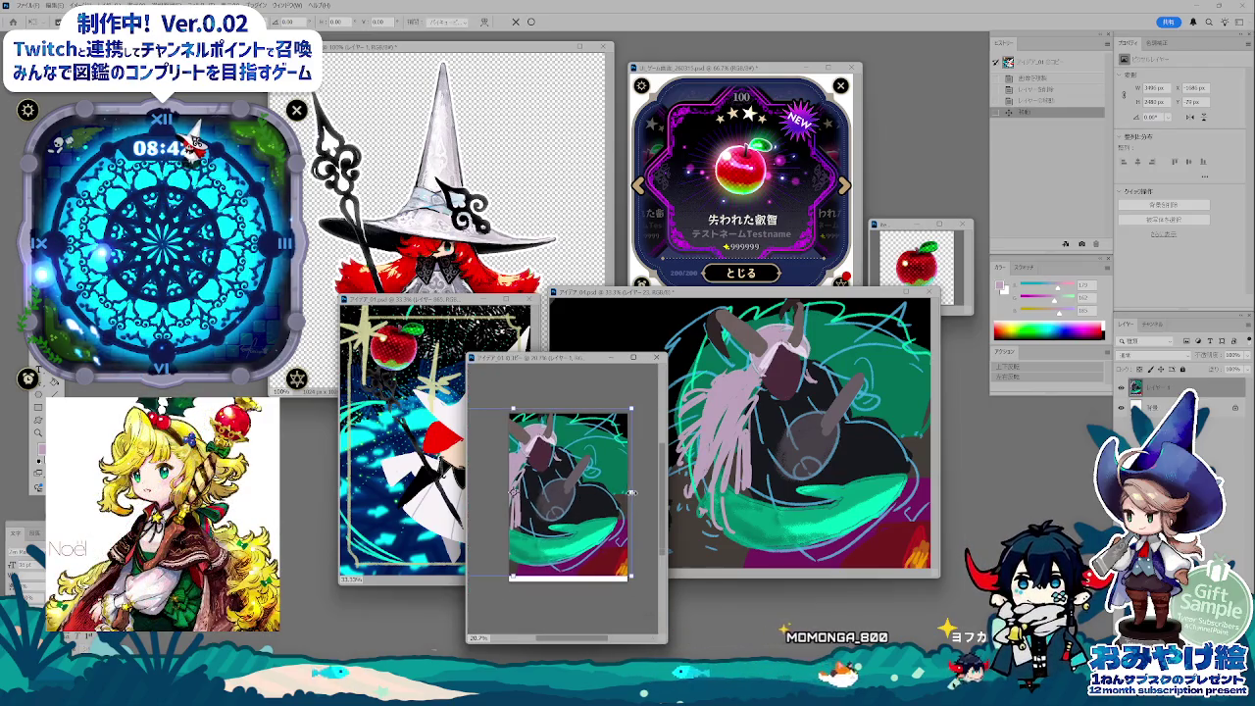
# - Squeeze the pasted sketch narrower, then undo and redo the transform in History
pyautogui.moveTo(633, 493); pyautogui.dragTo(605, 508)
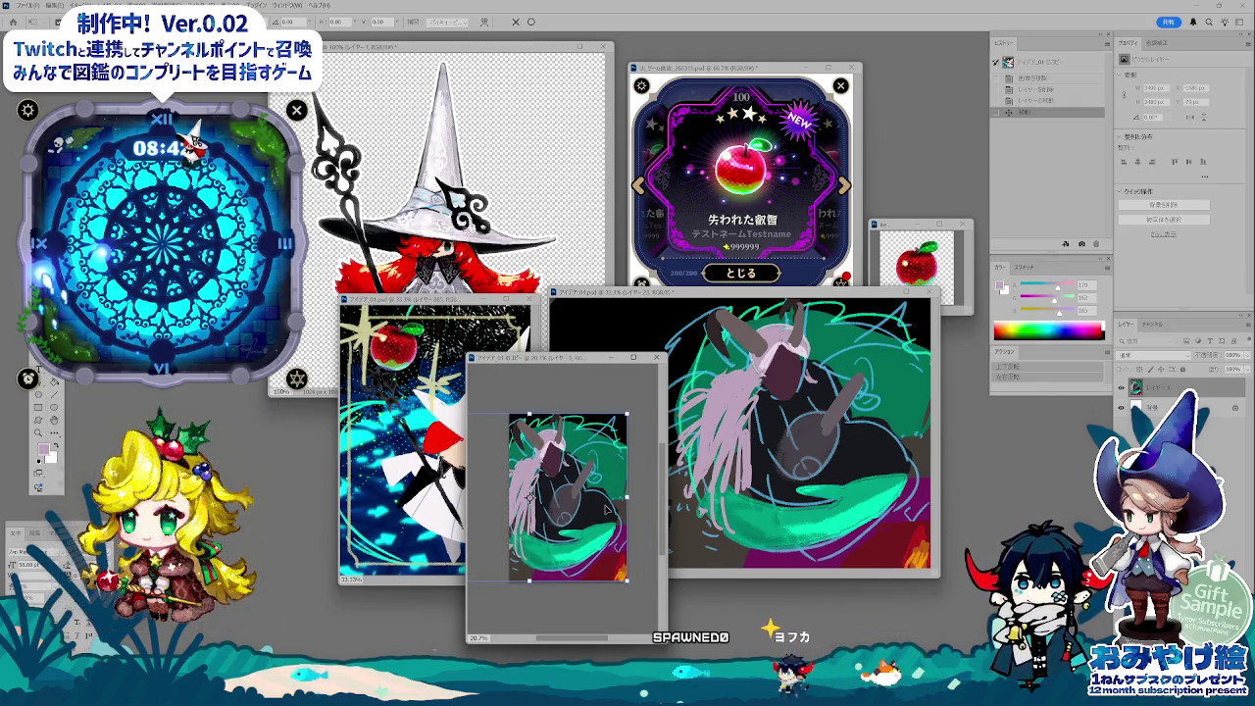
pyautogui.press('Return')
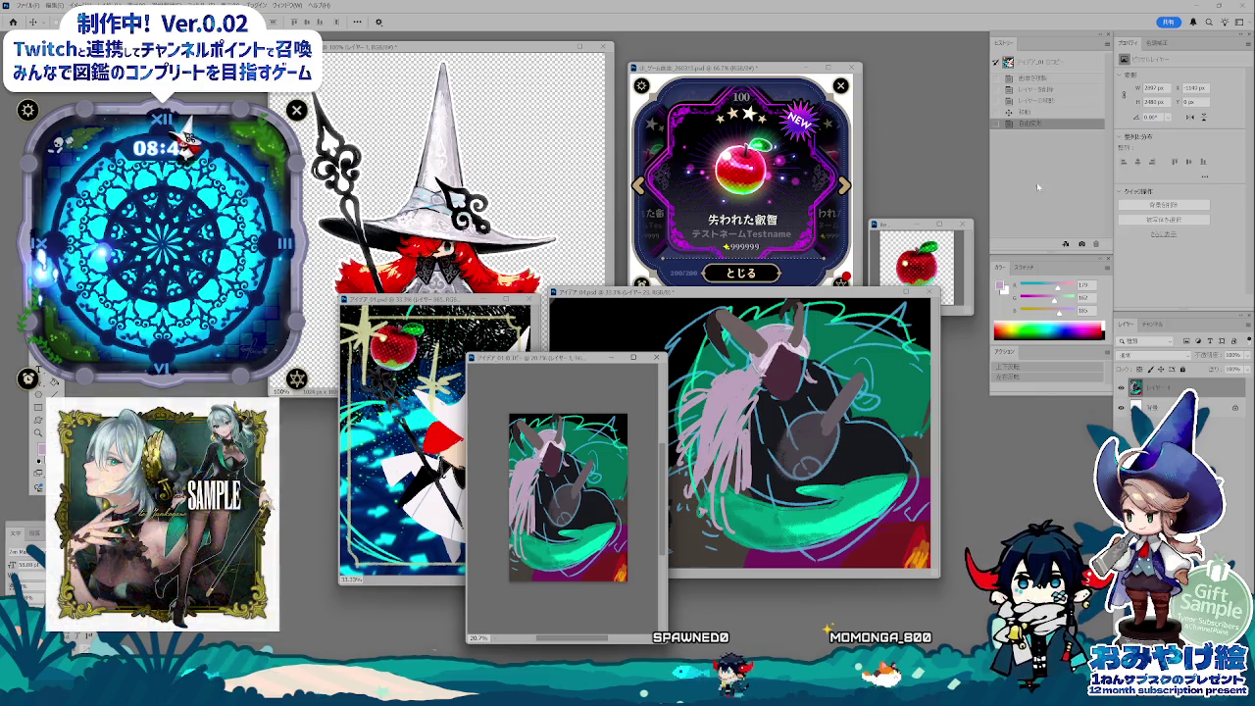
pyautogui.click(1049, 116)
pyautogui.click(1049, 124)
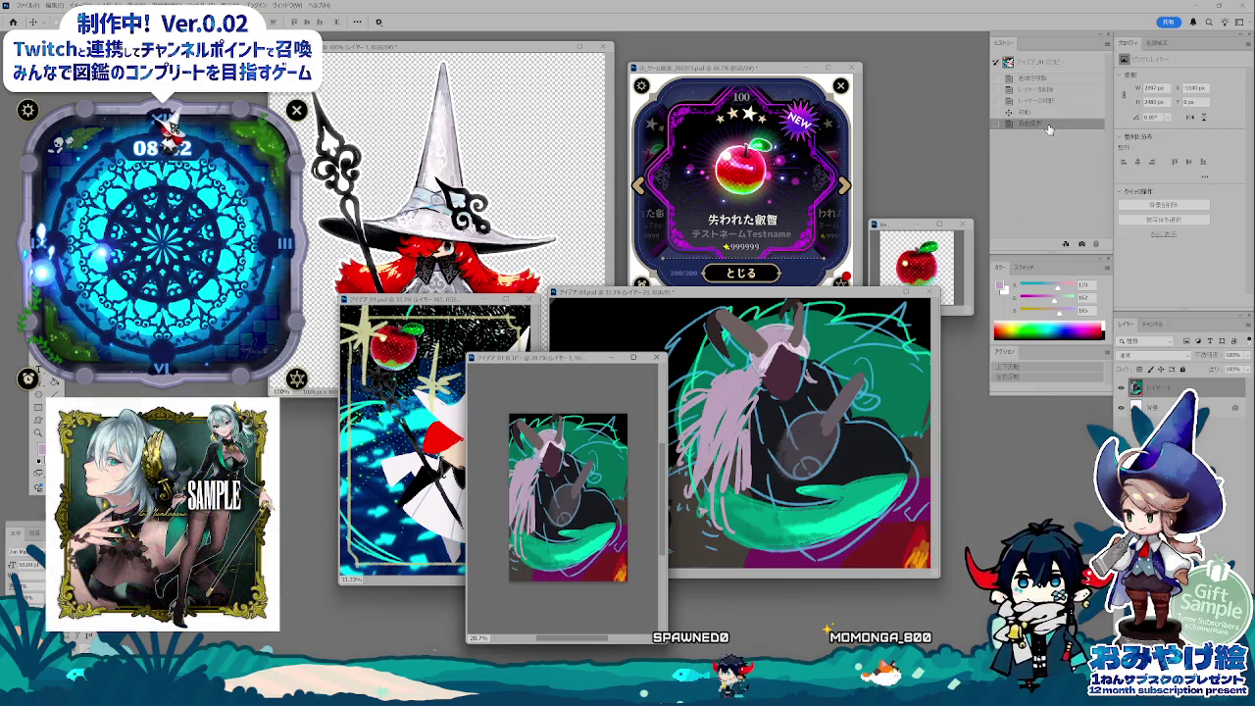
# - Free-transform the pasted sketch again, stretching it wider toward the left
pyautogui.hotkey('ctrl', 't')
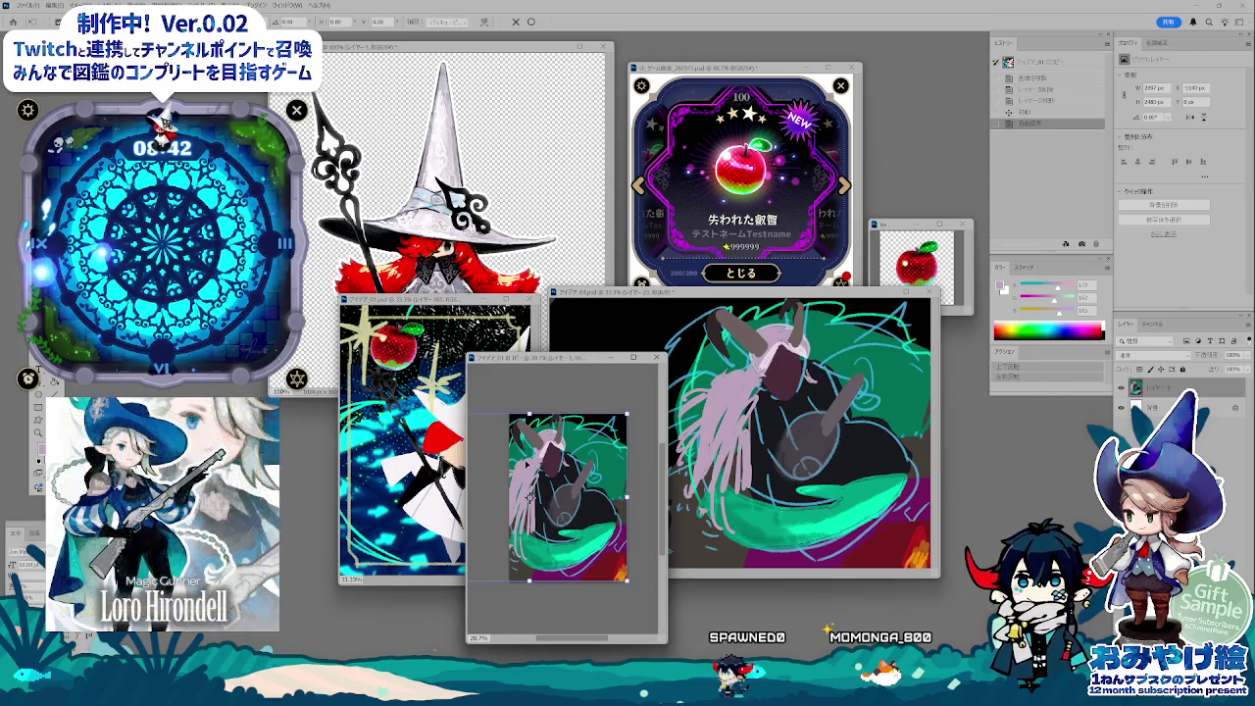
pyautogui.scroll(-2, 552, 460)
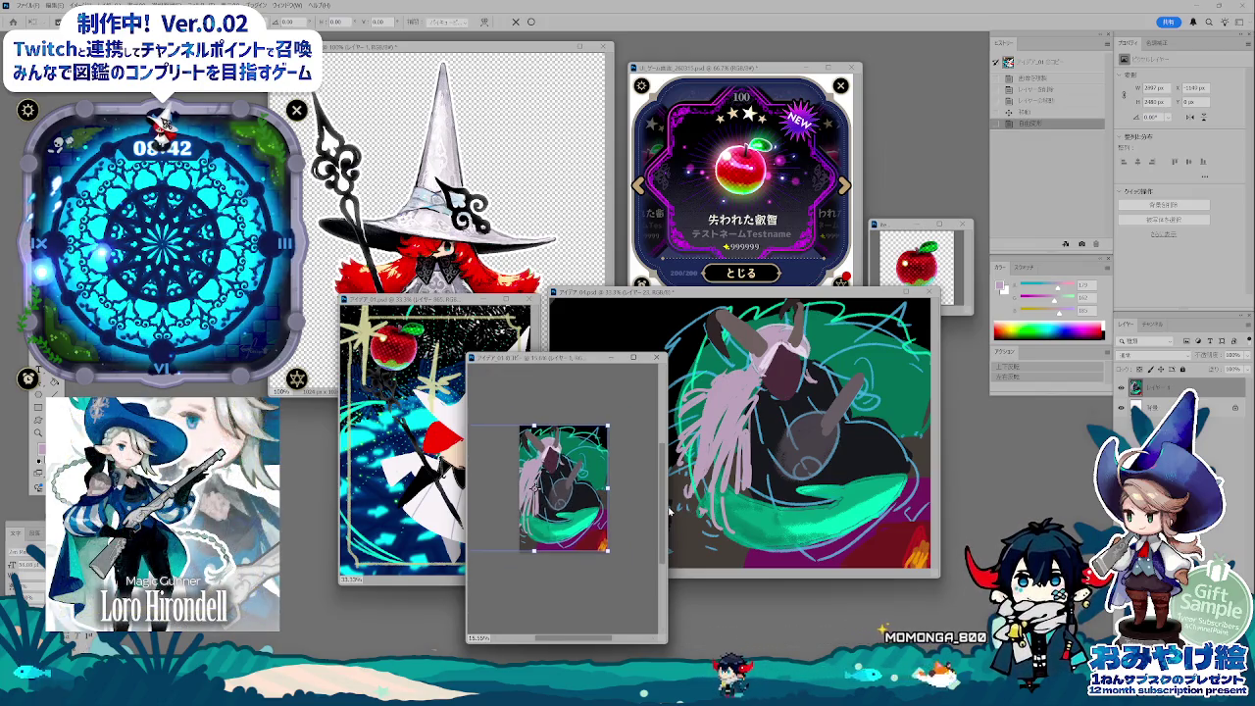
pyautogui.moveTo(668, 512); pyautogui.dragTo(812, 512)
pyautogui.moveTo(593, 437); pyautogui.dragTo(525, 436)
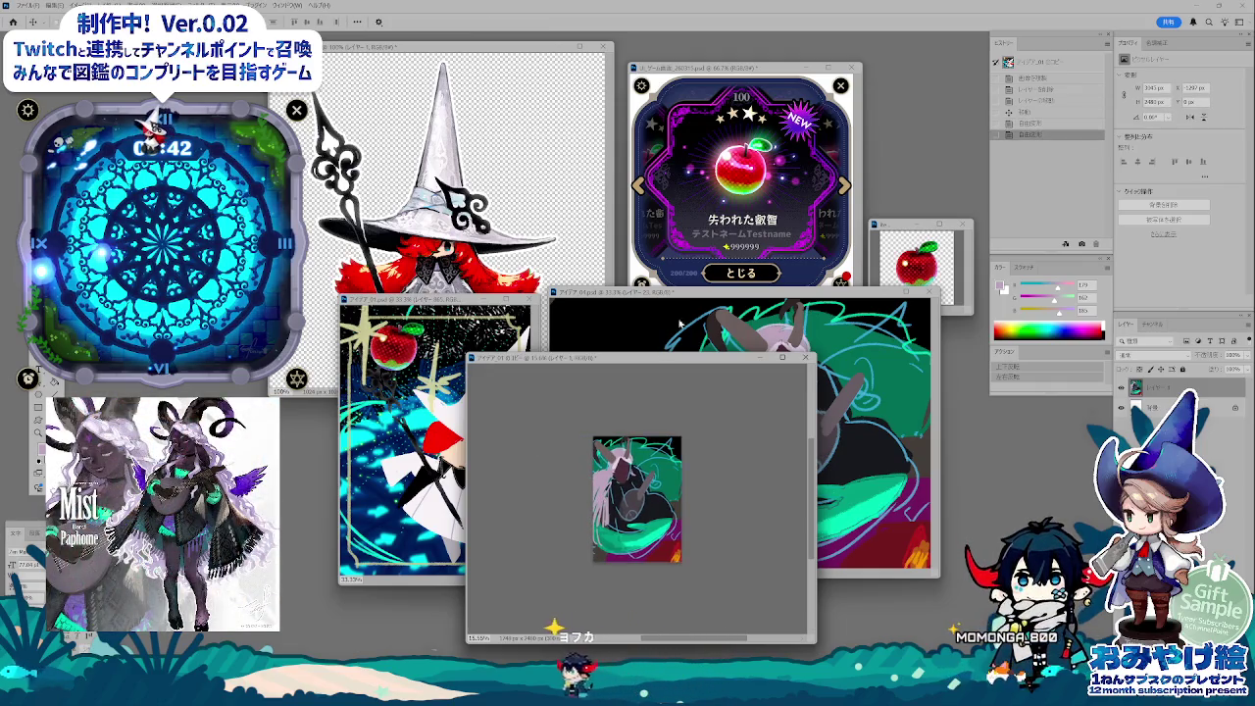
pyautogui.hotkey('ctrl', 'Tab')
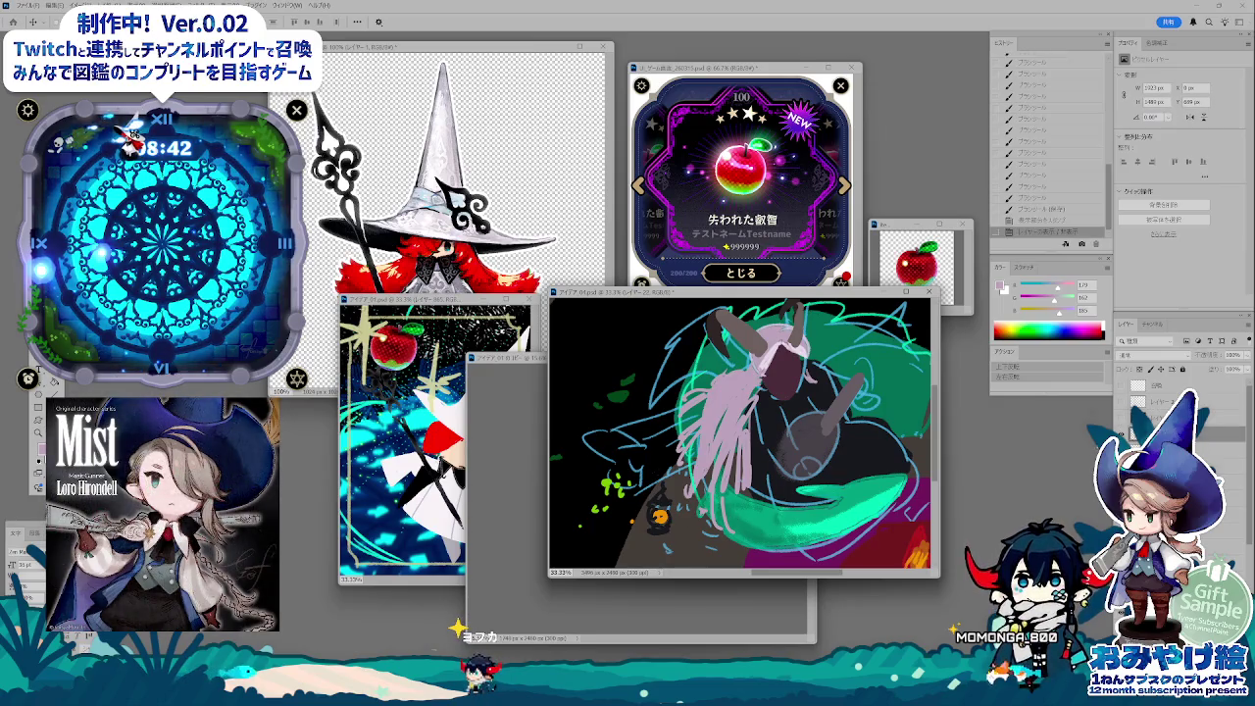
# - Sample the brown artwork colour with the brush and zoom the small copy to 33.3%
pyautogui.hotkey('ctrl', ',')
pyautogui.hotkey('ctrl', ',')
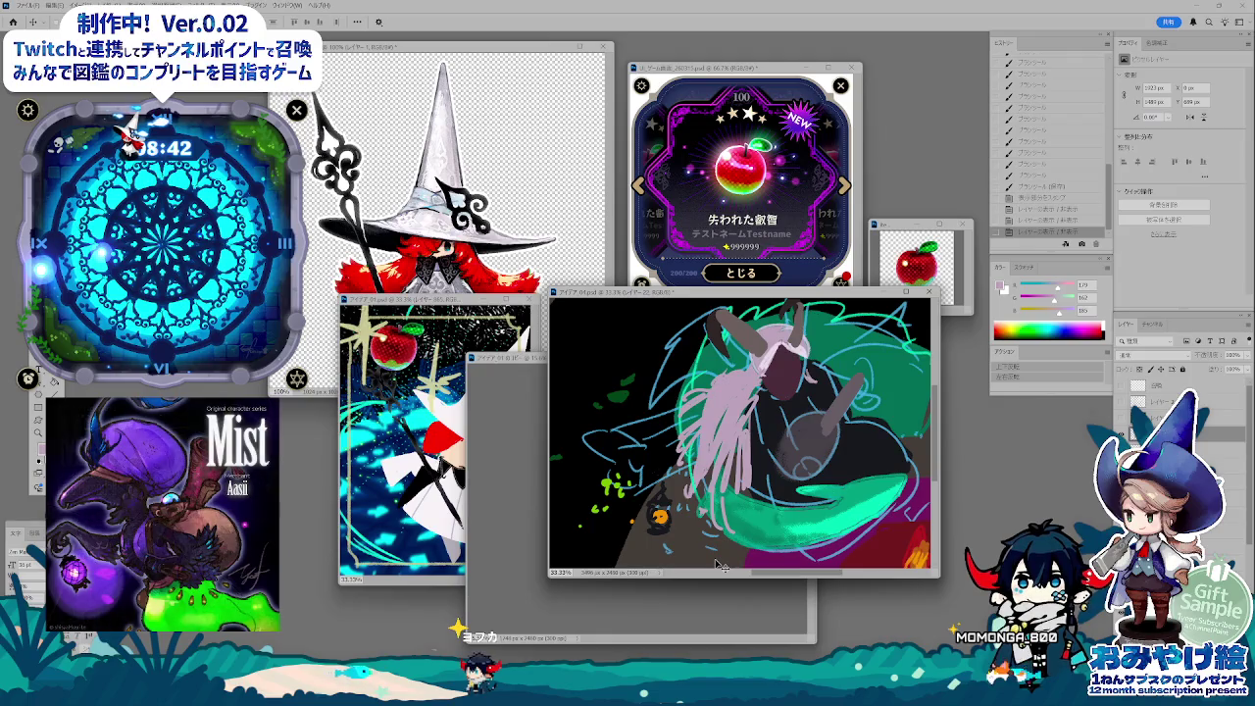
pyautogui.click(711, 625)
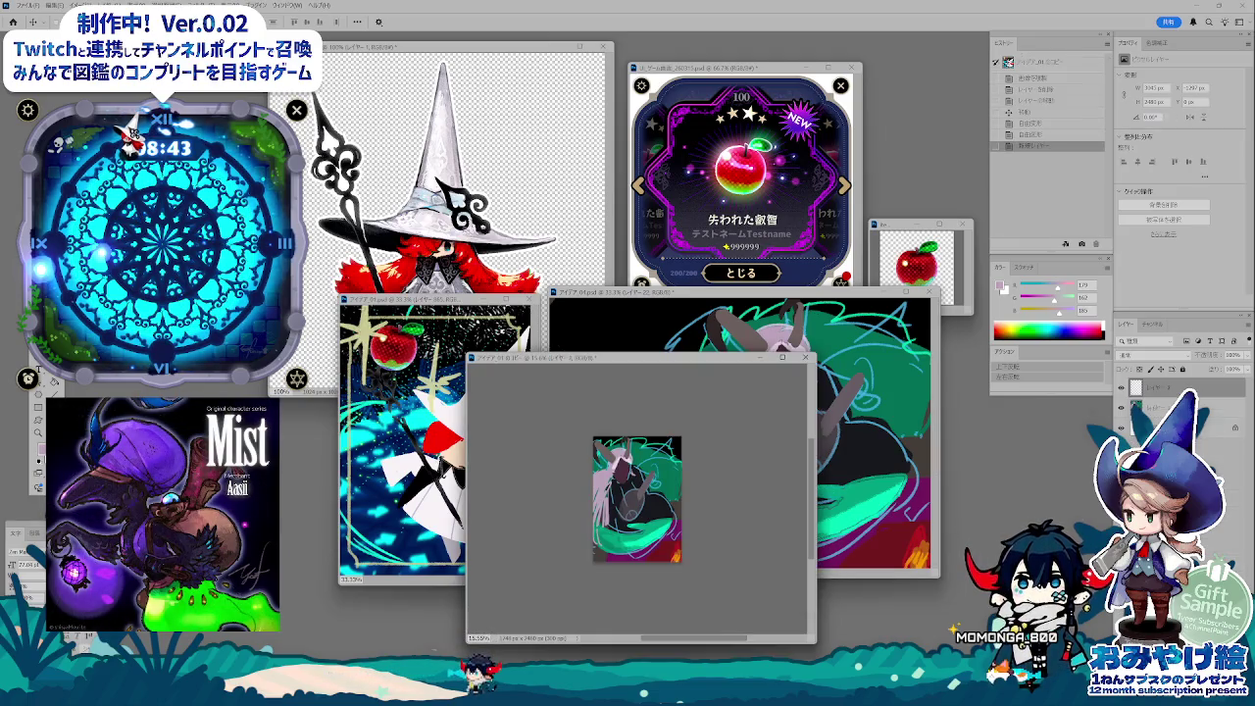
pyautogui.press('b')
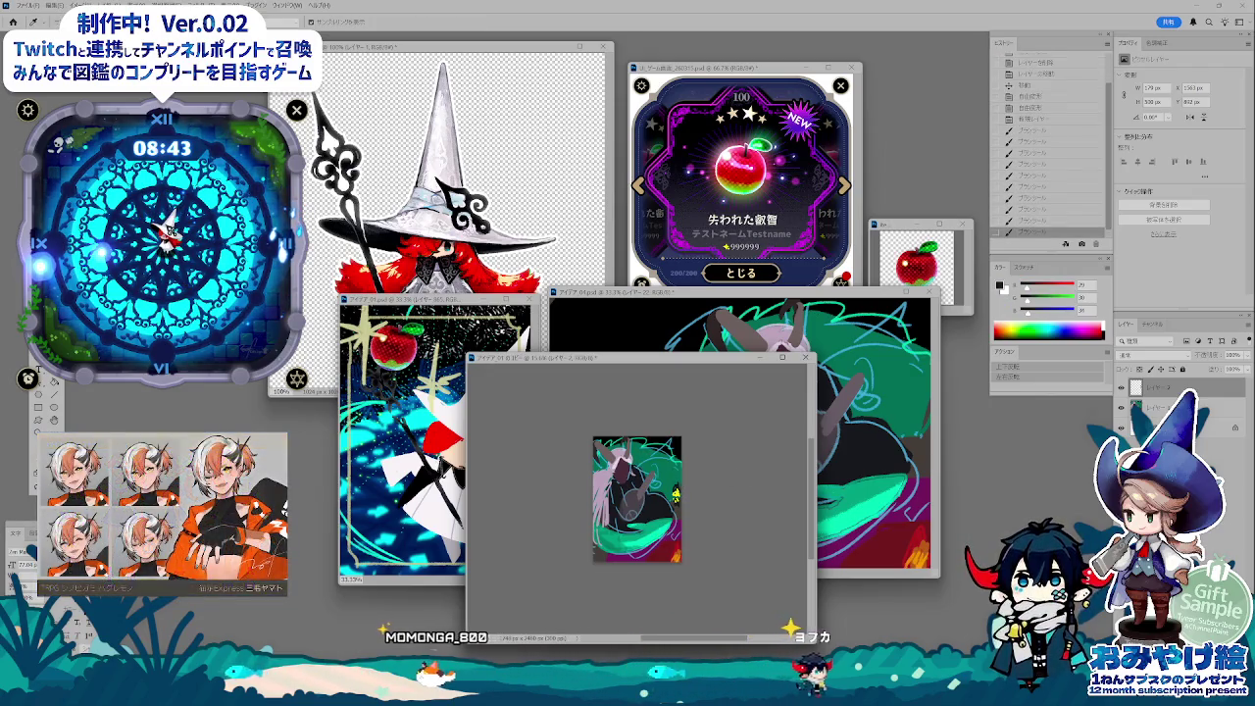
pyautogui.keyDown('alt'); pyautogui.click(674, 495); pyautogui.keyUp('alt')
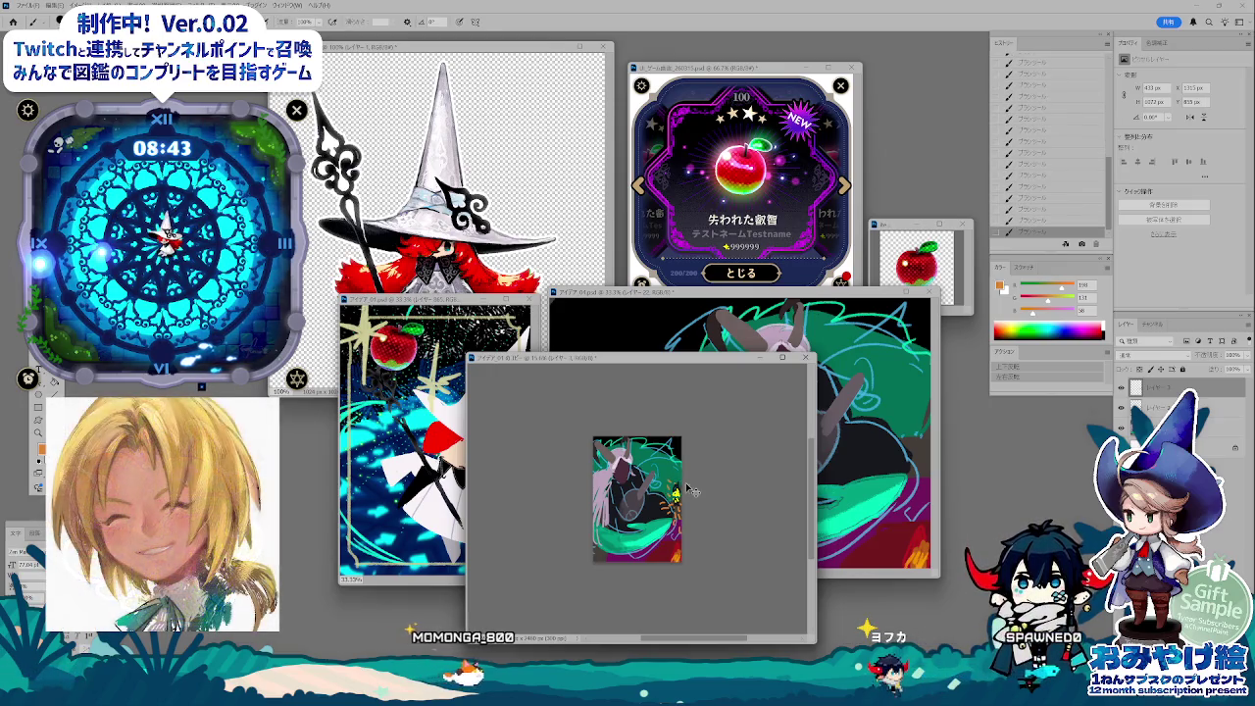
pyautogui.hotkey('ctrl', '+')
pyautogui.hotkey('ctrl', '+')
pyautogui.hotkey('ctrl', '+')
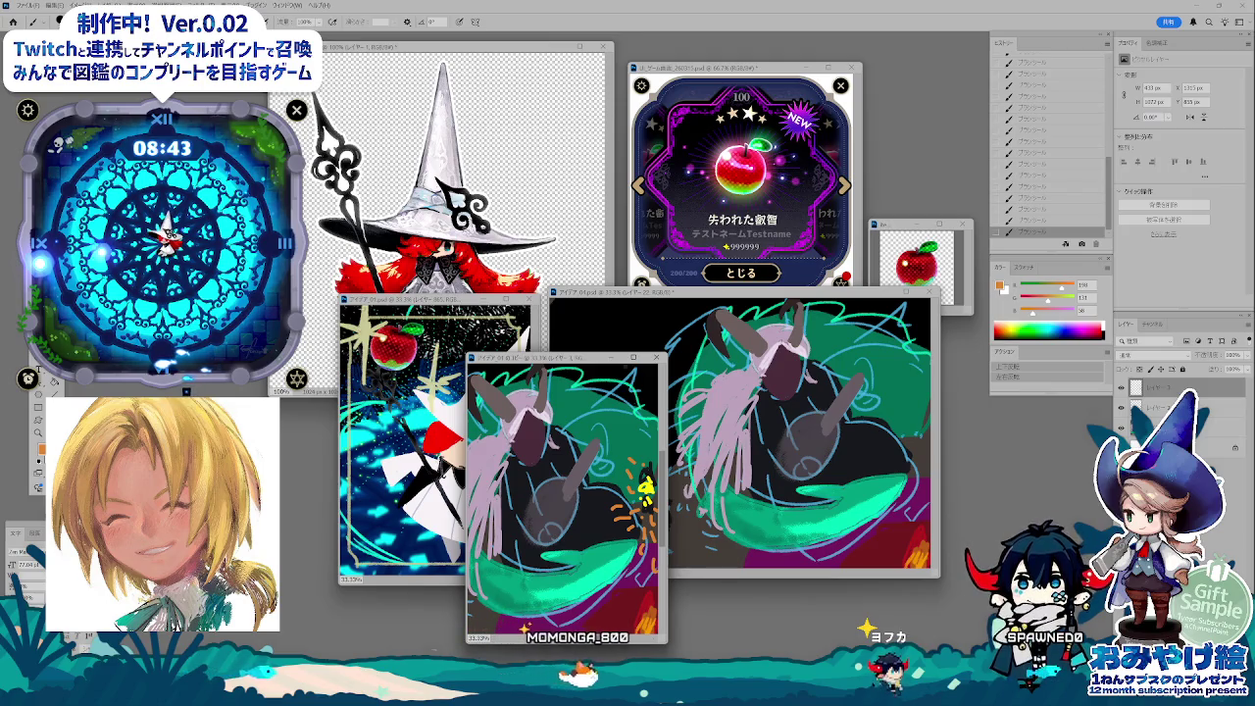
pyautogui.moveTo(586, 355)
pyautogui.mouseDown()
pyautogui.moveTo(664, 295)
pyautogui.moveTo(669, 321)
pyautogui.moveTo(665, 295)
pyautogui.mouseUp()
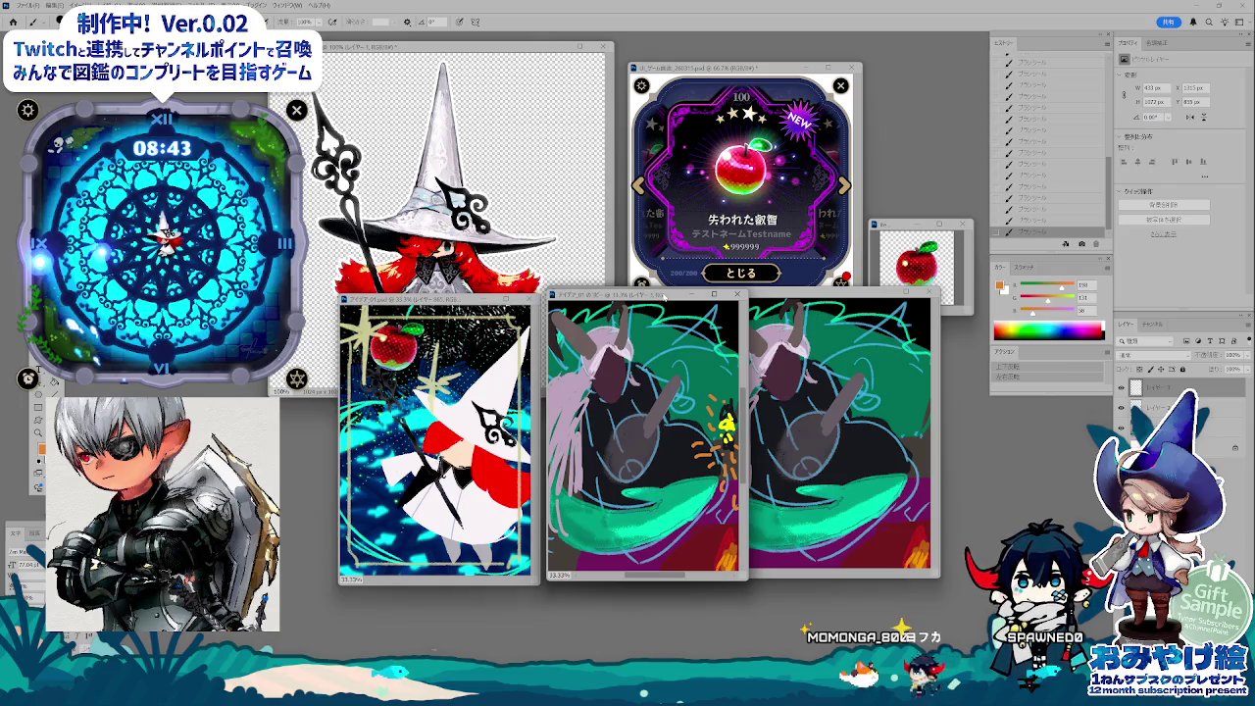
# - Save the reworked copy as a fifth アイデア PSD in 03_ファンタジー本
pyautogui.hotkey('ctrl', 's')
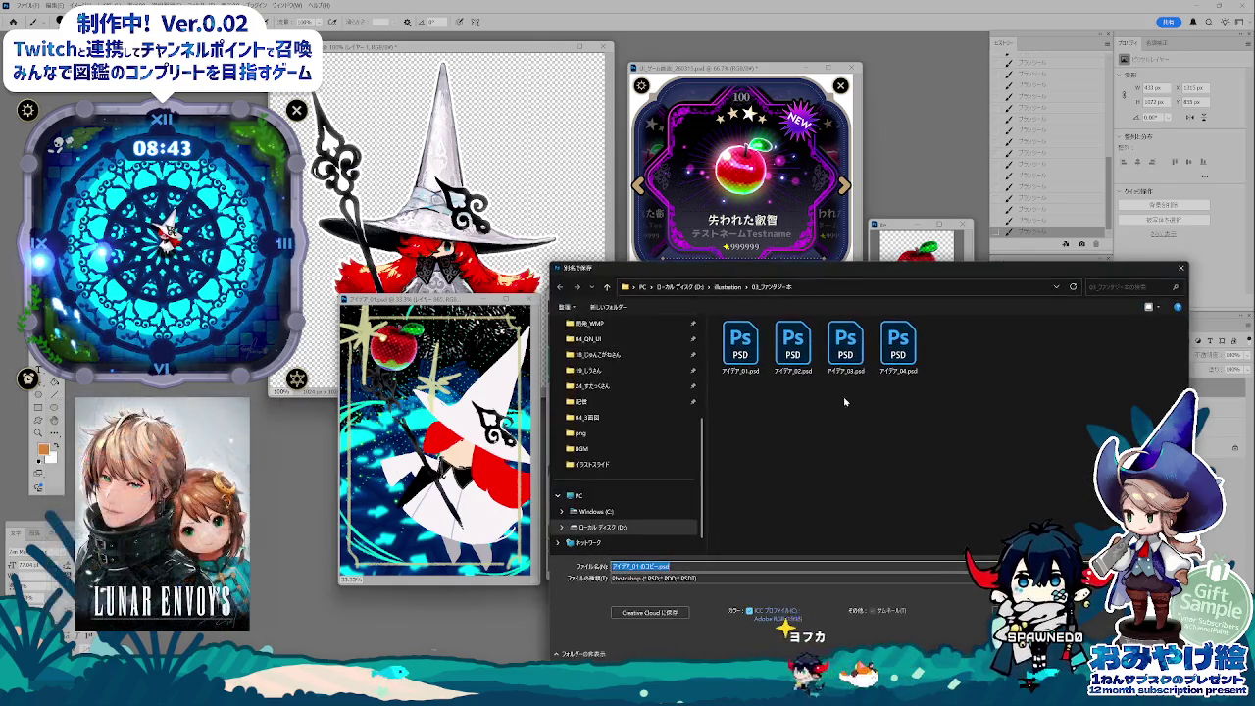
pyautogui.press('Tab')
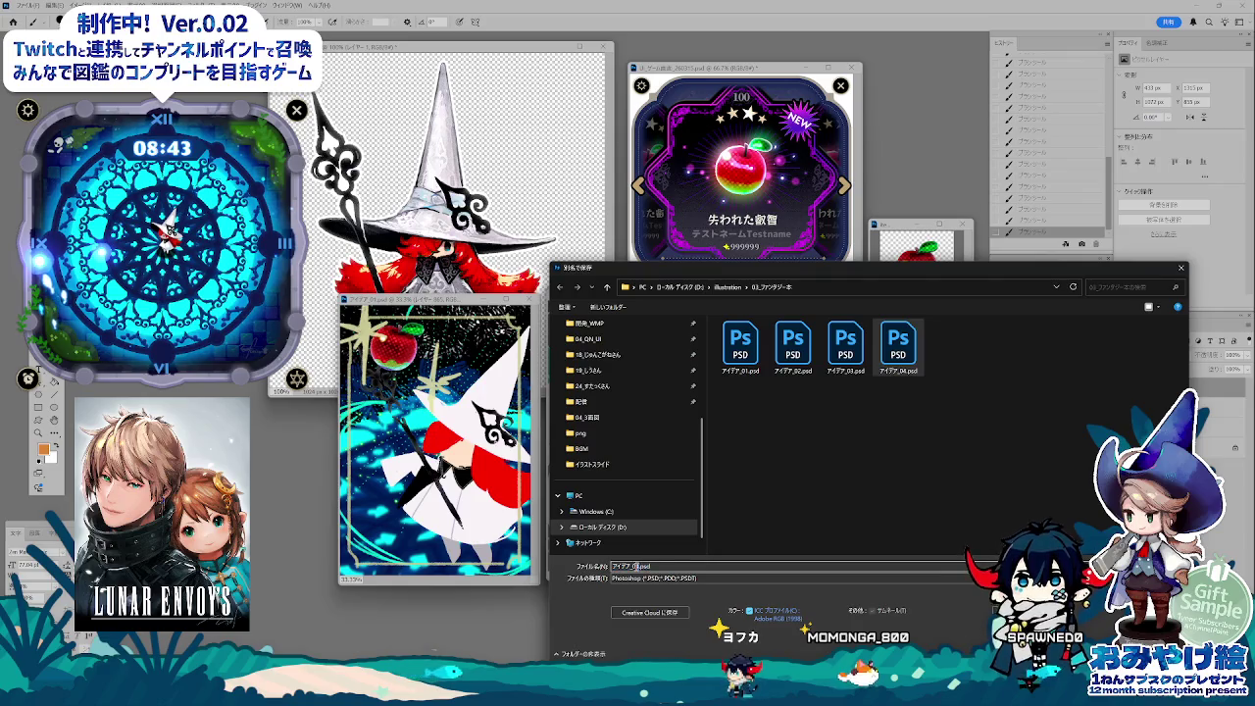
pyautogui.press('Return')
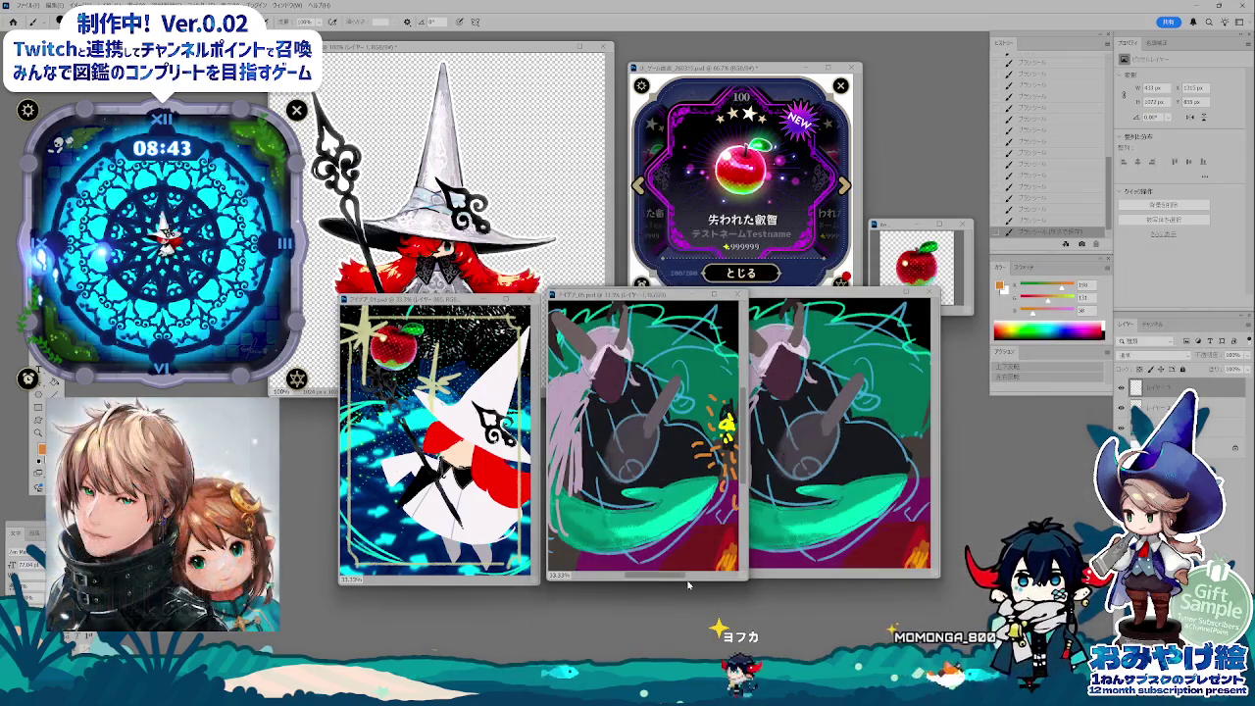
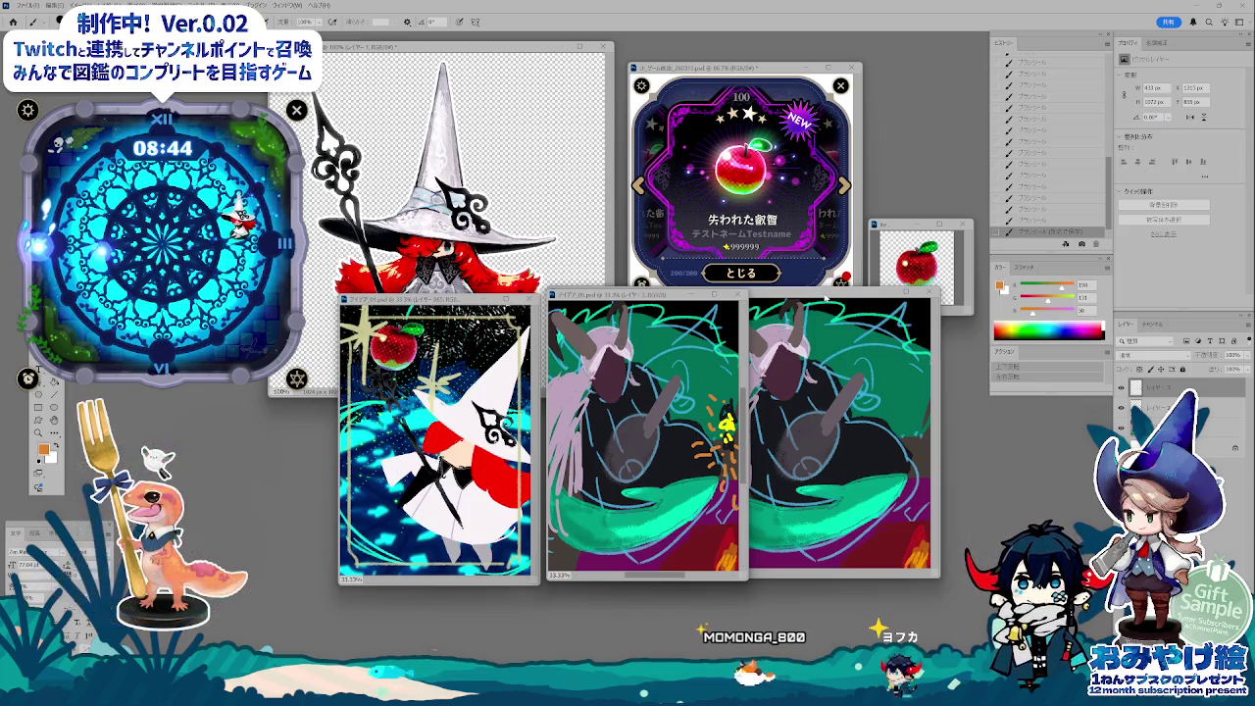
# - Move the dark sketch window to the lower right at 16.67% and shift the other windows right and down
pyautogui.moveTo(826, 299); pyautogui.dragTo(979, 412)
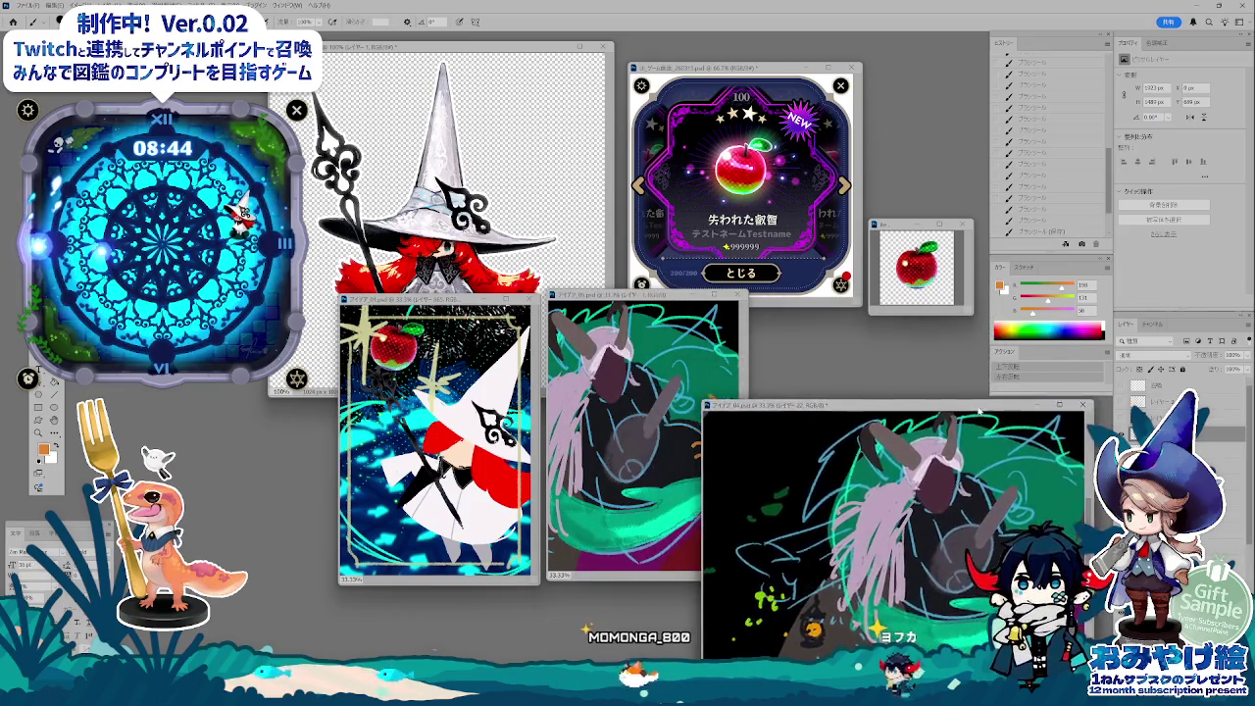
pyautogui.hotkey('ctrl', '-')
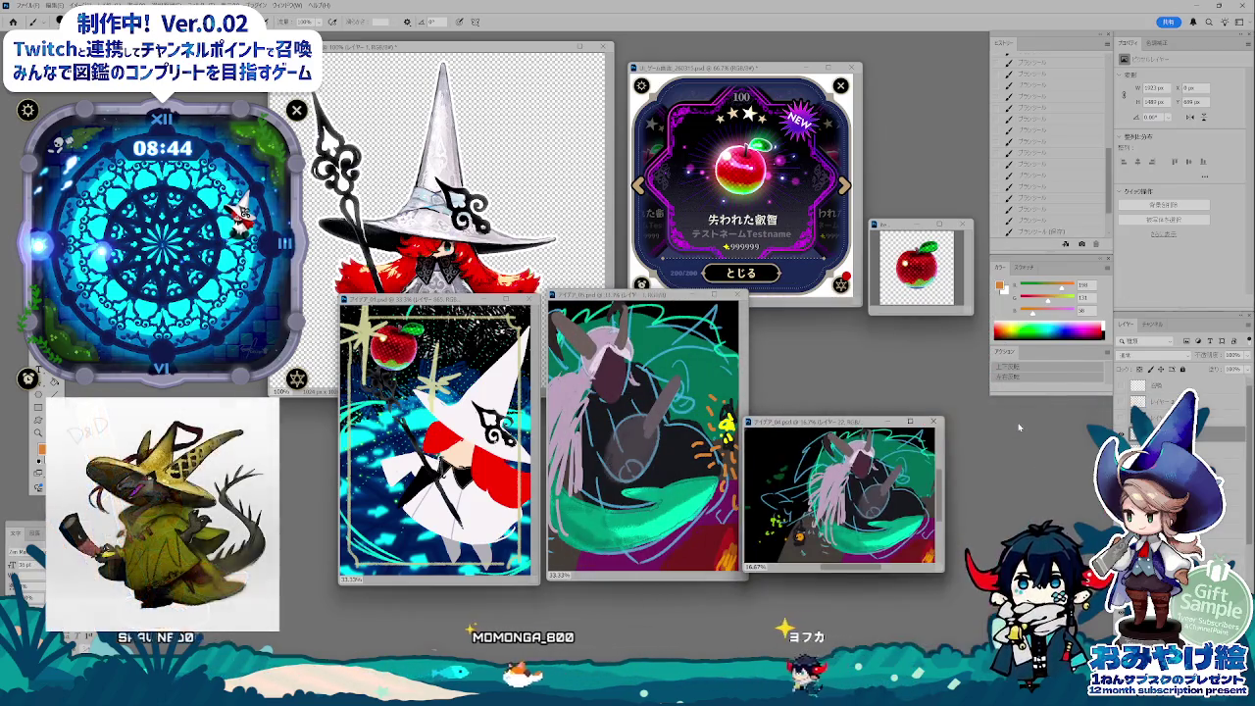
pyautogui.moveTo(852, 415); pyautogui.dragTo(940, 427)
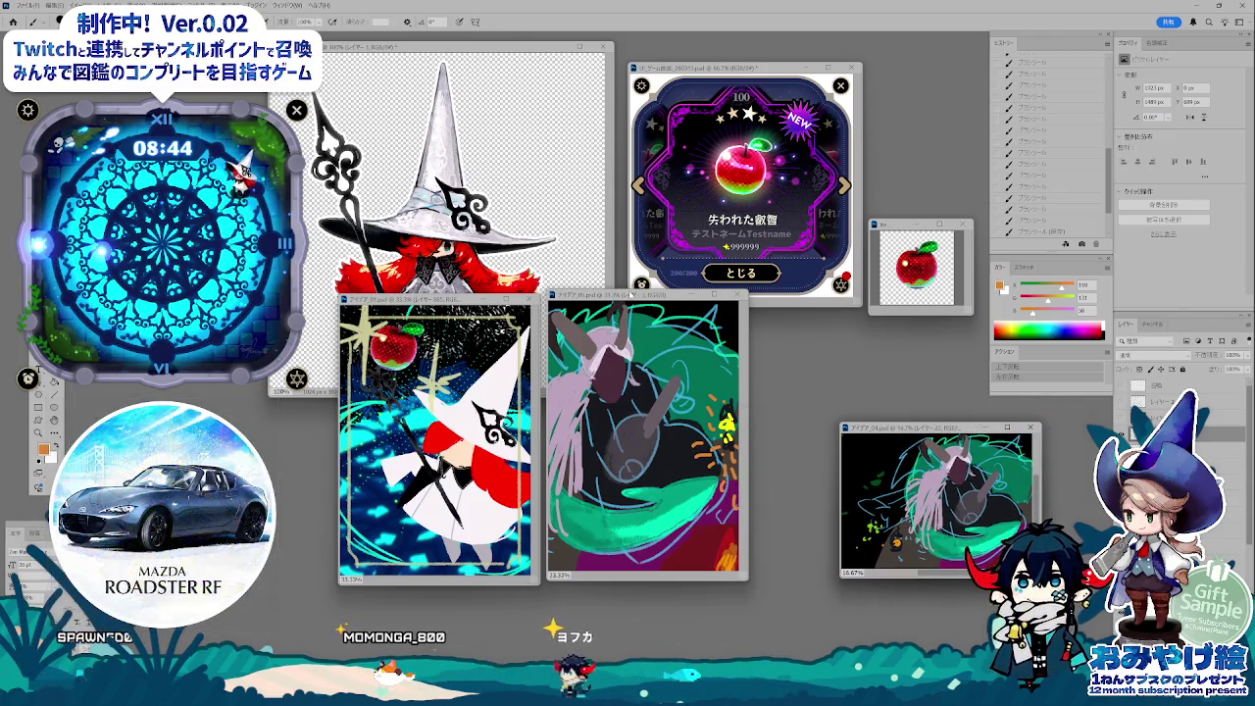
pyautogui.moveTo(631, 296); pyautogui.dragTo(685, 319)
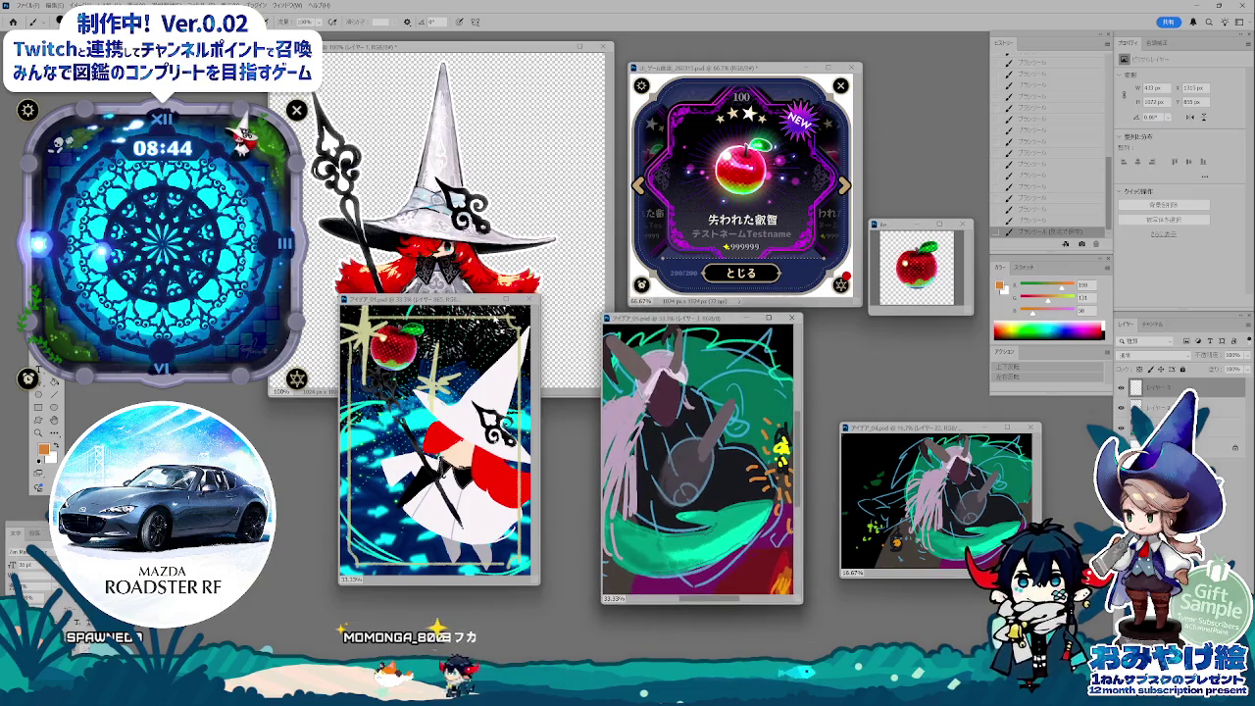
pyautogui.moveTo(441, 299); pyautogui.dragTo(465, 321)
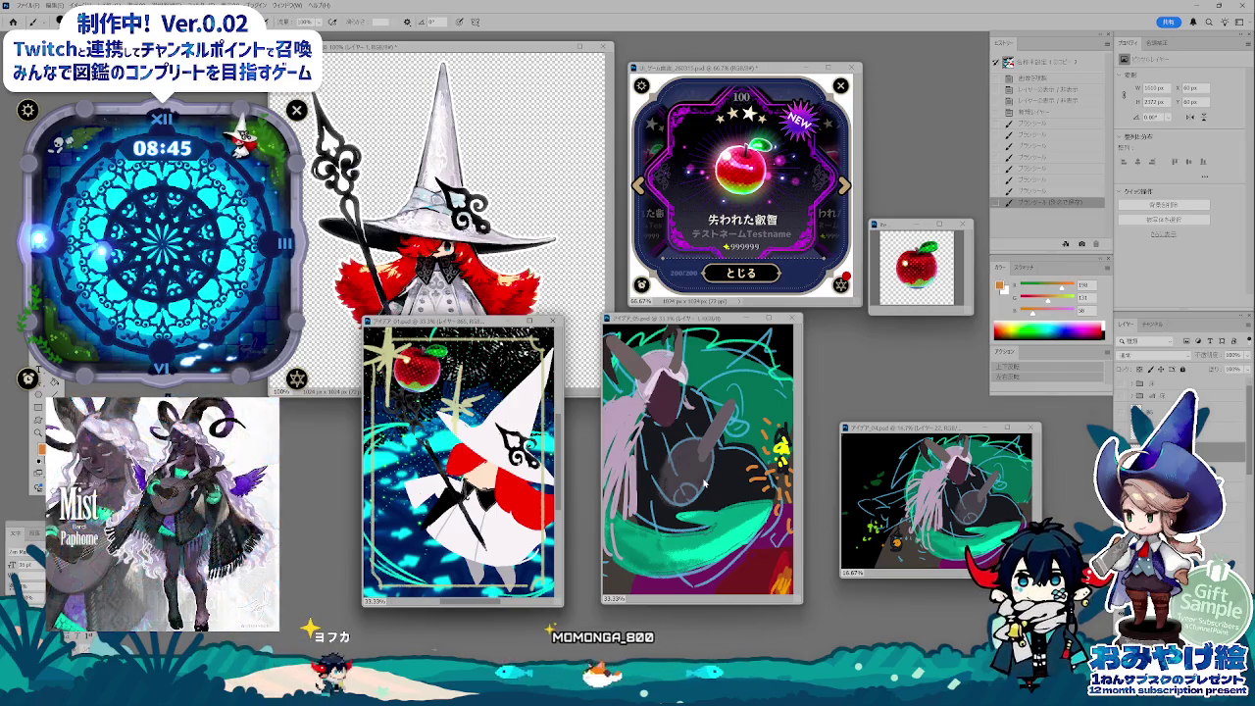
pyautogui.moveTo(465, 328); pyautogui.dragTo(484, 328)
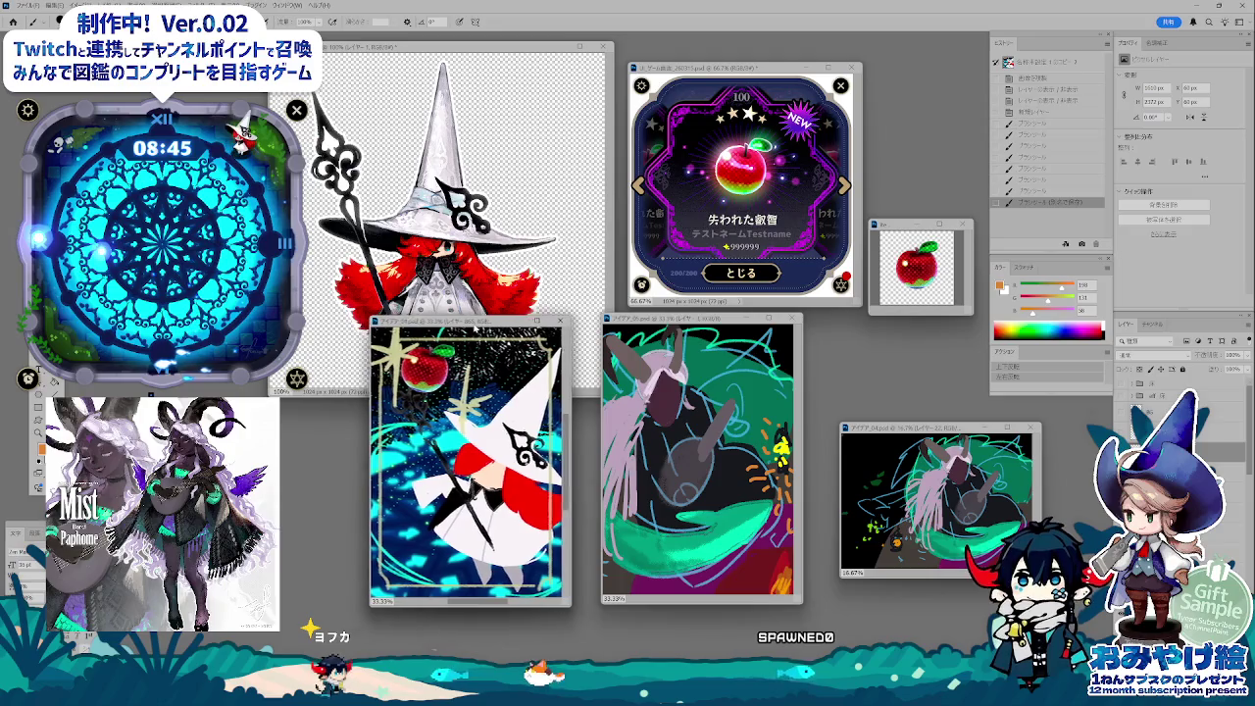
pyautogui.moveTo(654, 321); pyautogui.dragTo(652, 322)
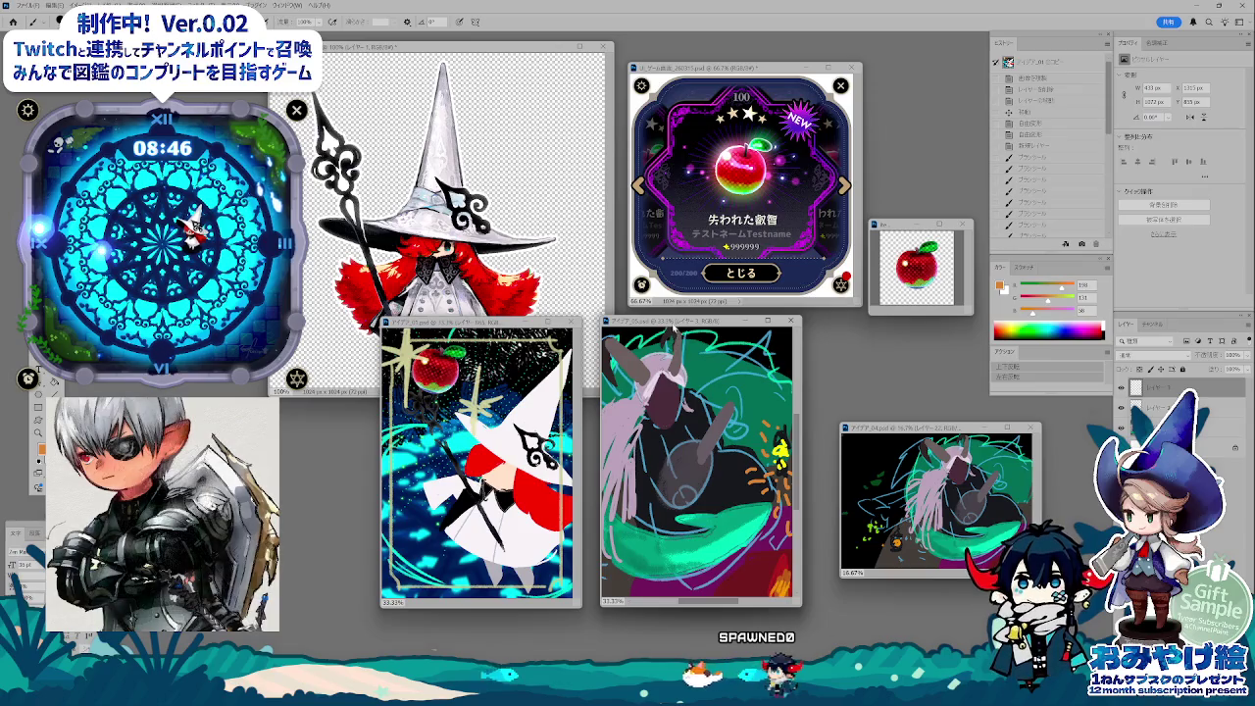
pyautogui.moveTo(675, 322); pyautogui.dragTo(667, 329)
pyautogui.click(471, 320)
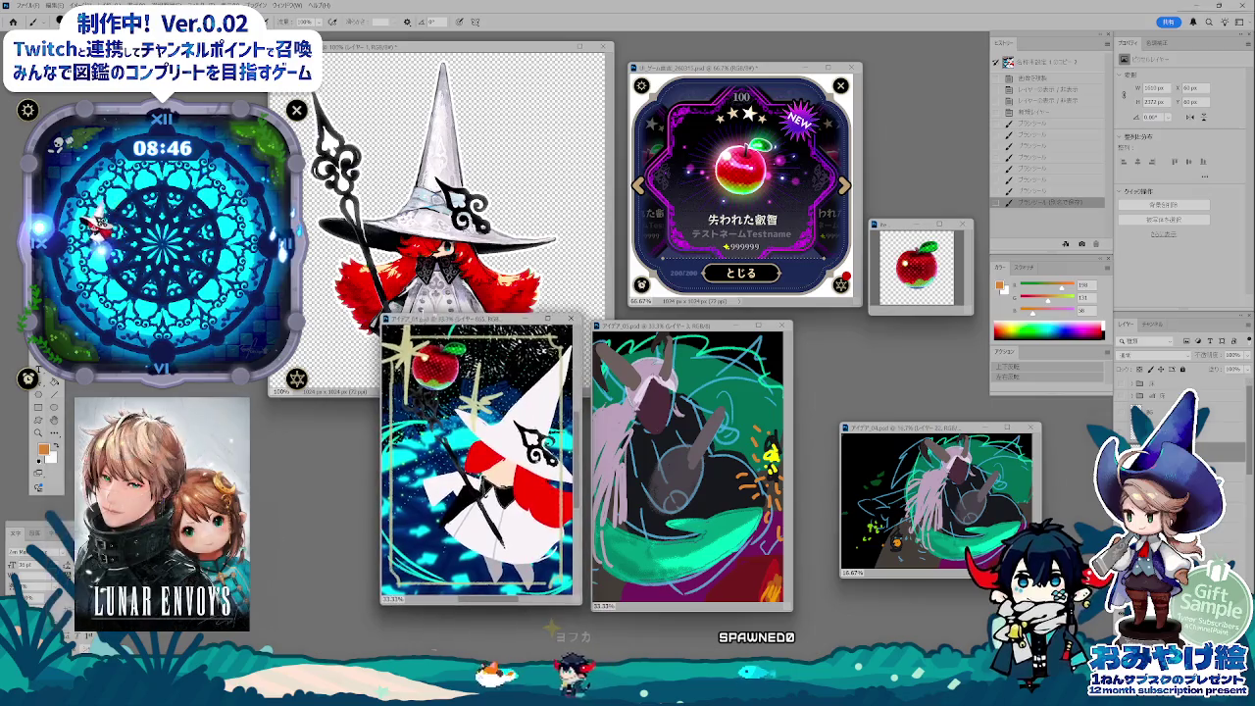
pyautogui.moveTo(664, 333); pyautogui.dragTo(667, 317)
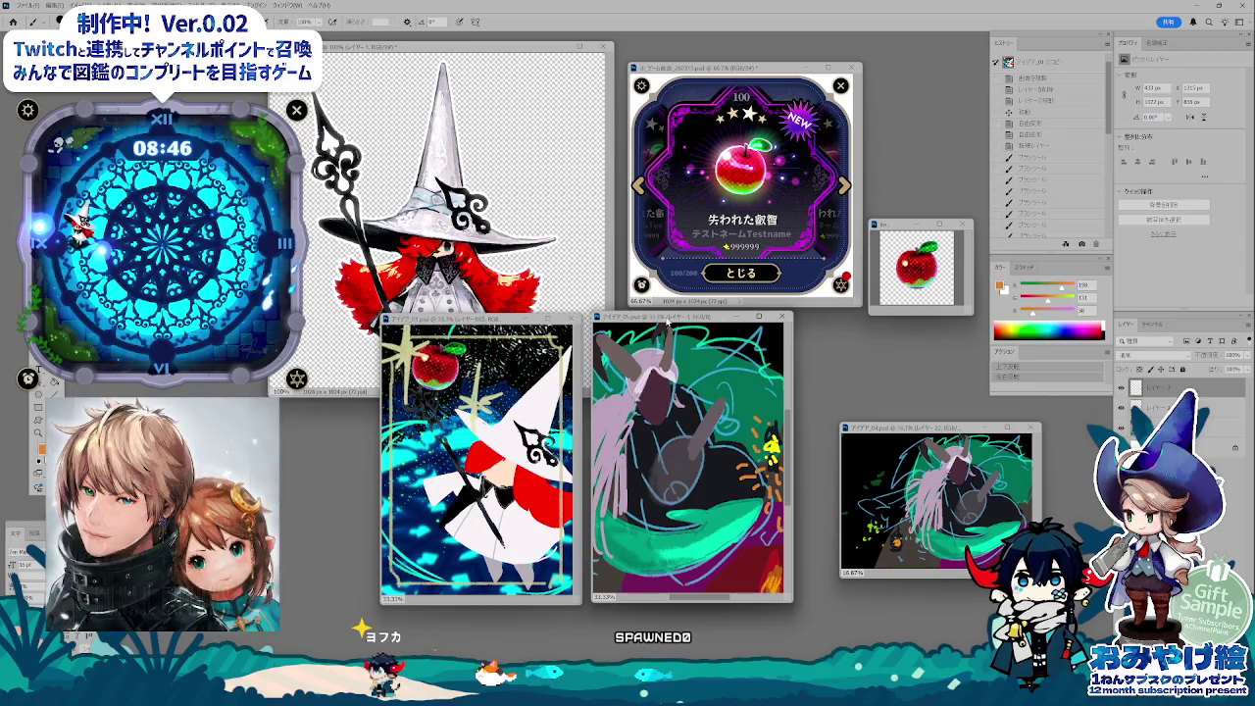
pyautogui.moveTo(476, 319); pyautogui.dragTo(477, 312)
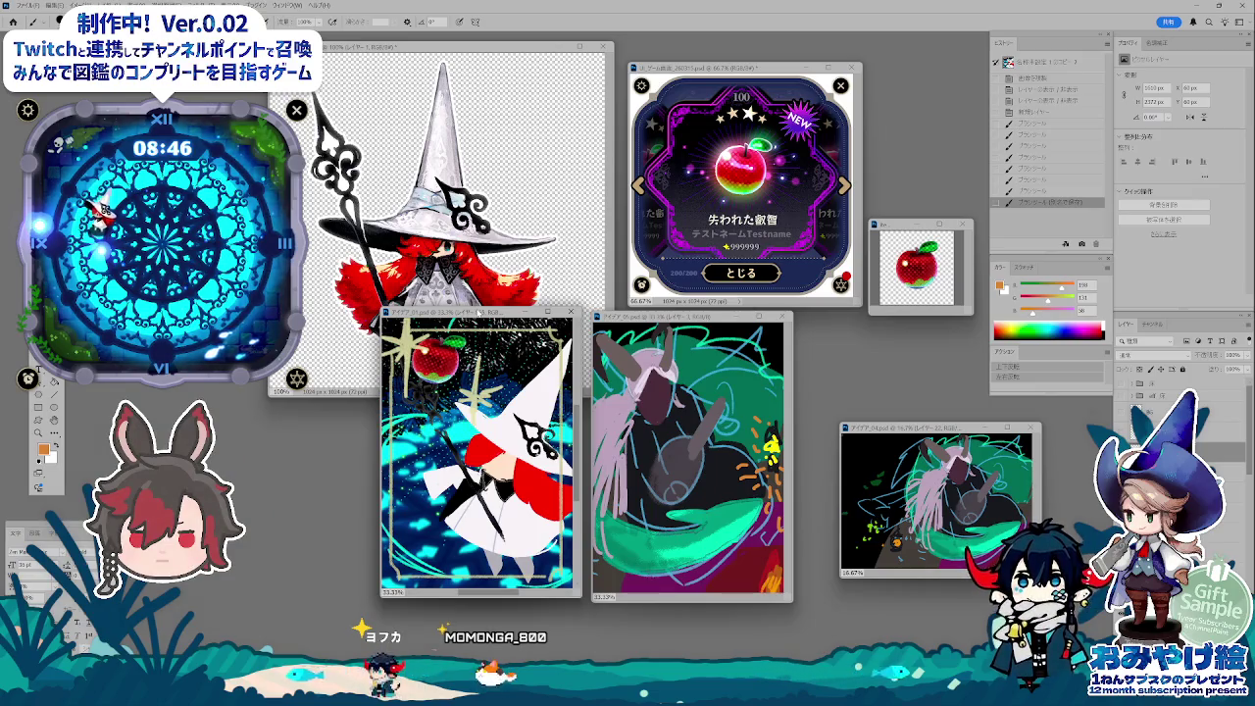
pyautogui.moveTo(478, 312); pyautogui.dragTo(482, 314)
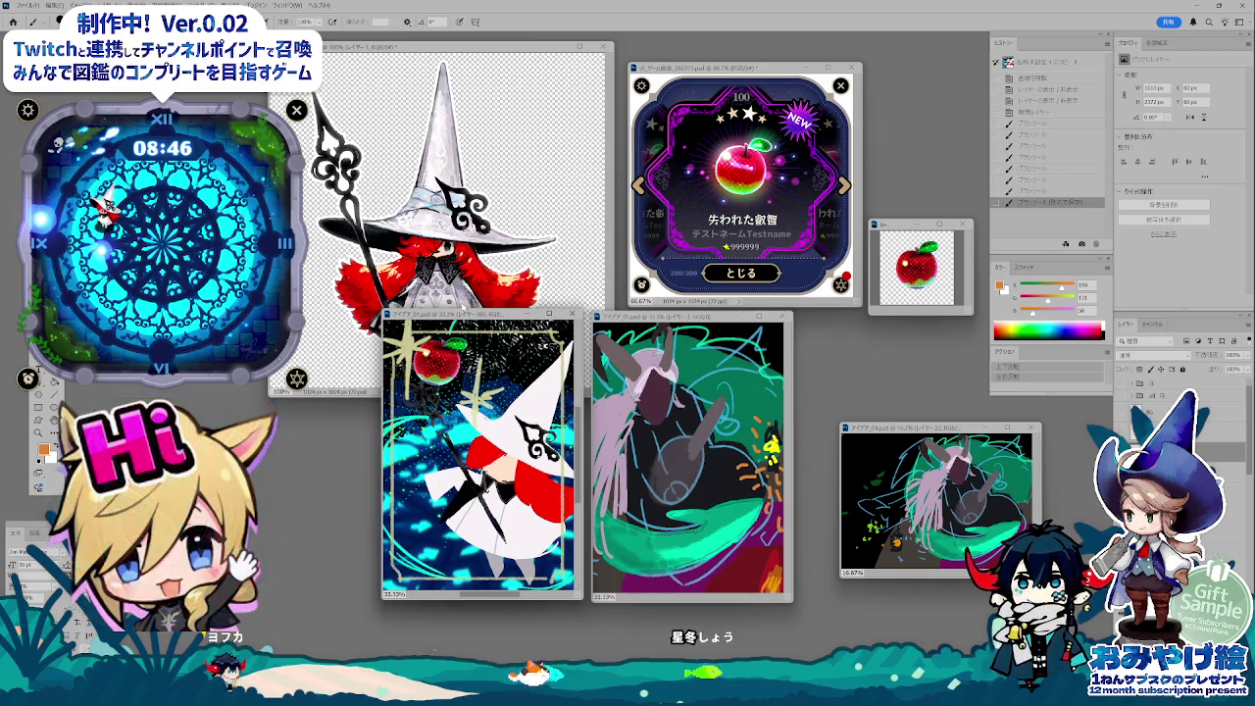
# - Zoom the witch card and monster sketch to 50% and move the sketch up beside the card
pyautogui.hotkey('ctrl', '+')
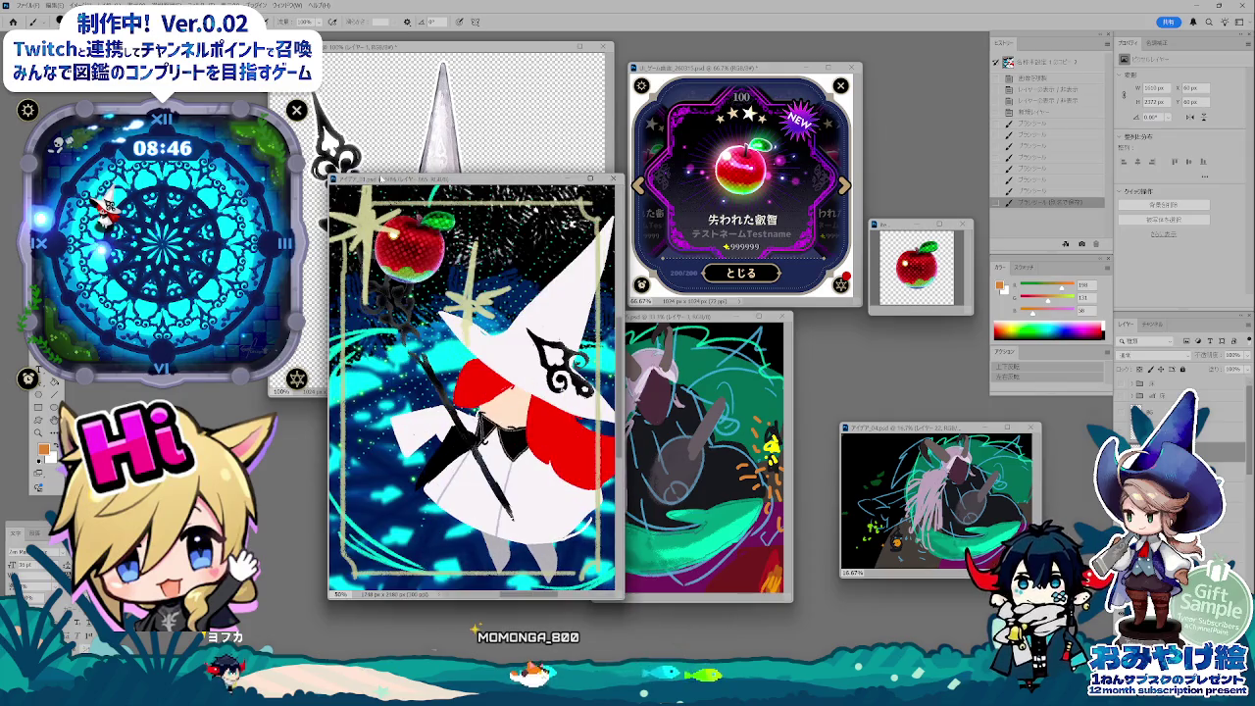
pyautogui.hotkey('ctrl', 'Tab')
pyautogui.hotkey('ctrl', '+')
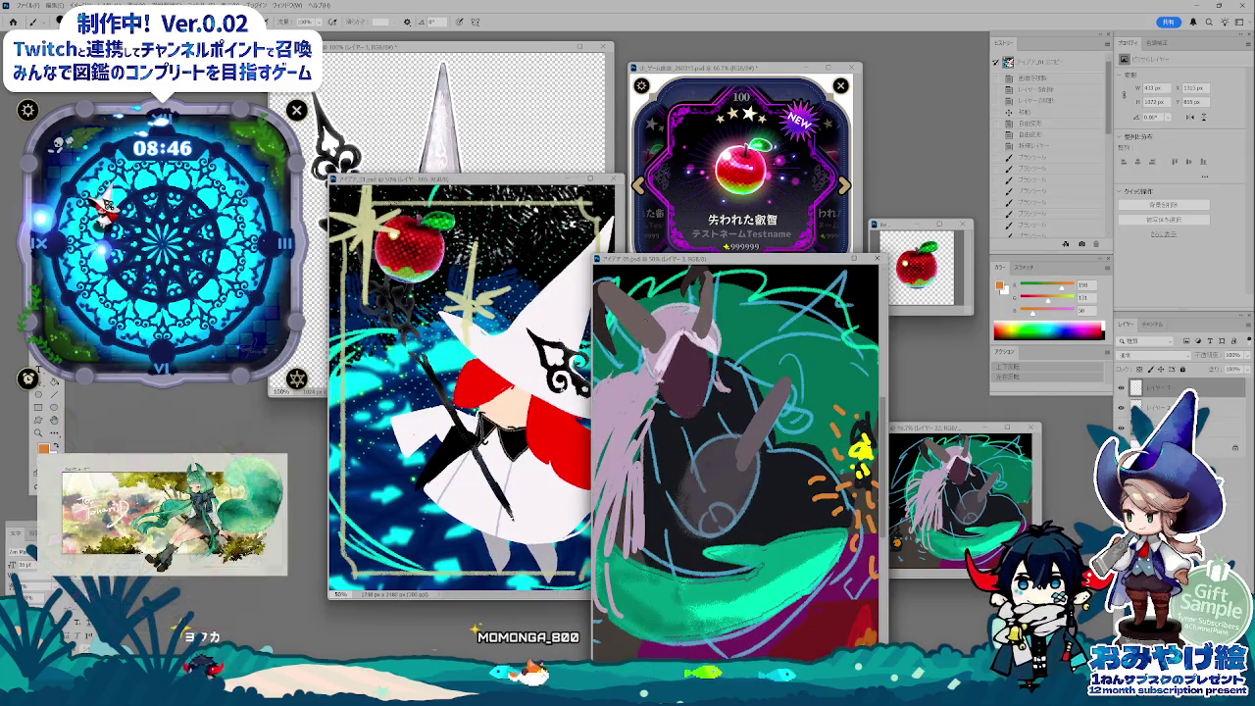
pyautogui.moveTo(670, 266); pyautogui.dragTo(711, 179)
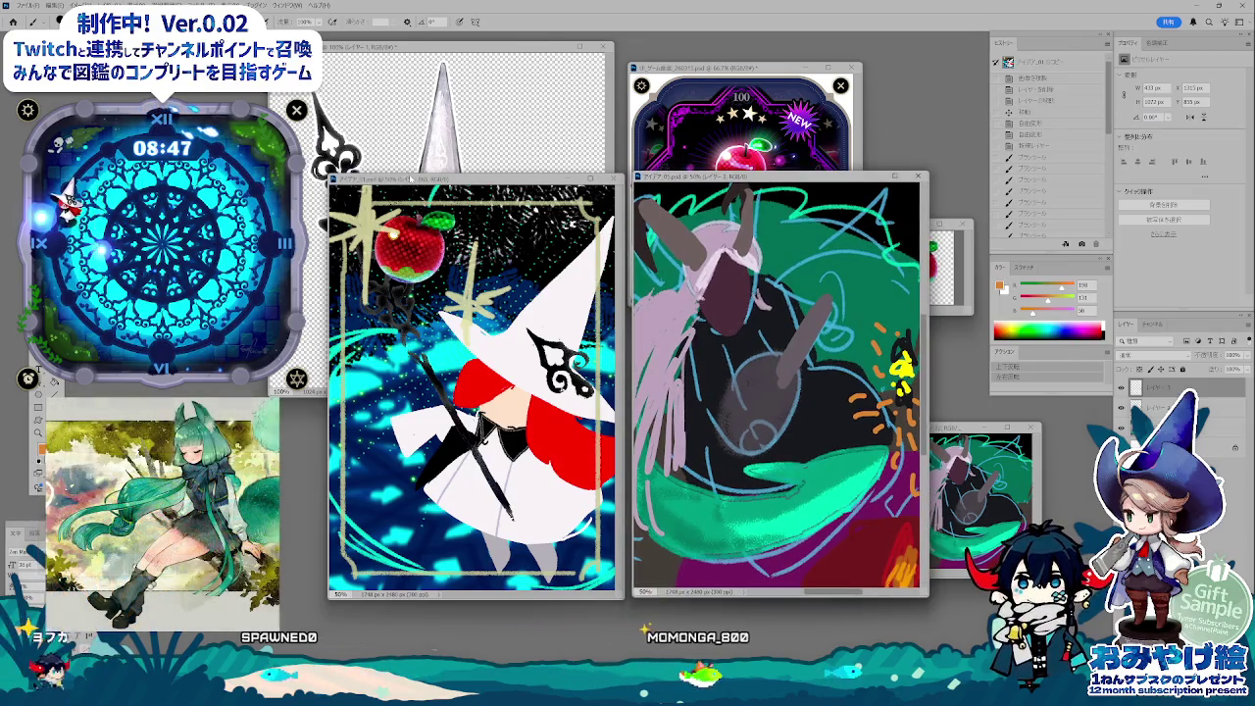
# - Paint a brush stroke on the witch card and fine-tune both windows into alignment
pyautogui.moveTo(470, 179)
pyautogui.mouseDown()
pyautogui.moveTo(459, 148)
pyautogui.moveTo(400, 153)
pyautogui.mouseUp()
pyautogui.moveTo(759, 181); pyautogui.dragTo(751, 157)
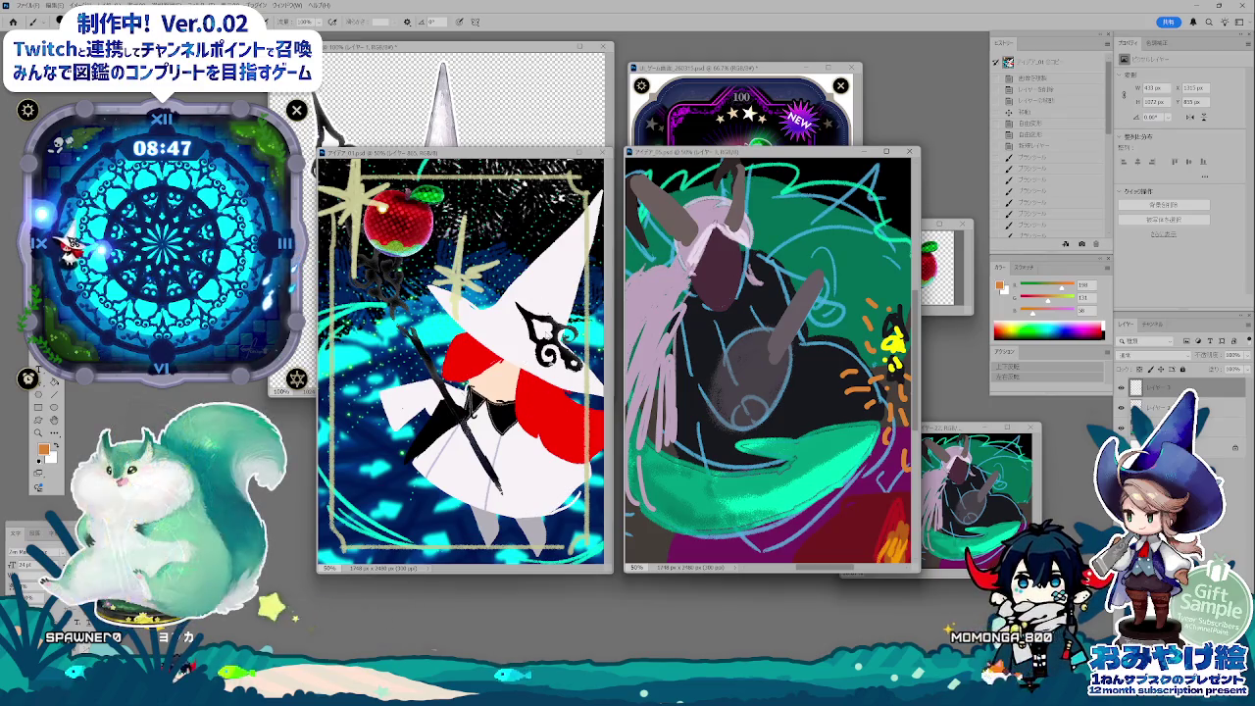
pyautogui.moveTo(431, 343); pyautogui.dragTo(469, 407)
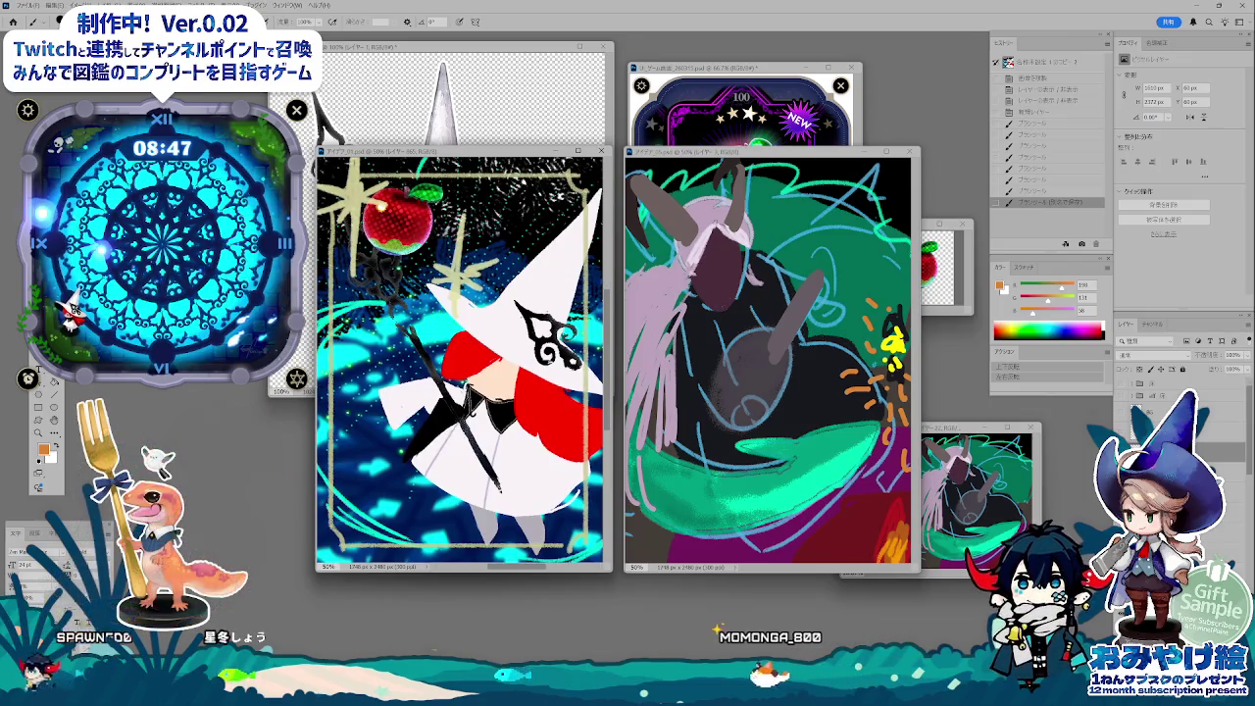
pyautogui.moveTo(443, 153); pyautogui.dragTo(443, 153)
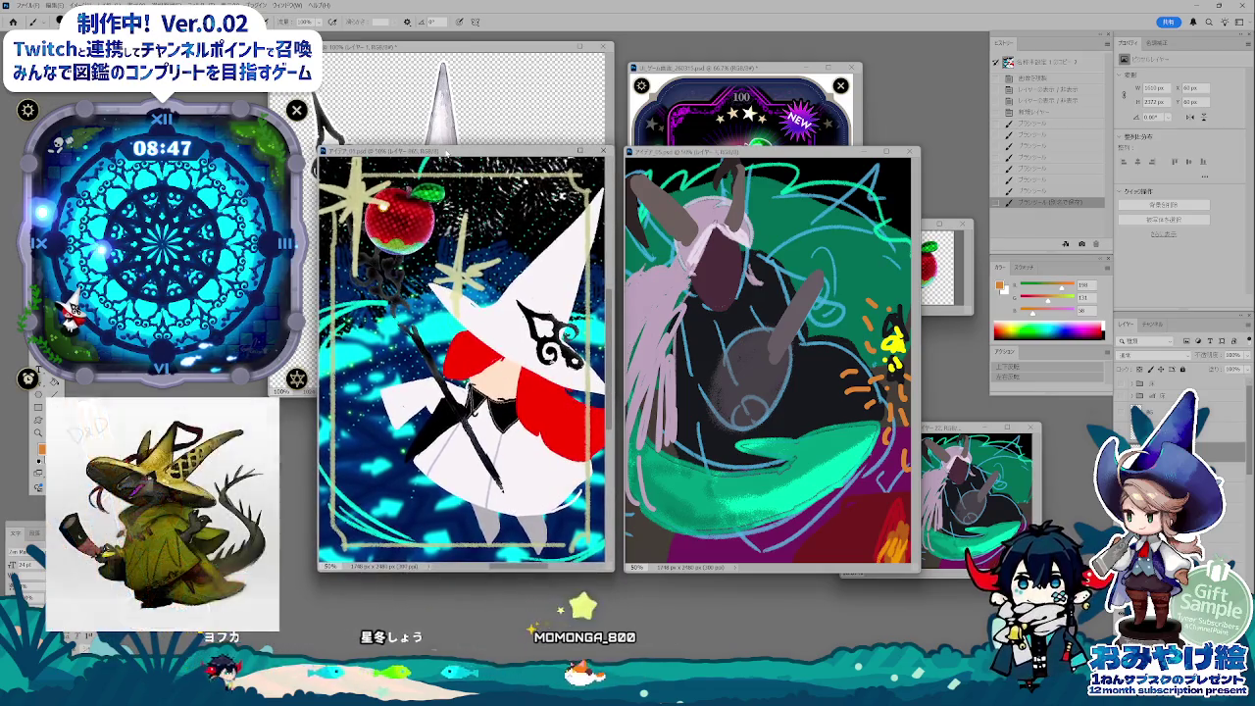
pyautogui.click(761, 146)
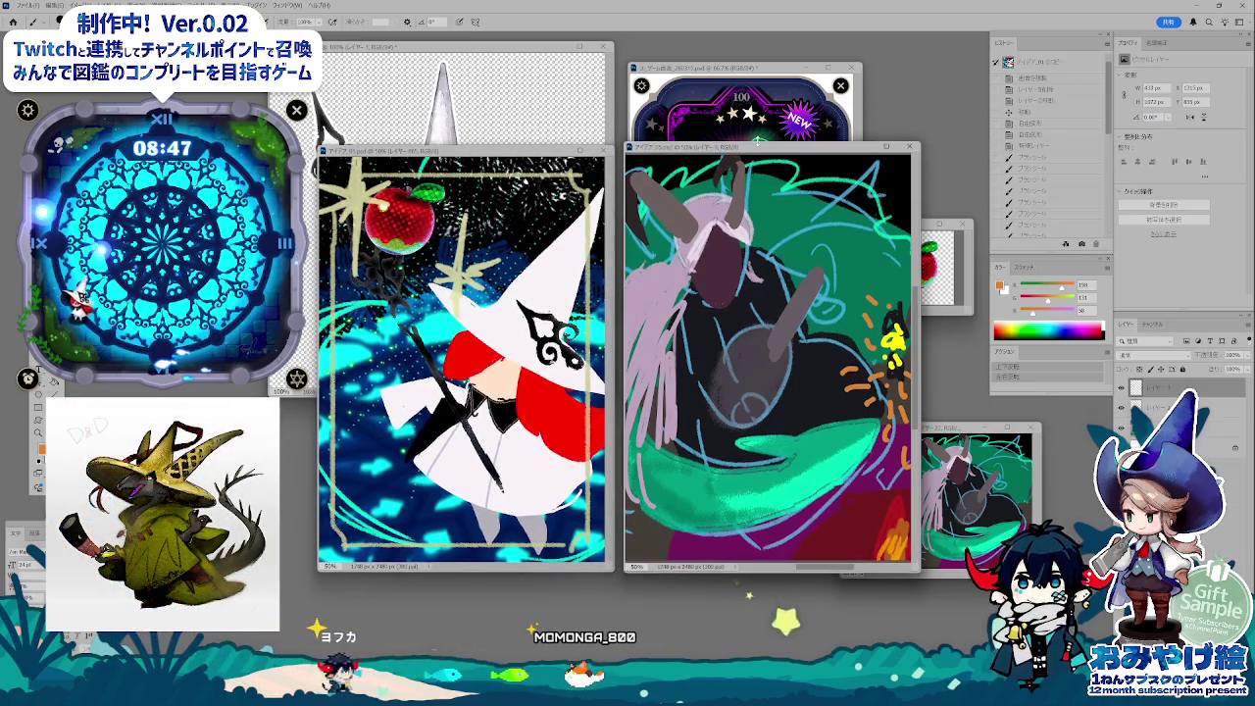
pyautogui.moveTo(758, 145); pyautogui.dragTo(762, 159)
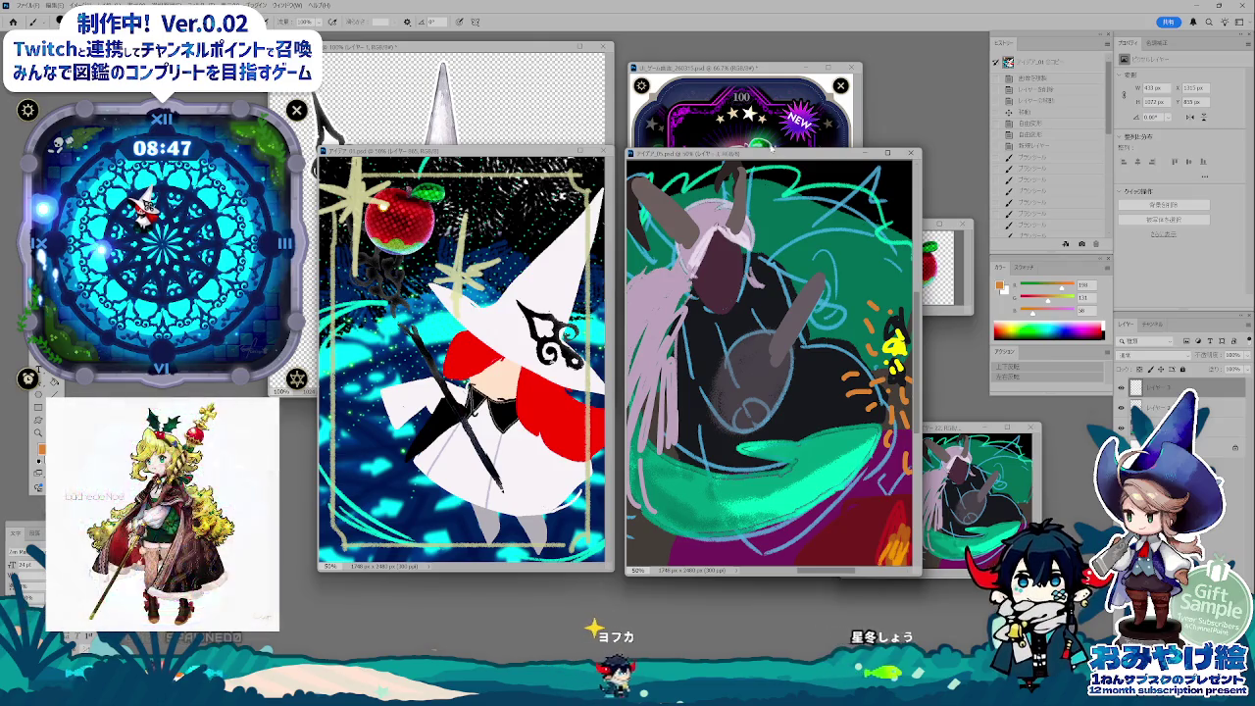
pyautogui.moveTo(772, 151); pyautogui.dragTo(746, 150)
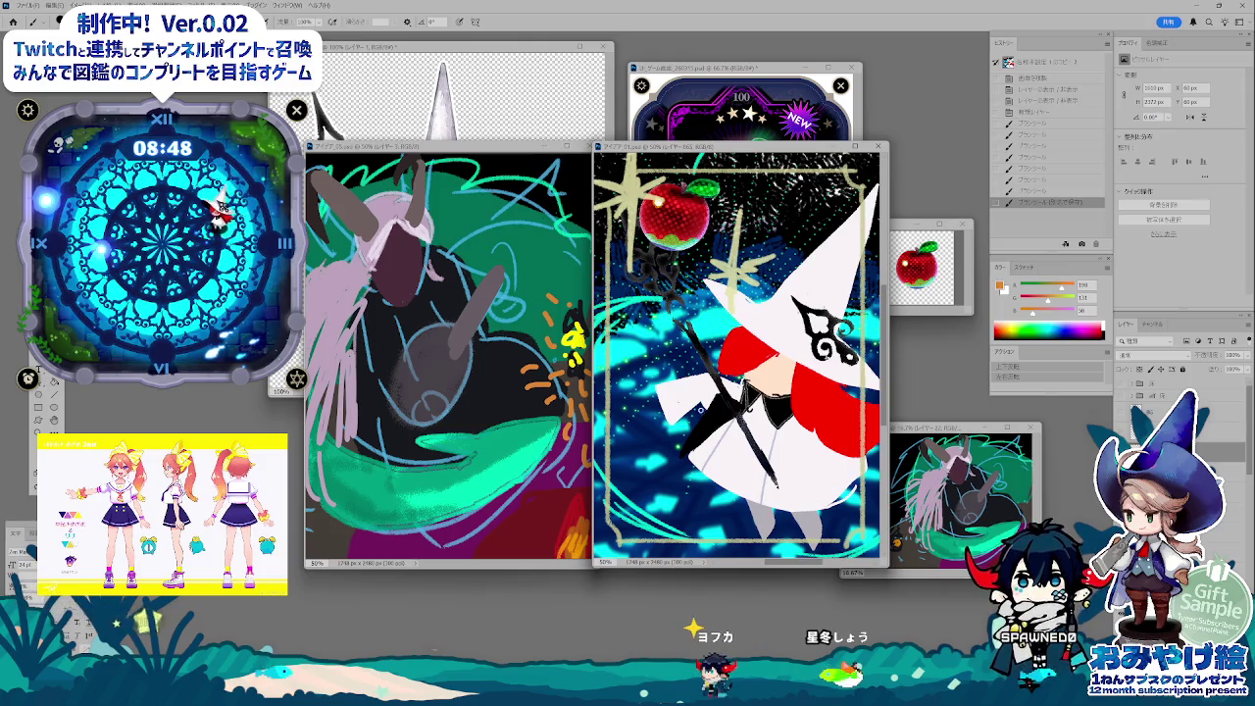
pyautogui.moveTo(714, 154); pyautogui.dragTo(720, 154)
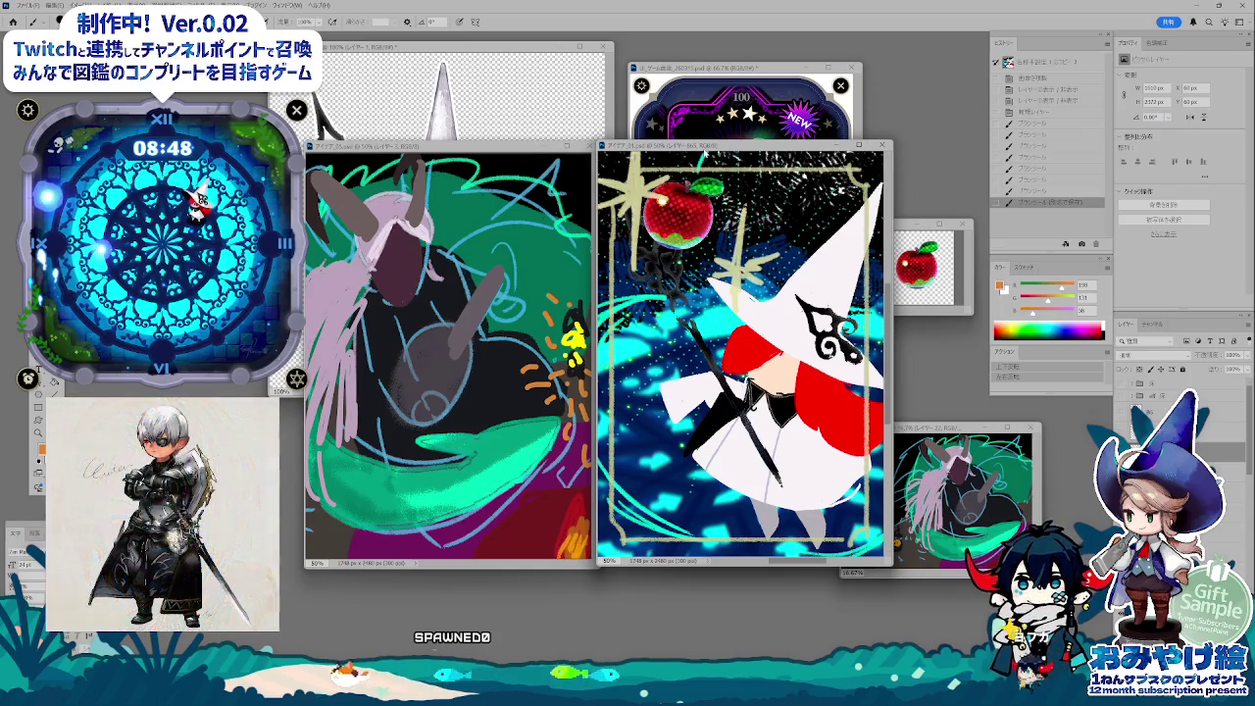
pyautogui.hotkey('ctrl', 'Tab')
pyautogui.hotkey('ctrl', 'shift', 'Tab')
pyautogui.hotkey('ctrl', 'Tab')
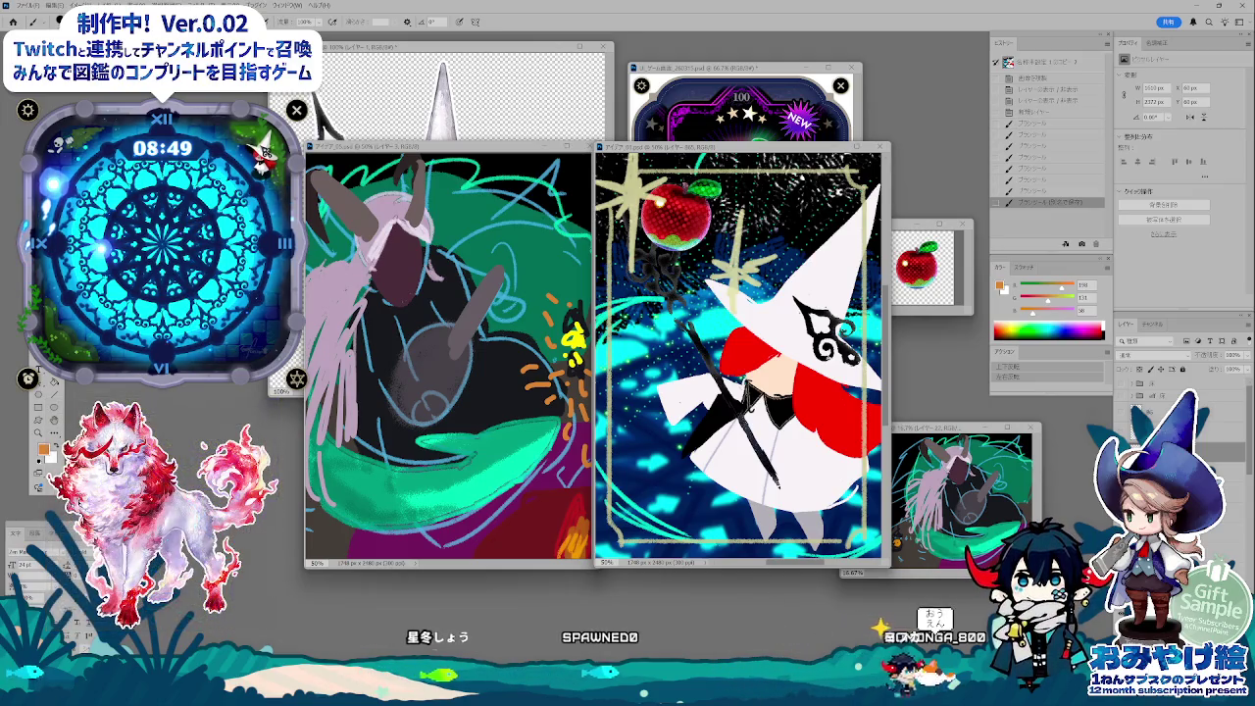
# - Glance at Notepad's recent-file list, then enlarge the small sketch window at lower right
pyautogui.rightClick(790, 692)
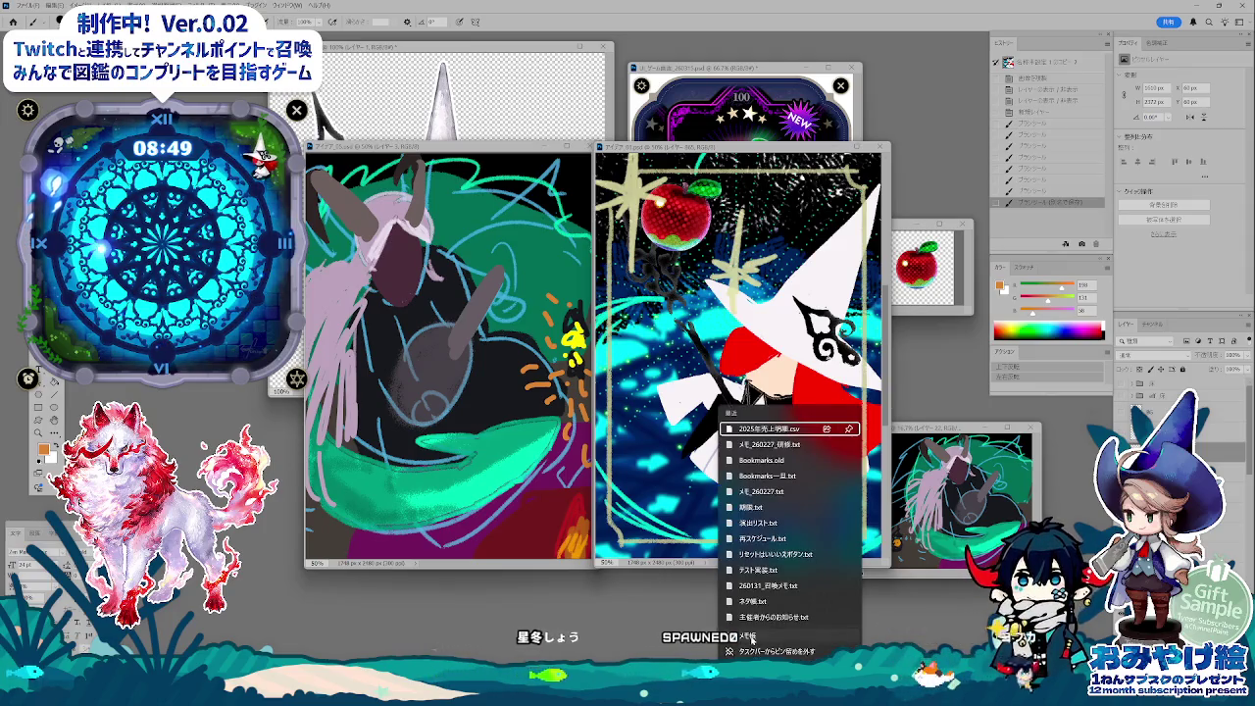
pyautogui.click(751, 637)
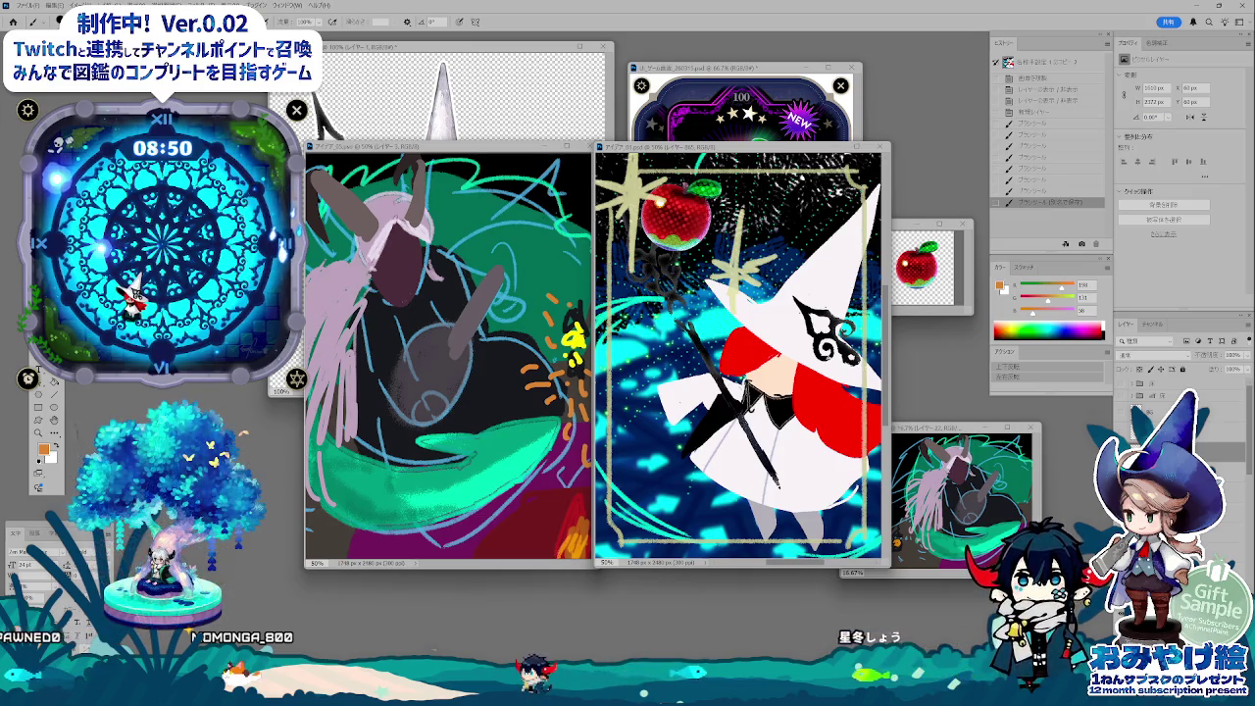
pyautogui.moveTo(944, 429); pyautogui.dragTo(1007, 412)
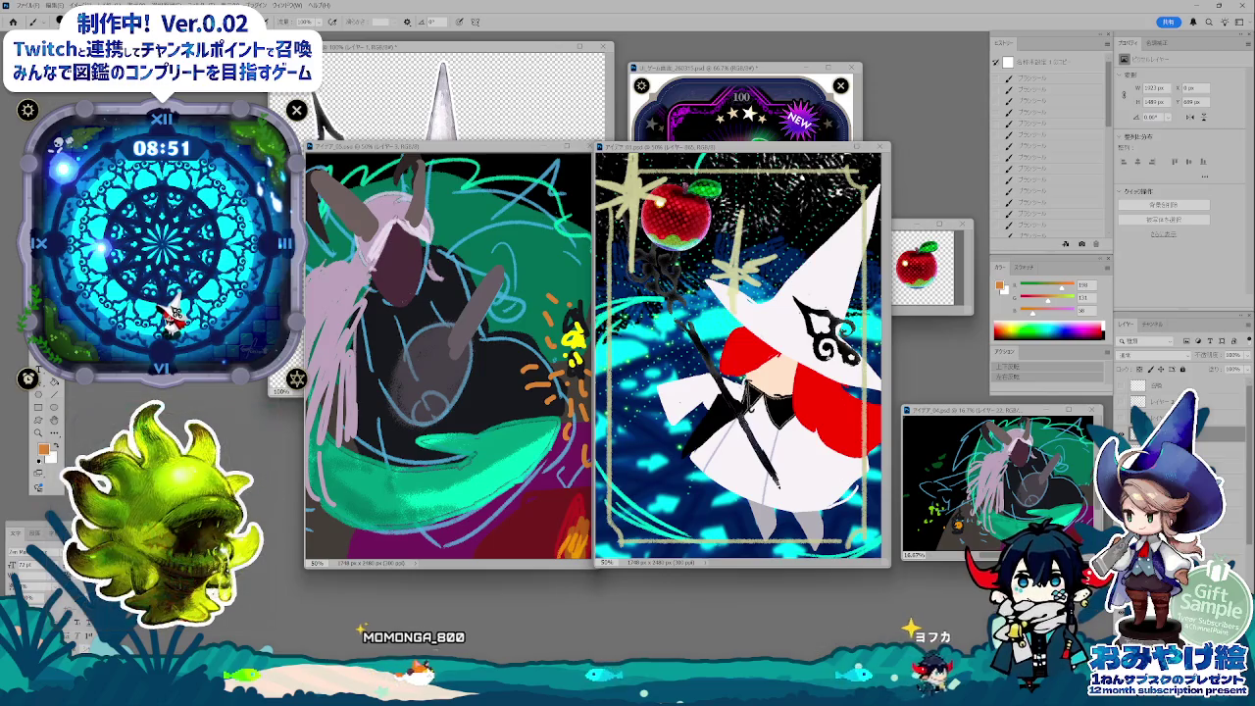
# - View the commission price list on X, then return and bring up the witch artwork's Canvas Size dialog
pyautogui.hotkey('alt', 'Tab')
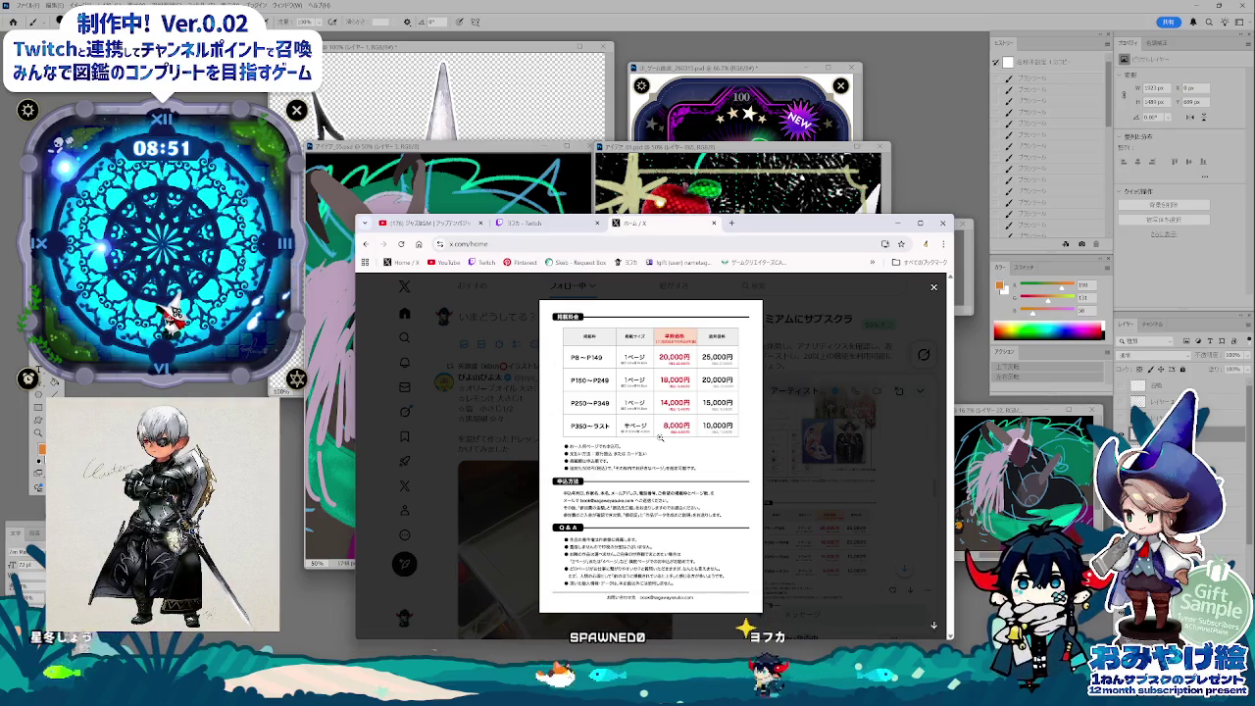
pyautogui.hotkey('alt', 'Tab')
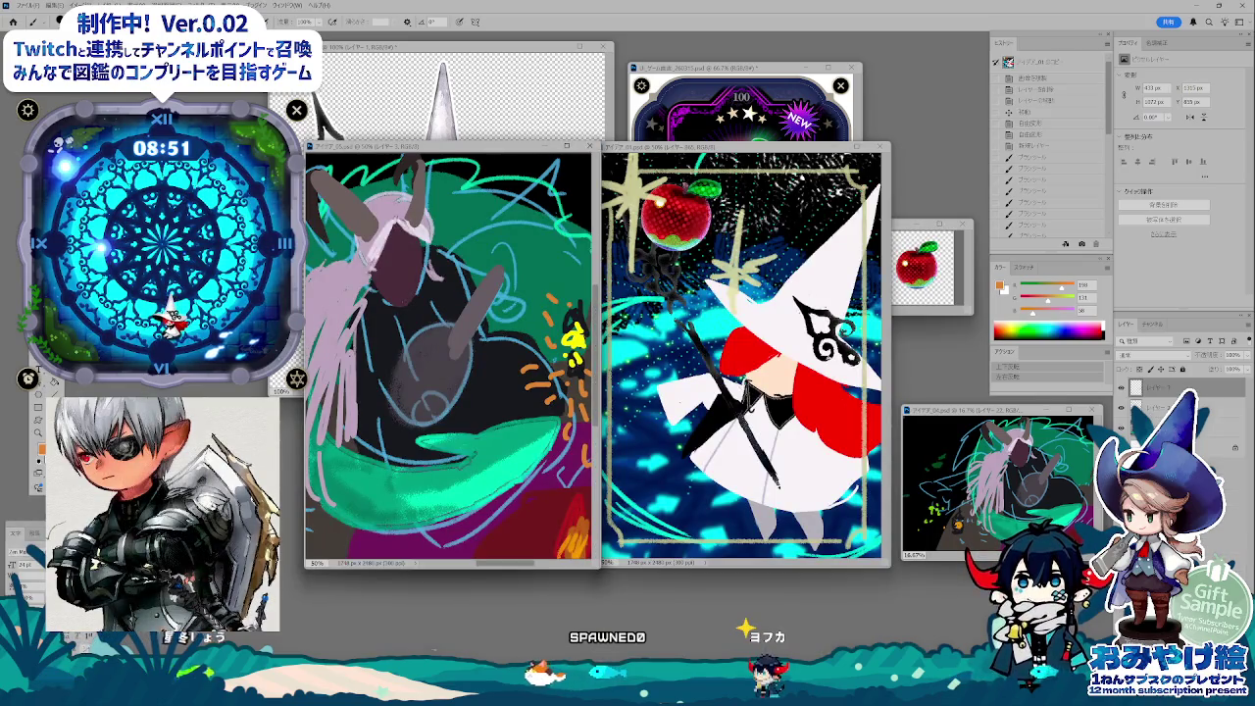
pyautogui.hotkey('ctrl', 'alt', 'c')
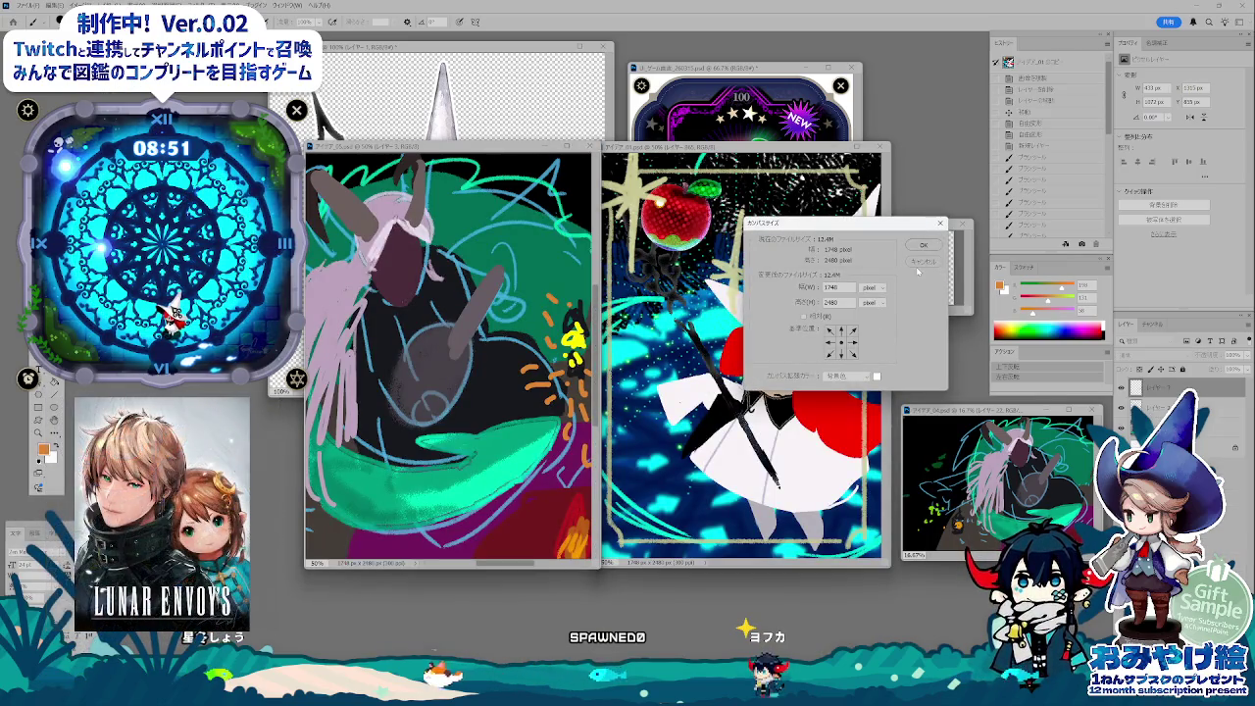
# - Read the canvas size in mm (148 × 209.97) and cancel without resizing
pyautogui.click(866, 330)
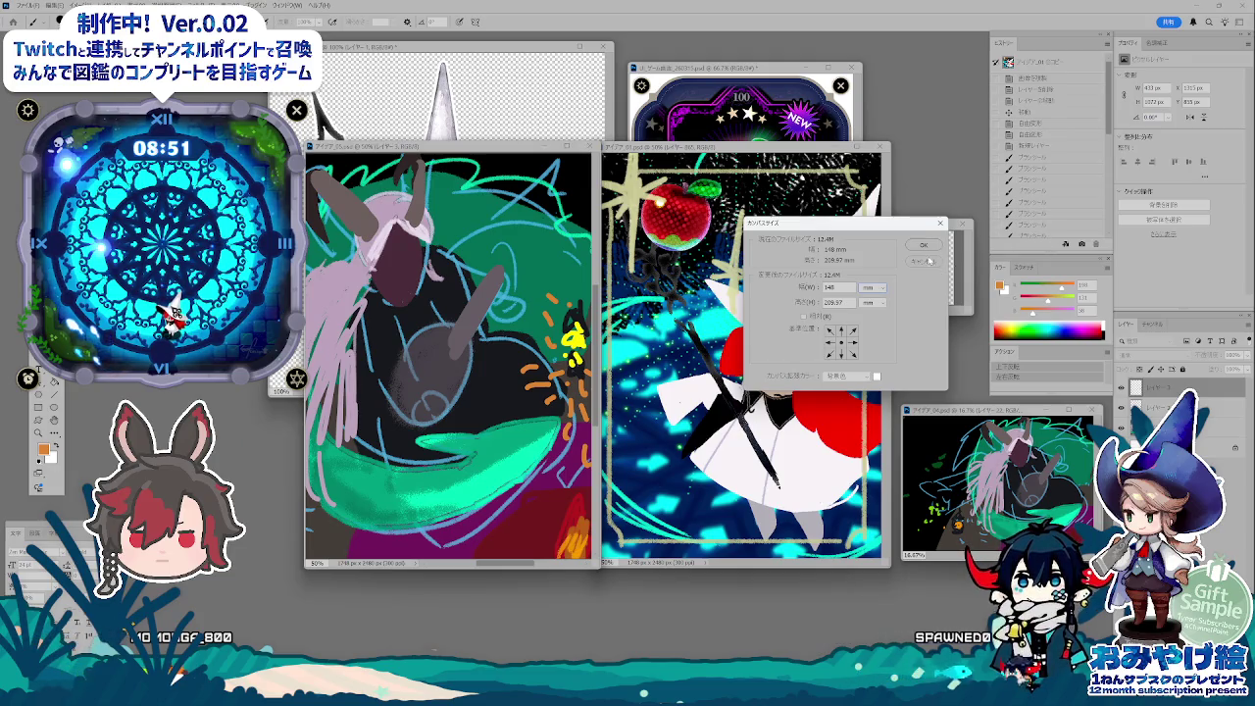
pyautogui.click(928, 261)
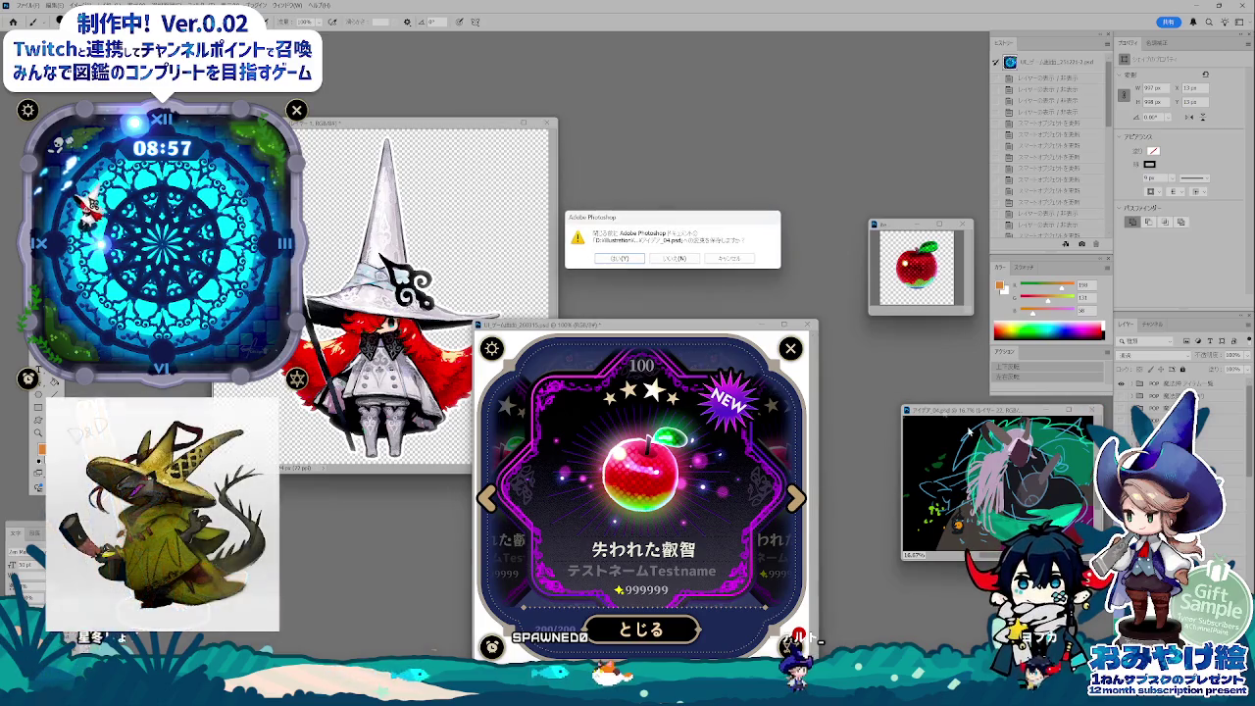
# - Close アイデア_04.psd and reposition the card preview window at 100% zoom
pyautogui.click(677, 258)
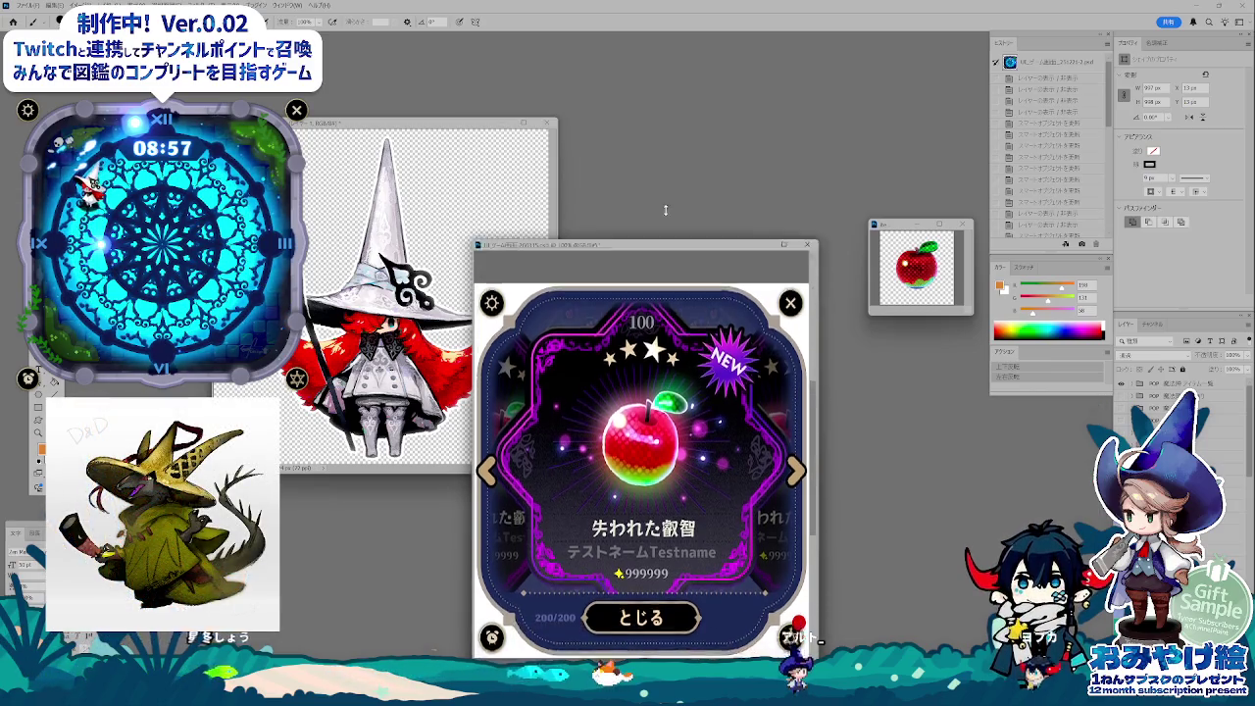
pyautogui.moveTo(677, 320); pyautogui.dragTo(666, 192)
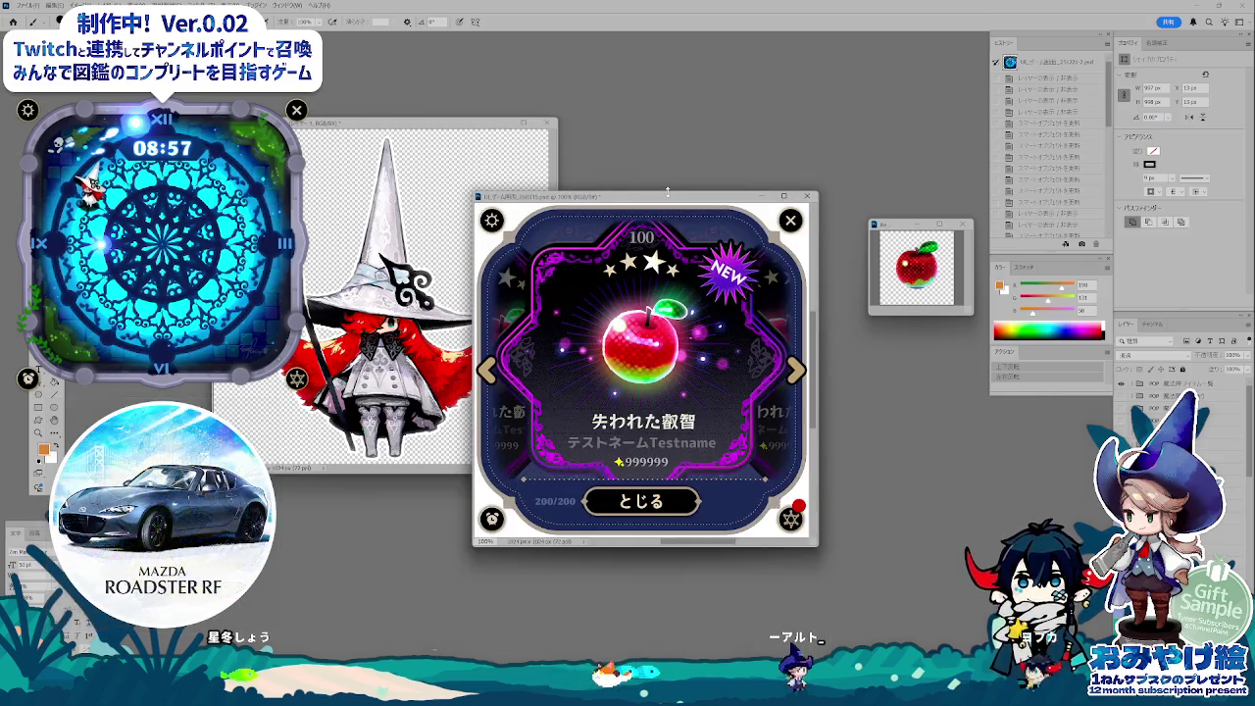
pyautogui.hotkey('ctrl', '+')
pyautogui.hotkey('ctrl', '-')
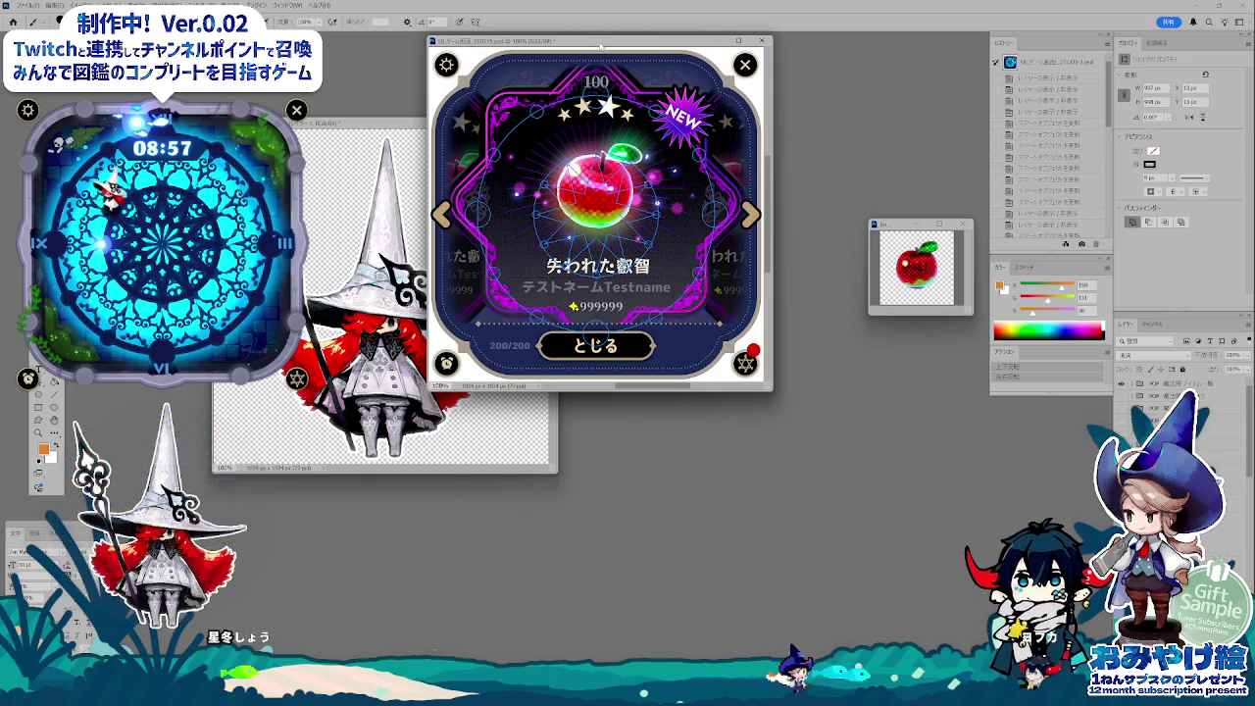
pyautogui.moveTo(601, 45); pyautogui.dragTo(638, 202)
# - Lower the witch document window and briefly check the illustration slides folder
pyautogui.click(544, 166)
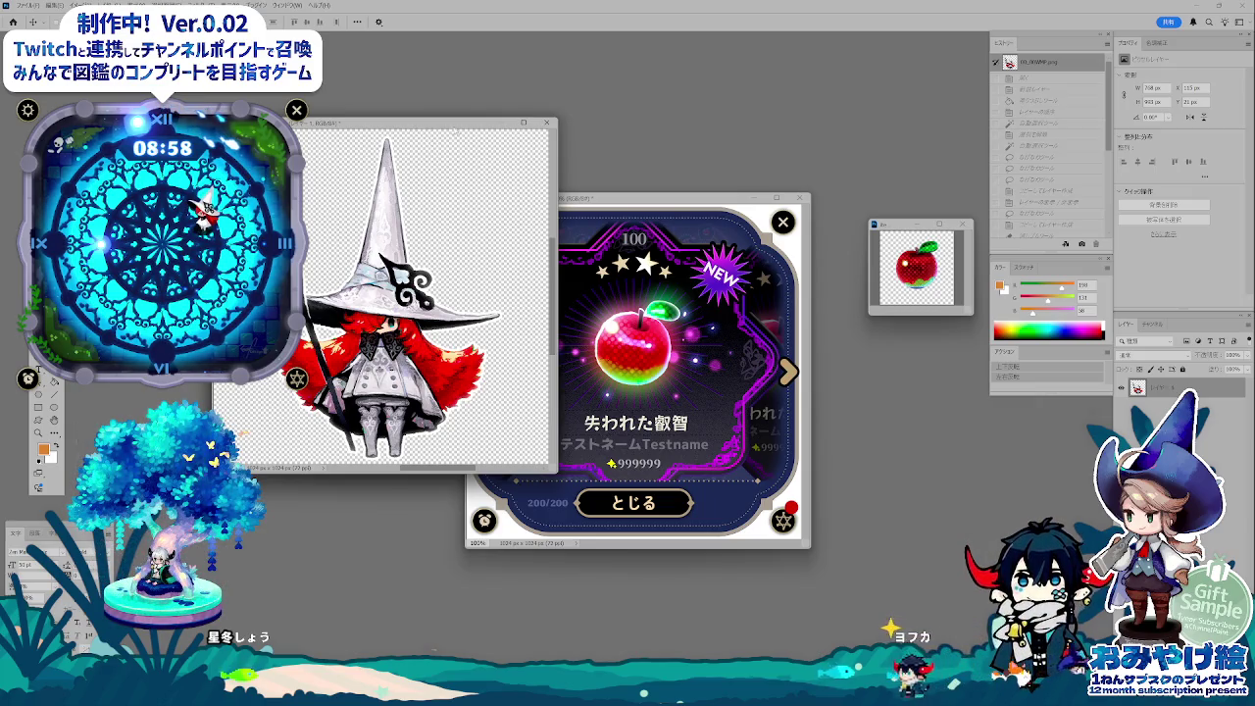
pyautogui.moveTo(441, 125); pyautogui.dragTo(422, 212)
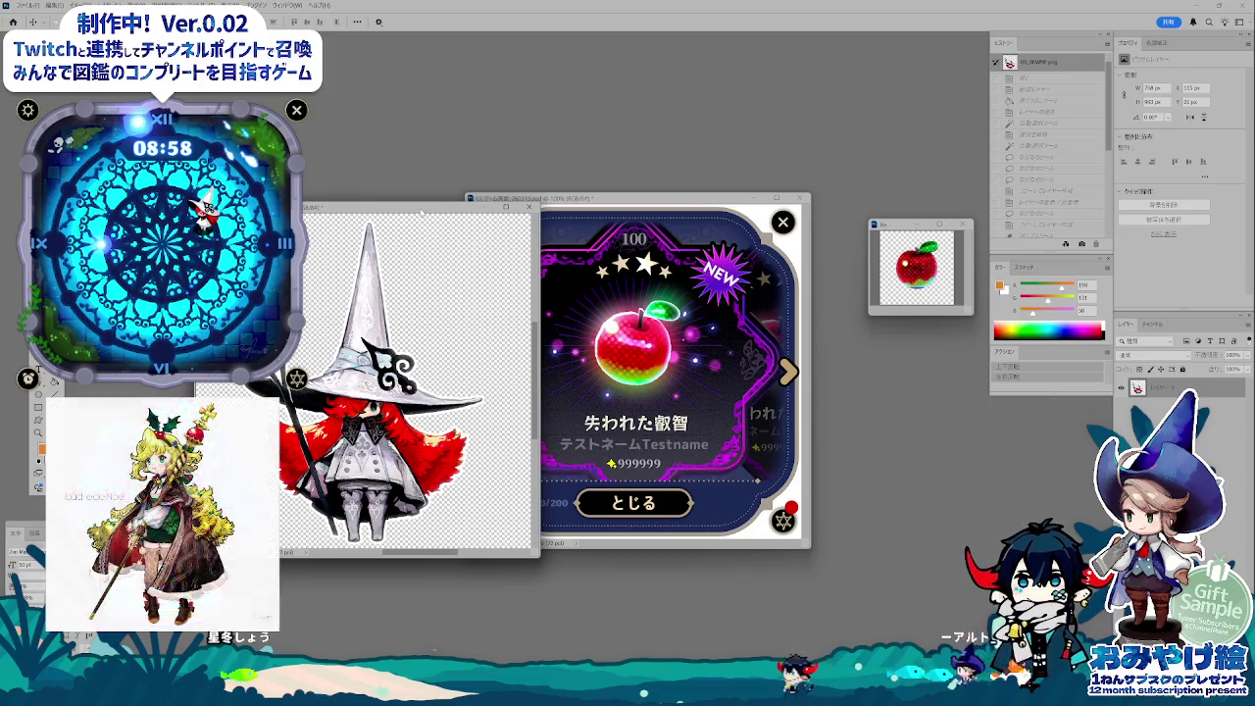
pyautogui.hotkey('alt', 'Tab')
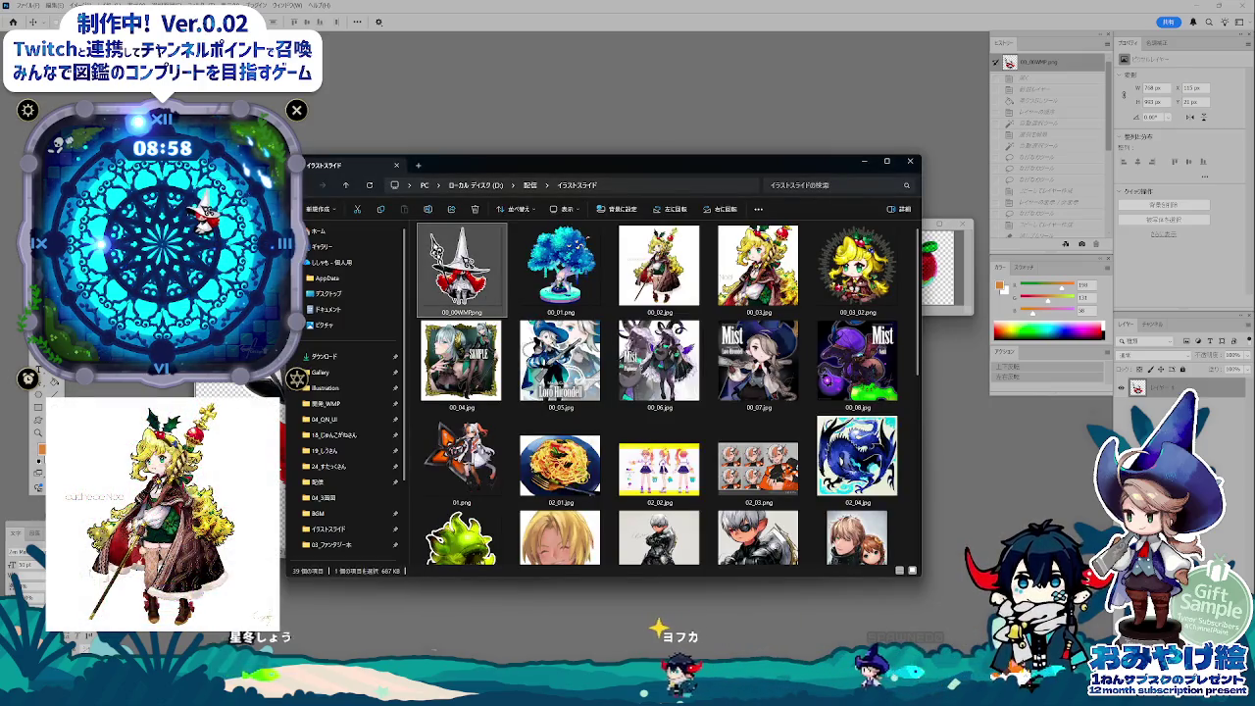
pyautogui.doubleClick(434, 245)
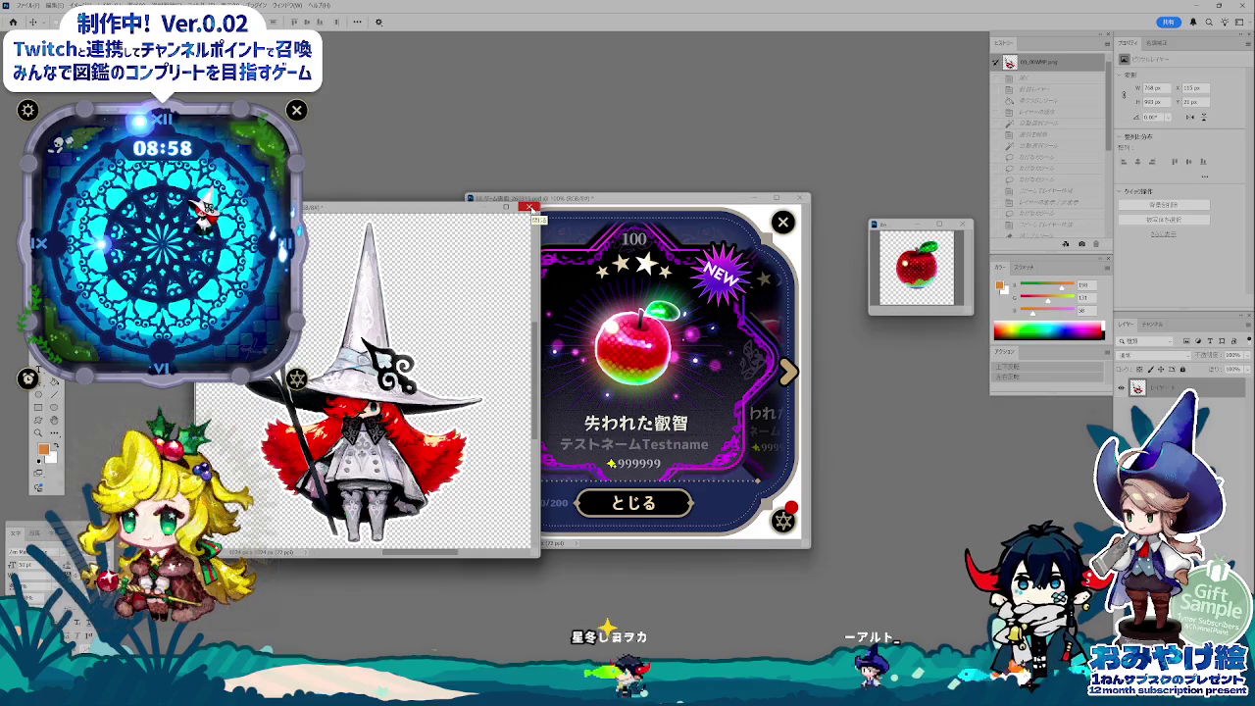
# - Place the witch window at the lower right and nudge the card window up and left
pyautogui.click(538, 200)
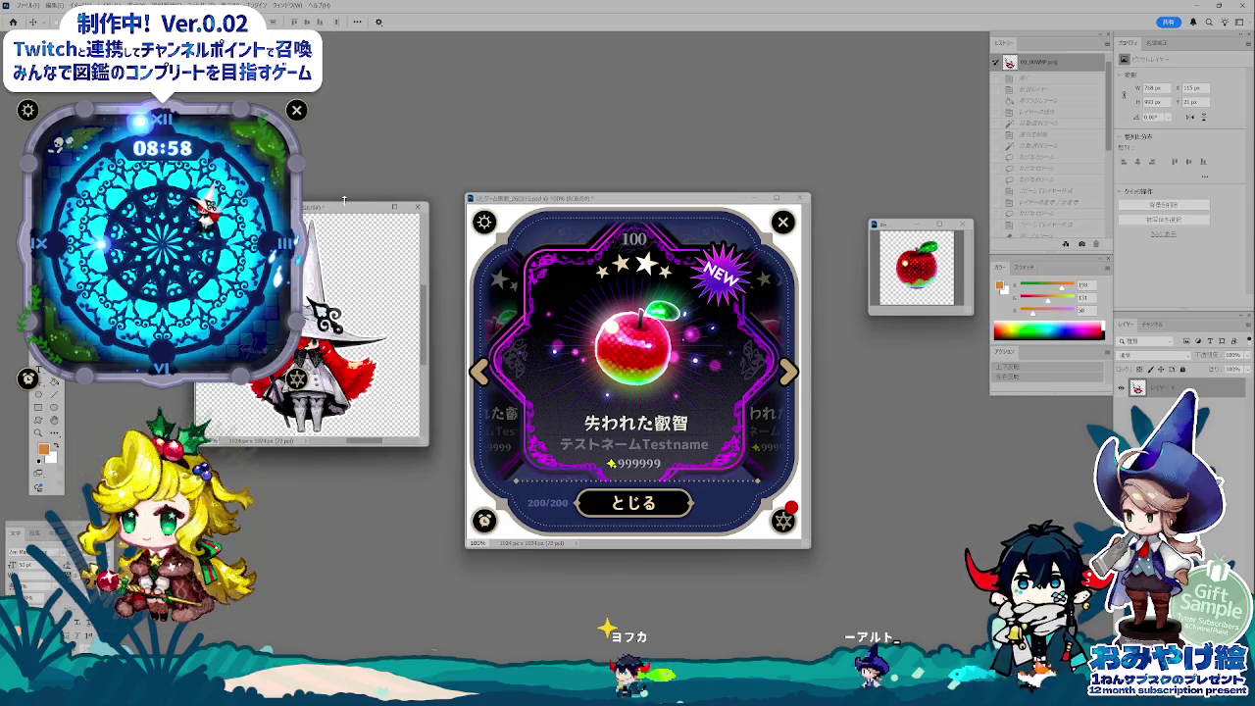
pyautogui.moveTo(343, 200); pyautogui.dragTo(919, 400)
pyautogui.click(655, 200)
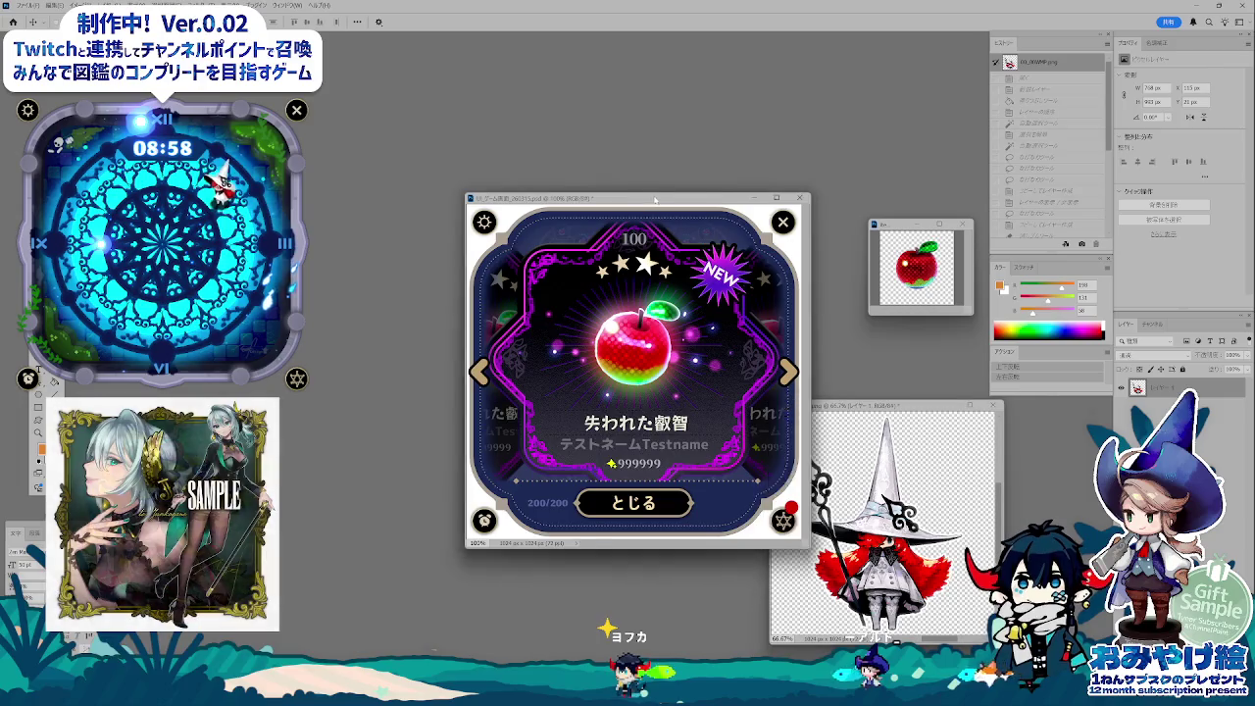
pyautogui.moveTo(655, 200); pyautogui.dragTo(627, 179)
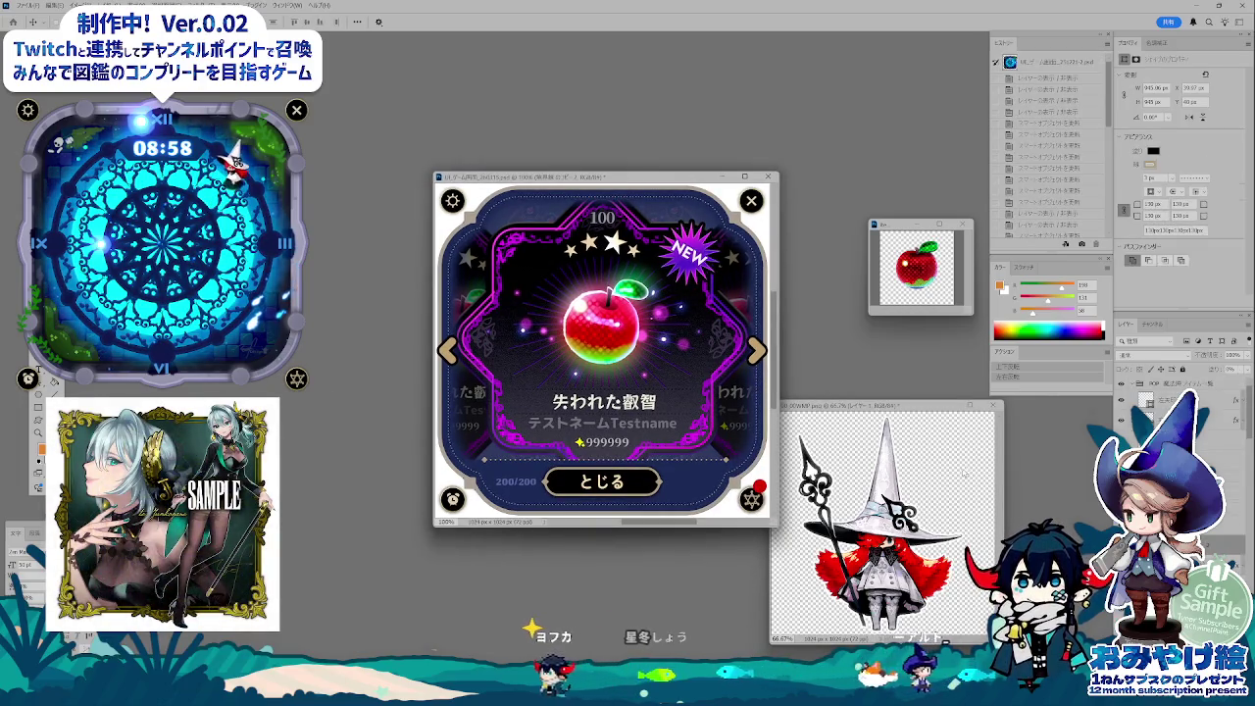
pyautogui.click(636, 419)
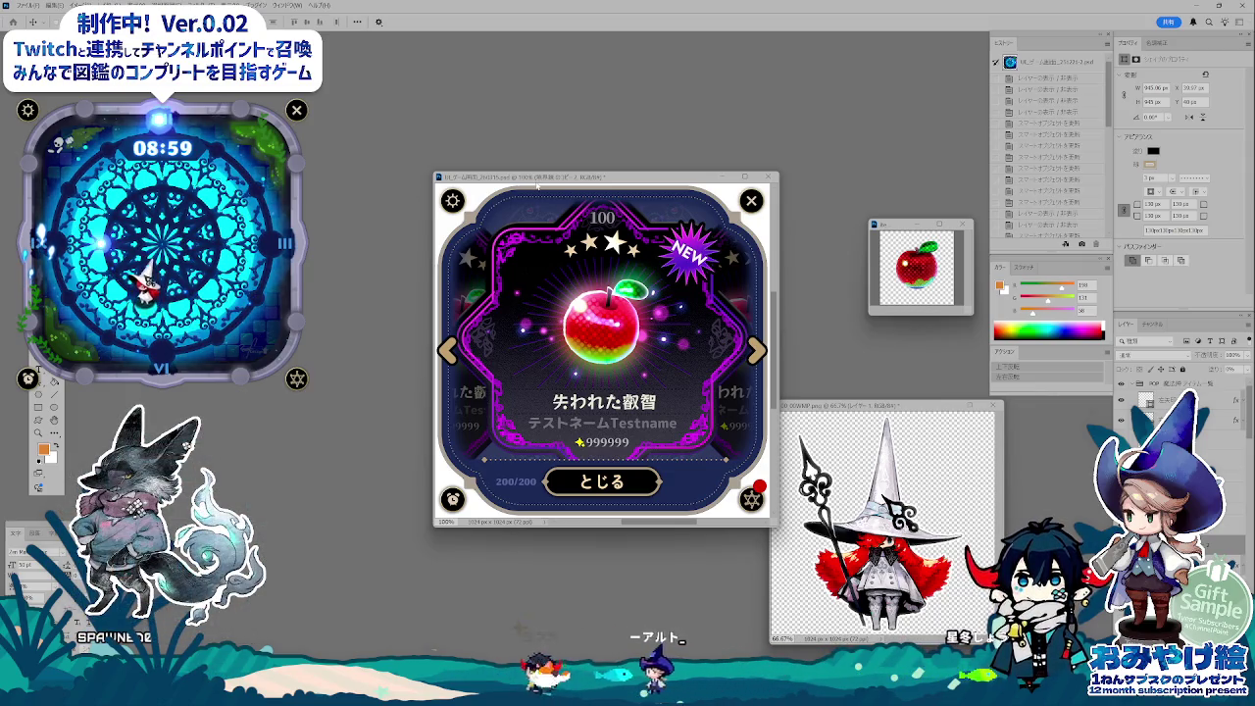
# - Move, enlarge and recentre the apple card window, placing it in front of the witch document
pyautogui.moveTo(536, 179); pyautogui.dragTo(458, 110)
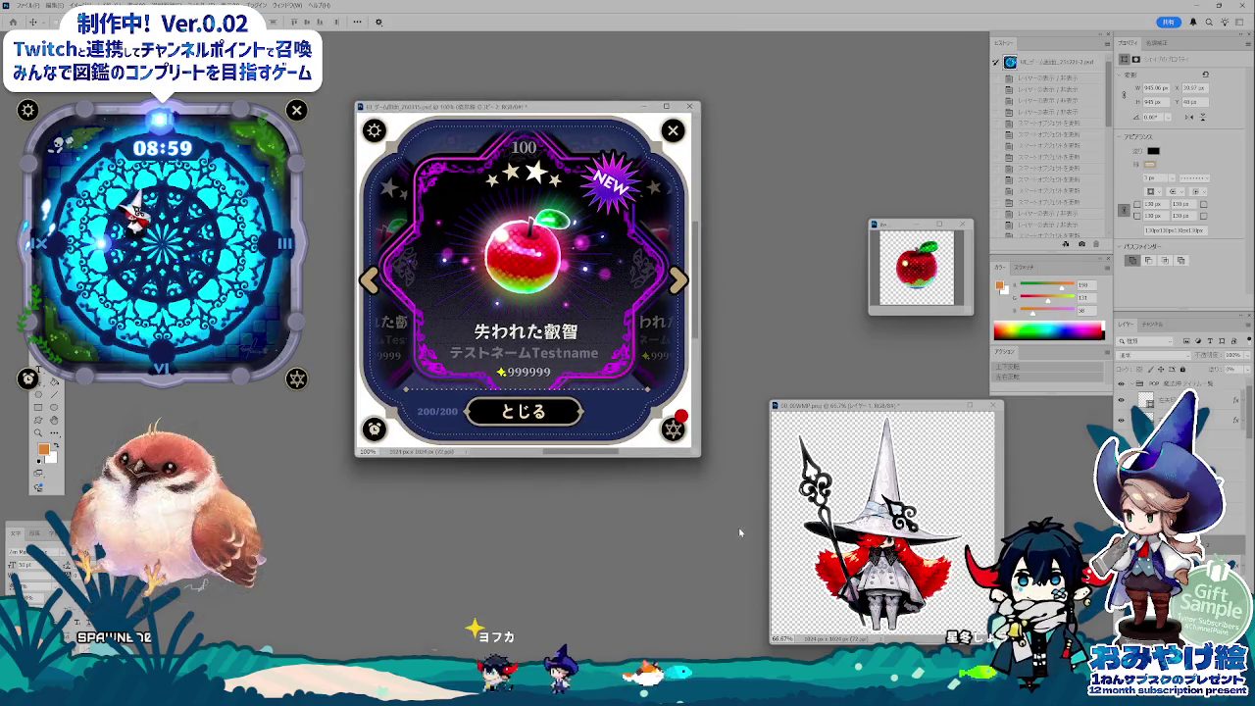
pyautogui.moveTo(699, 456); pyautogui.dragTo(832, 598)
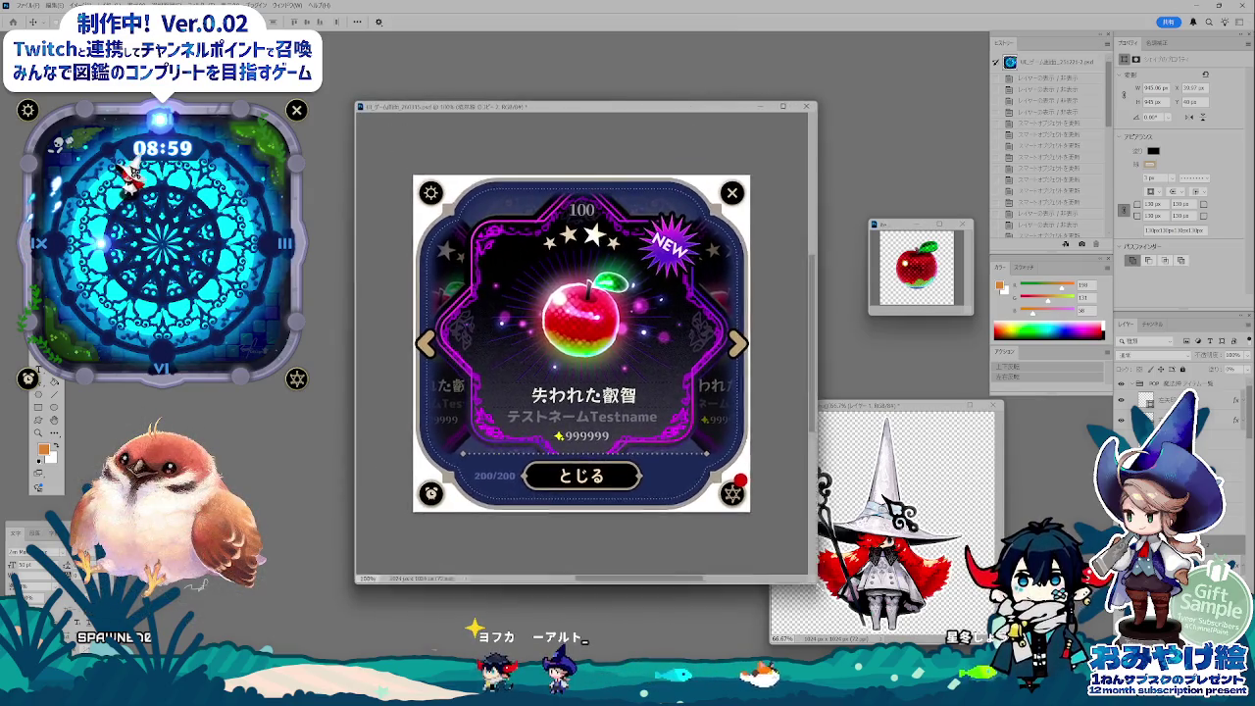
pyautogui.scroll(2, 600, 459)
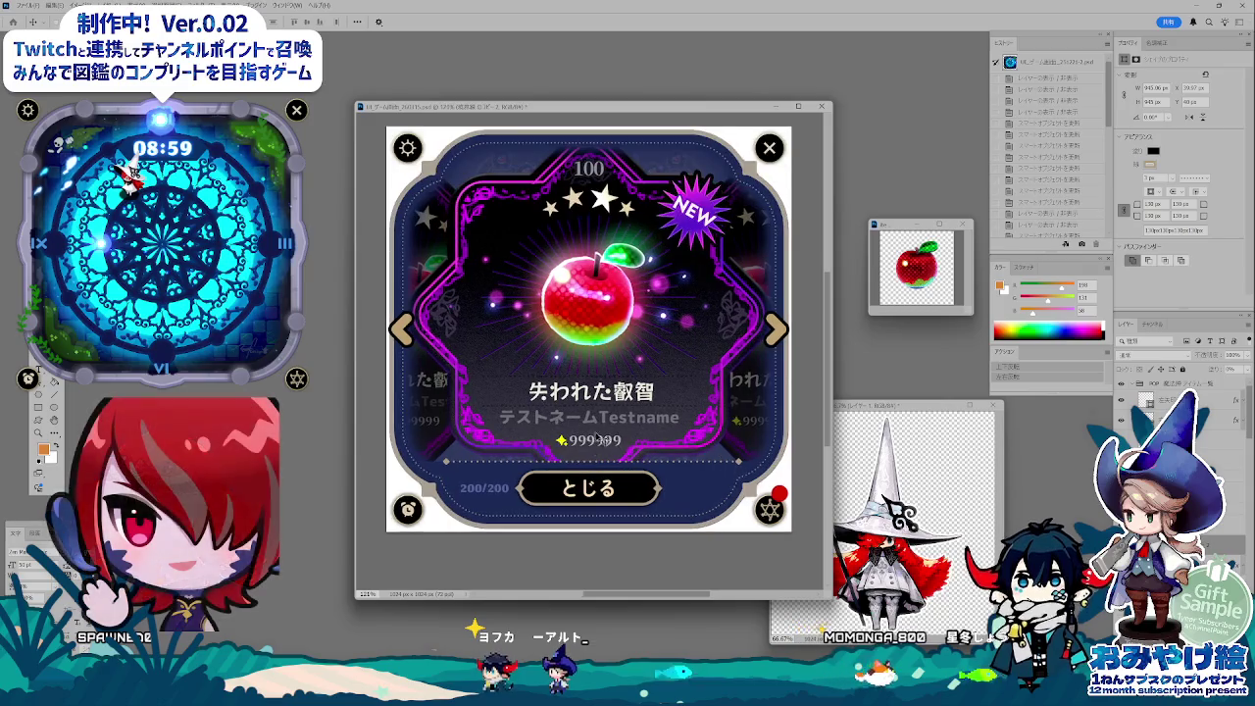
pyautogui.moveTo(617, 373); pyautogui.dragTo(613, 391)
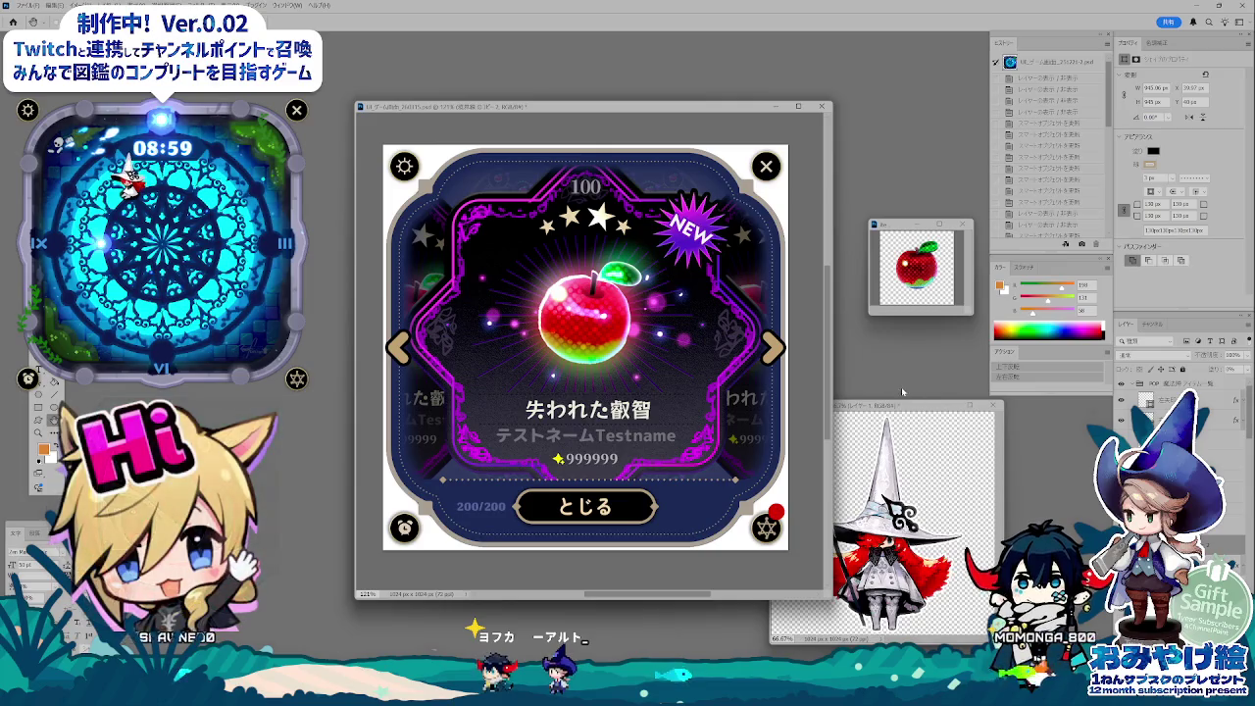
pyautogui.moveTo(903, 406); pyautogui.dragTo(944, 427)
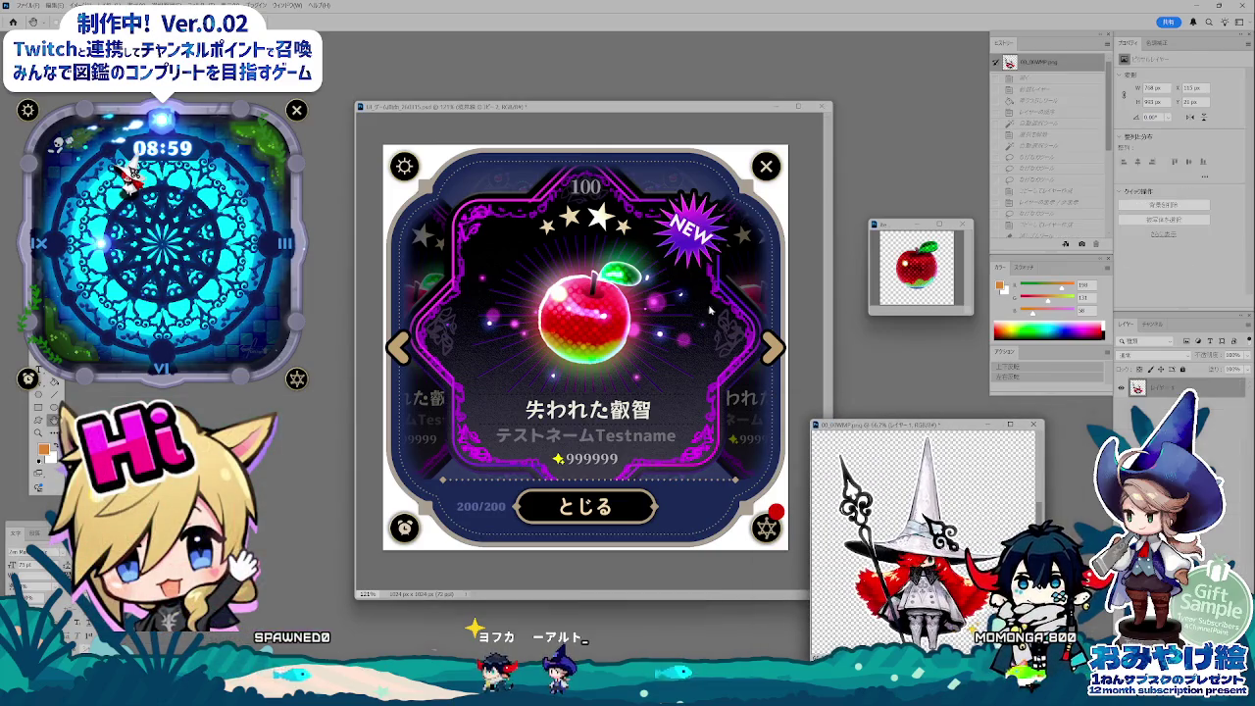
pyautogui.moveTo(589, 106); pyautogui.dragTo(576, 99)
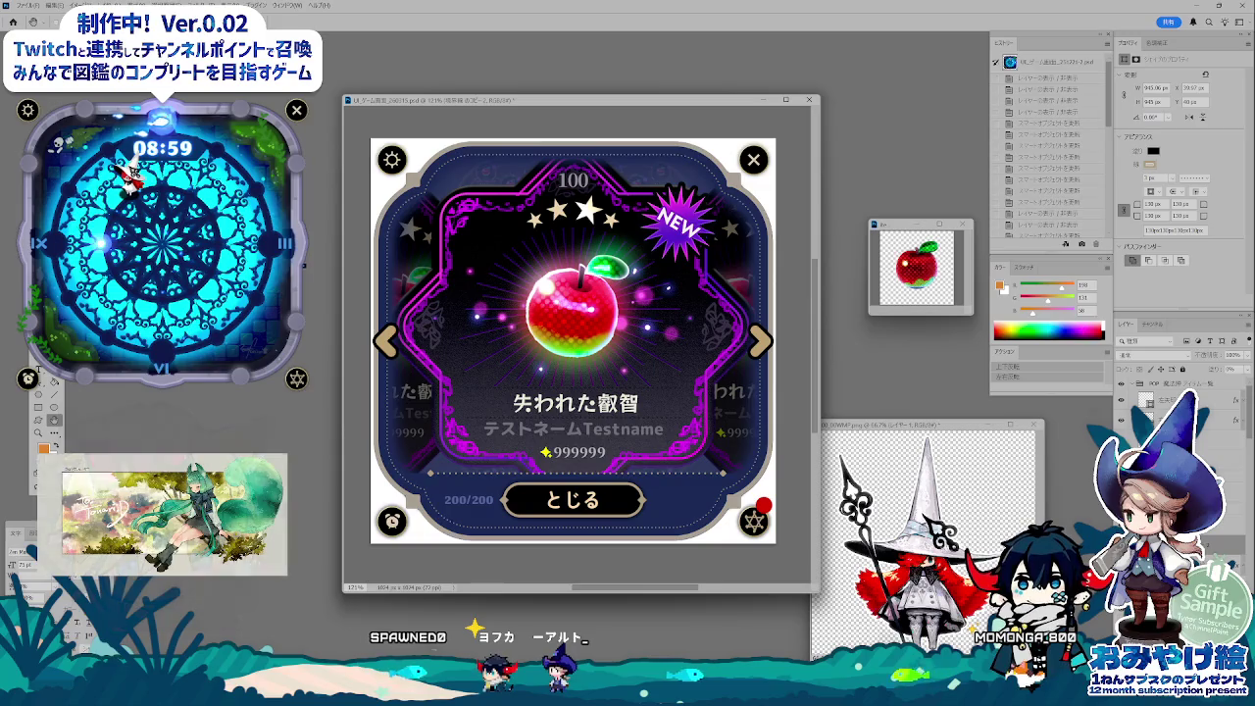
pyautogui.hotkey('alt', '[')
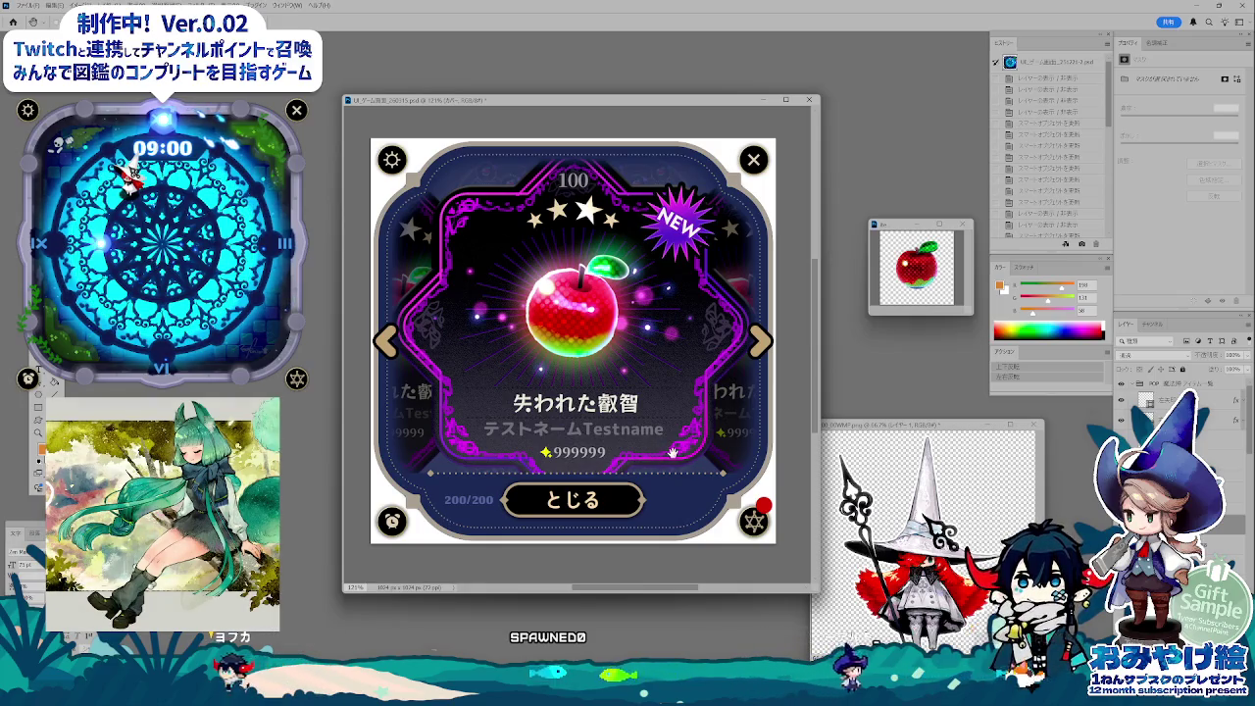
pyautogui.press('v')
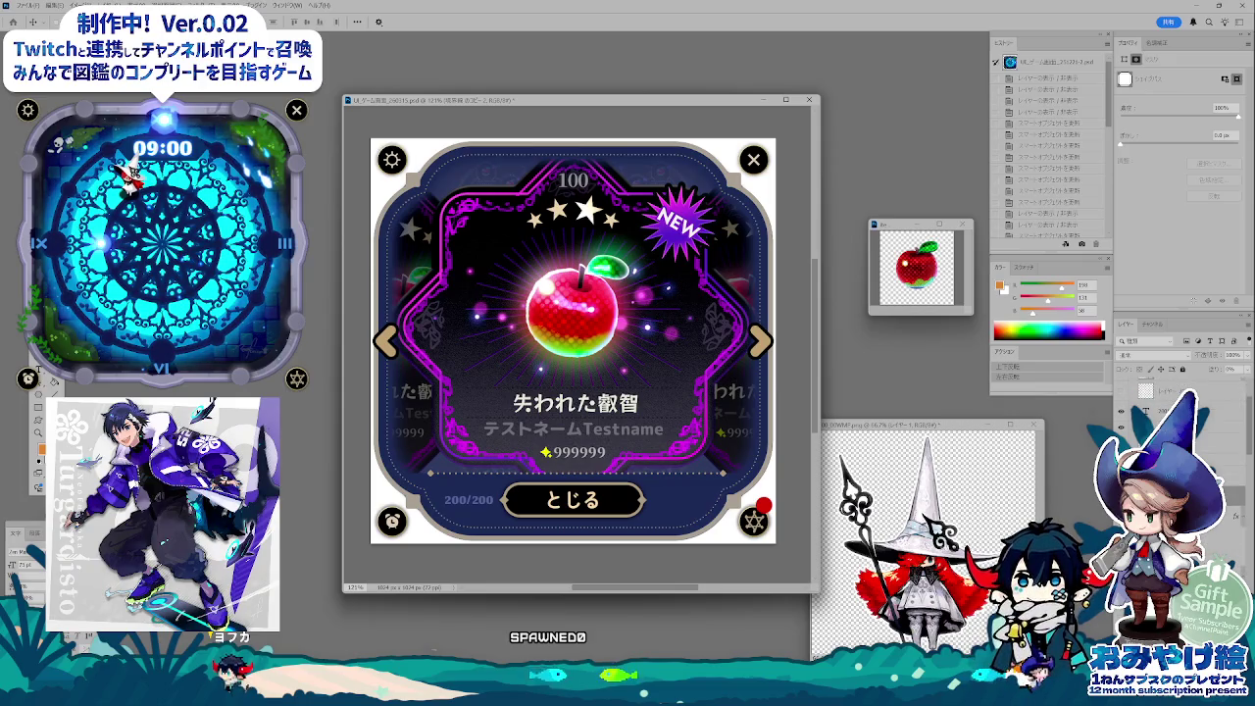
pyautogui.hotkey('alt', '[')
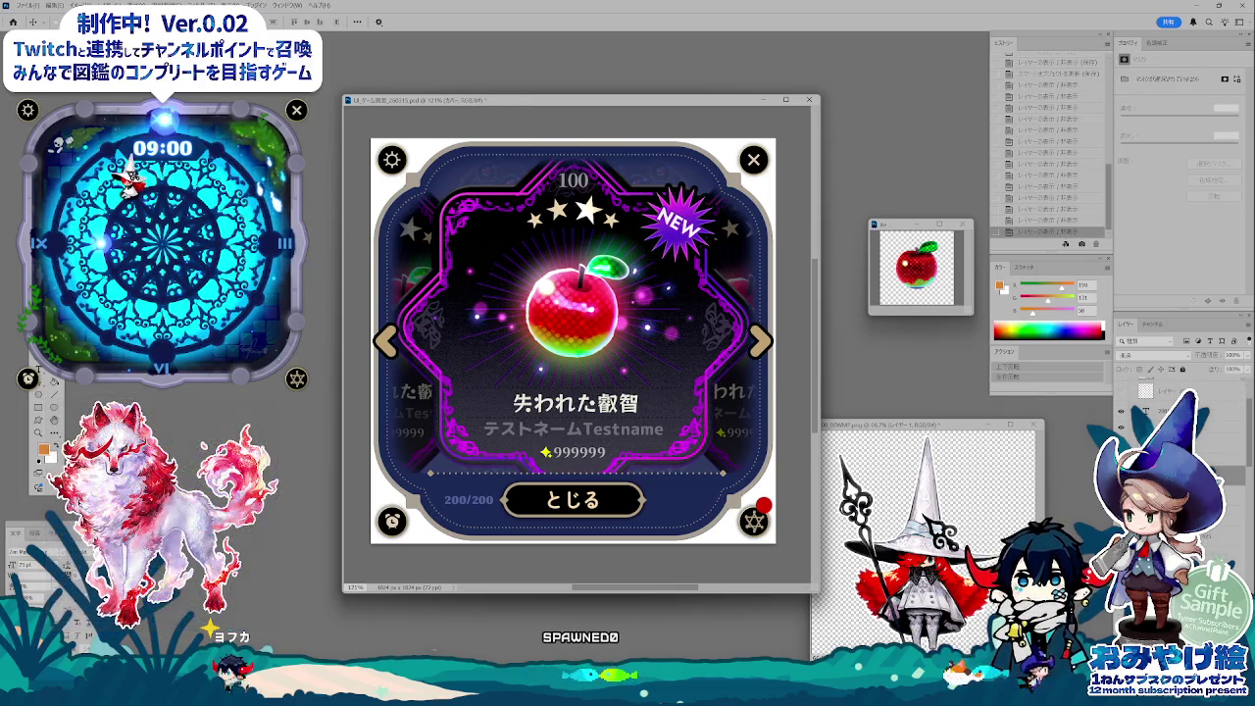
pyautogui.hotkey('ctrl', ',')
pyautogui.hotkey('ctrl', ',')
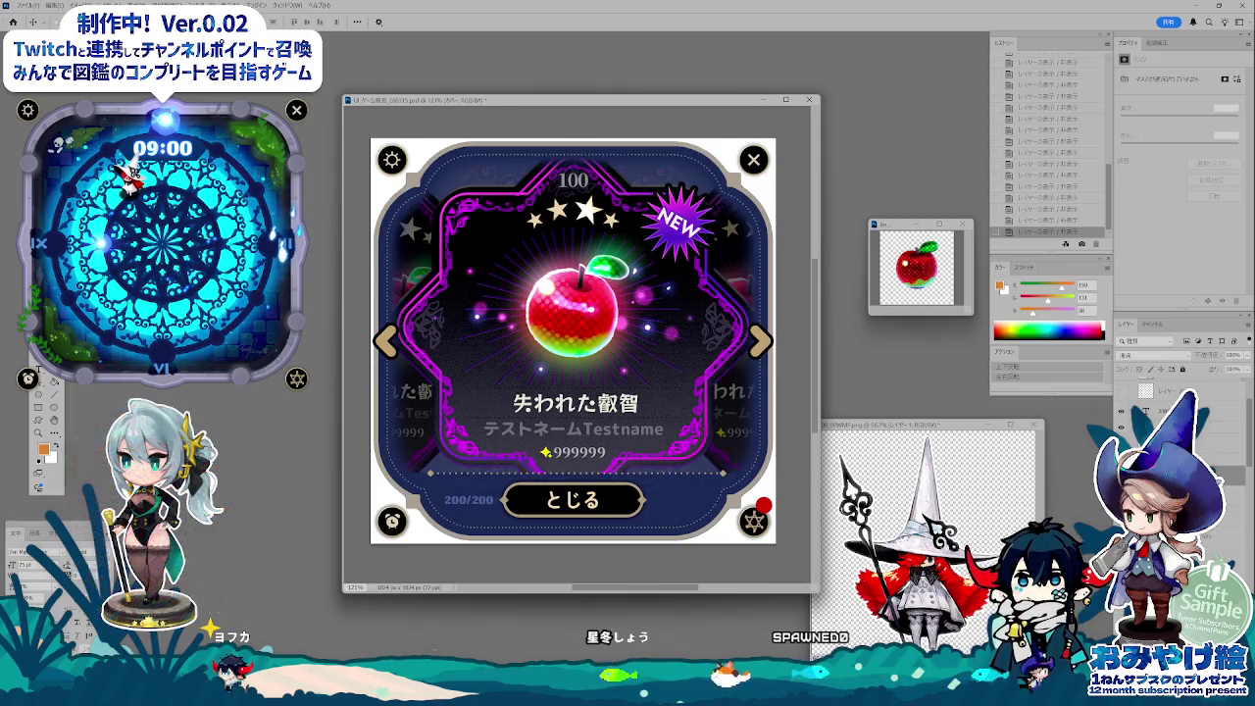
pyautogui.hotkey('ctrl', ',')
pyautogui.hotkey('ctrl', ',')
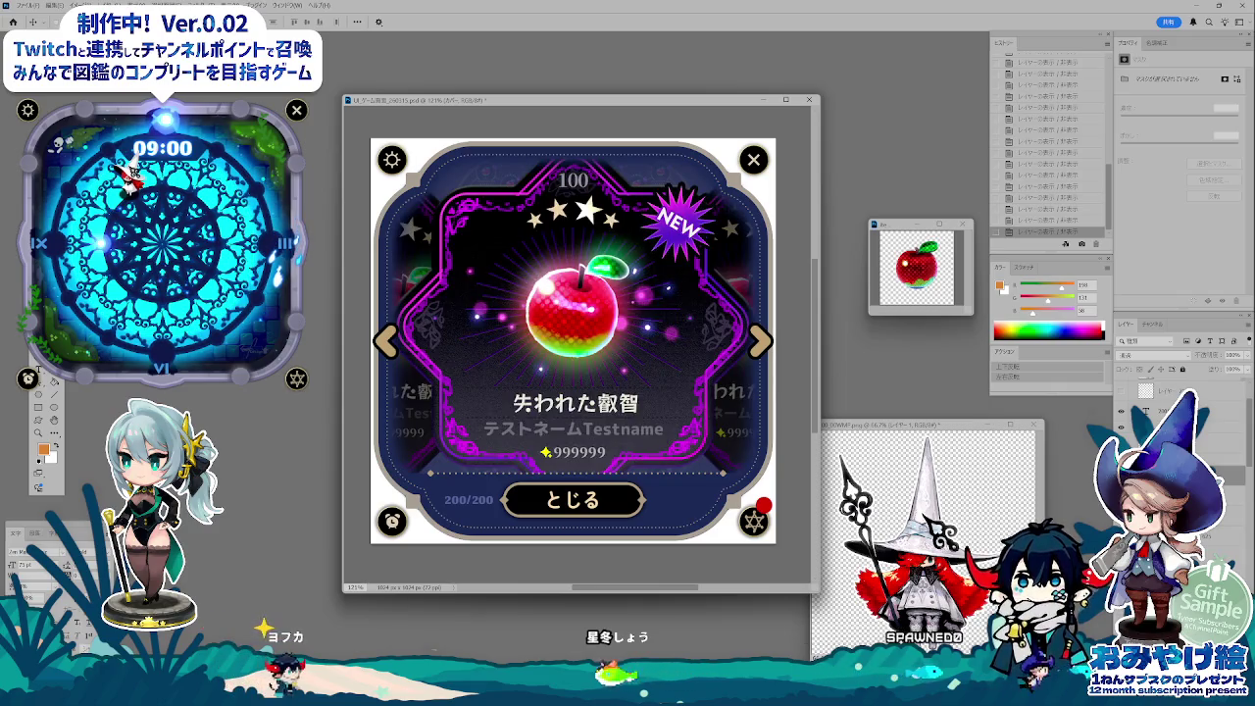
pyautogui.hotkey('ctrl', '\\')
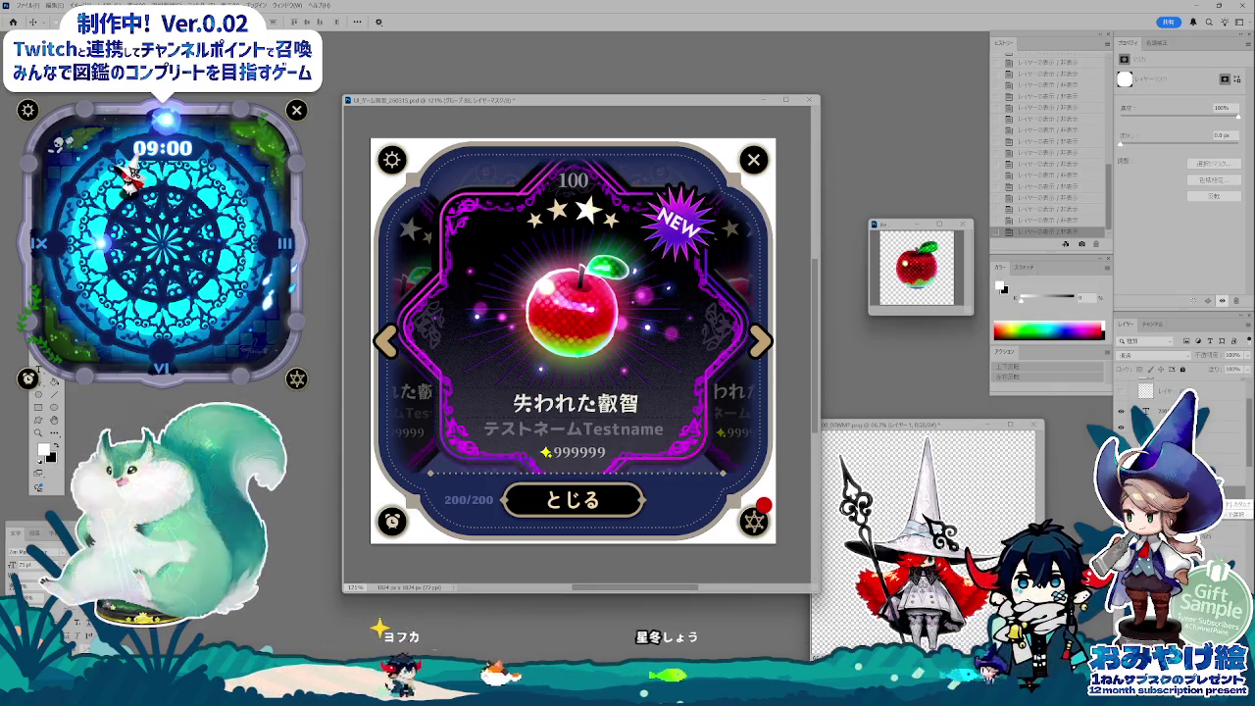
pyautogui.hotkey('alt', '[')
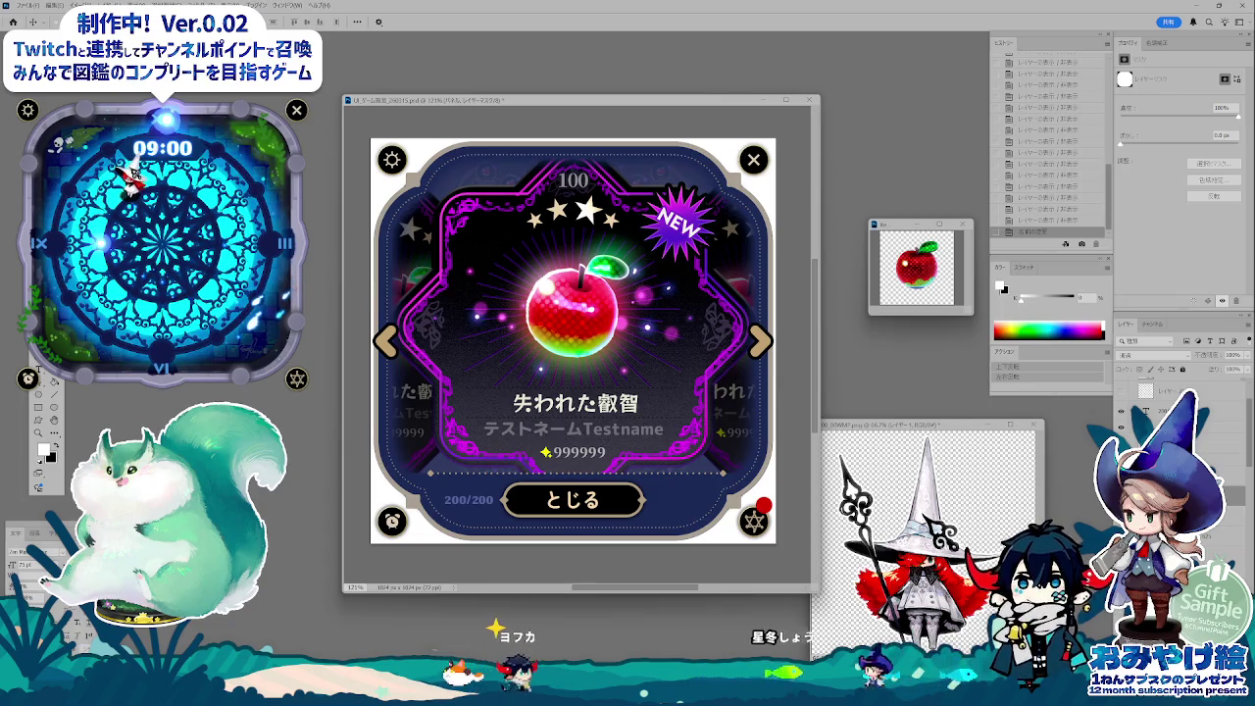
pyautogui.hotkey('alt', '[')
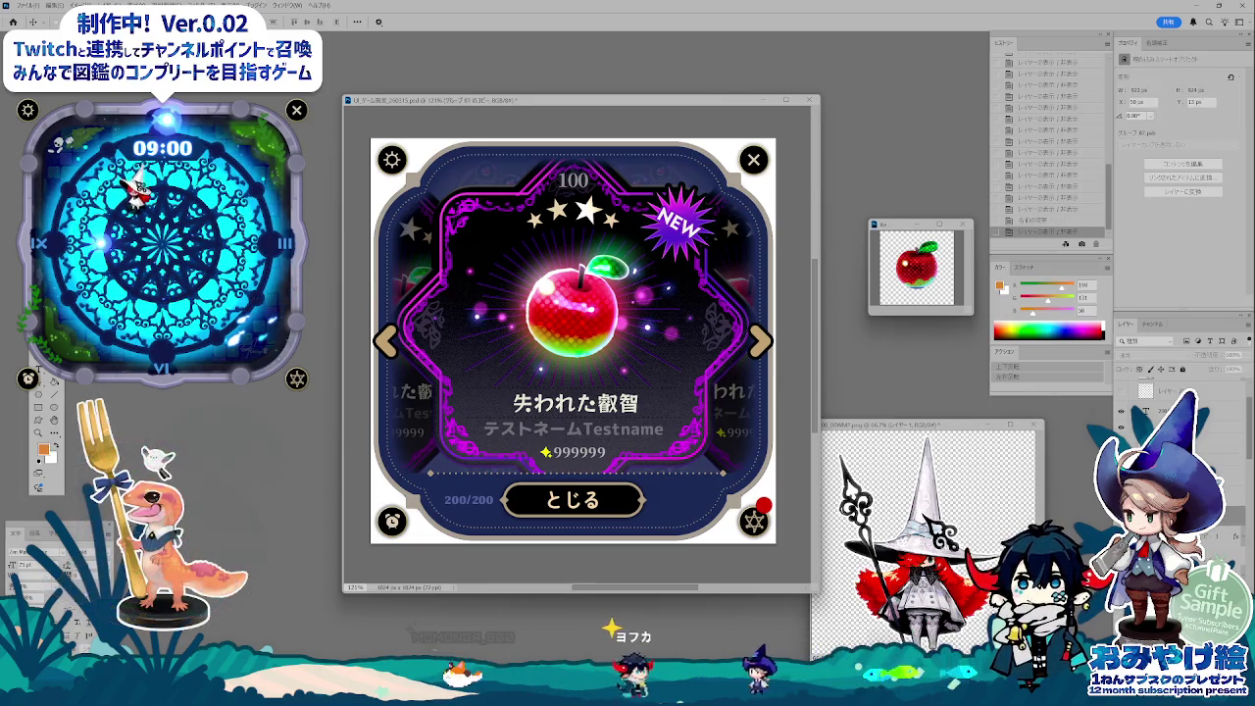
pyautogui.hotkey('ctrl', ',')
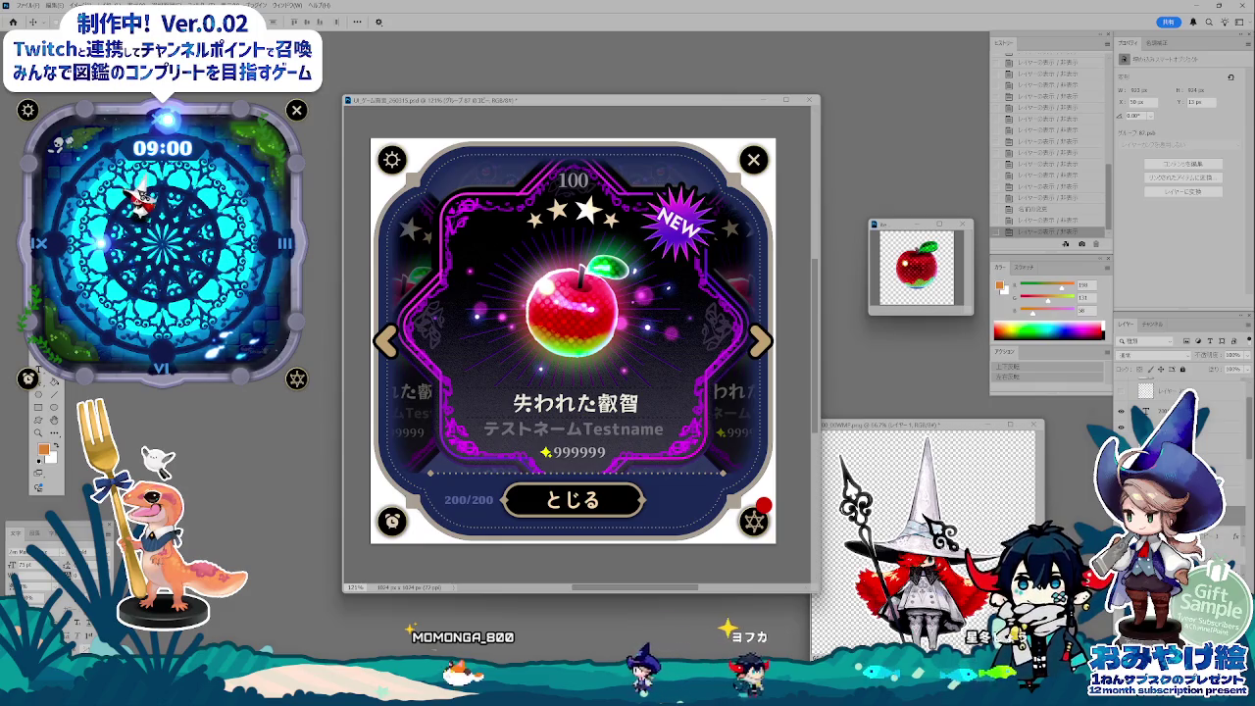
# - Toggle the clock, dark card and star-frame groups to show the purple star-frame card with rank 88
pyautogui.hotkey('alt', ']')
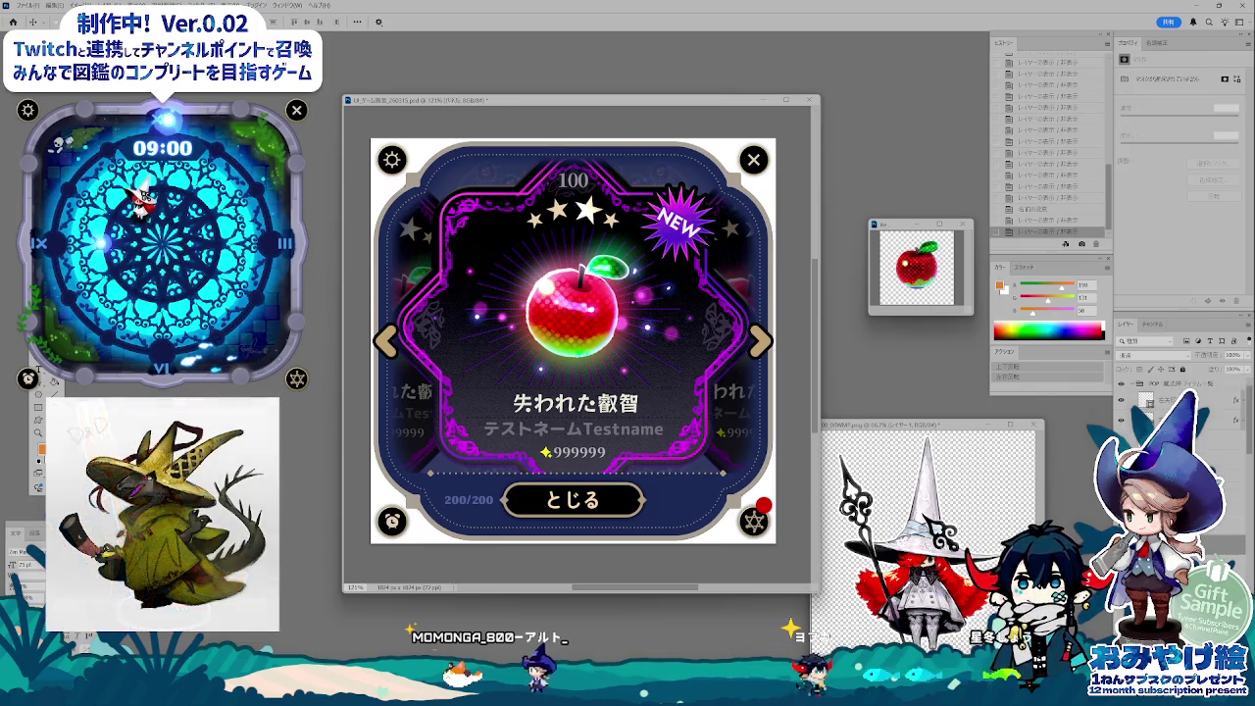
pyautogui.click(1125, 392)
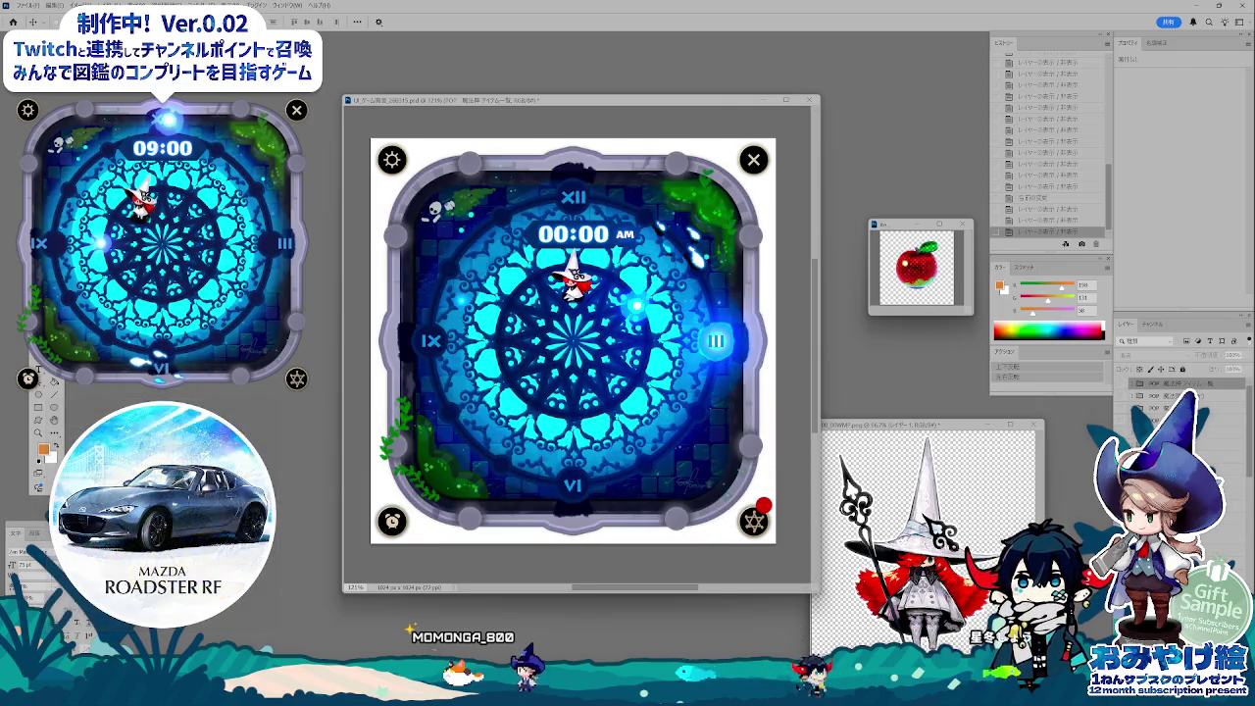
pyautogui.click(1125, 383)
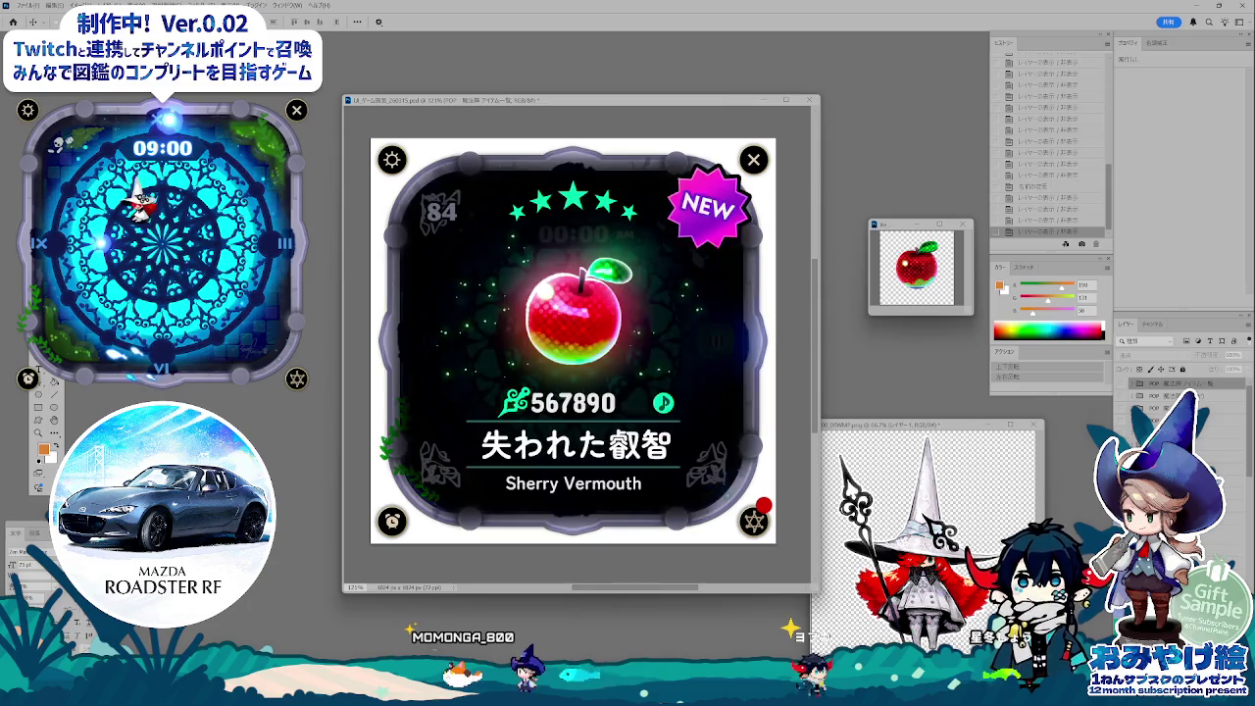
pyautogui.click(1124, 383)
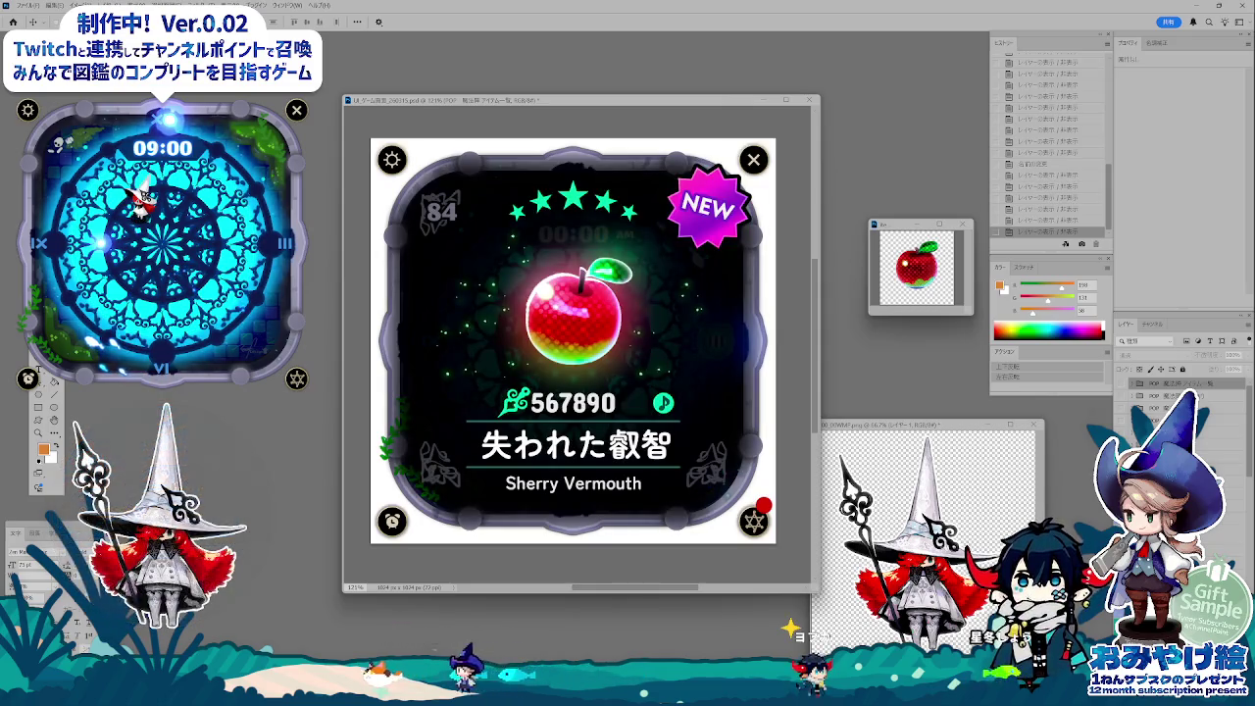
pyautogui.click(1125, 392)
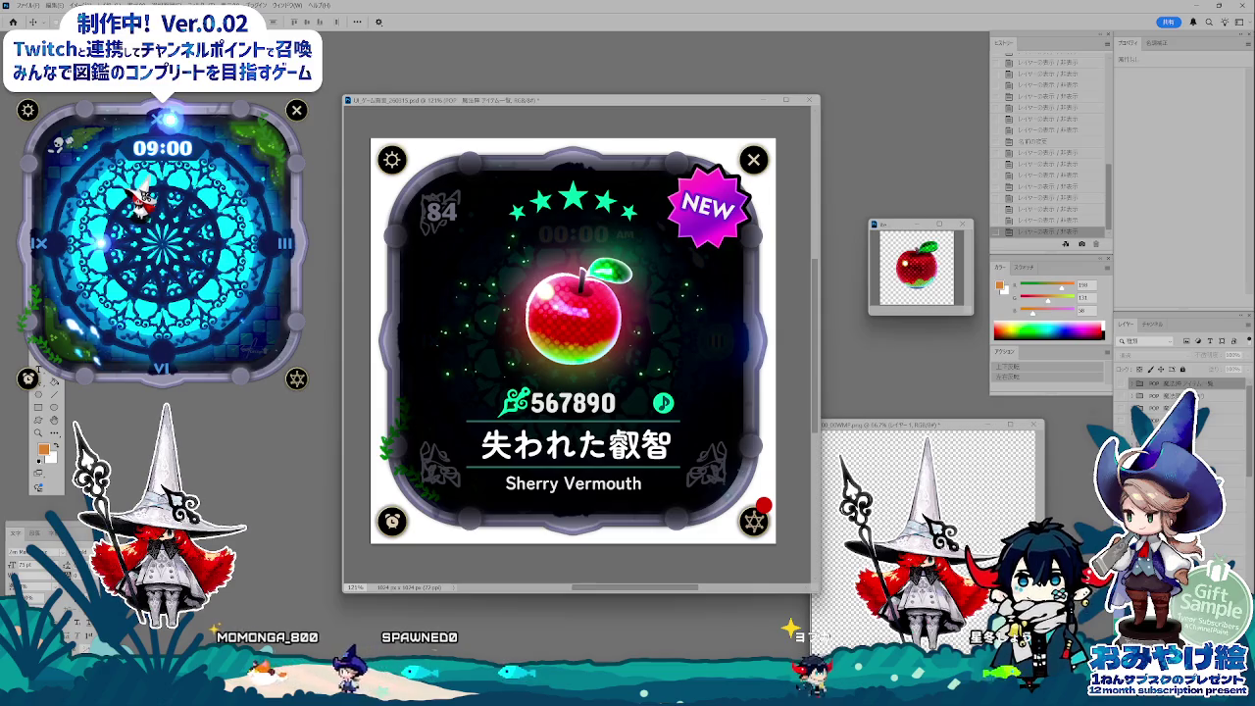
pyautogui.click(1125, 395)
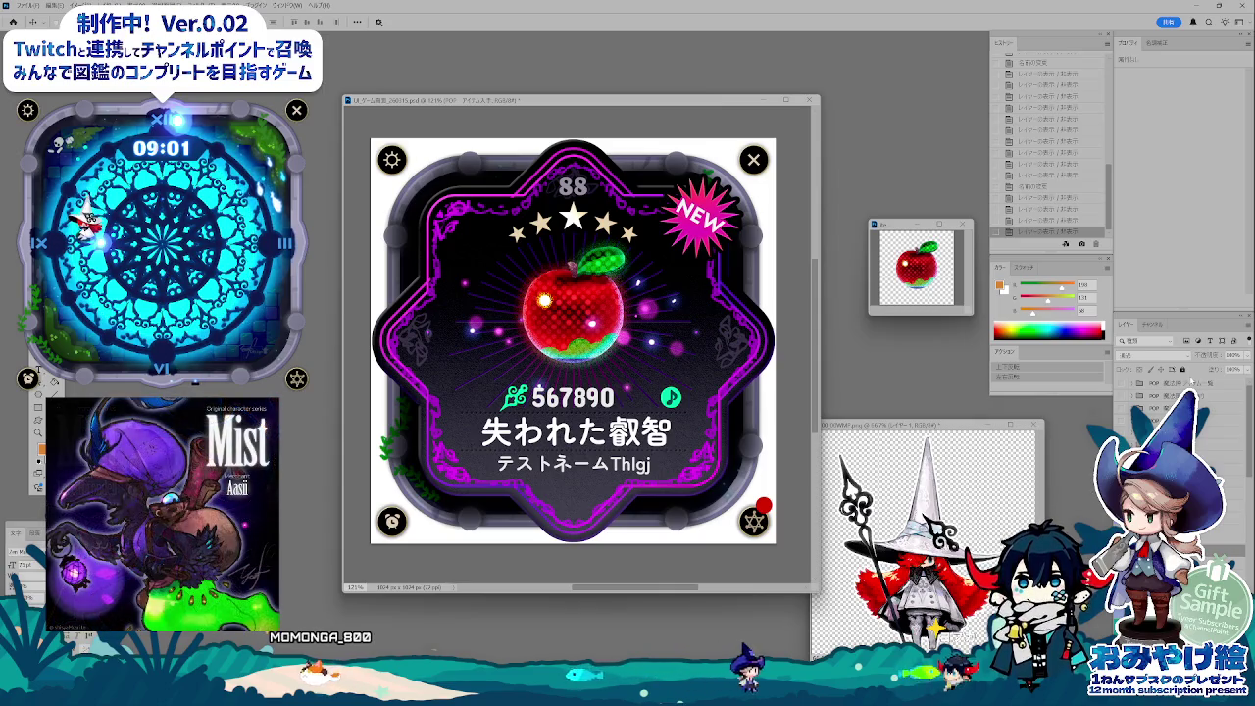
# - Compare the collection grid with the star-frame apple card, then add a new empty layer
pyautogui.click(1125, 397)
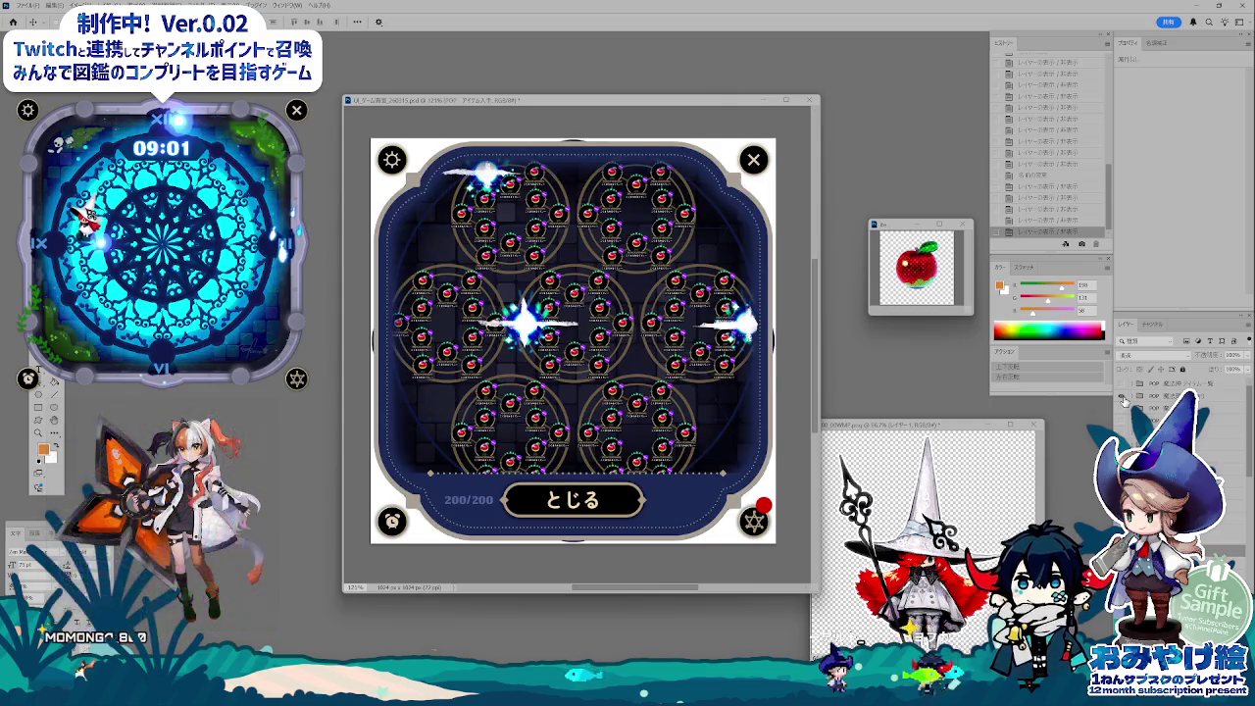
pyautogui.click(1130, 390)
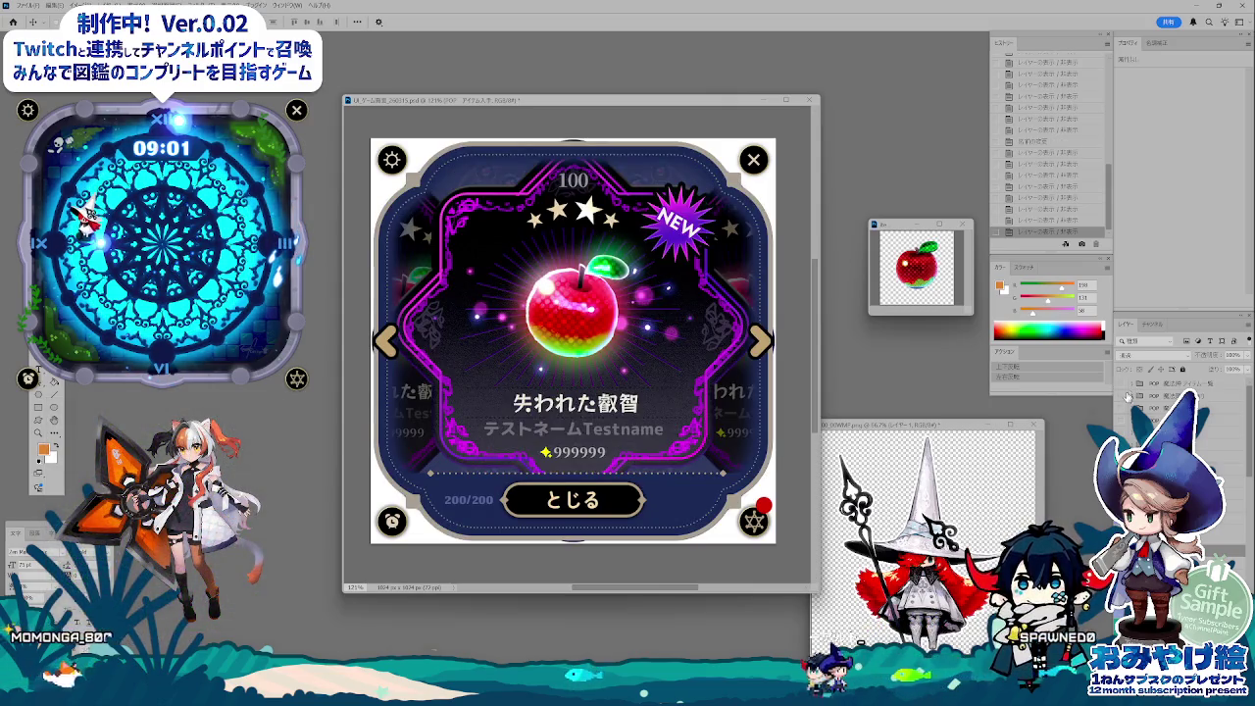
pyautogui.click(1128, 396)
pyautogui.click(1123, 406)
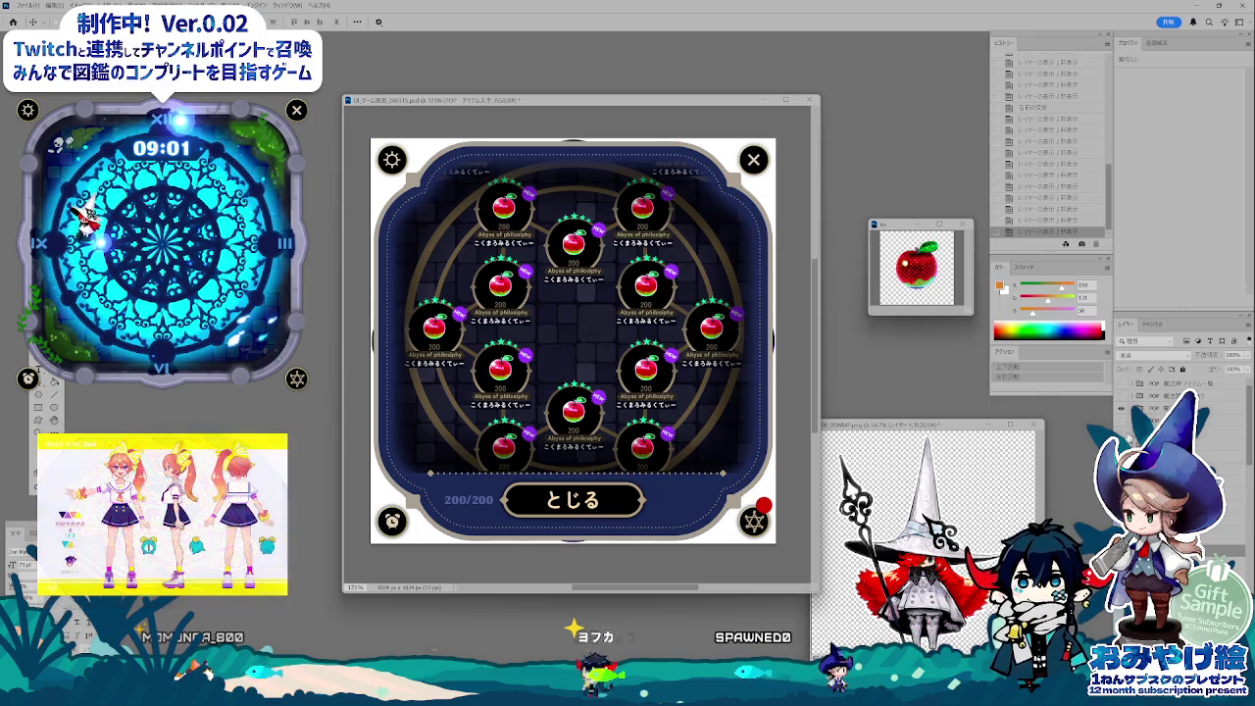
pyautogui.click(1125, 406)
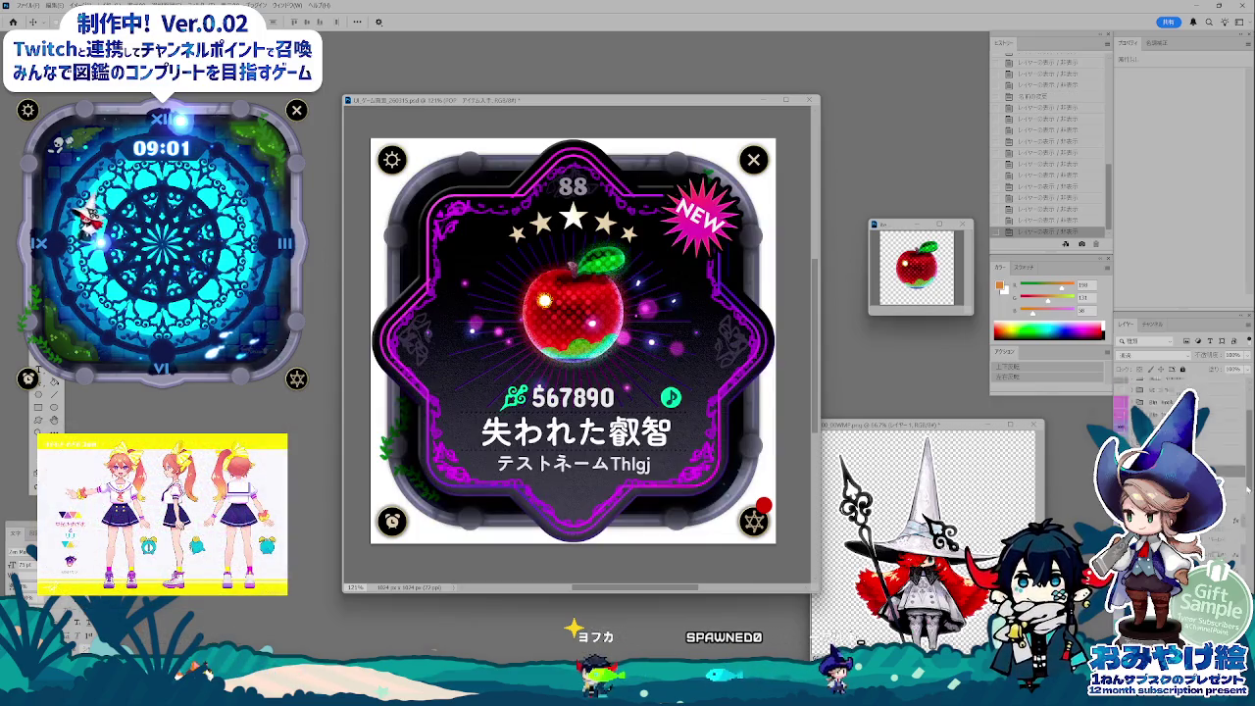
pyautogui.moveTo(1247, 490); pyautogui.dragTo(1247, 498)
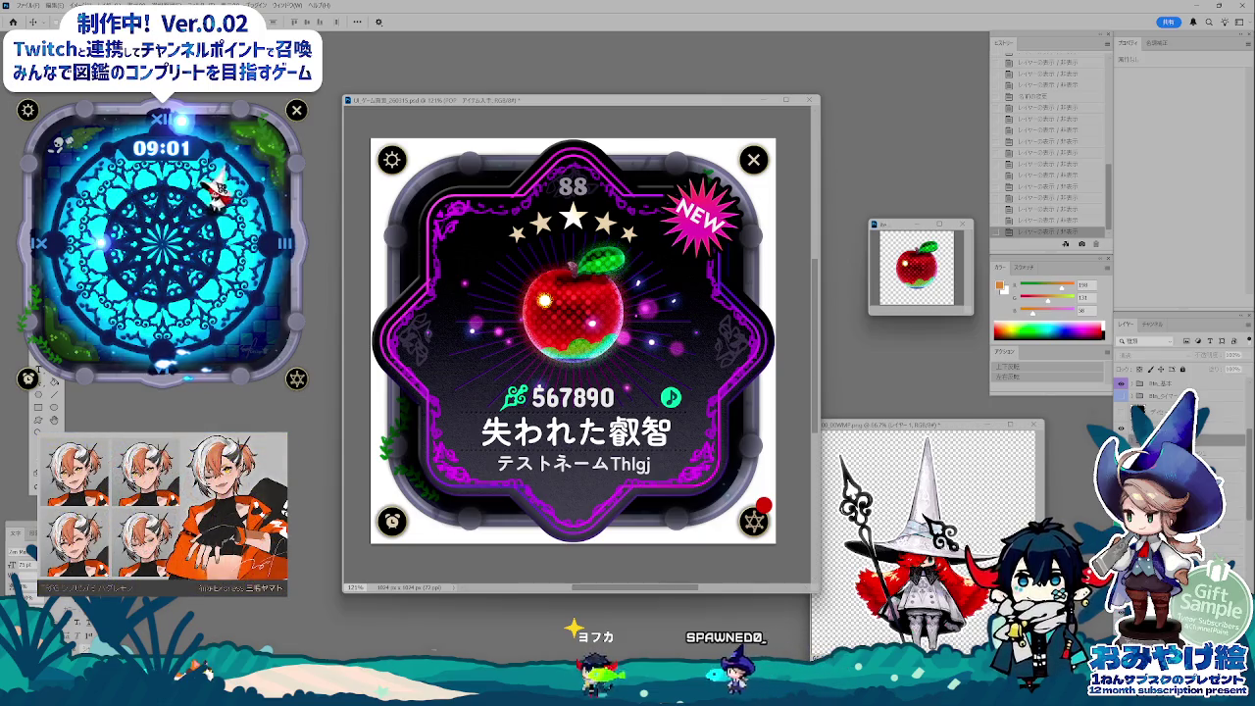
pyautogui.hotkey('ctrl', 'shift', 'alt', 'n')
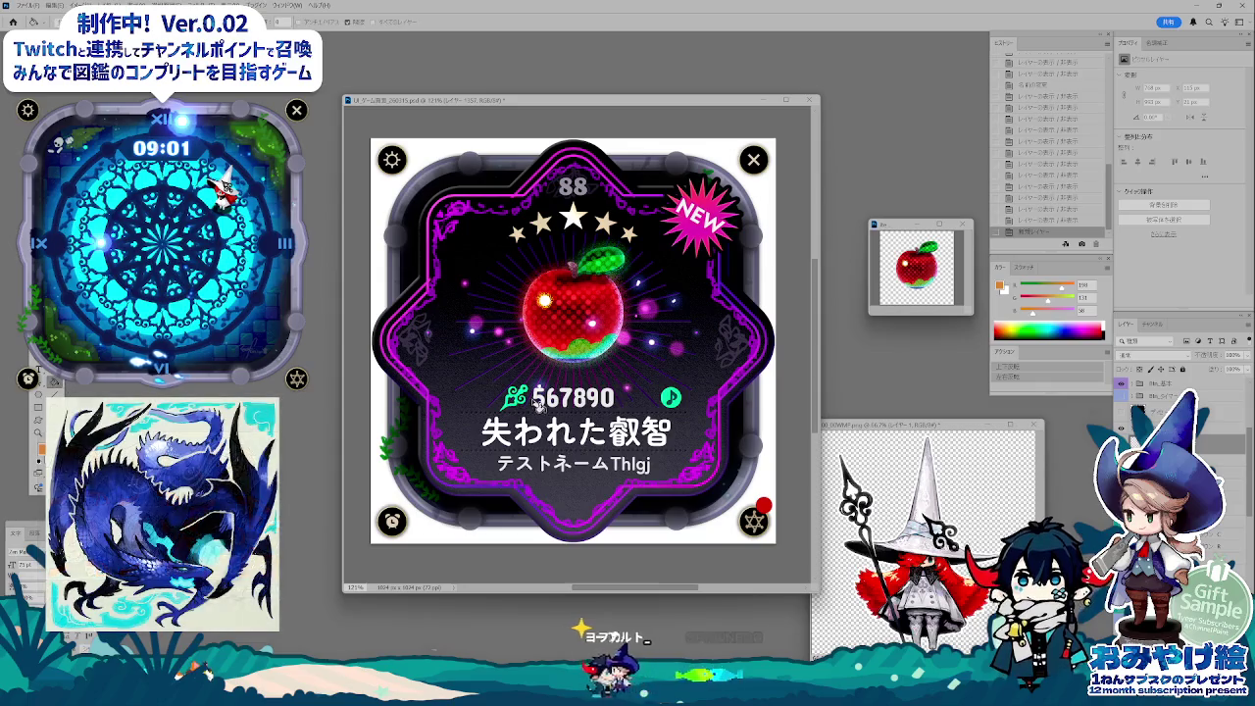
# - Fill the new layer orange behind the card and convert it to a smart object
pyautogui.click(412, 510)
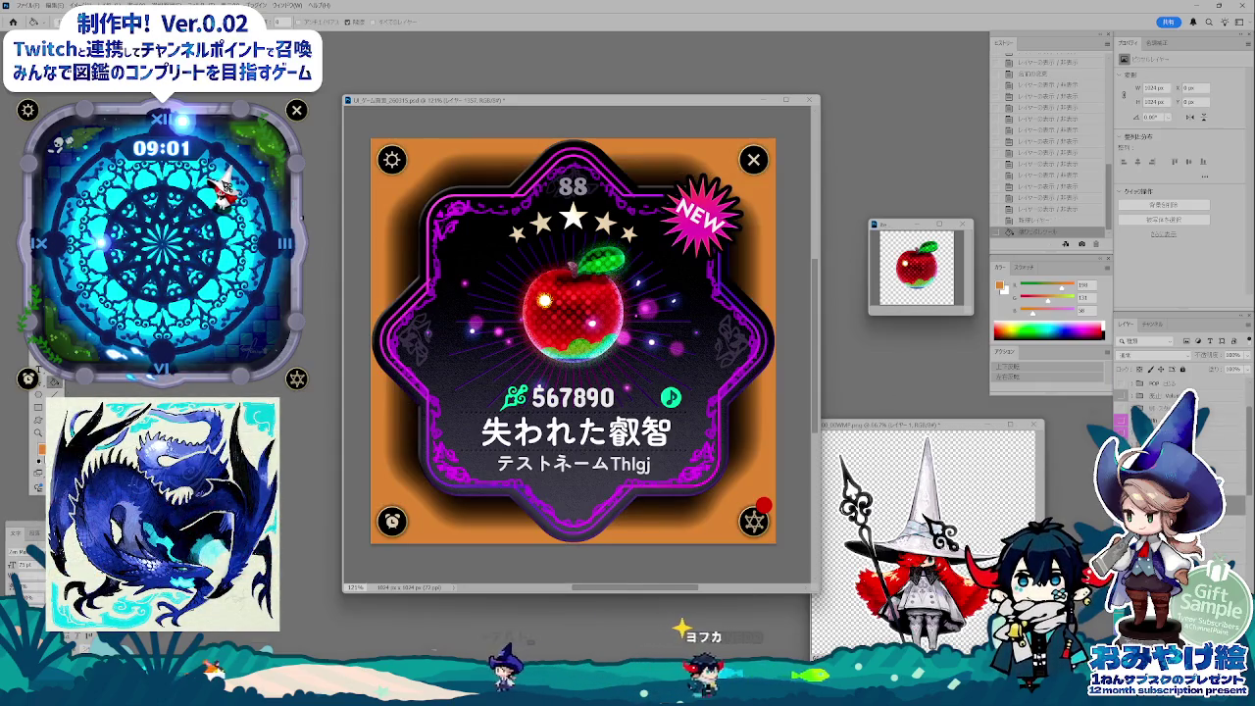
pyautogui.rightClick(1157, 318)
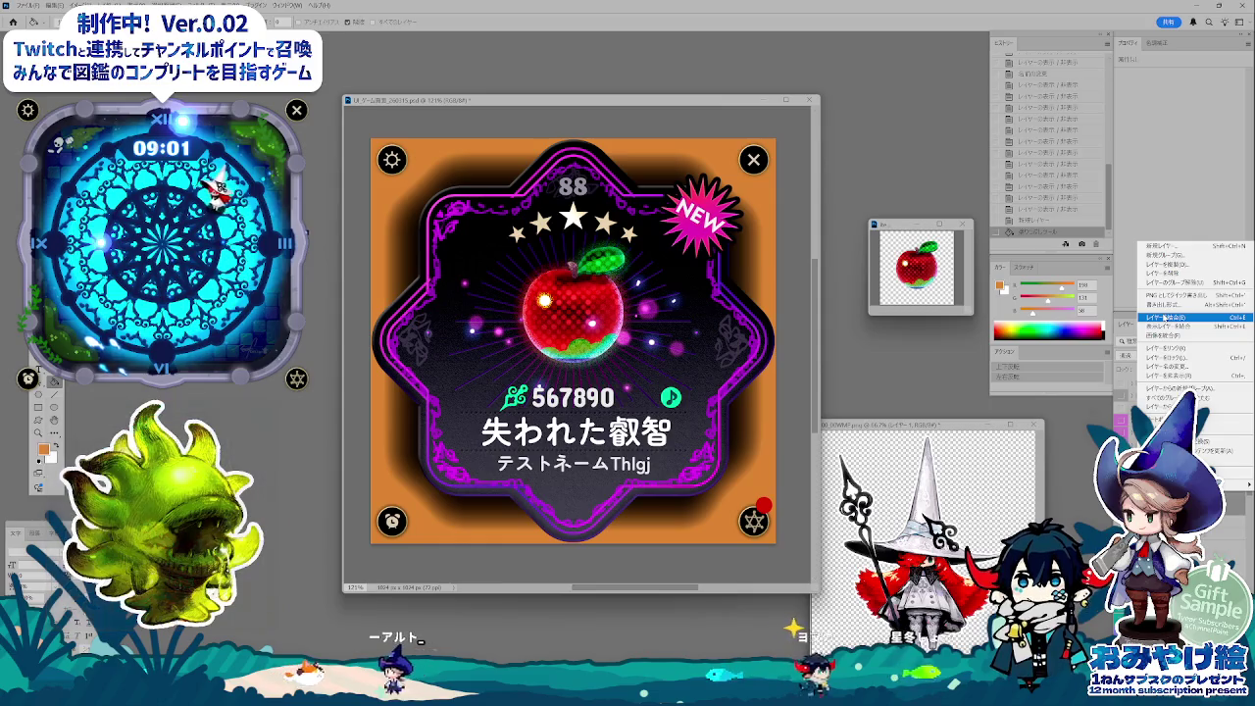
pyautogui.click(1221, 442)
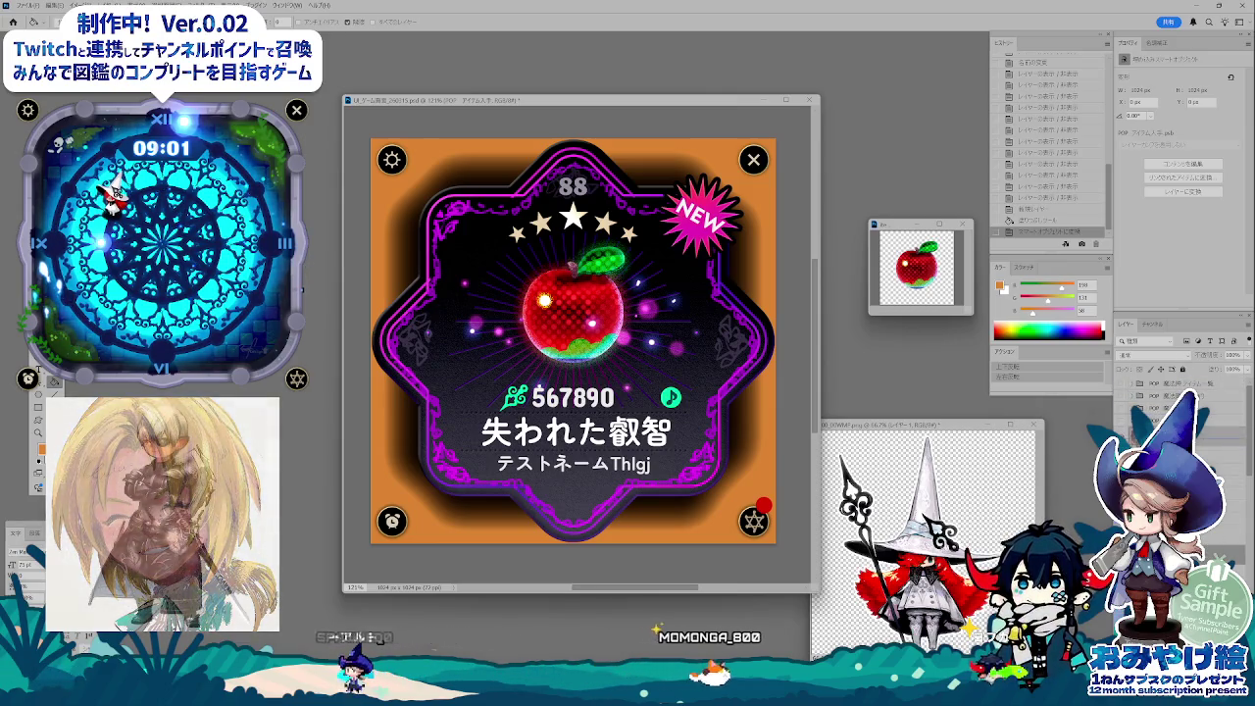
# - Group a selected layer and toggle group visibility to bring back the blue-panel card with rank 100
pyautogui.click(1180, 387)
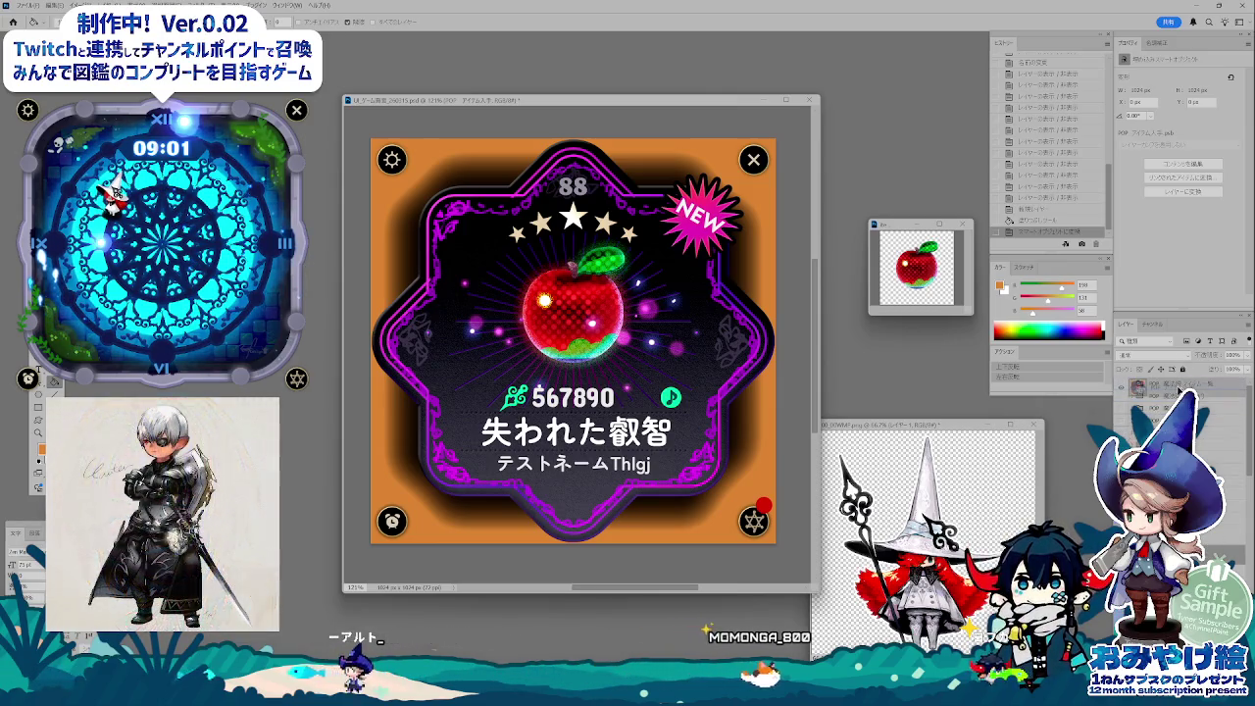
pyautogui.hotkey('ctrl', 'g')
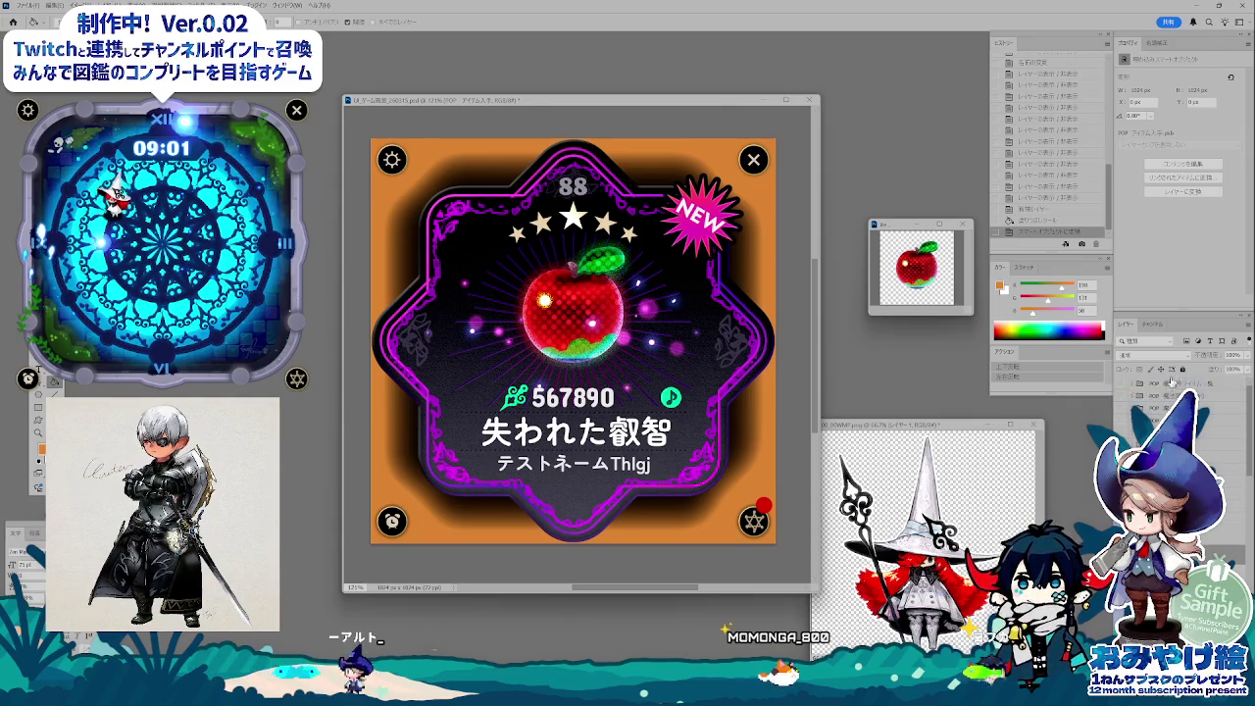
pyautogui.click(1126, 410)
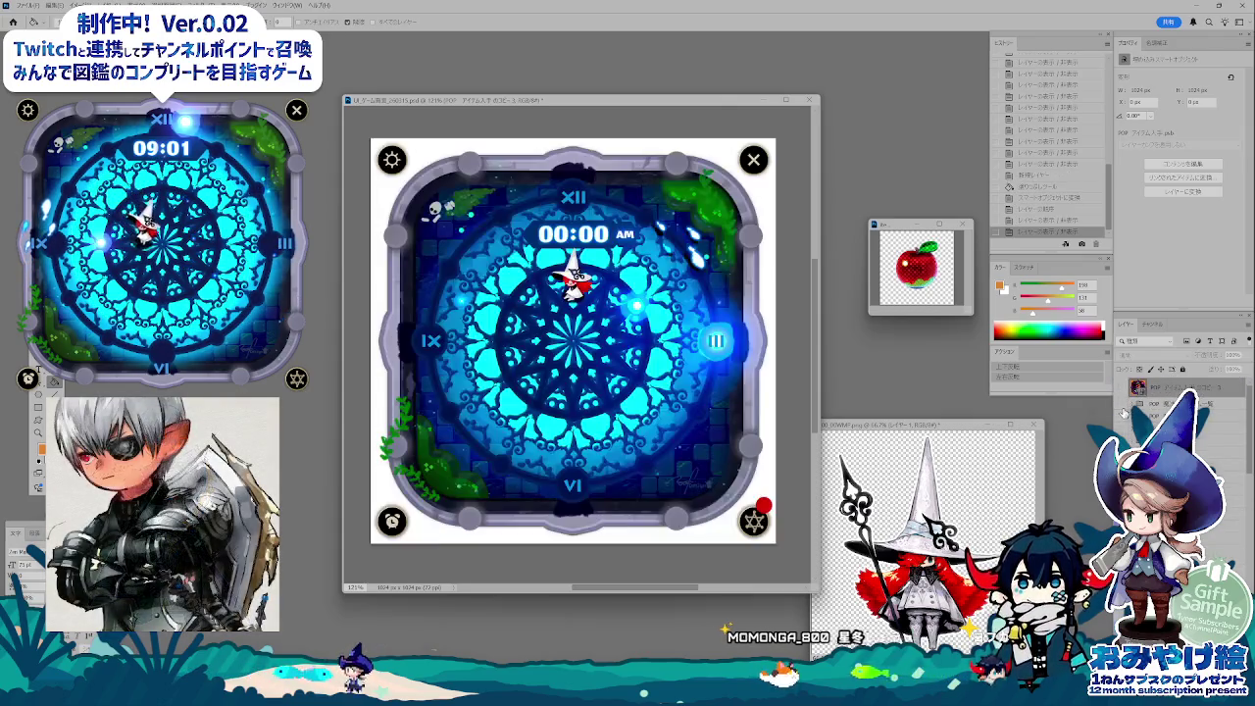
pyautogui.click(1121, 404)
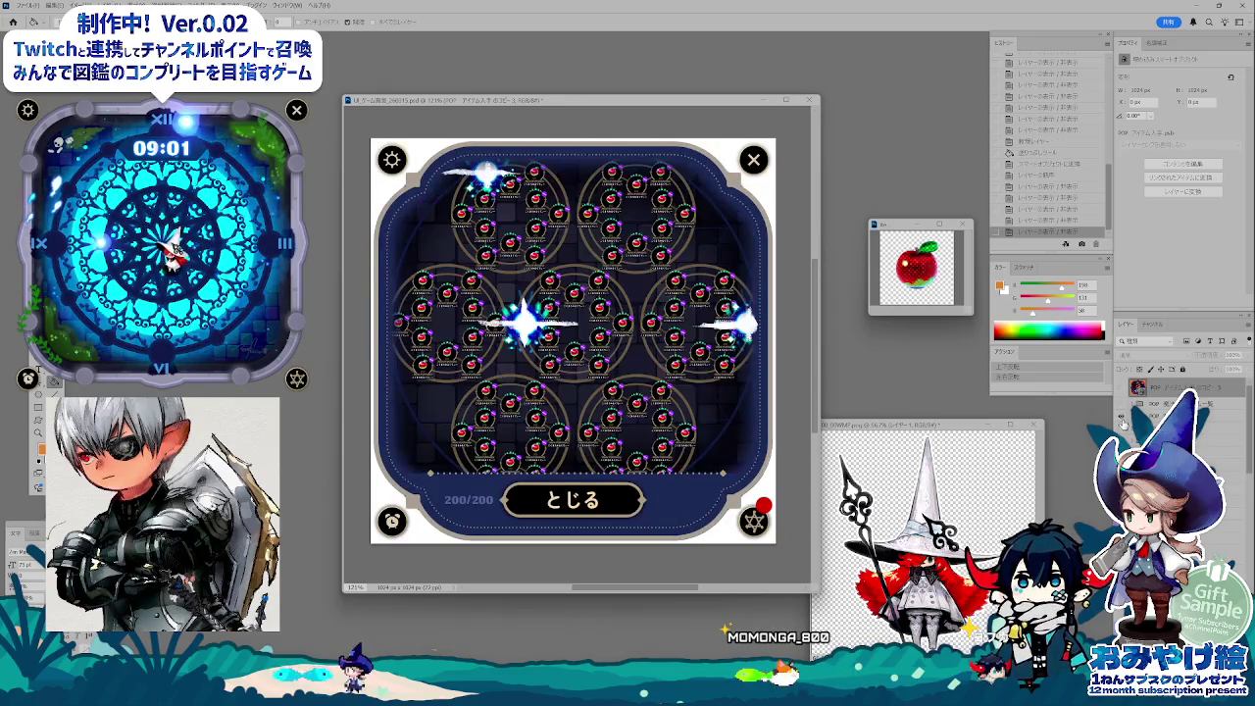
pyautogui.click(1122, 404)
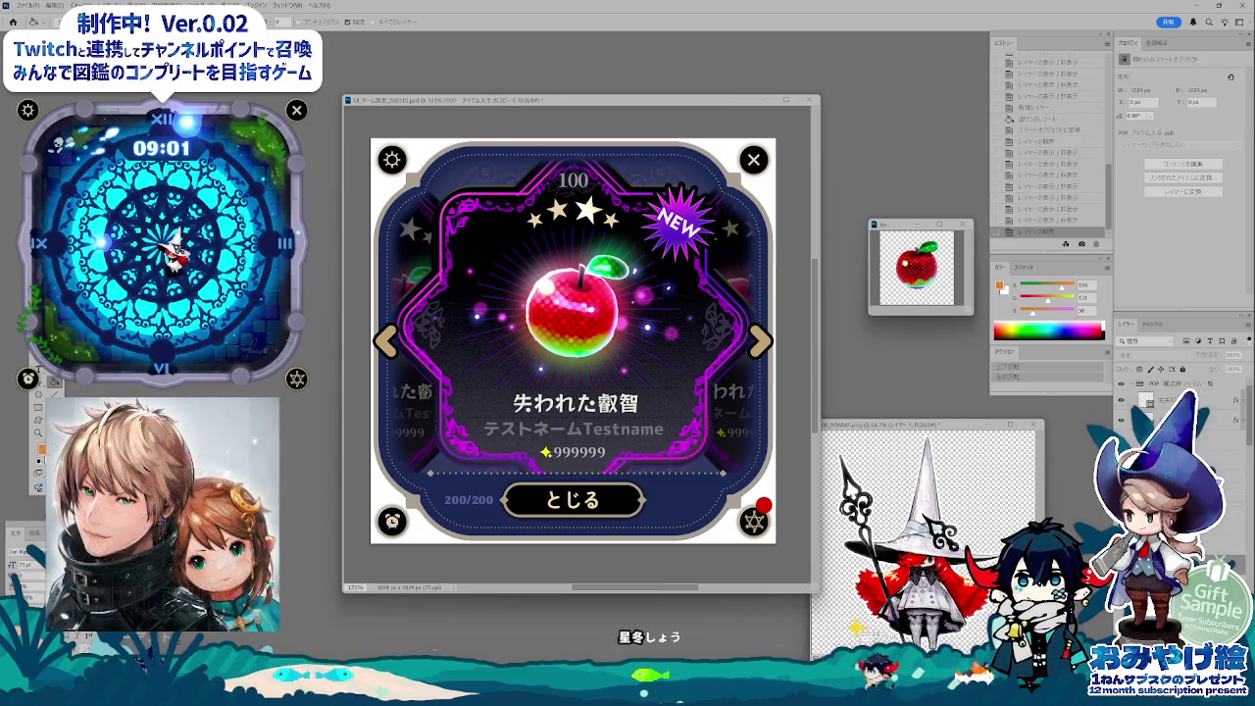
# - Place the 88/567890 apple card as a smart object, duplicate it, enlarge slightly and nudge up
pyautogui.hotkey('ctrl', 'v')
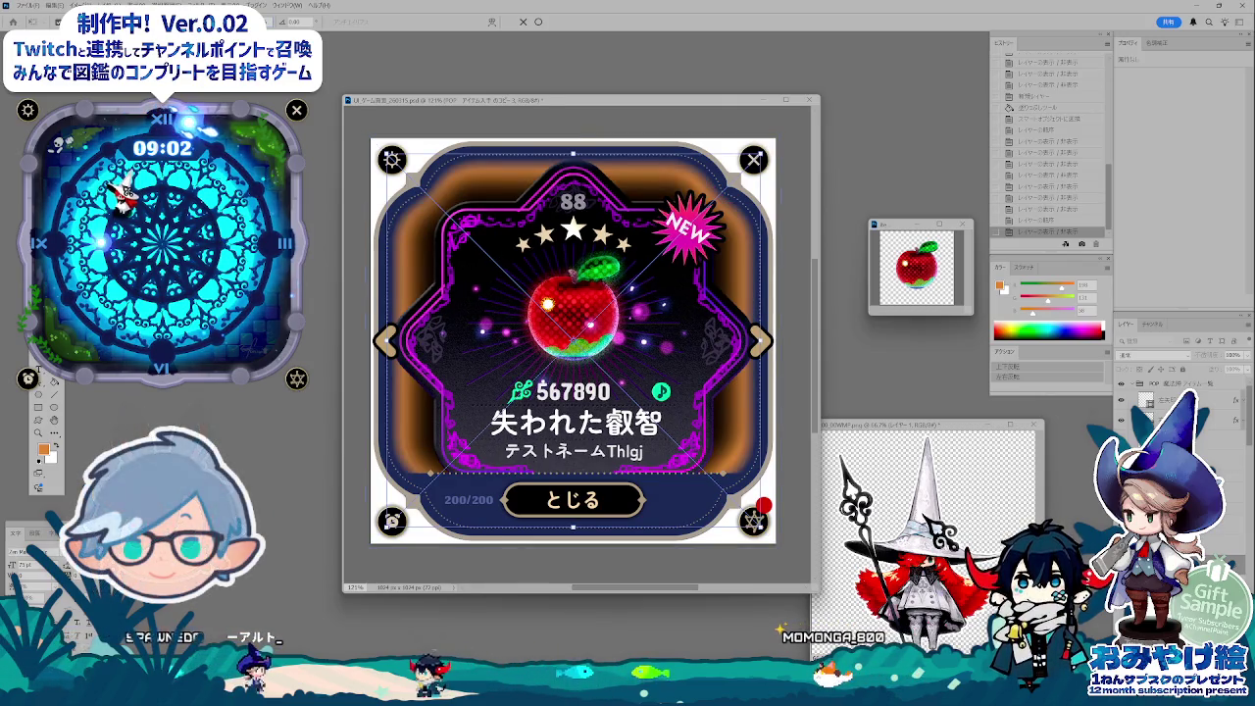
pyautogui.press('Return')
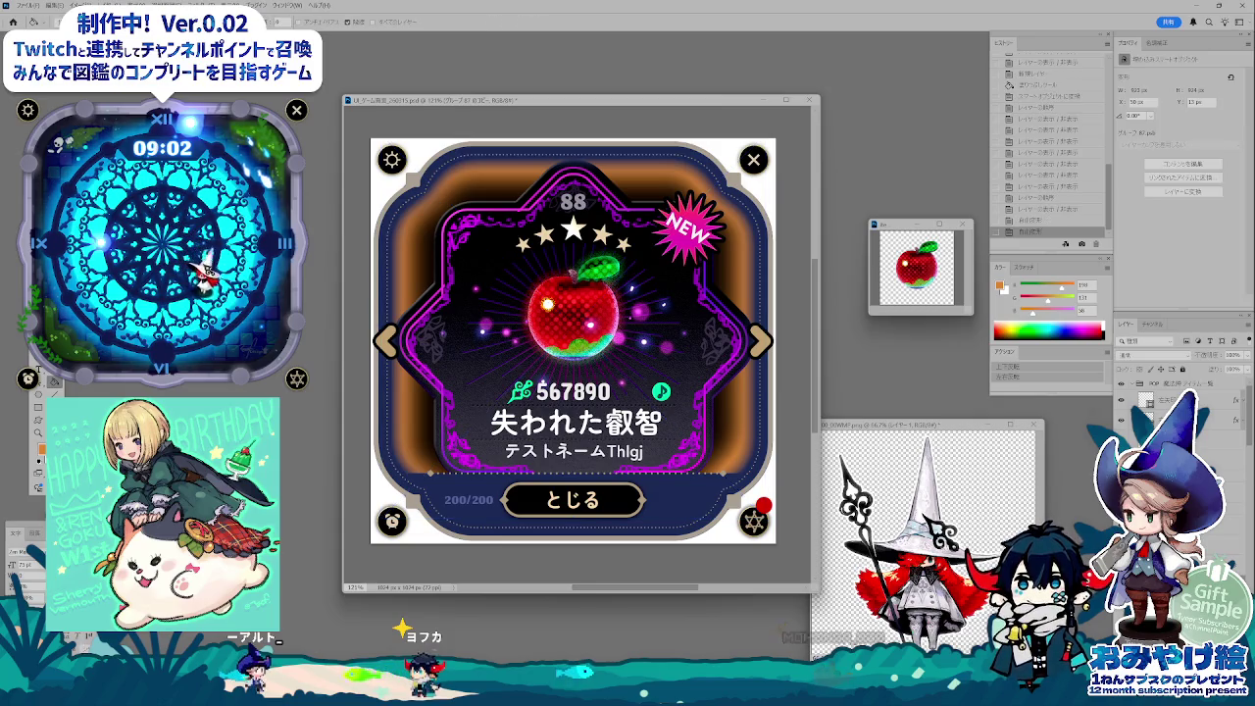
pyautogui.hotkey('ctrl', 'j')
pyautogui.hotkey('ctrl', 't')
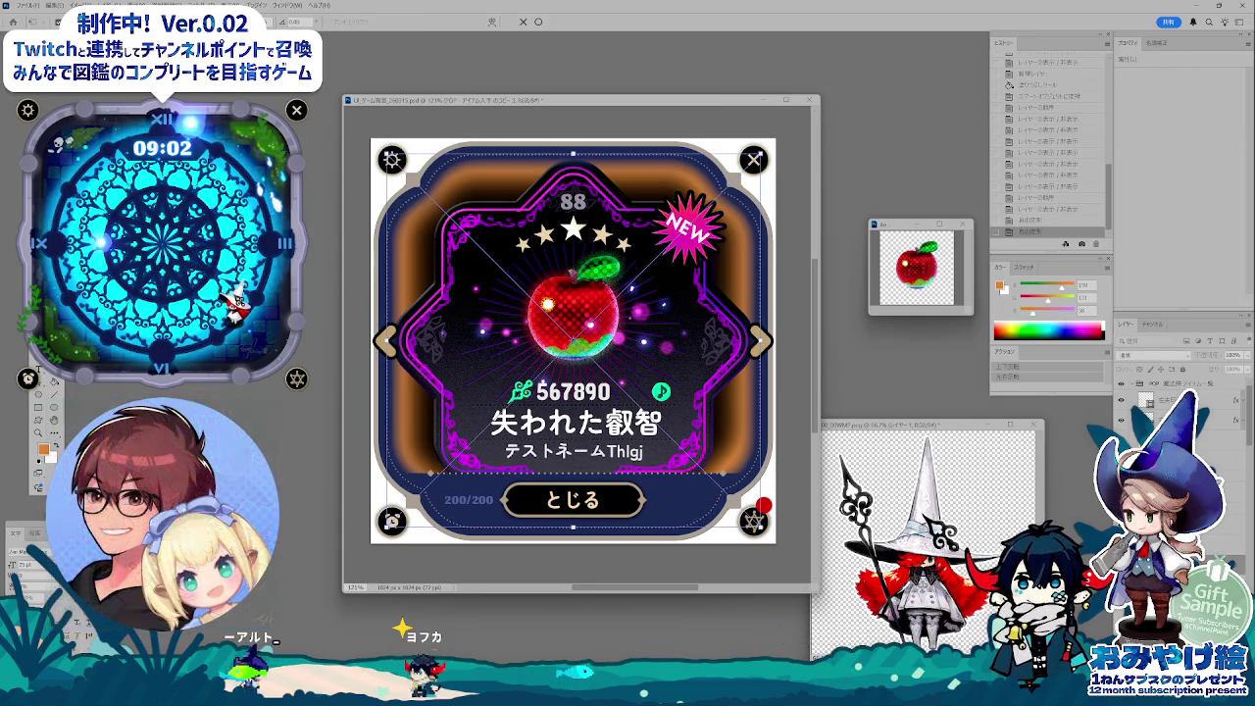
pyautogui.press('Return')
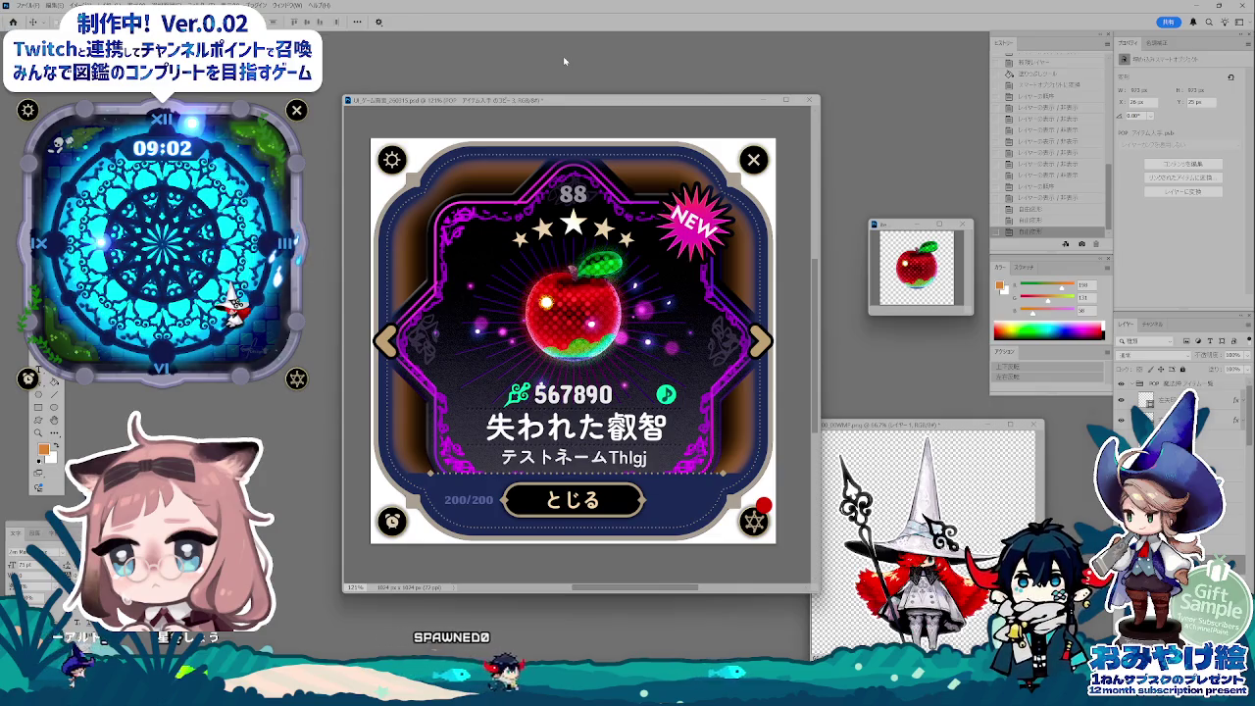
pyautogui.hotkey('shift', 'Up')
pyautogui.hotkey('shift', 'Up')
pyautogui.hotkey('shift', 'Up')
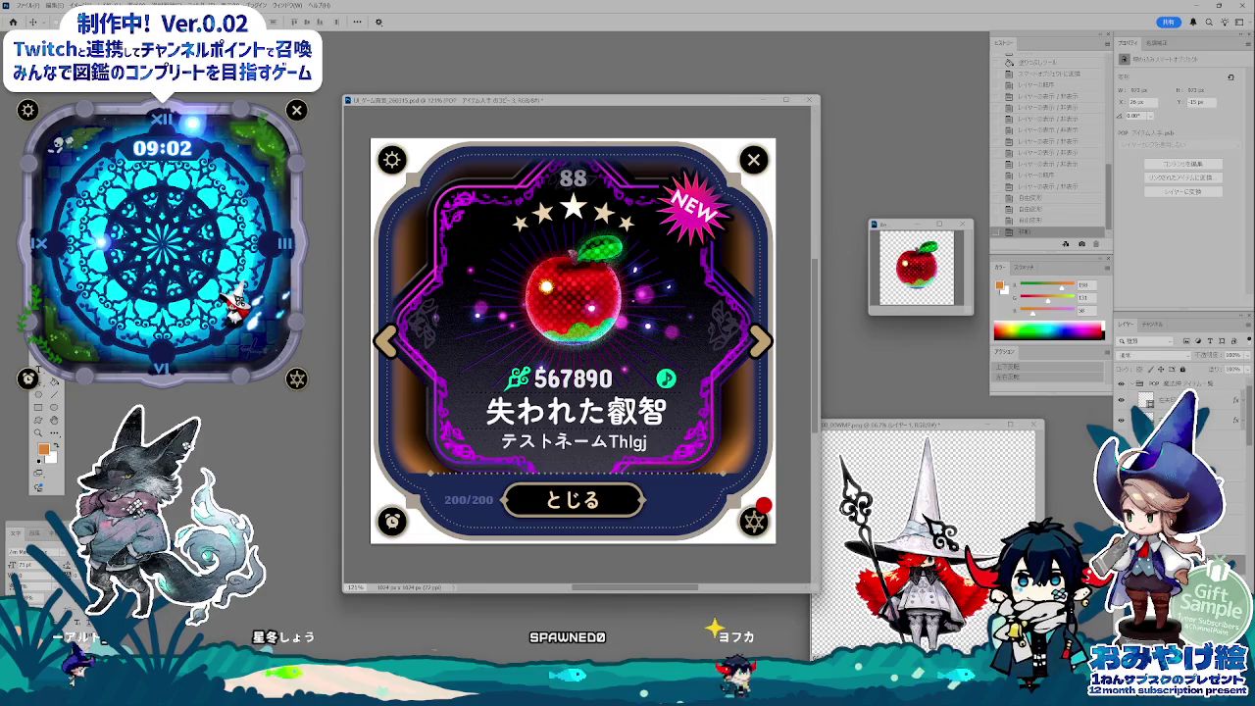
pyautogui.hotkey('ctrl', 'Tab')
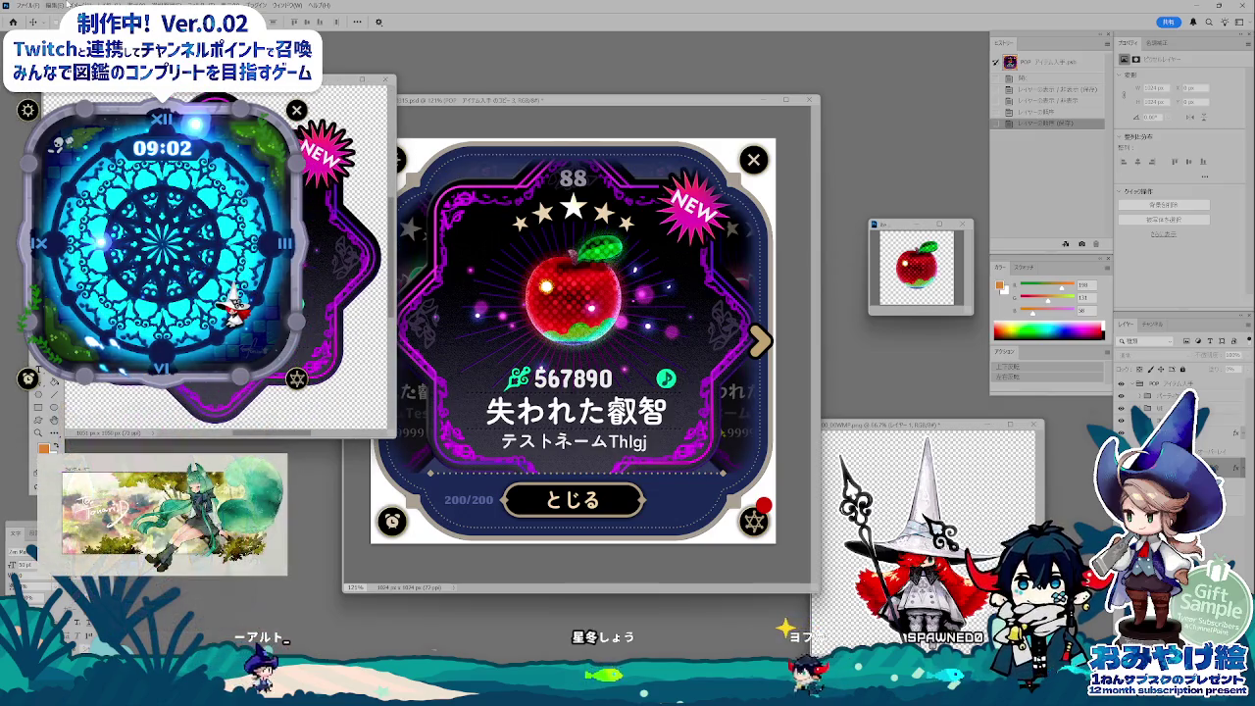
# - Set the apple card source document's canvas to 1024 × 1024 px, then return to UI_ゲーム画面
pyautogui.hotkey('ctrl', 'alt', 'c')
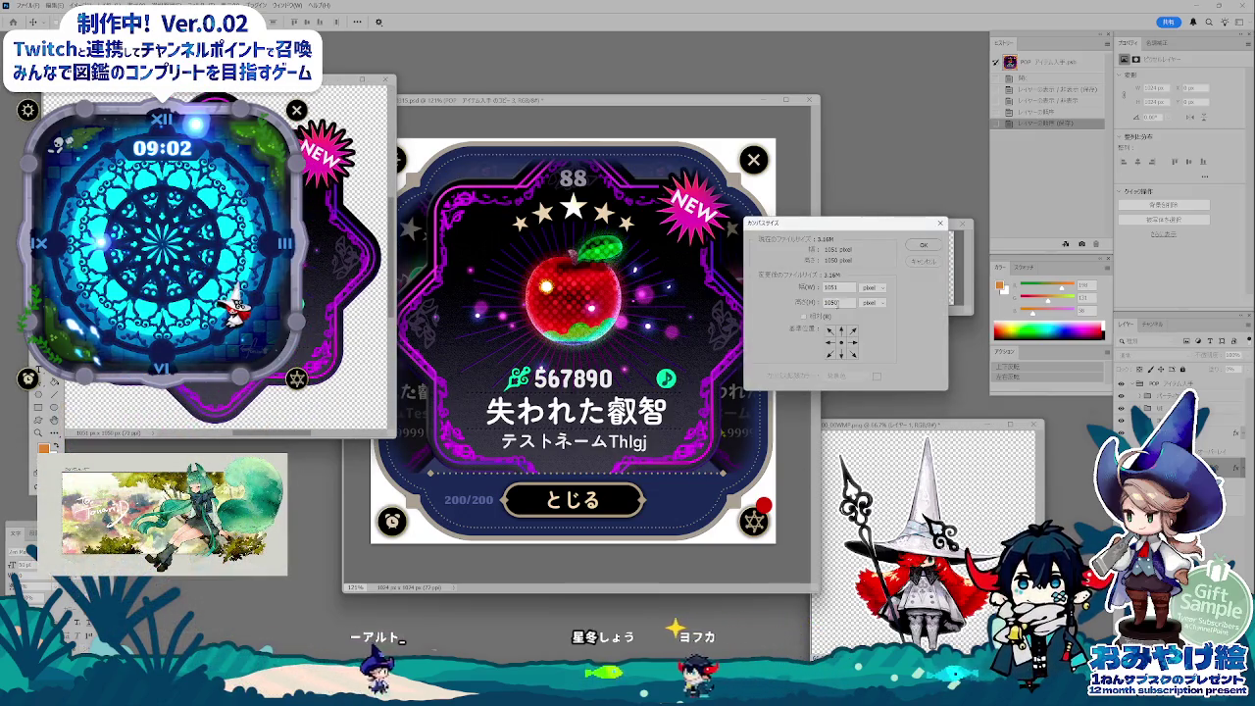
pyautogui.write('1024')
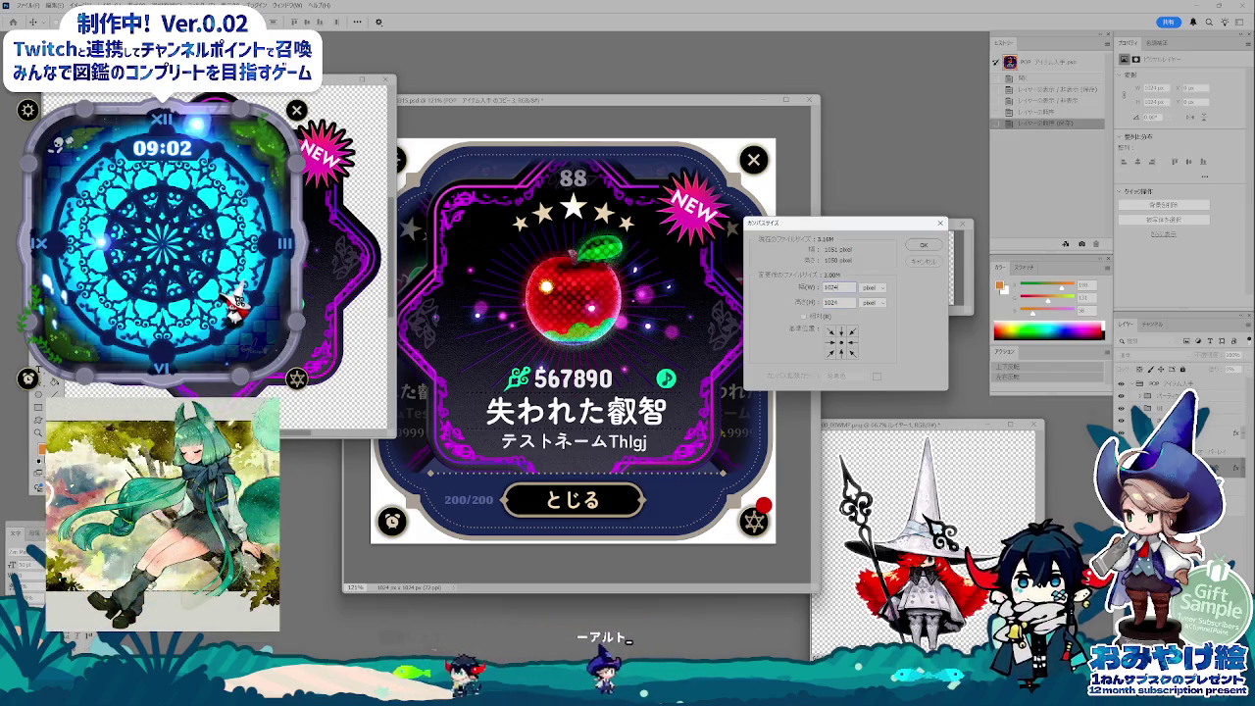
pyautogui.press('Return')
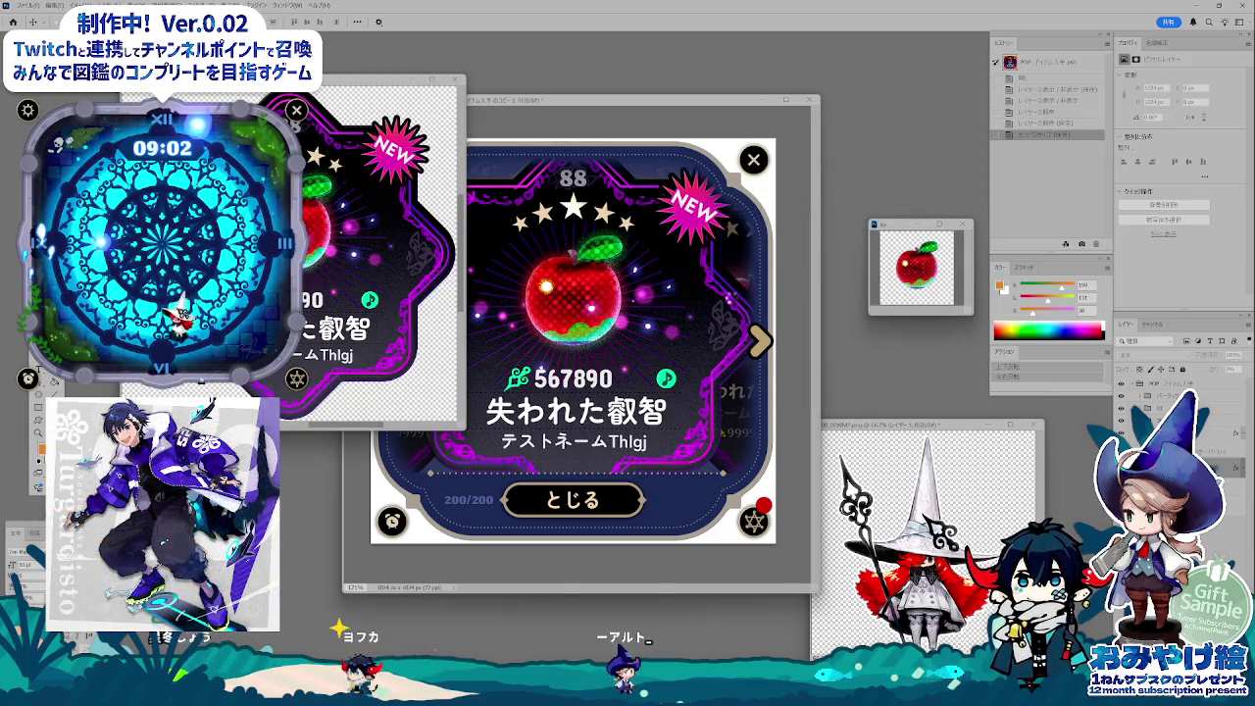
pyautogui.hotkey('ctrl', 'Tab')
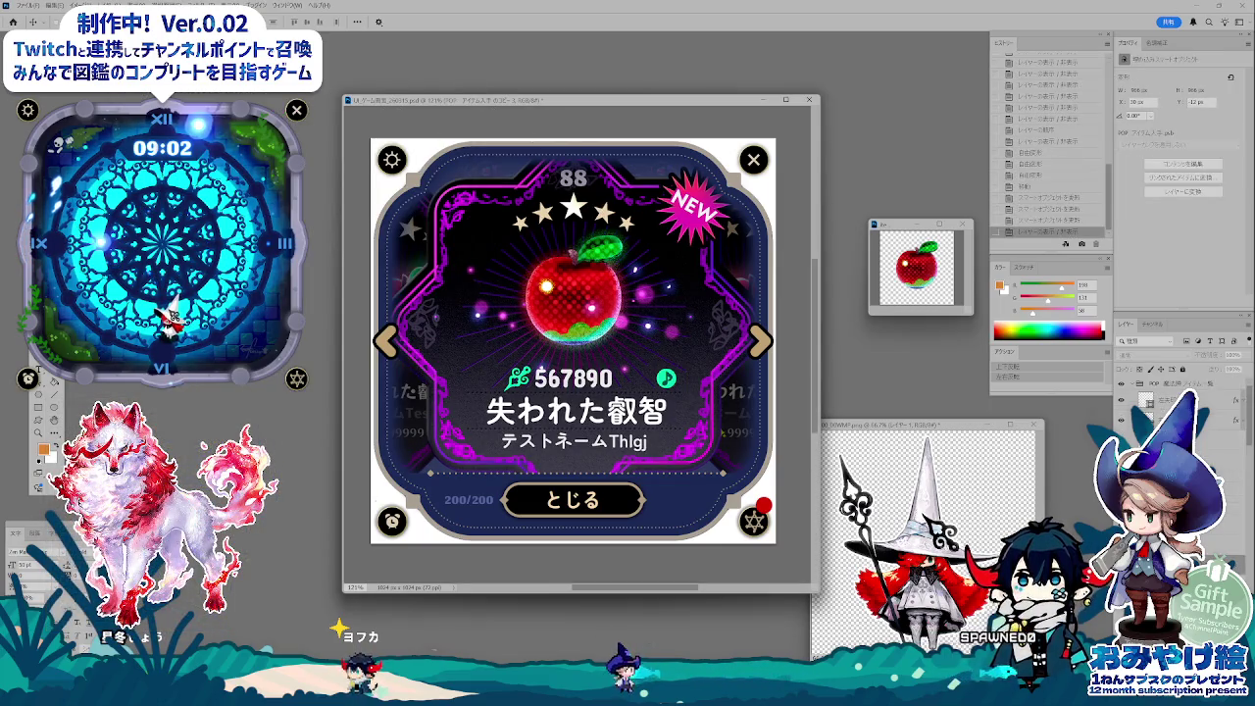
# - Step through undo/redo to compare the new 88/567890 card with the 100/999999 version
pyautogui.hotkey('ctrl', 'shift', 'z')
pyautogui.hotkey('ctrl', 'z')
pyautogui.hotkey('ctrl', 'shift', 'z')
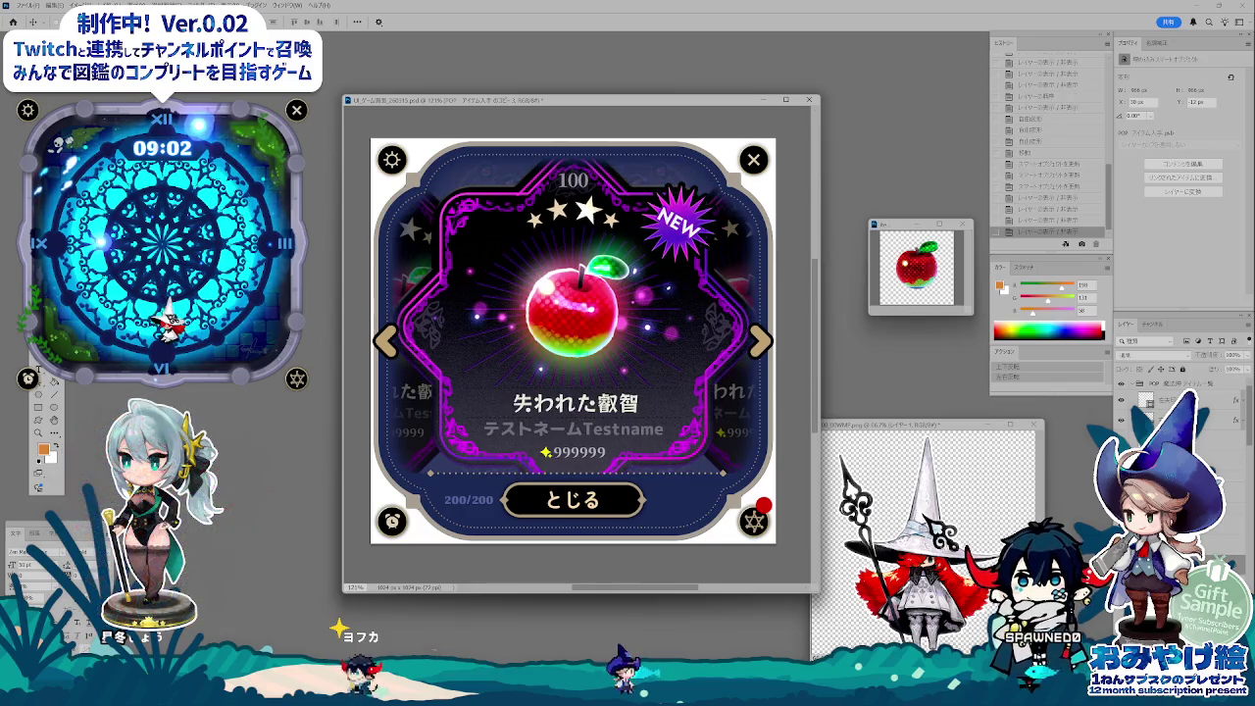
pyautogui.hotkey('ctrl', 'z')
pyautogui.hotkey('ctrl', 'shift', 'z')
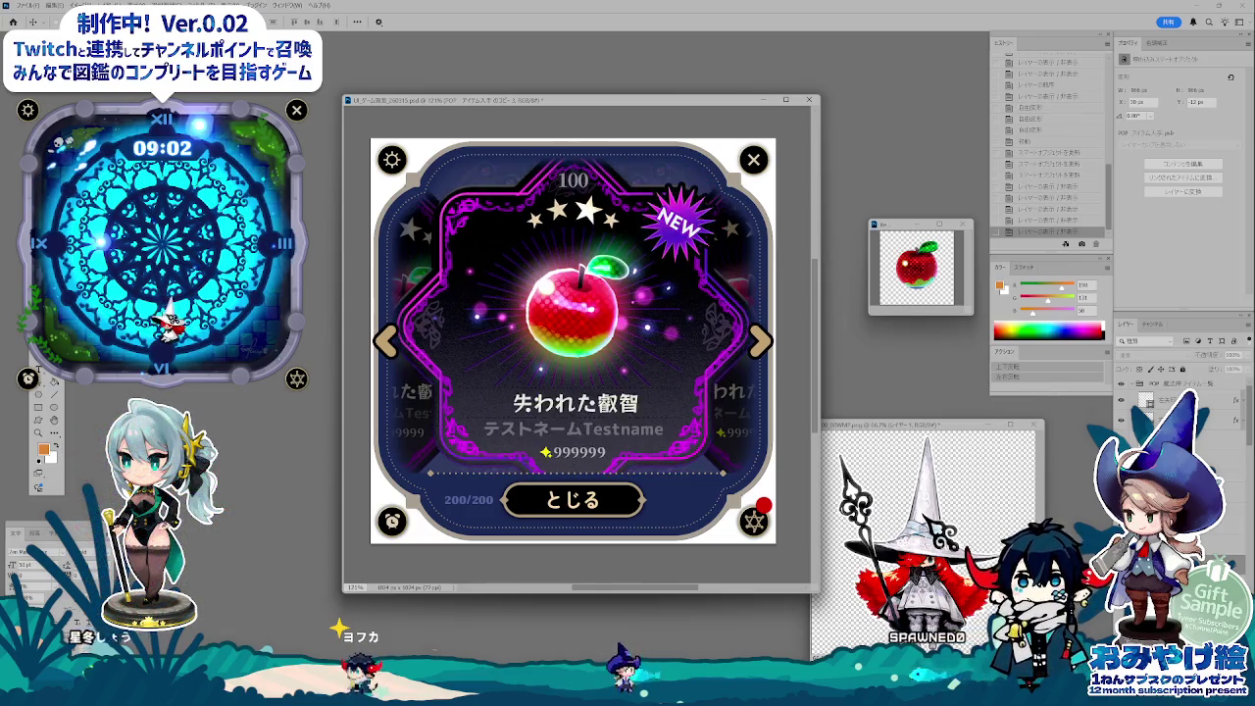
pyautogui.hotkey('ctrl', 'z')
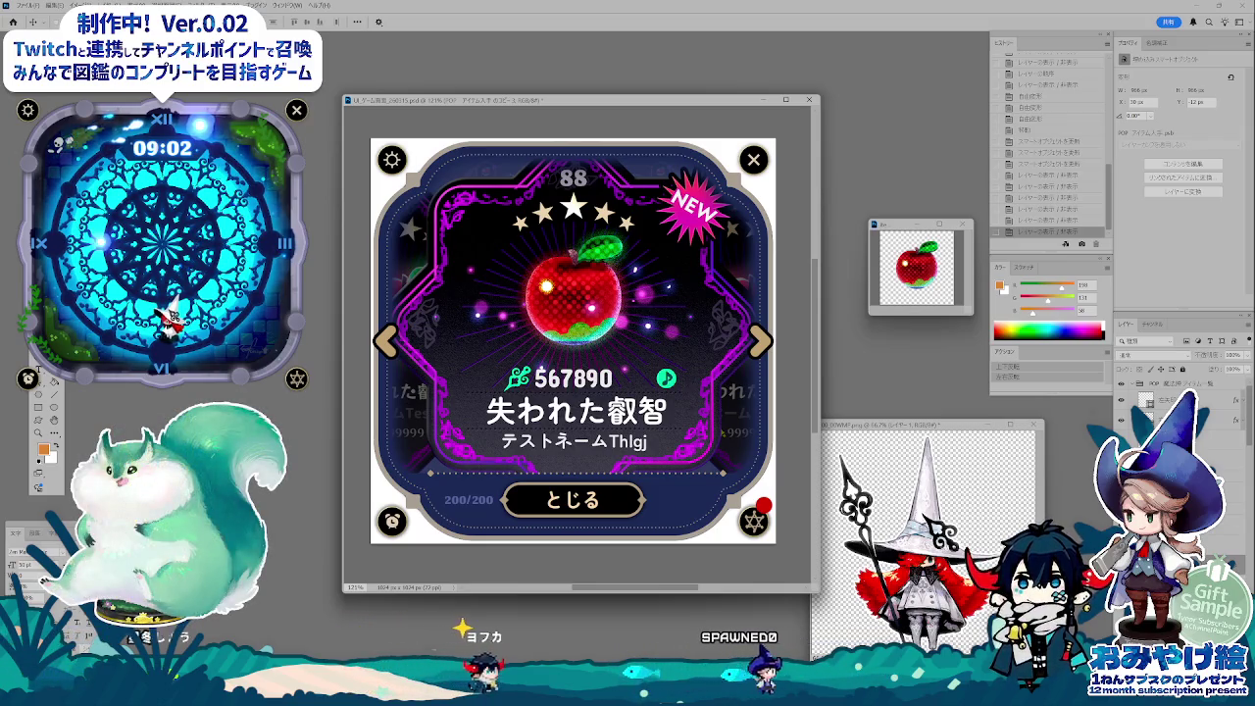
# - Nudge the apple card up, keep the 88/567890 text variant, and hide the side cards
pyautogui.hotkey('ctrl', 't')
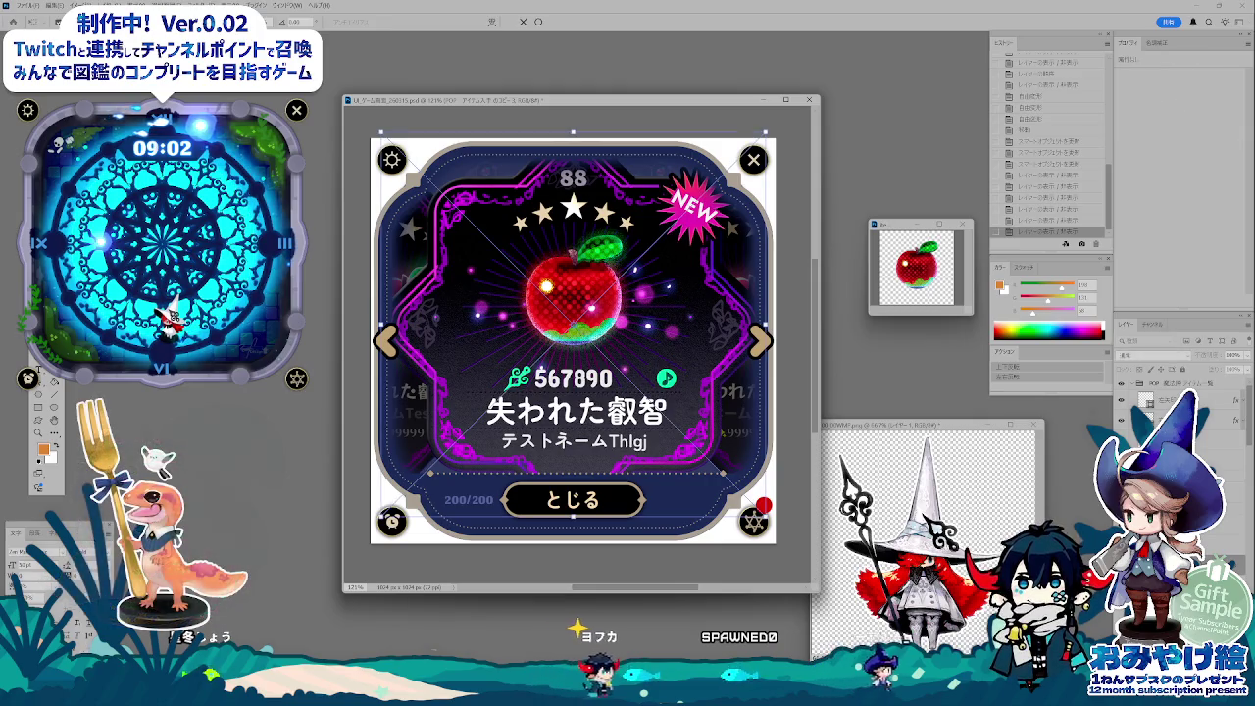
pyautogui.press('Return')
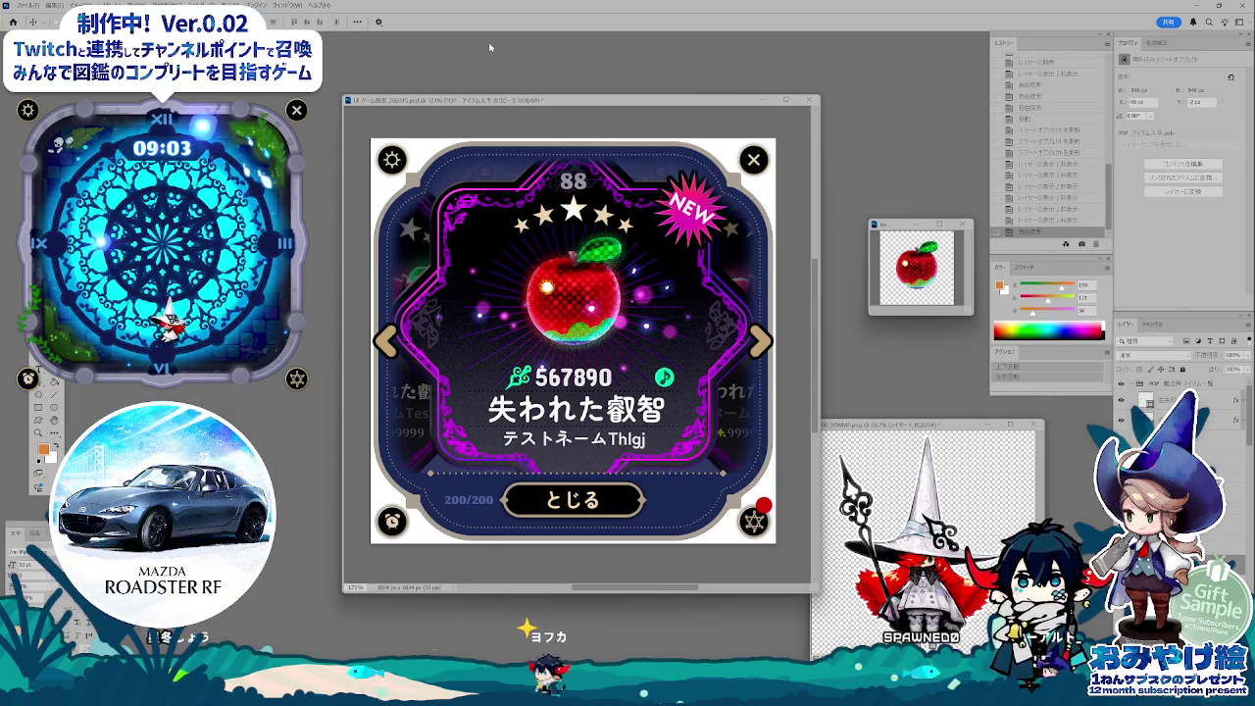
pyautogui.hotkey('shift', 'Up')
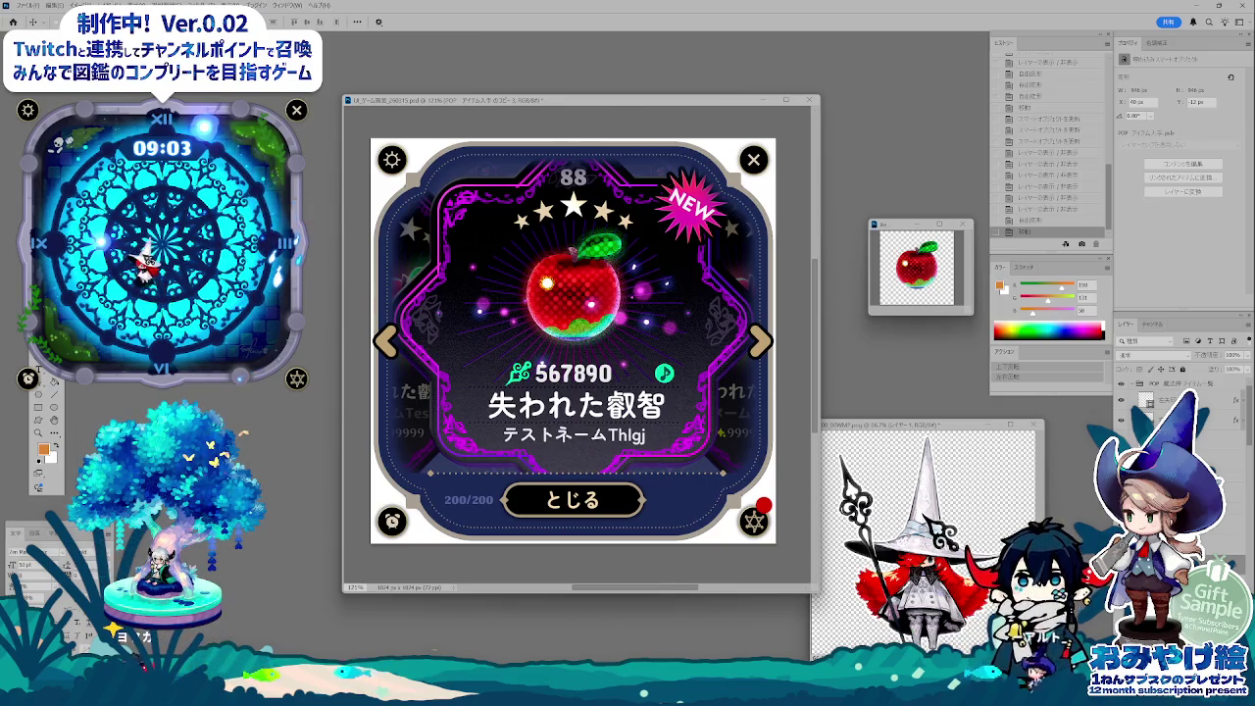
pyautogui.click(1122, 401)
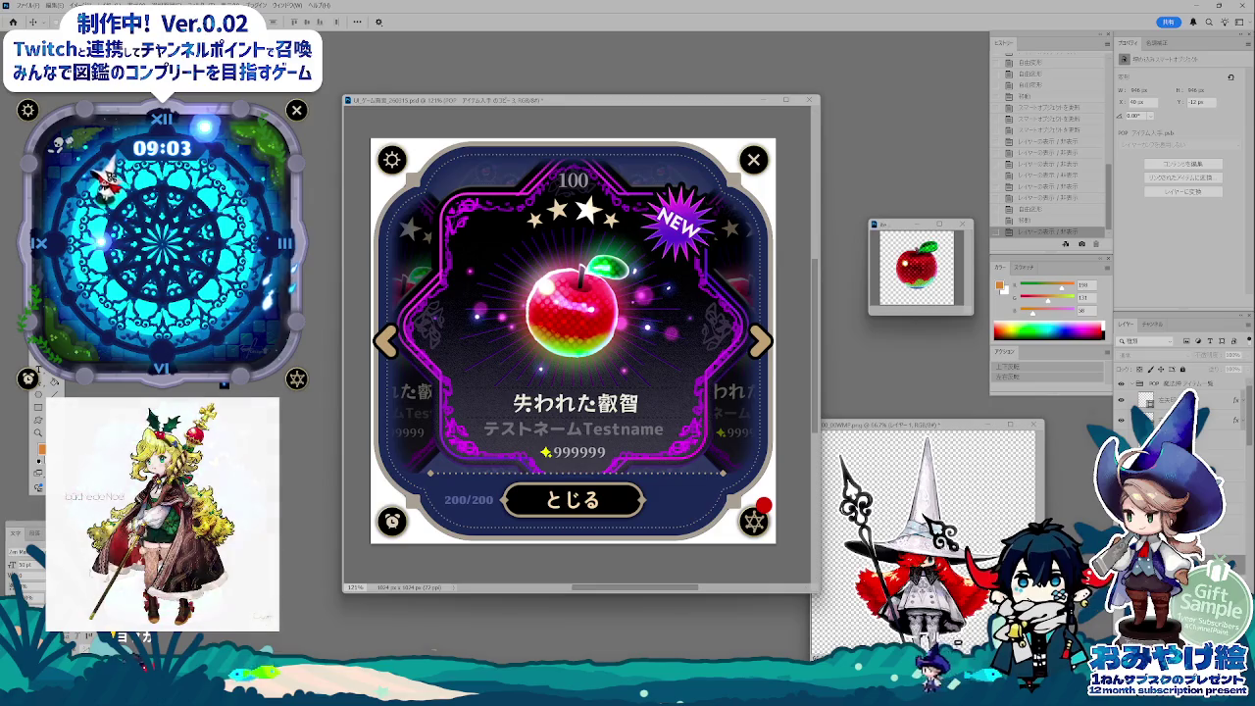
pyautogui.click(1122, 400)
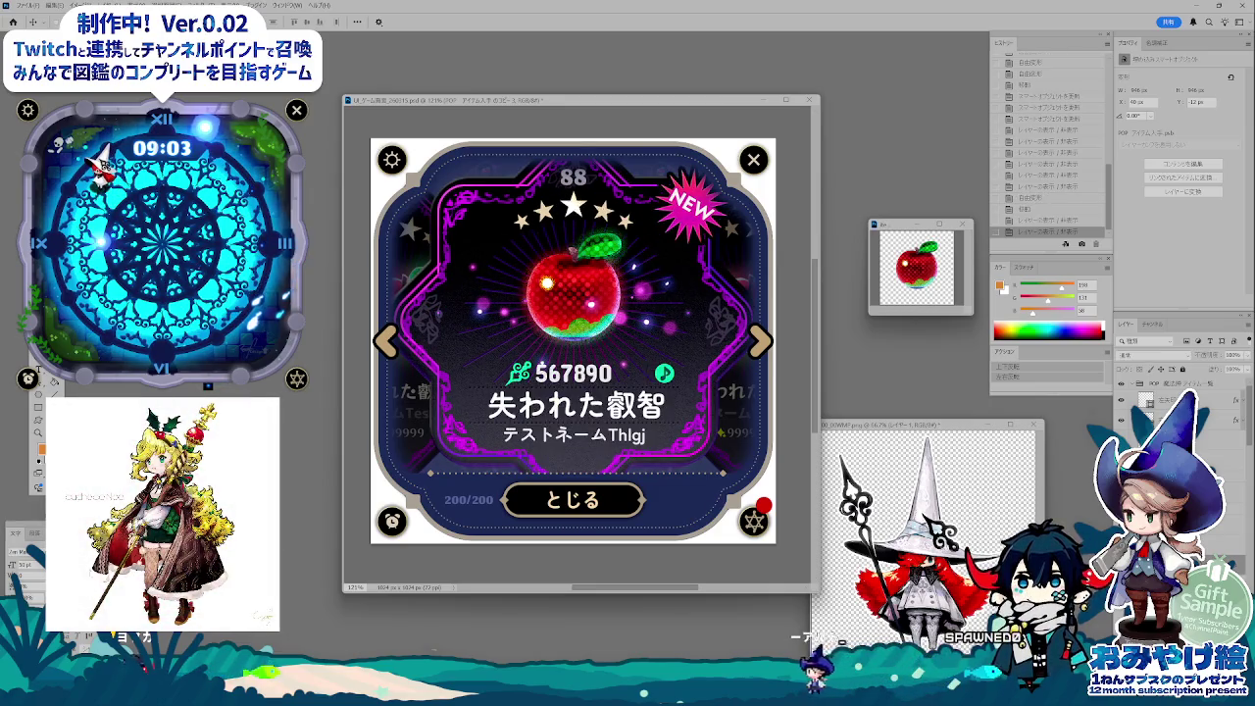
pyautogui.click(1122, 400)
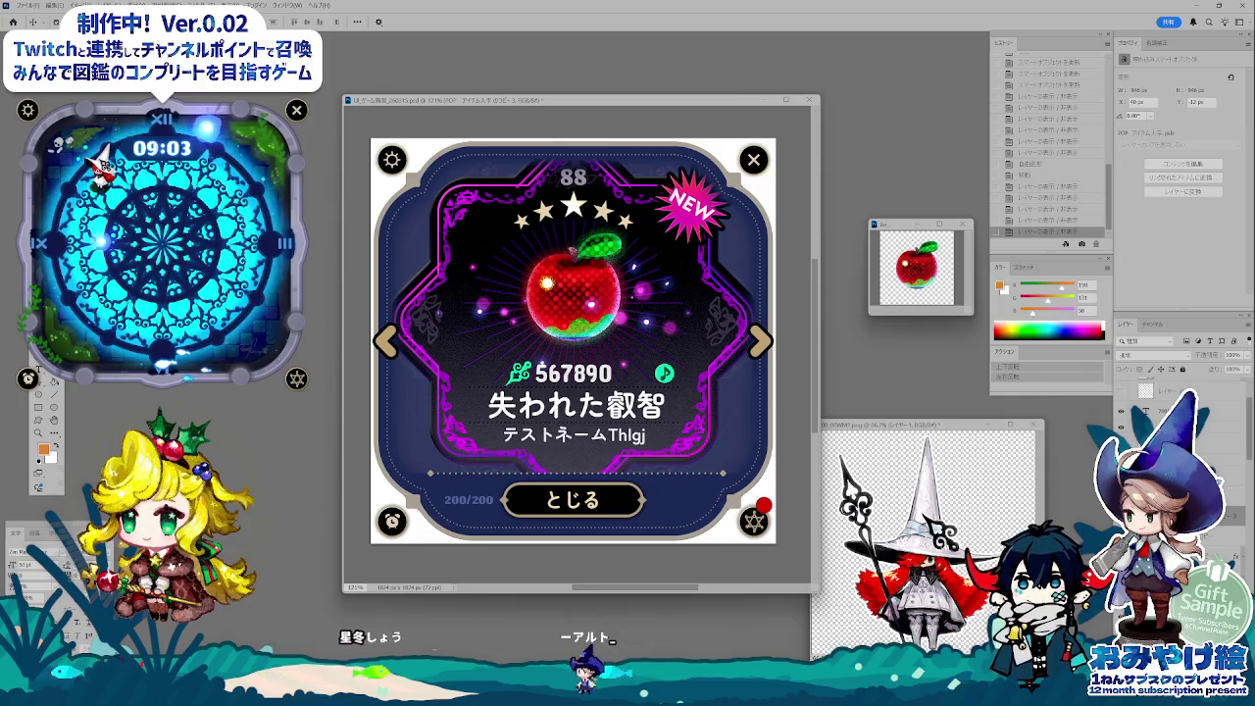
# - Nudge the score, title and name text down a few pixels, checking bounds with Free Transform
pyautogui.hotkey('ctrl', 't')
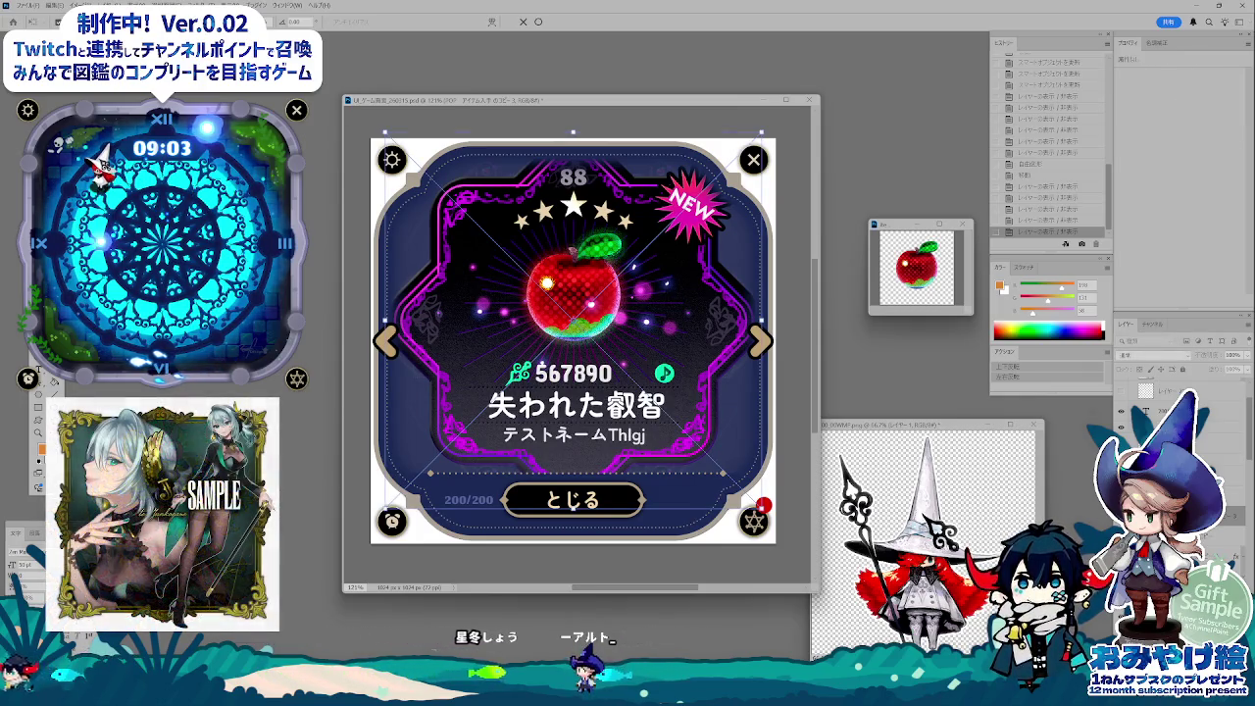
pyautogui.press('Return')
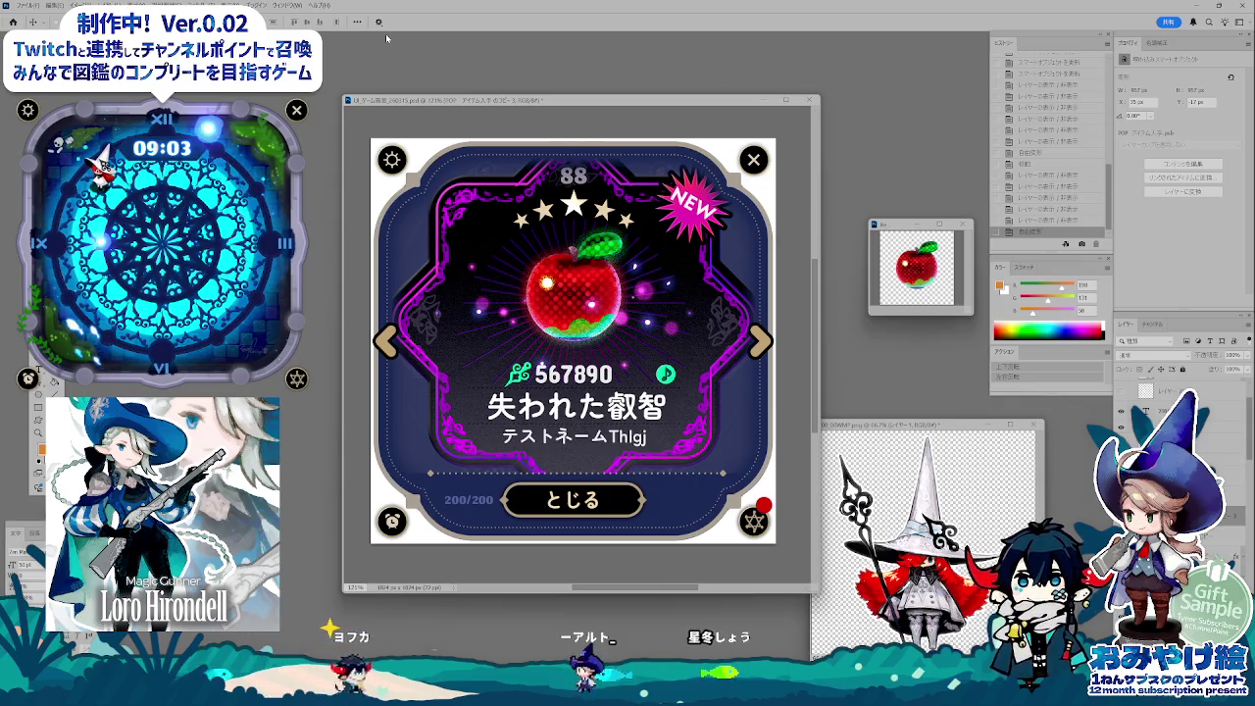
pyautogui.press('Down')
pyautogui.press('Down')
pyautogui.press('Down')
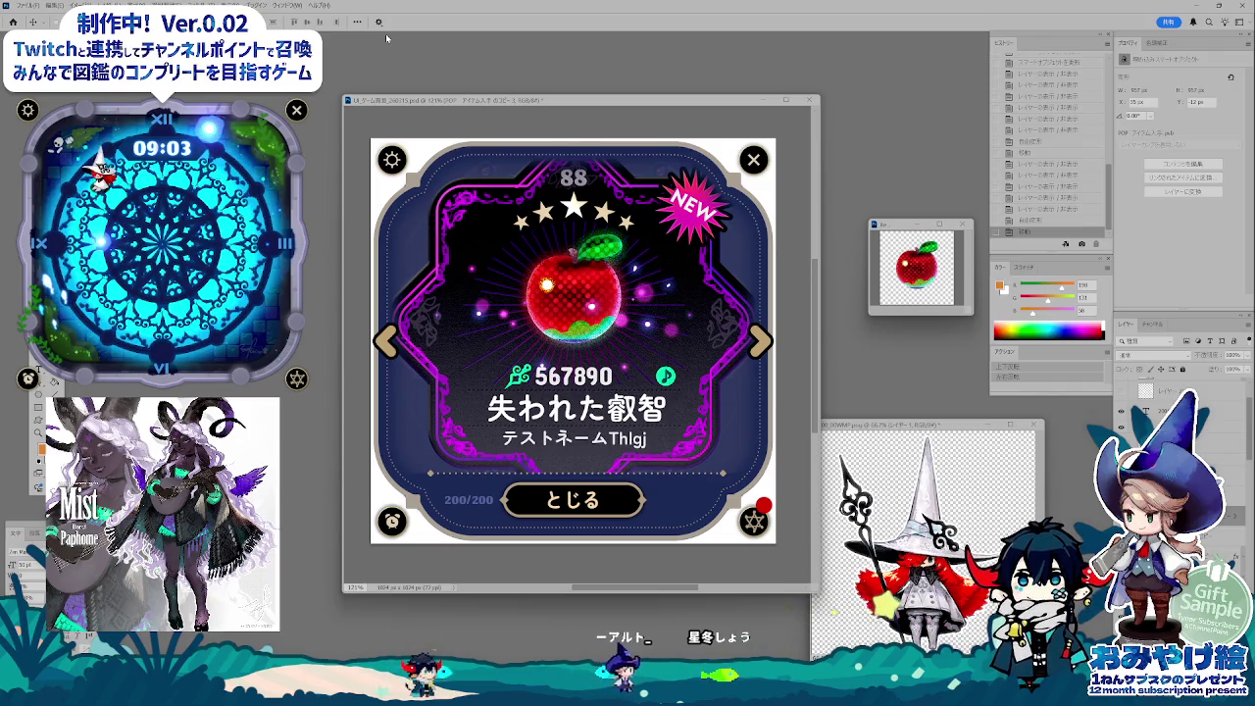
pyautogui.hotkey('ctrl', 't')
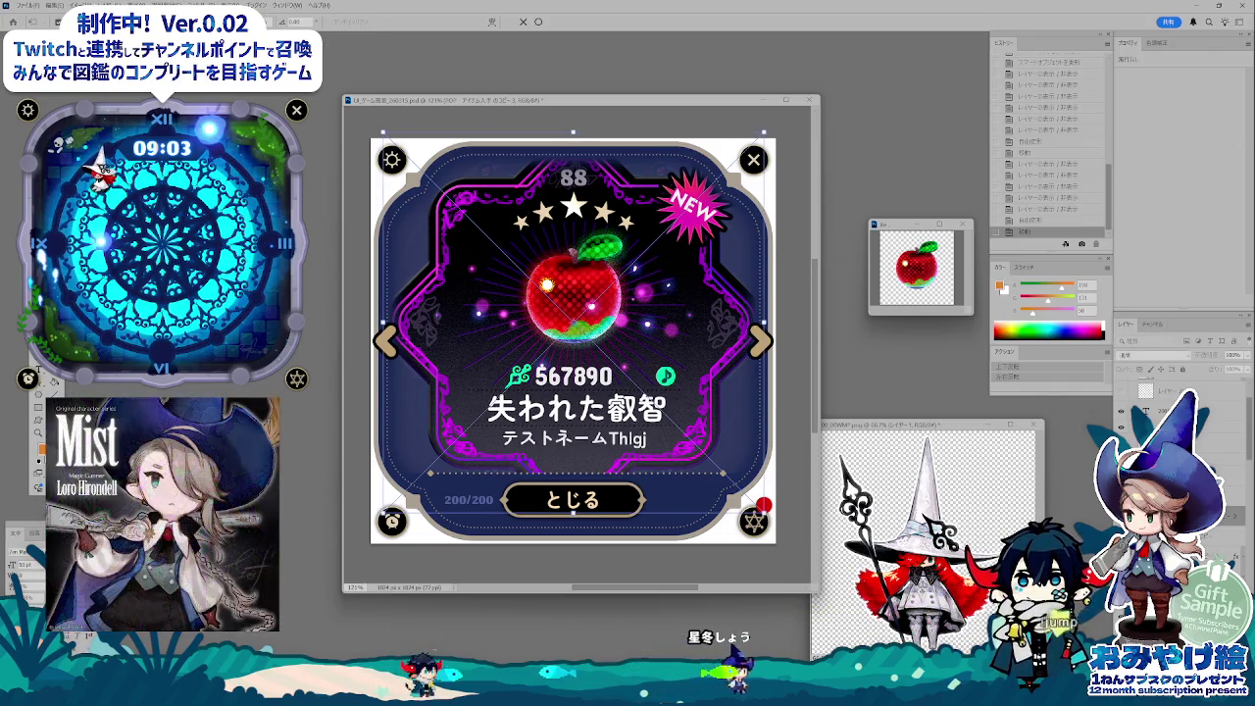
pyautogui.press('Return')
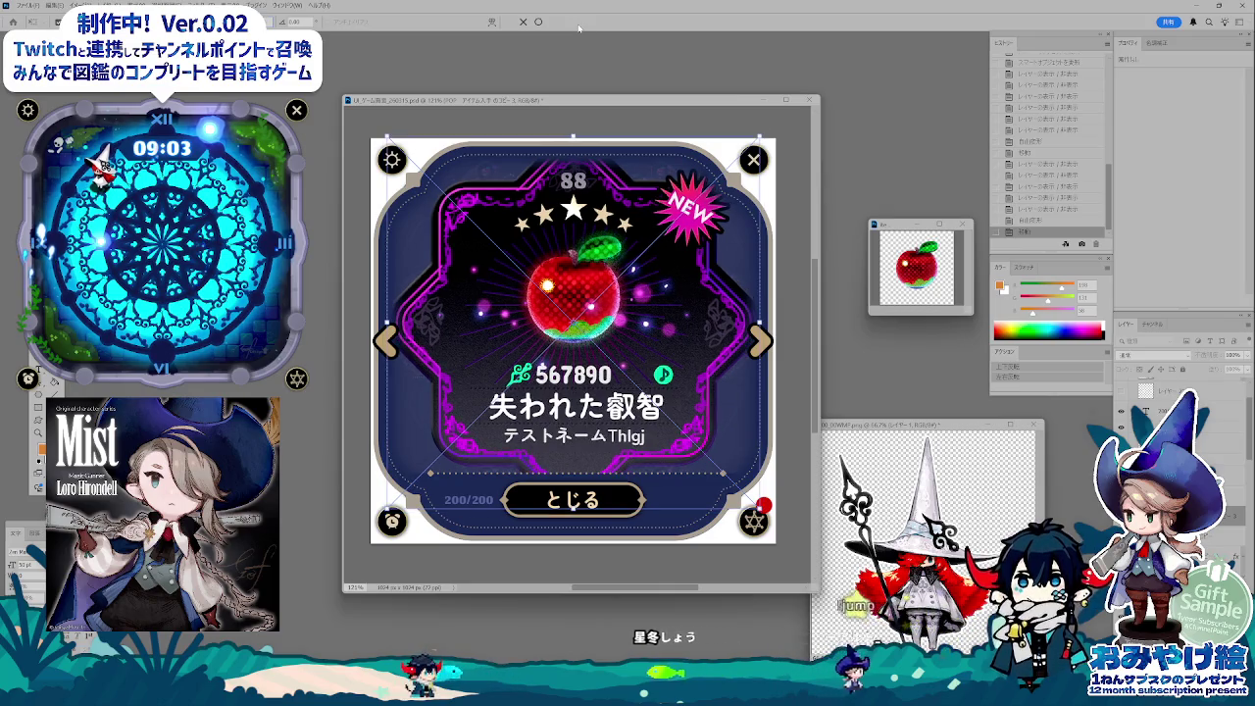
pyautogui.press('Down')
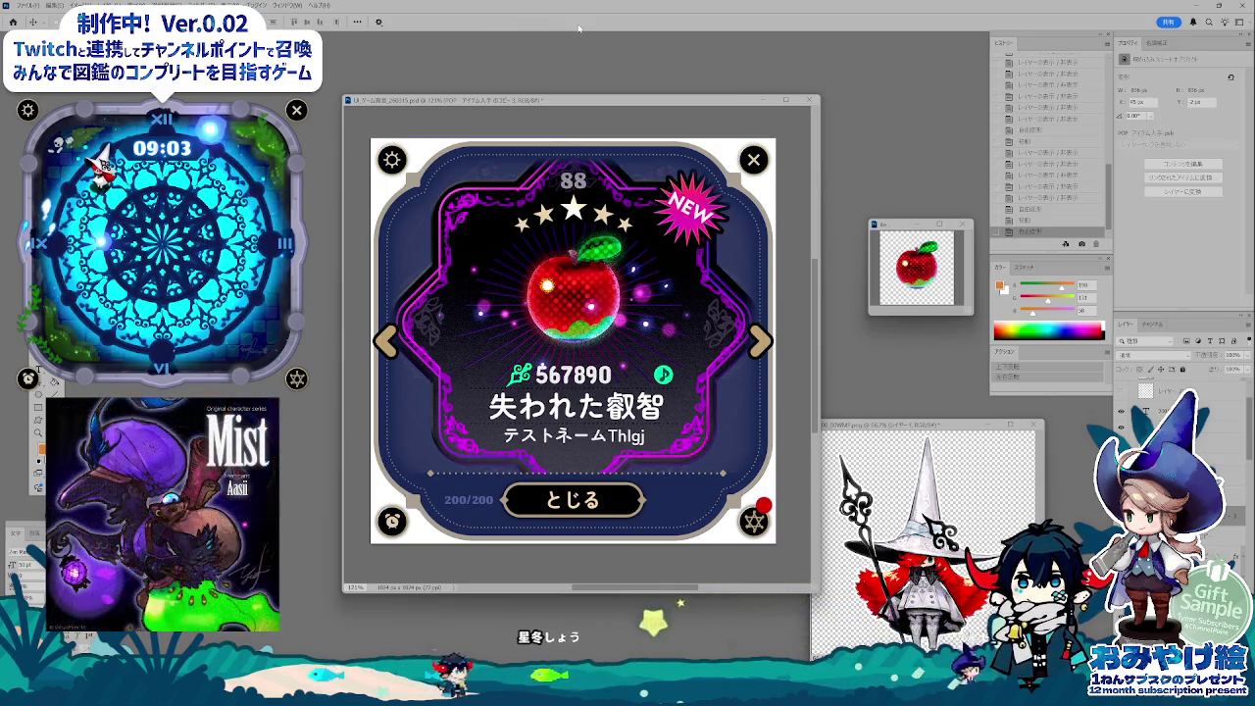
pyautogui.press('Down')
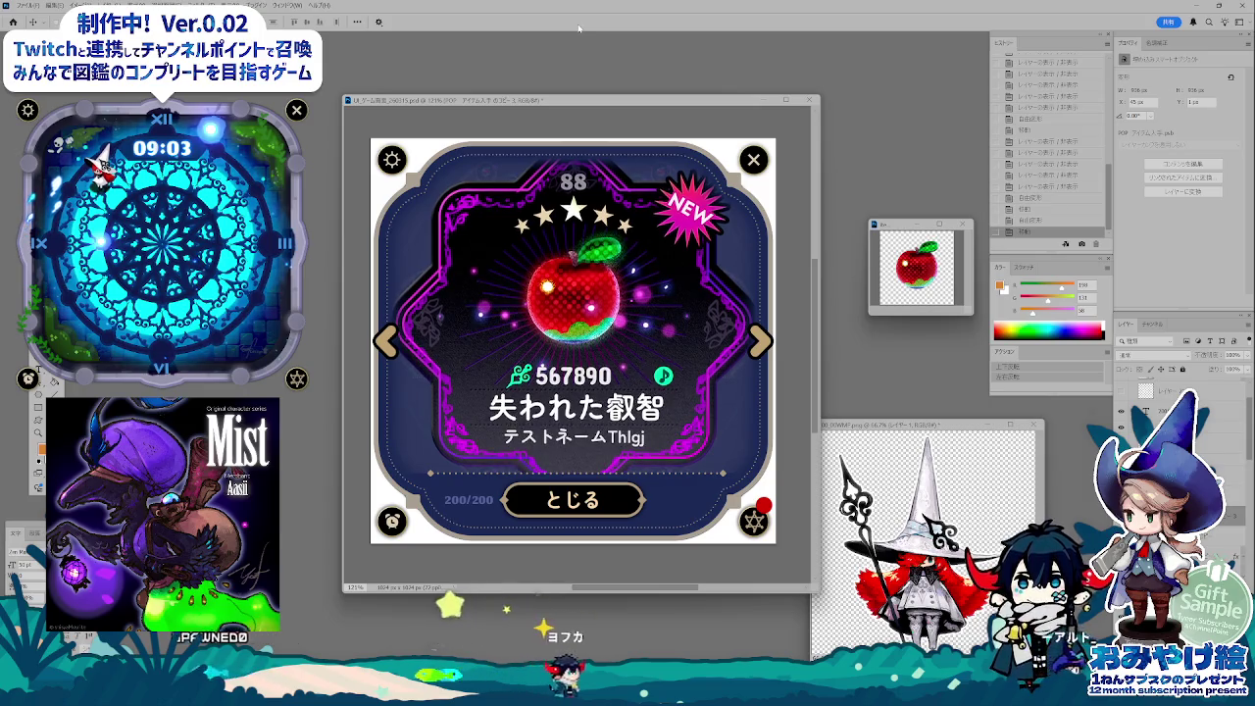
pyautogui.press('Down')
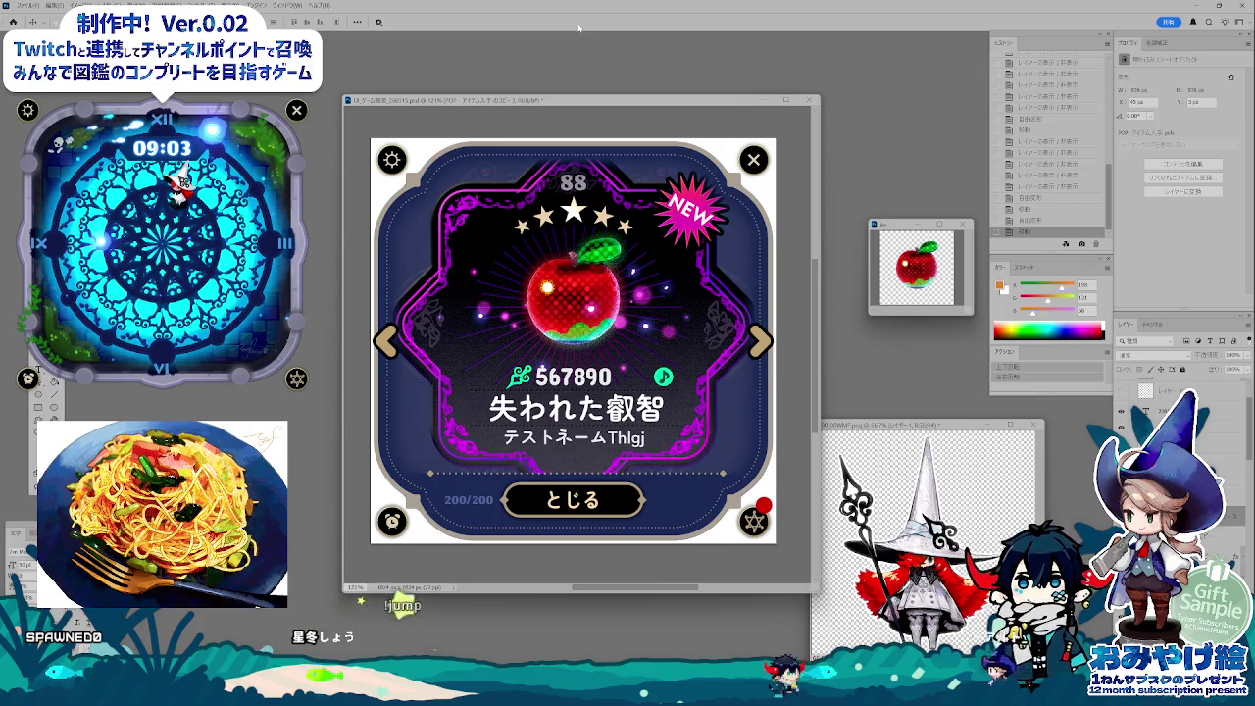
pyautogui.hotkey('ctrl', 't')
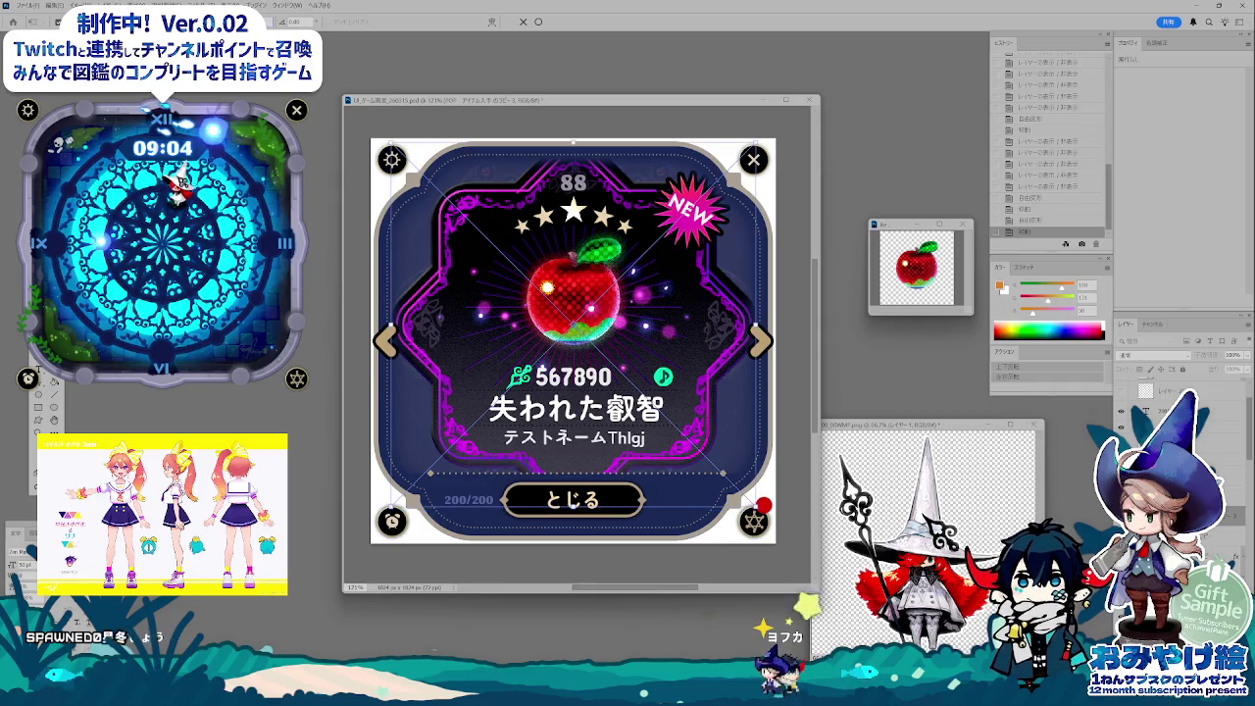
pyautogui.press('Return')
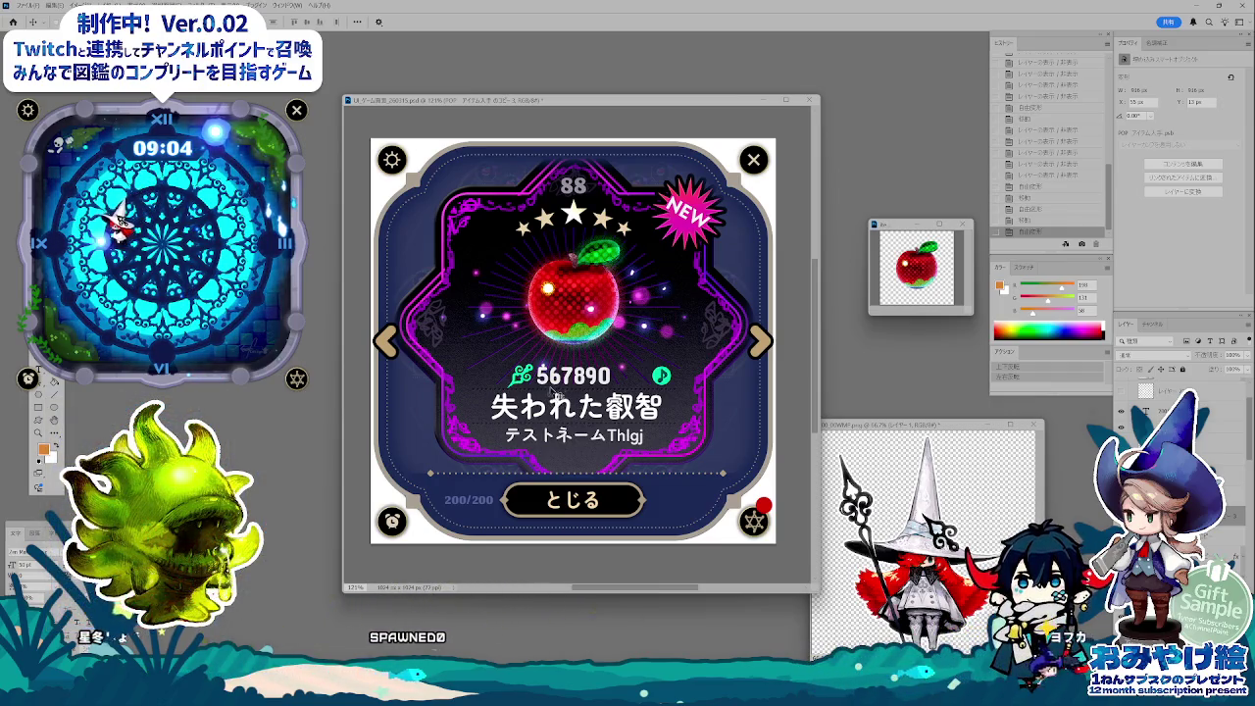
# - At 100% view, drag a duplicate card copy into place at the main card's left edge
pyautogui.hotkey('ctrl', 'alt', '0')
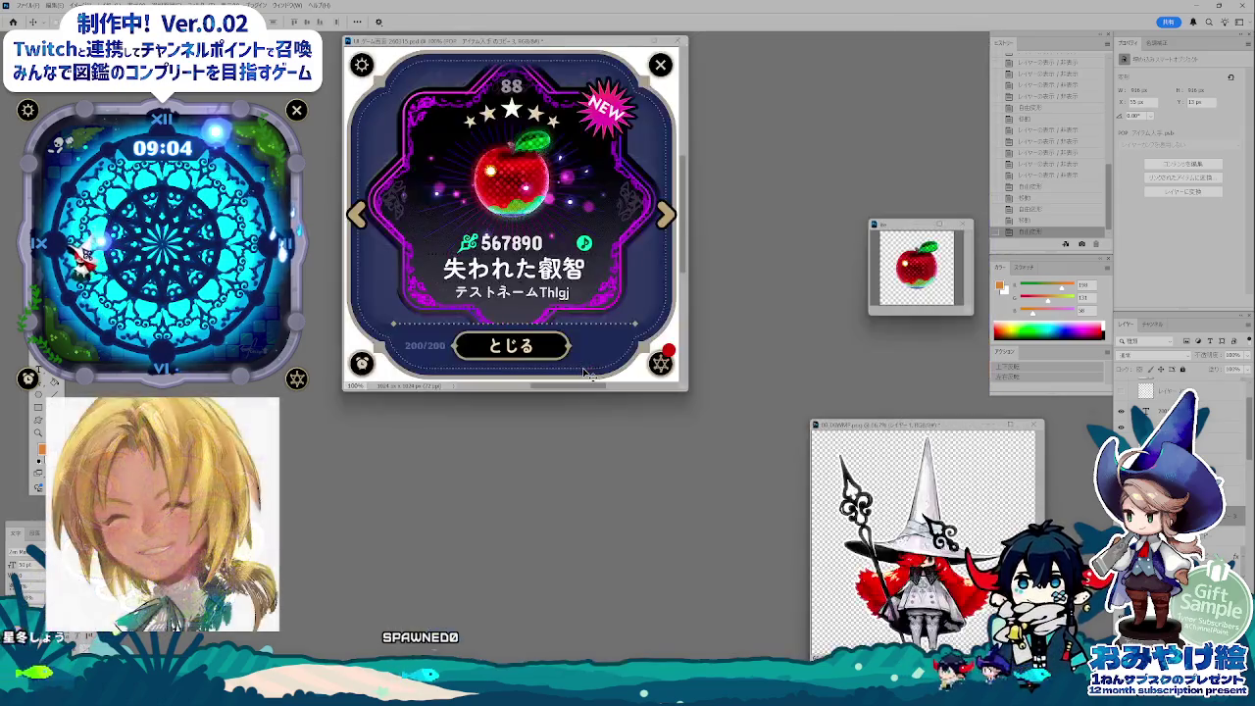
pyautogui.moveTo(572, 44); pyautogui.dragTo(636, 223)
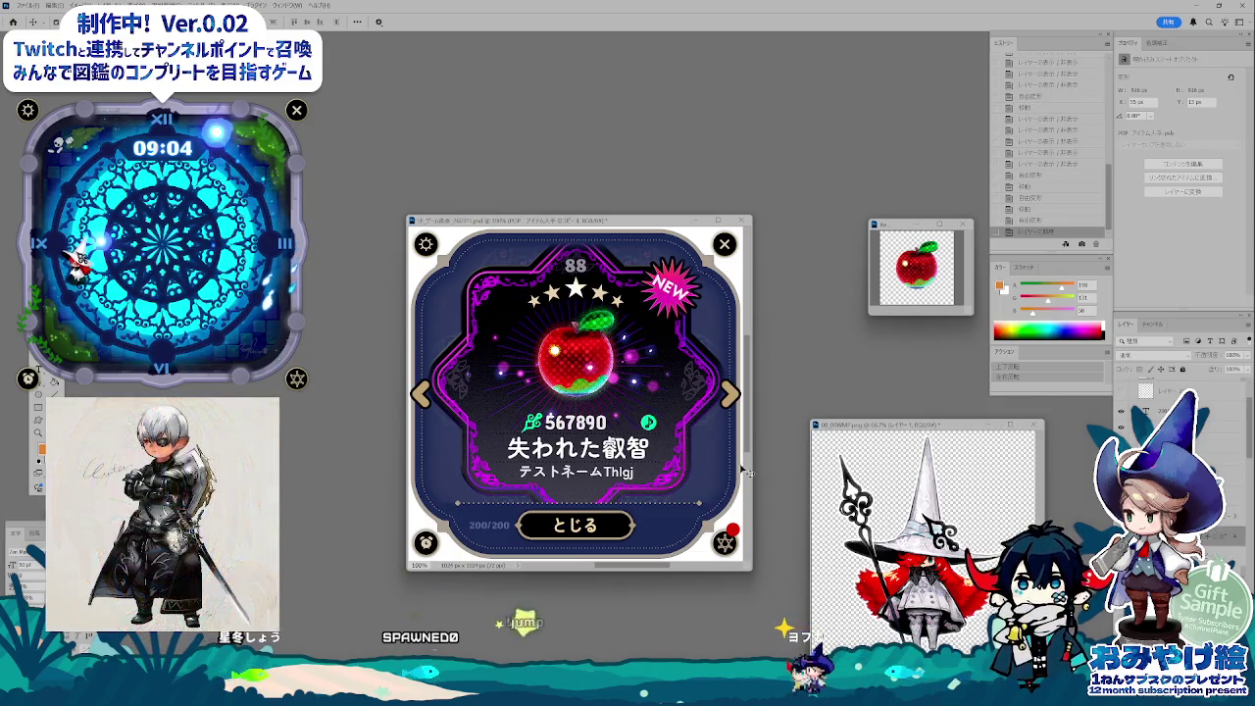
pyautogui.moveTo(647, 421)
pyautogui.mouseDown()
pyautogui.moveTo(460, 419)
pyautogui.moveTo(495, 422)
pyautogui.mouseUp()
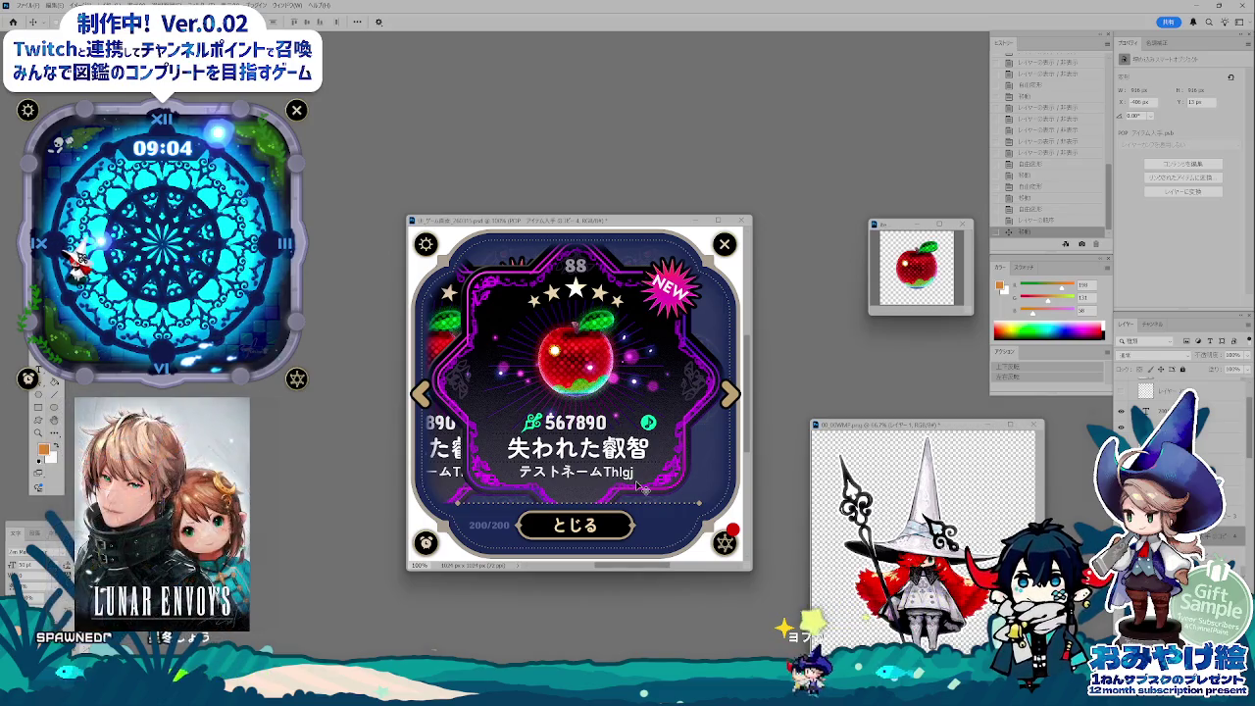
pyautogui.moveTo(641, 488); pyautogui.dragTo(536, 476)
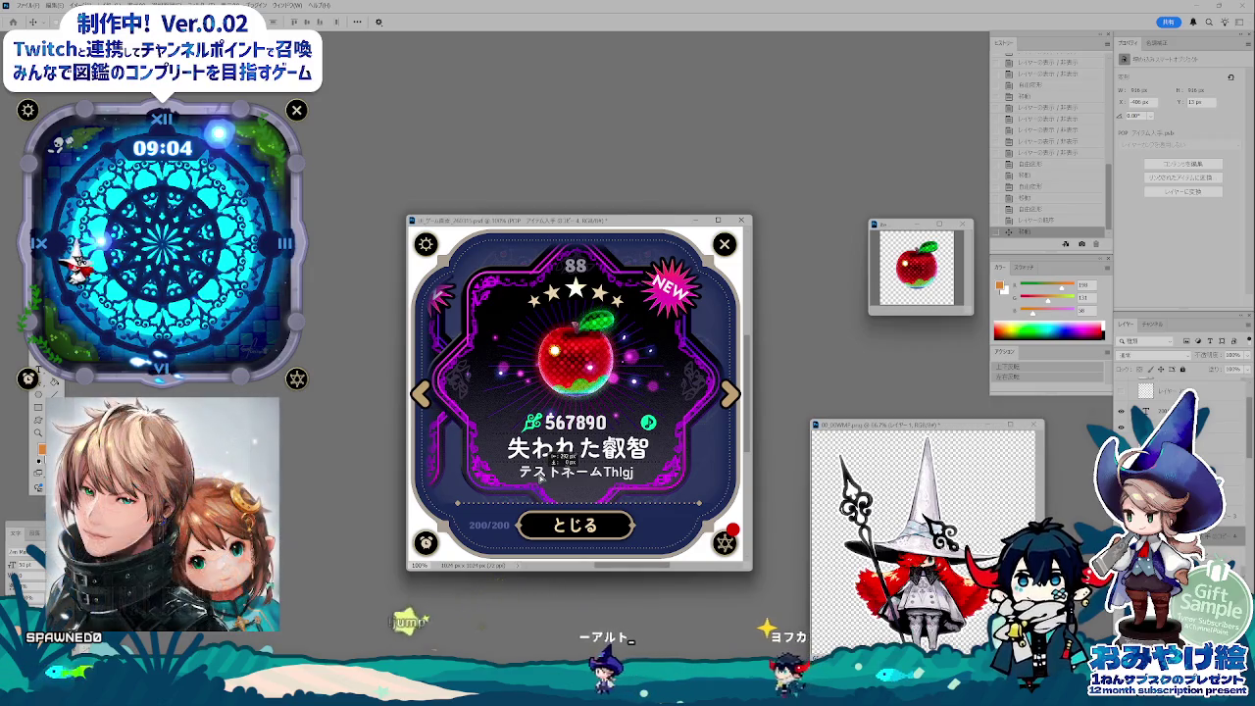
pyautogui.moveTo(554, 478)
pyautogui.mouseDown()
pyautogui.moveTo(535, 468)
pyautogui.moveTo(504, 481)
pyautogui.mouseUp()
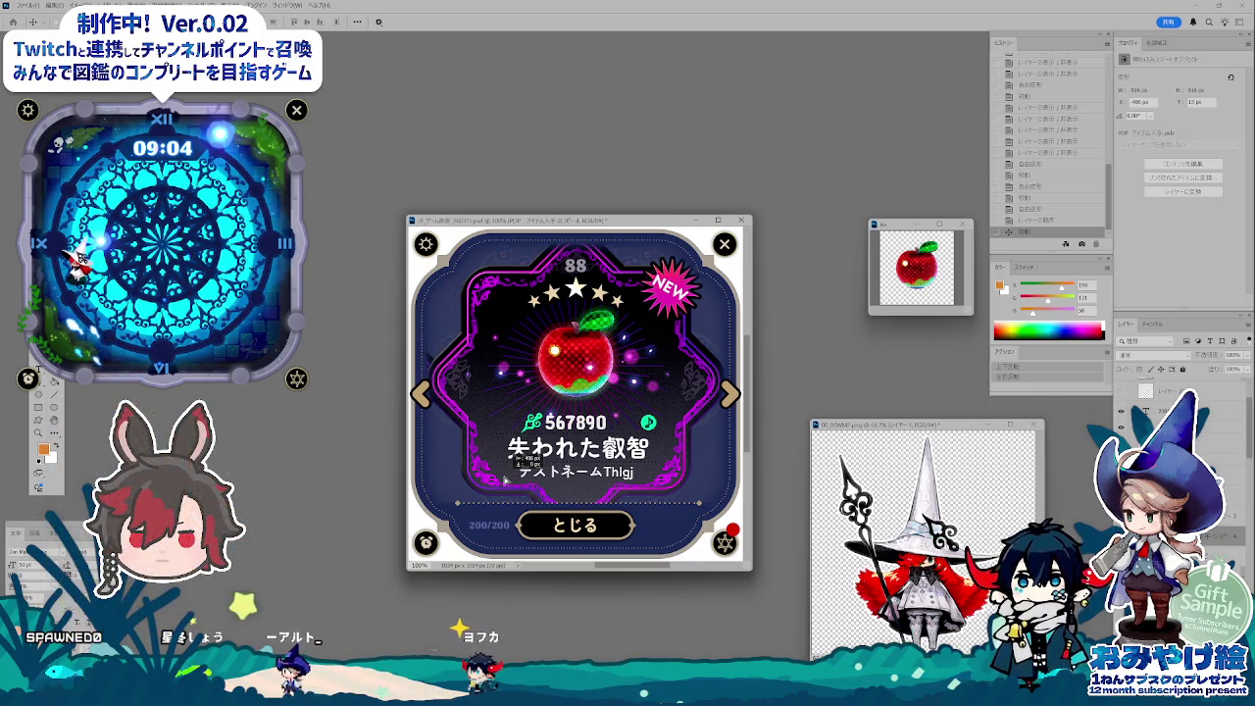
pyautogui.moveTo(554, 478); pyautogui.dragTo(552, 483)
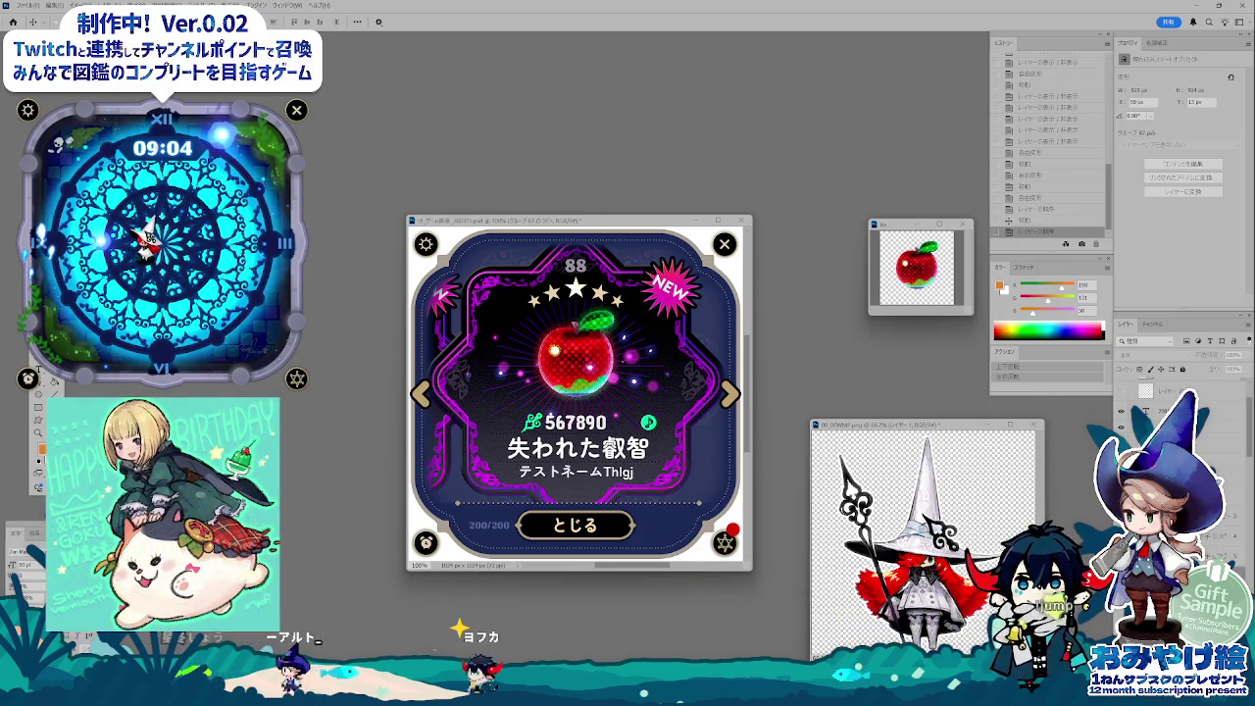
# - Mirror a card copy horizontally, slide it to the right side, and remove the orange fill
pyautogui.hotkey('alt', 'BackSpace')
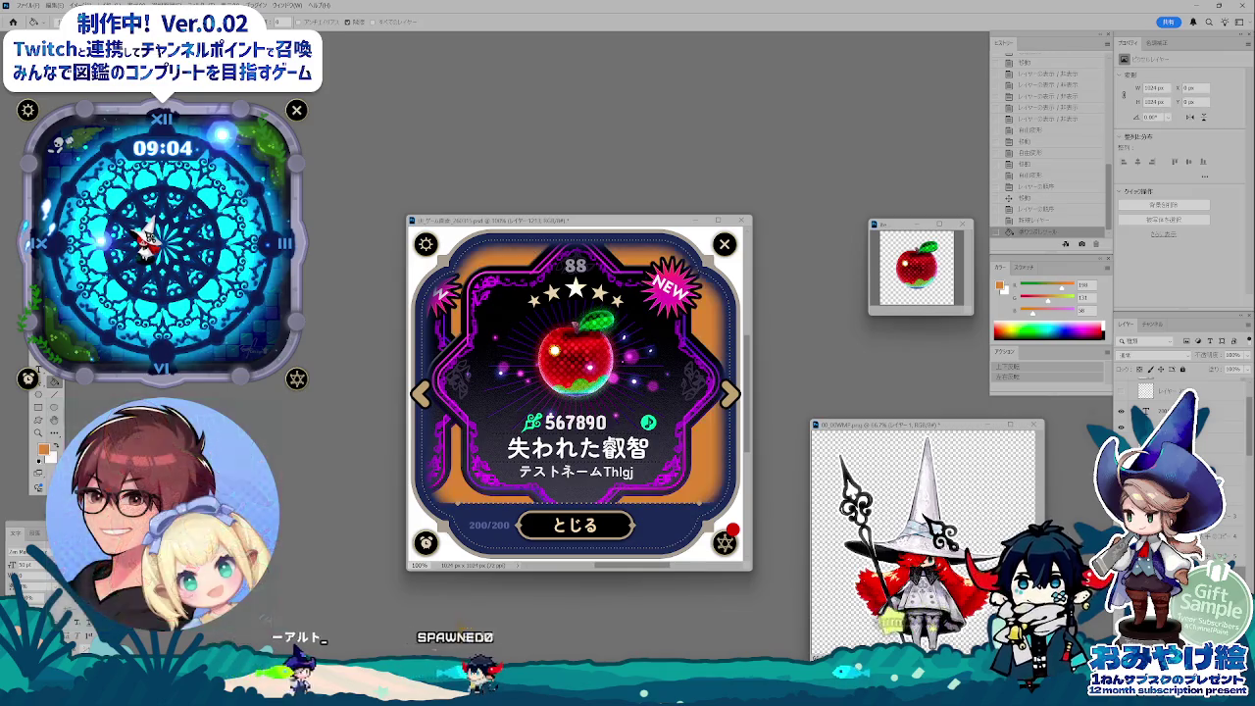
pyautogui.click(1014, 377)
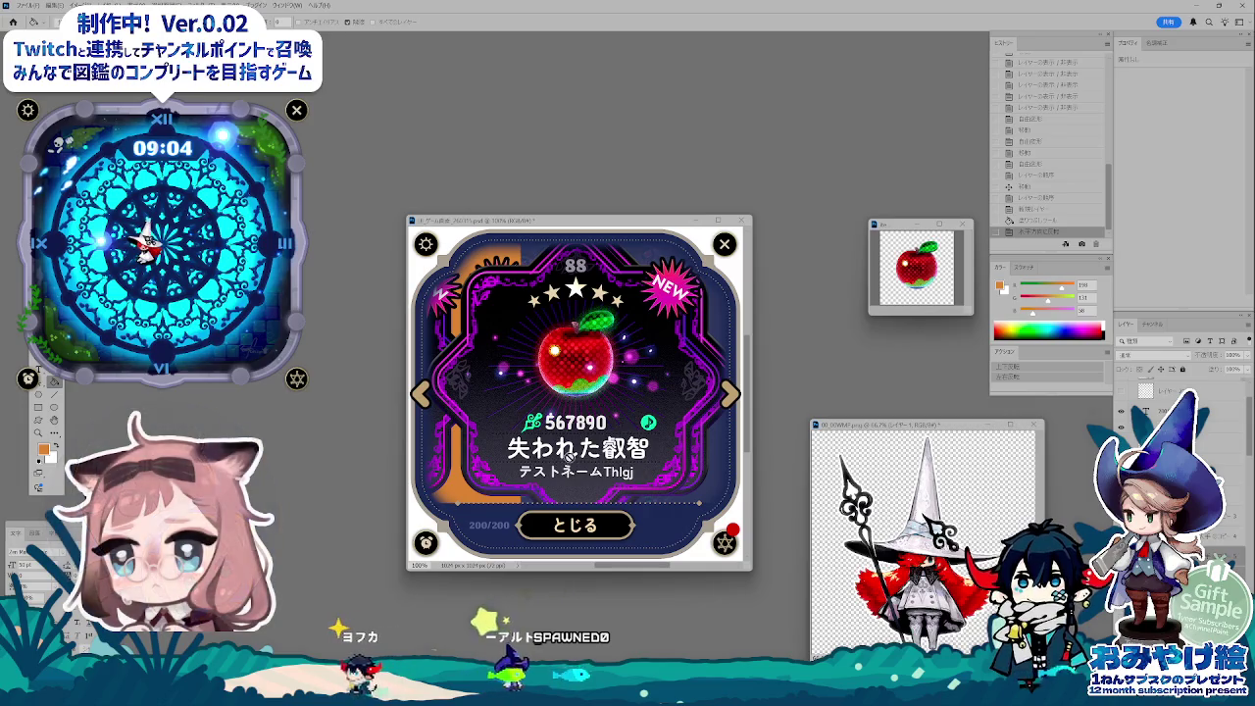
pyautogui.press('v')
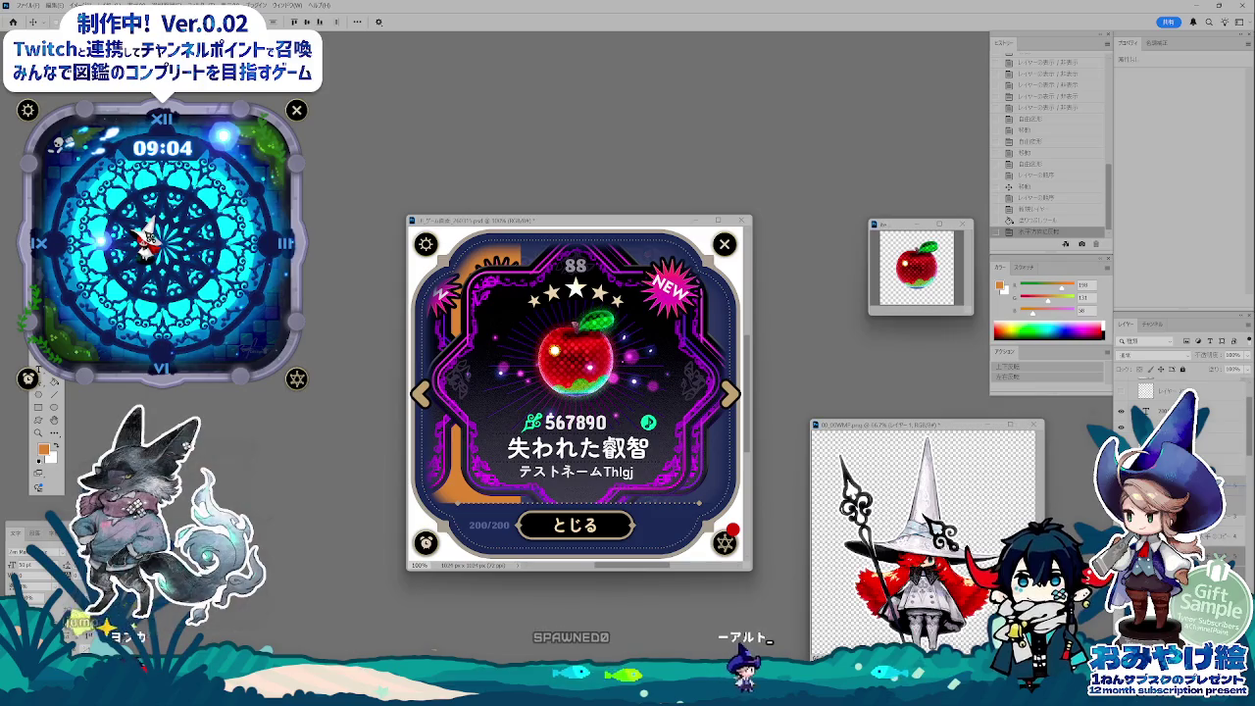
pyautogui.hotkey('ctrl', 'shift', 'h')
pyautogui.moveTo(498, 485); pyautogui.dragTo(689, 485)
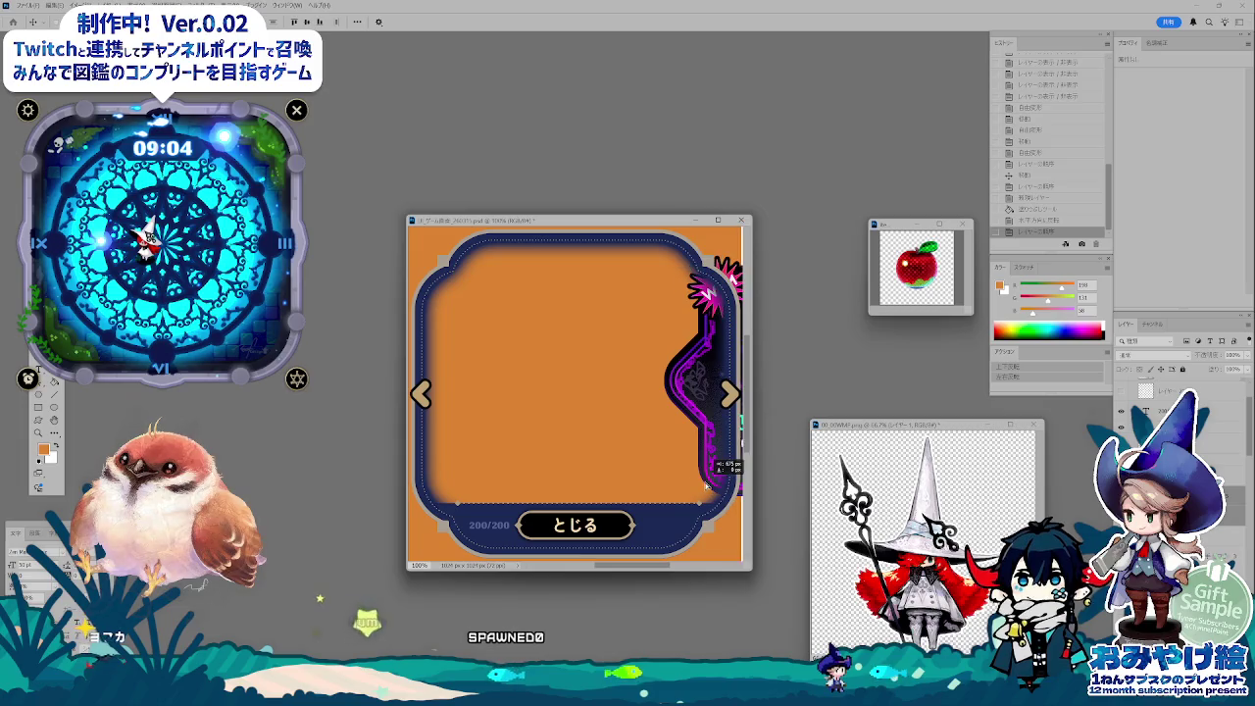
pyautogui.moveTo(689, 485); pyautogui.dragTo(747, 456)
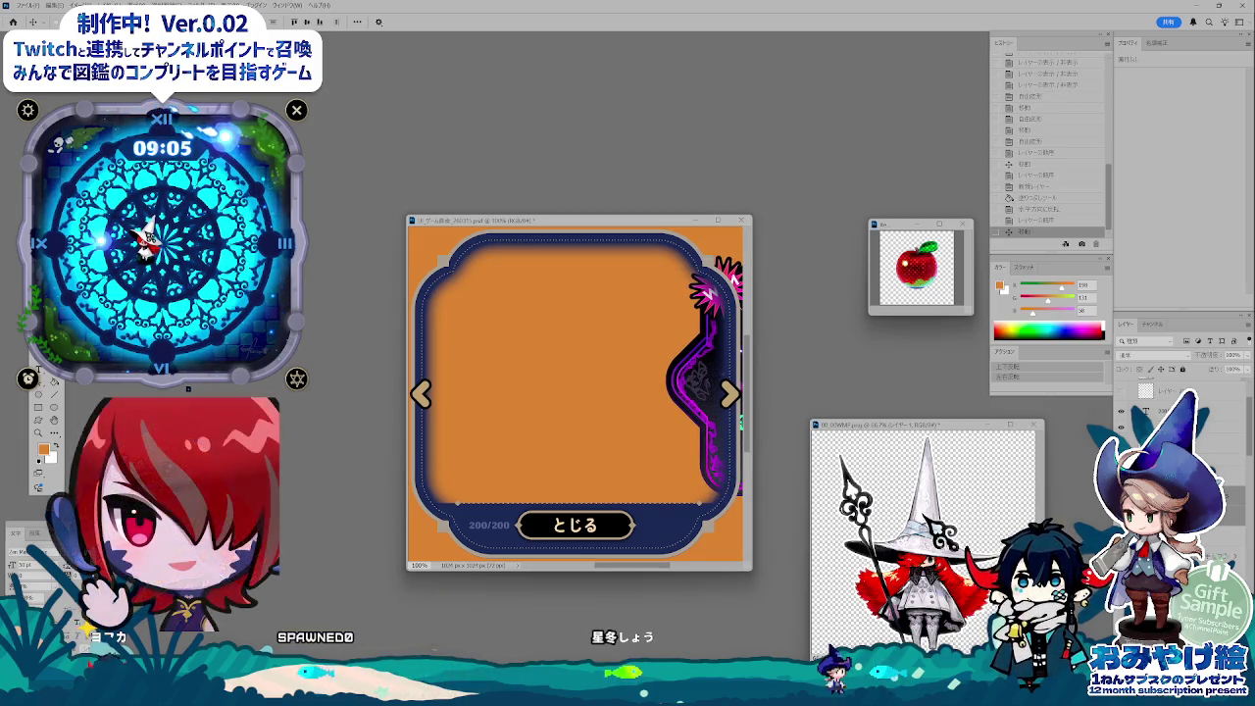
pyautogui.press('Delete')
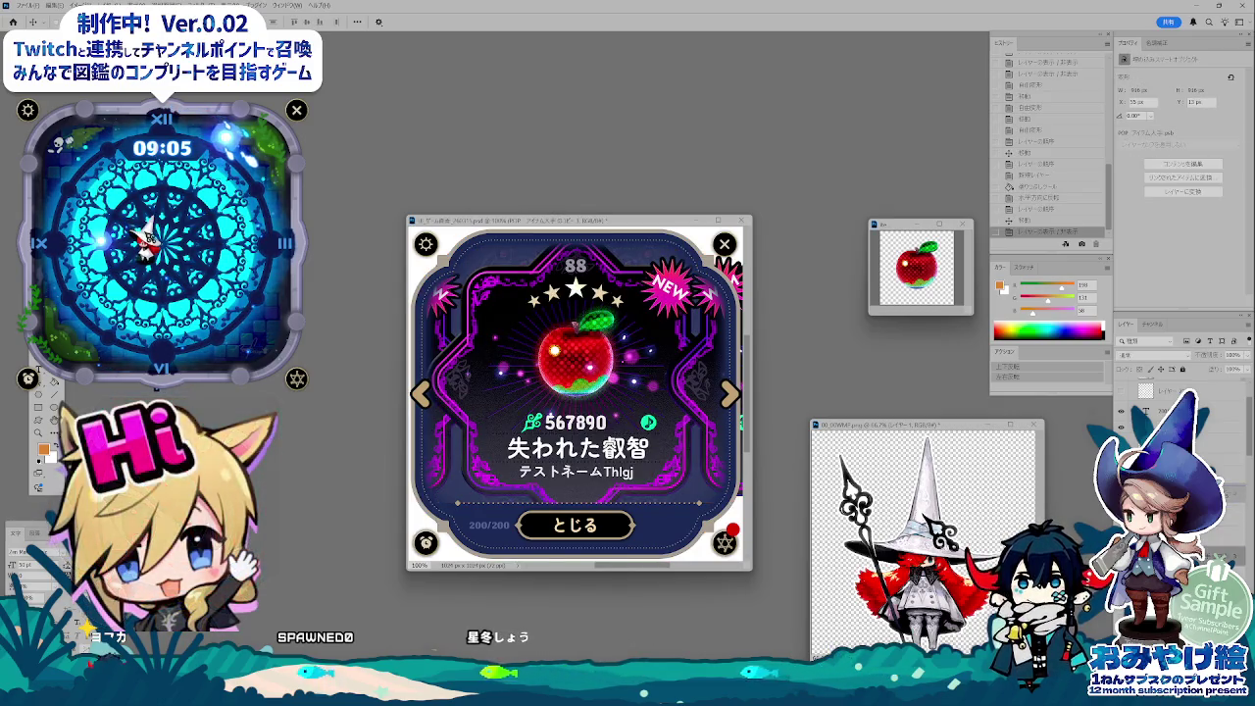
# - Reorder layers and apply a dark Color Overlay to the グループ 67 のコピー 3 side-card group
pyautogui.hotkey('ctrl', ']')
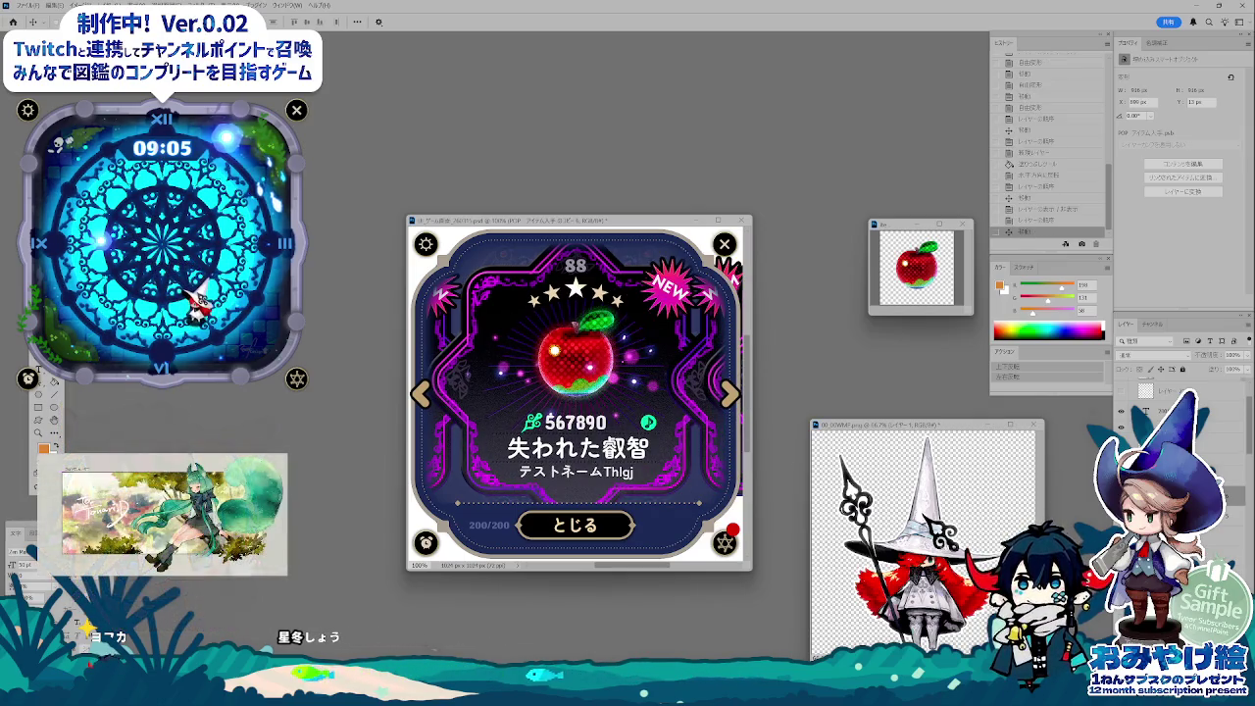
pyautogui.press('Delete')
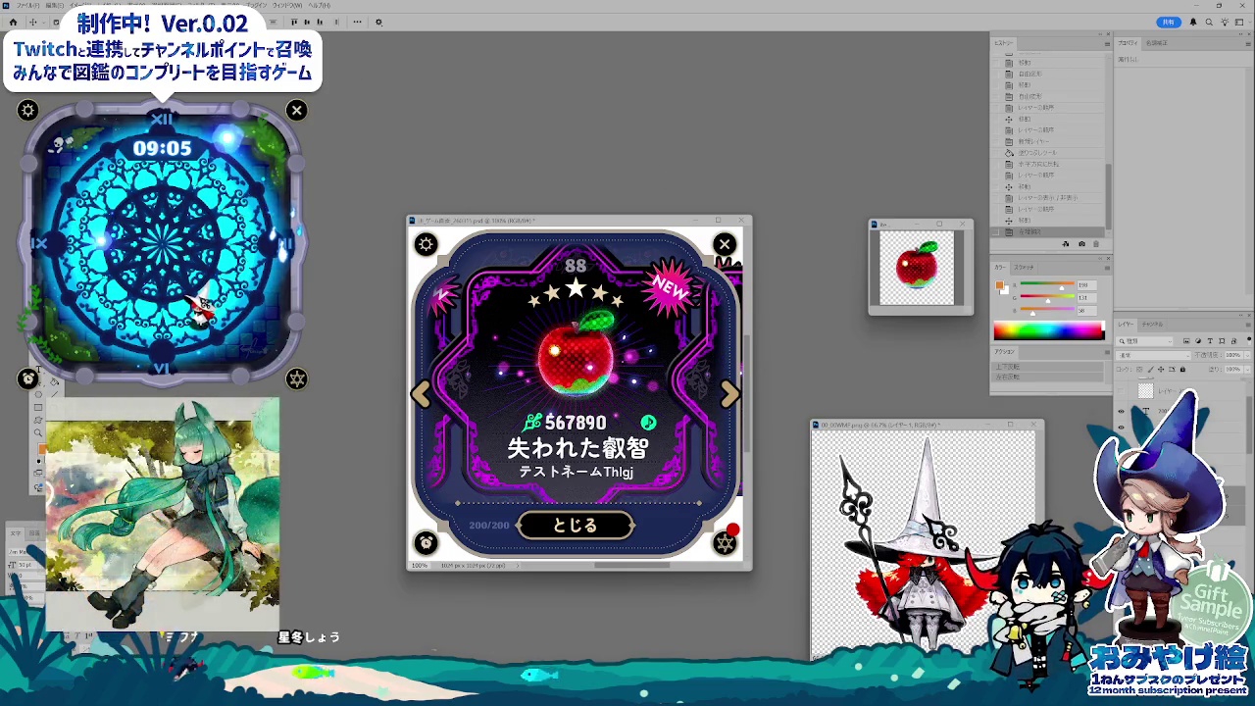
pyautogui.hotkey('ctrl', 'z')
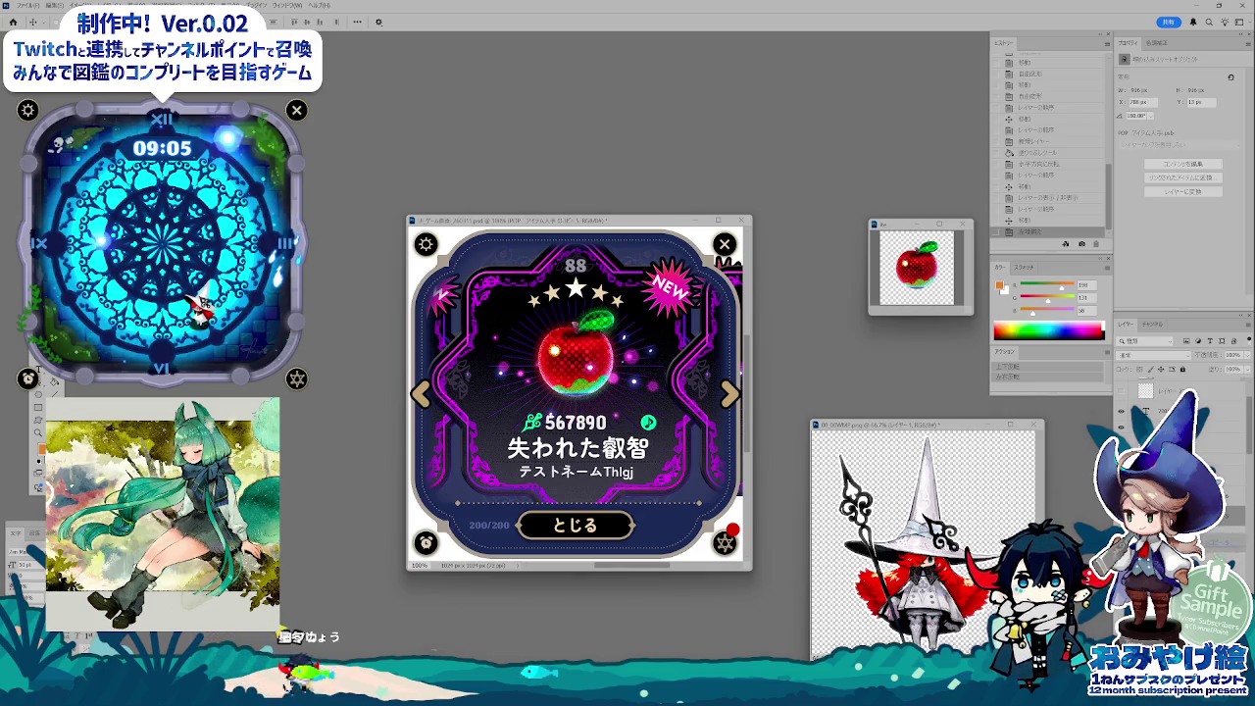
pyautogui.hotkey('ctrl', 'shift', 'z')
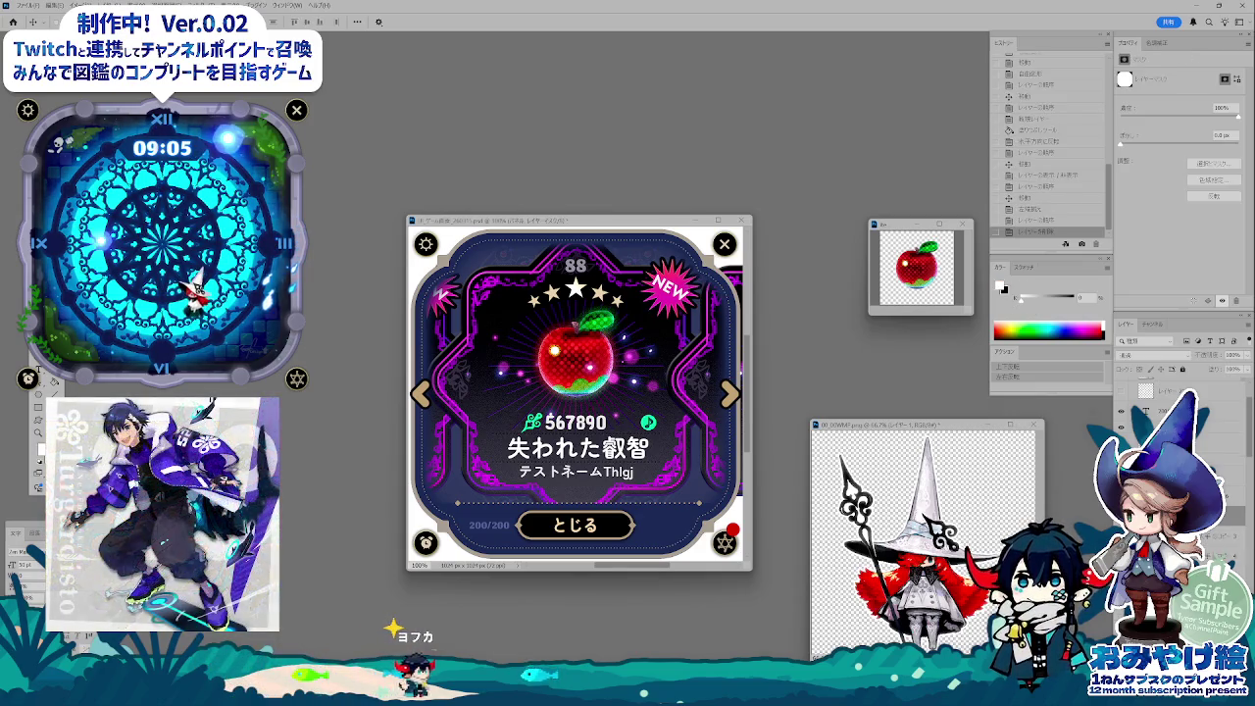
pyautogui.hotkey('ctrl', 'z')
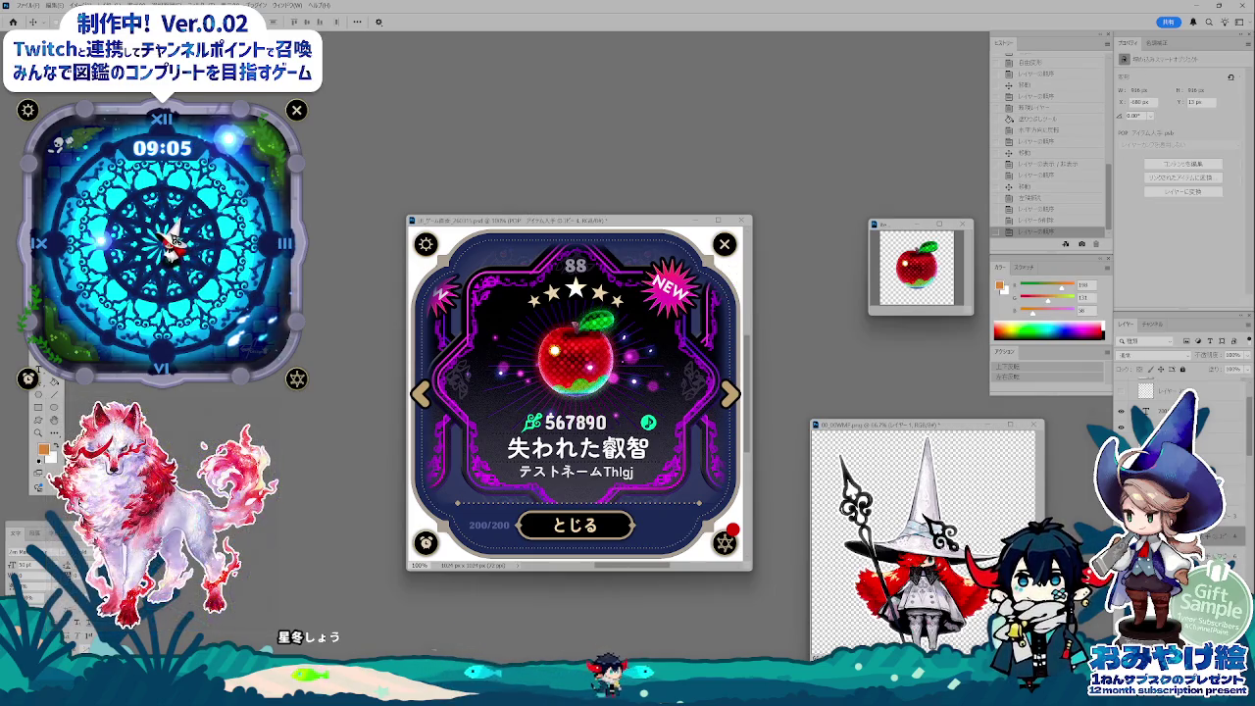
pyautogui.doubleClick(1176, 422)
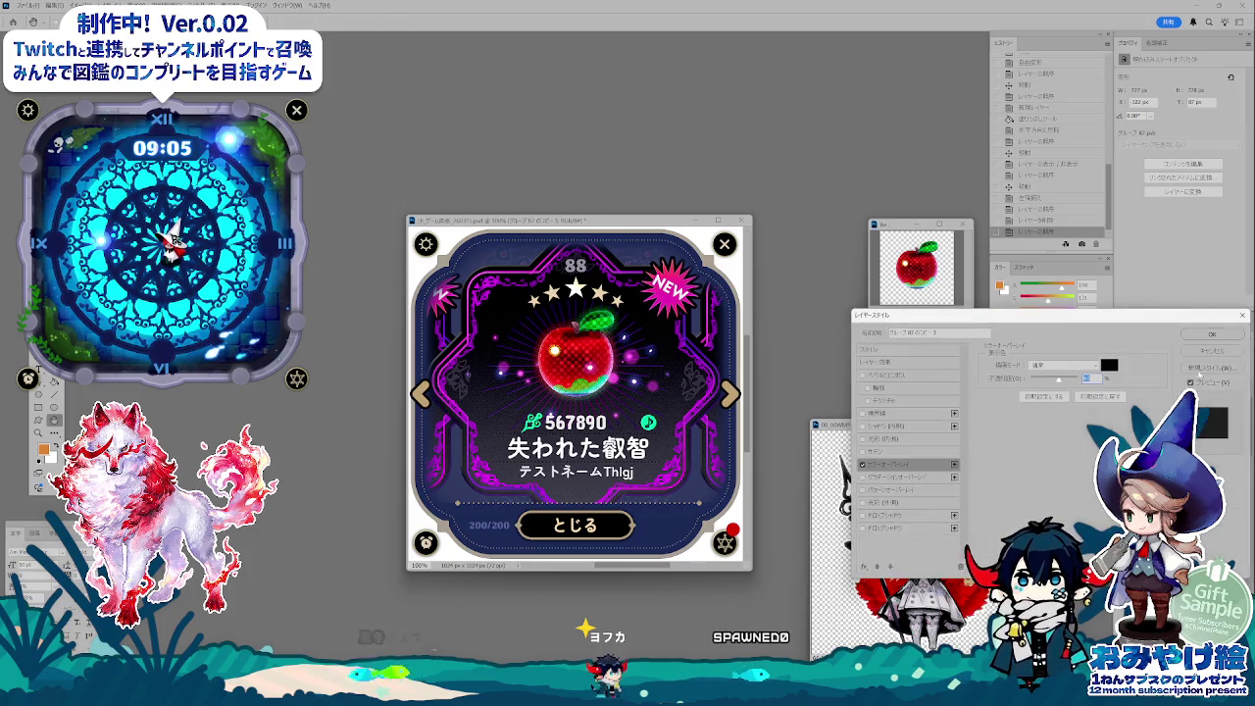
pyautogui.press('Return')
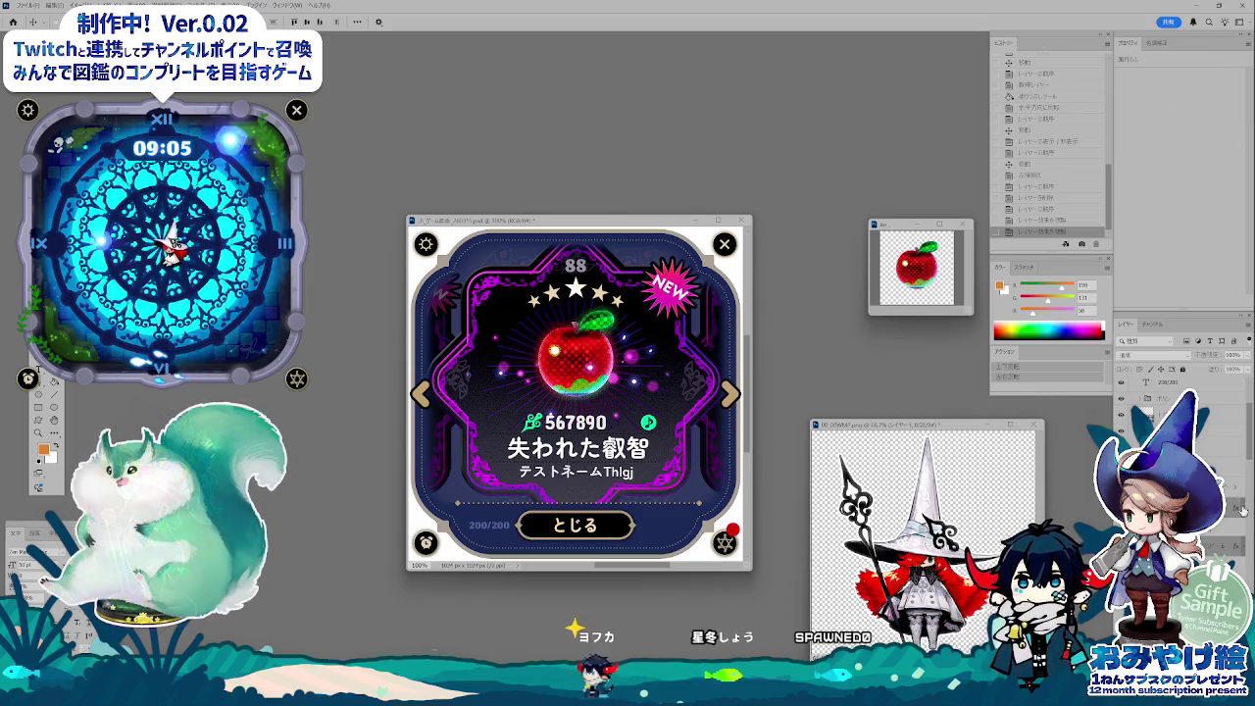
pyautogui.moveTo(573, 223); pyautogui.dragTo(579, 222)
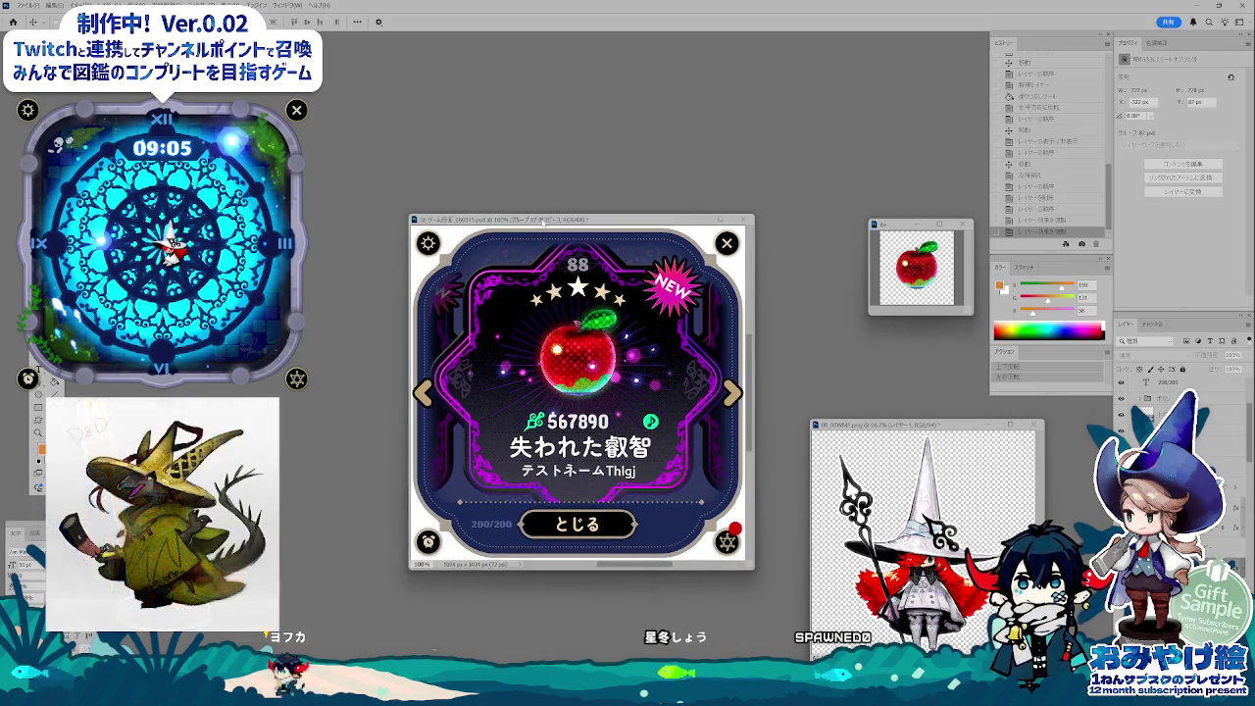
# - Select the card layer, zoom in to 200%, then back out to 100%
pyautogui.click(617, 260)
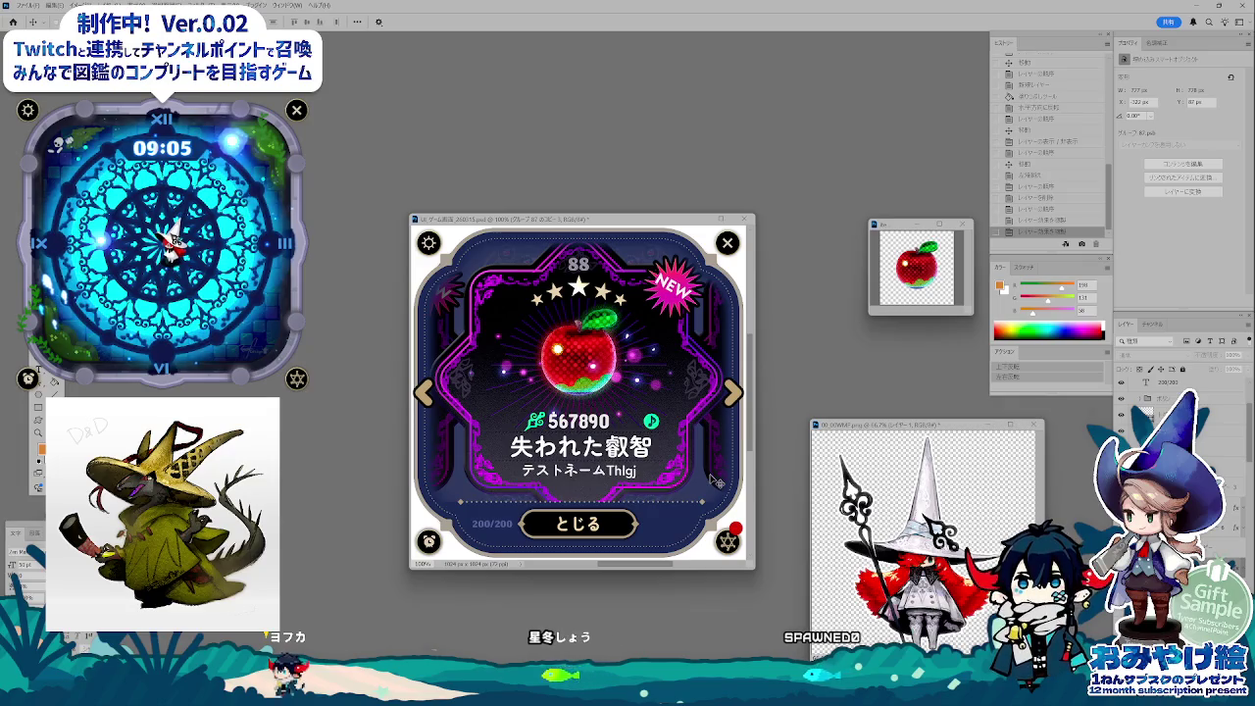
pyautogui.hotkey('ctrl', '+')
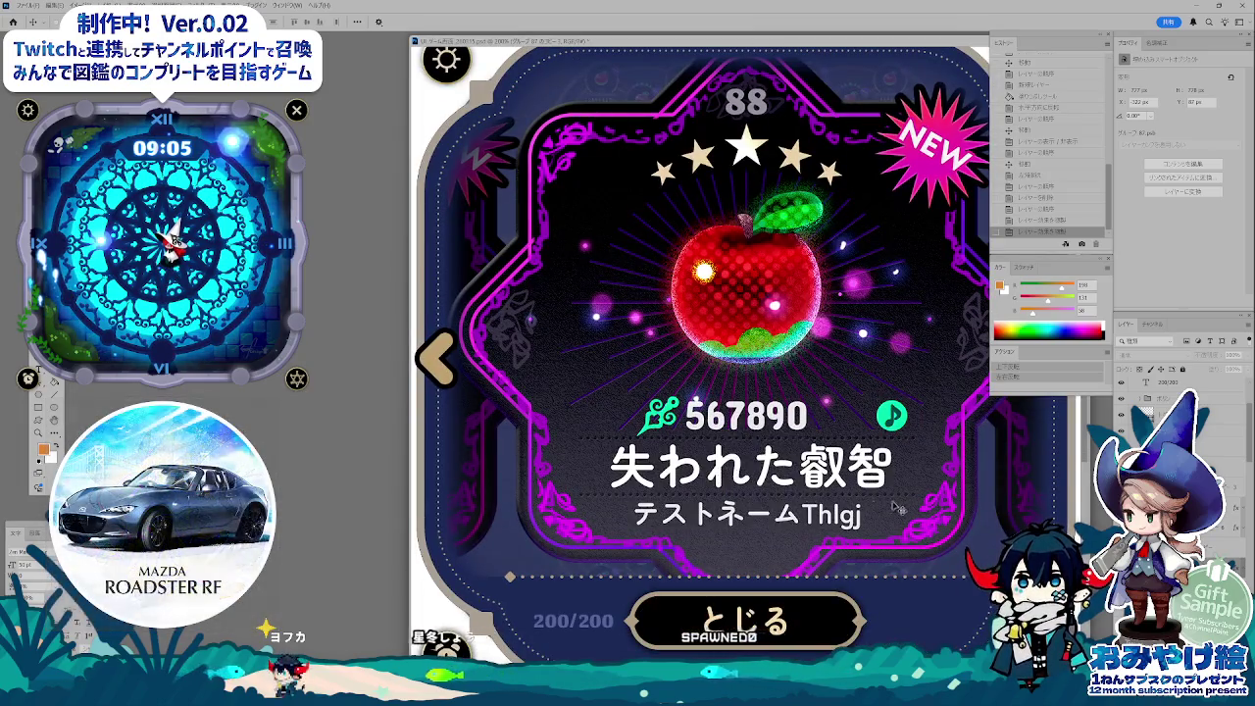
pyautogui.hotkey('ctrl', '-')
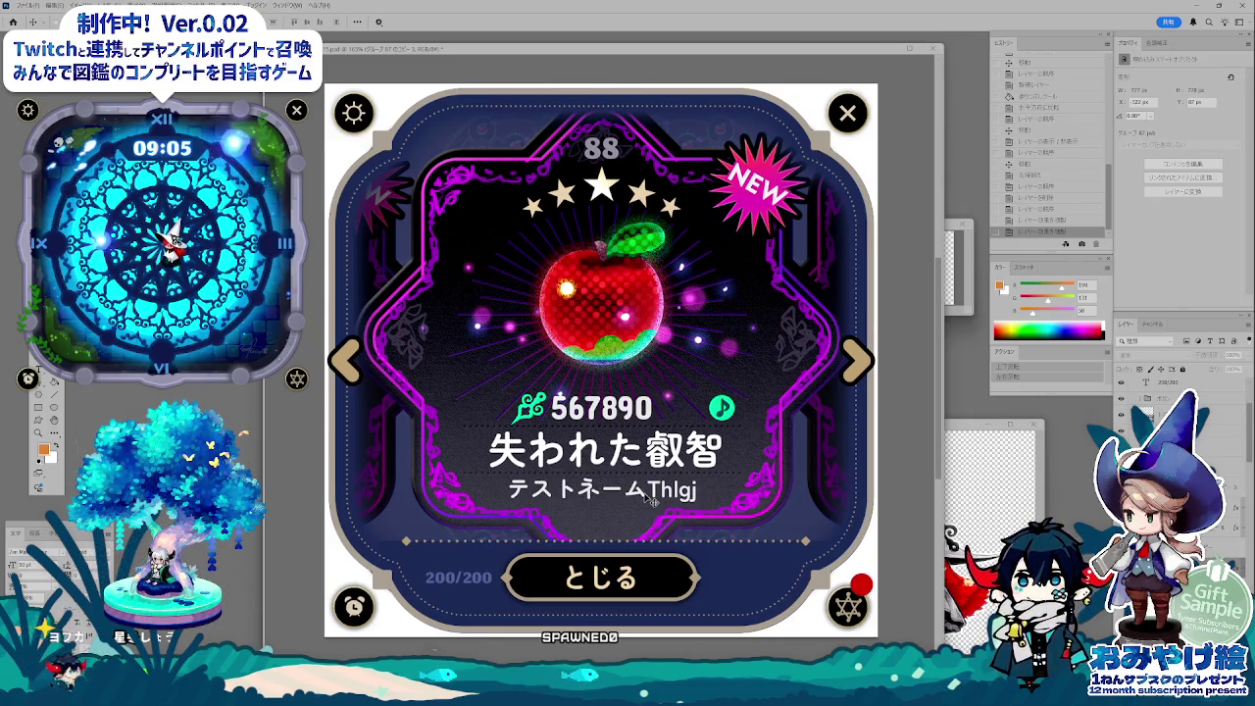
pyautogui.click(686, 336)
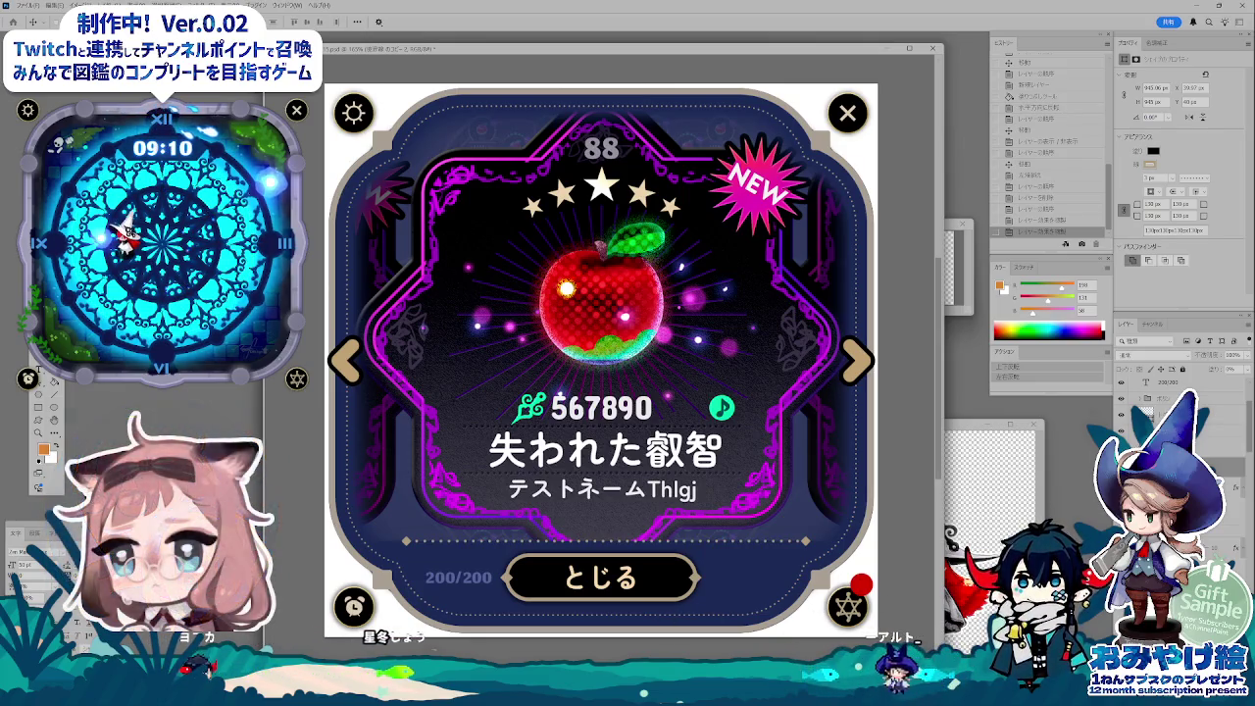
pyautogui.hotkey('alt', '[')
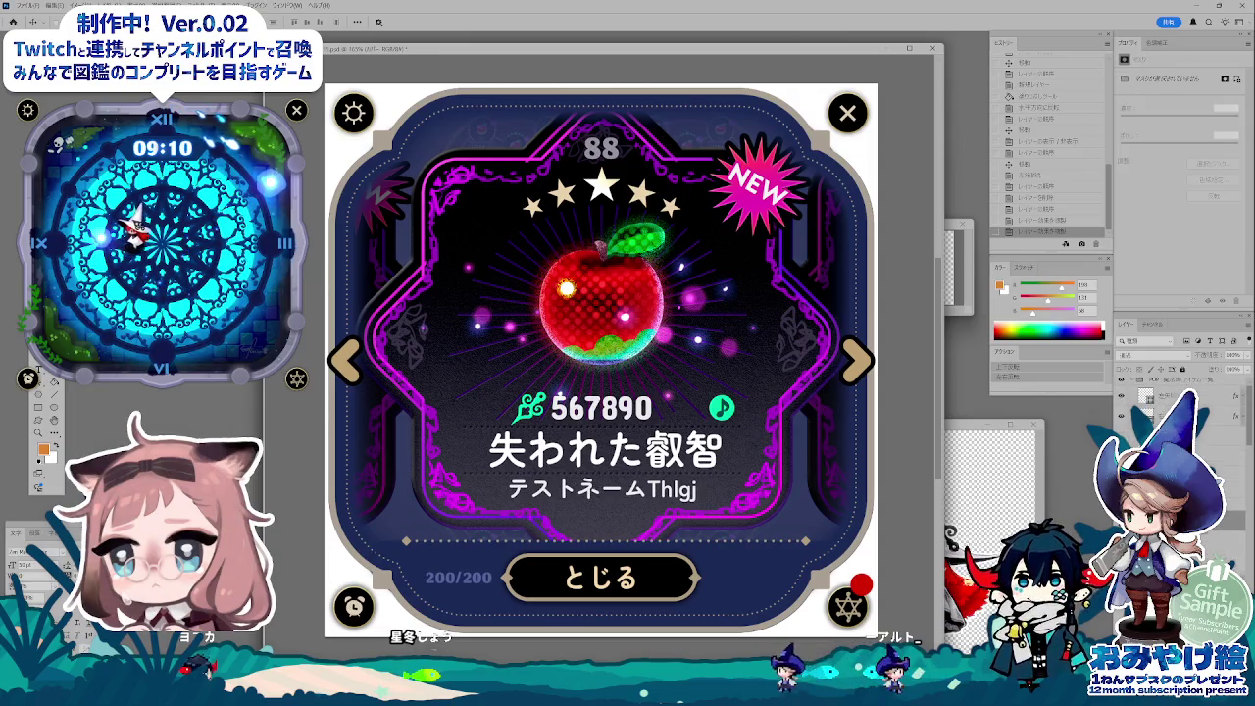
pyautogui.click(1123, 384)
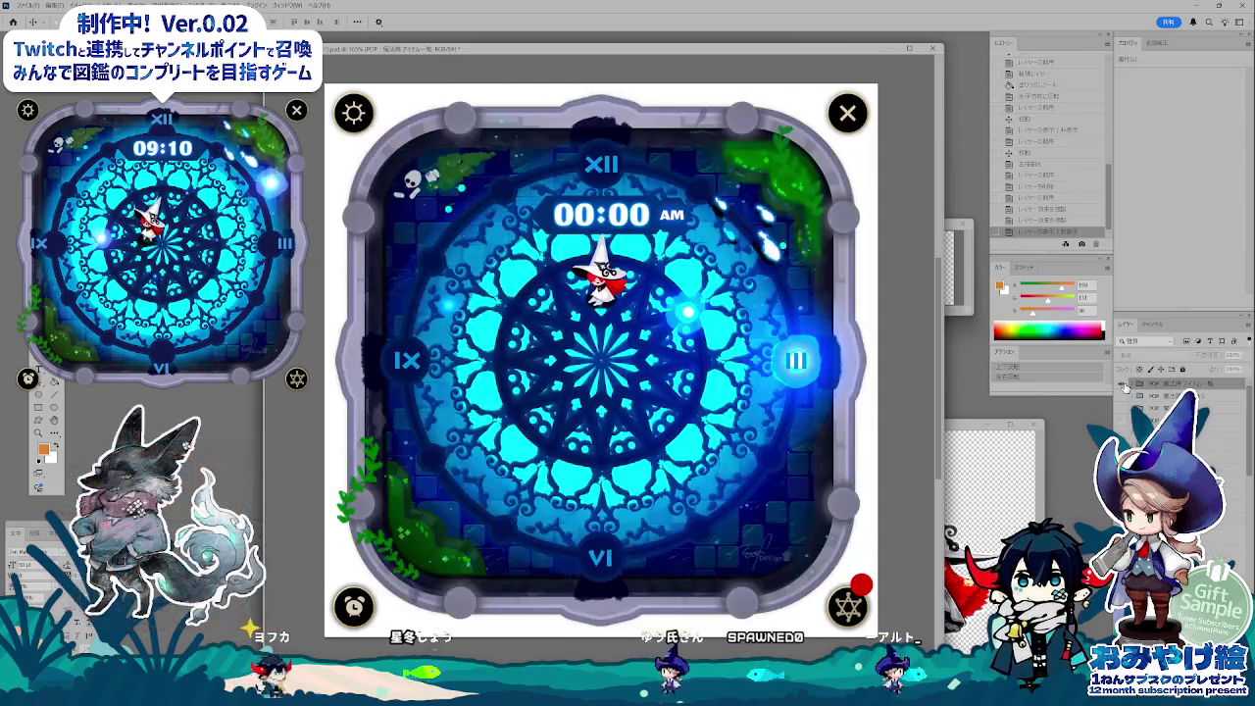
pyautogui.click(1123, 384)
pyautogui.click(1123, 386)
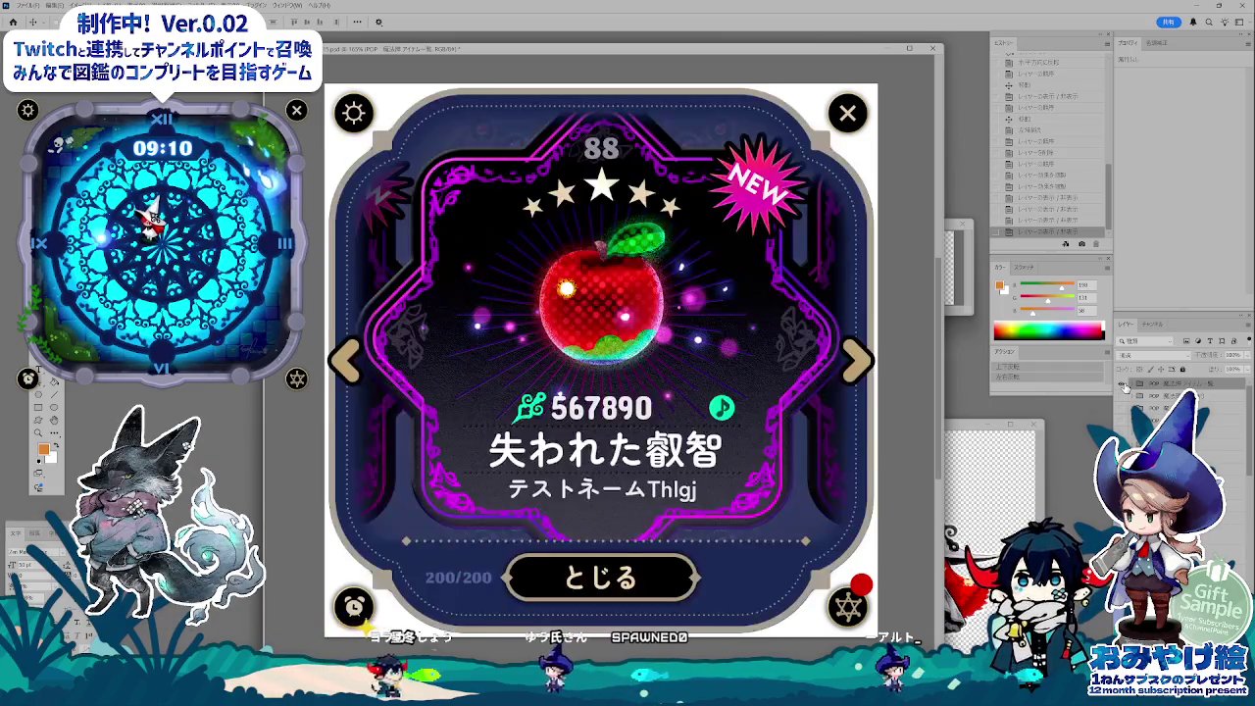
pyautogui.click(1124, 386)
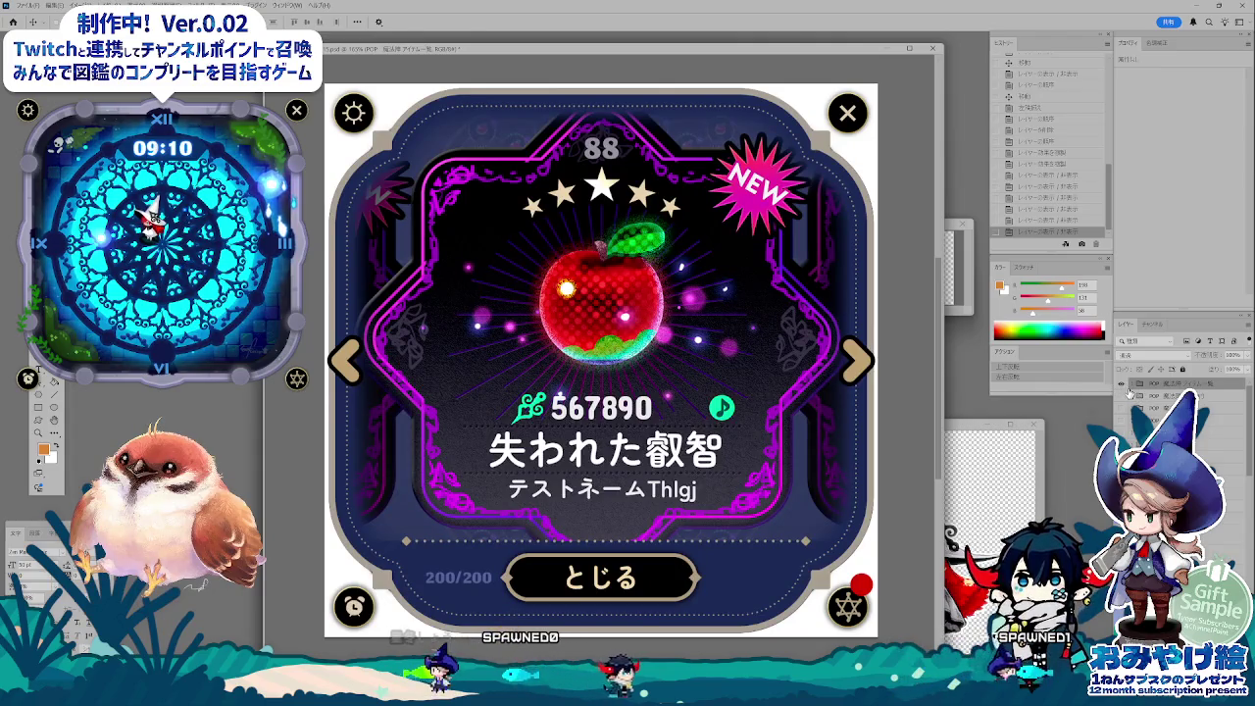
pyautogui.click(1123, 385)
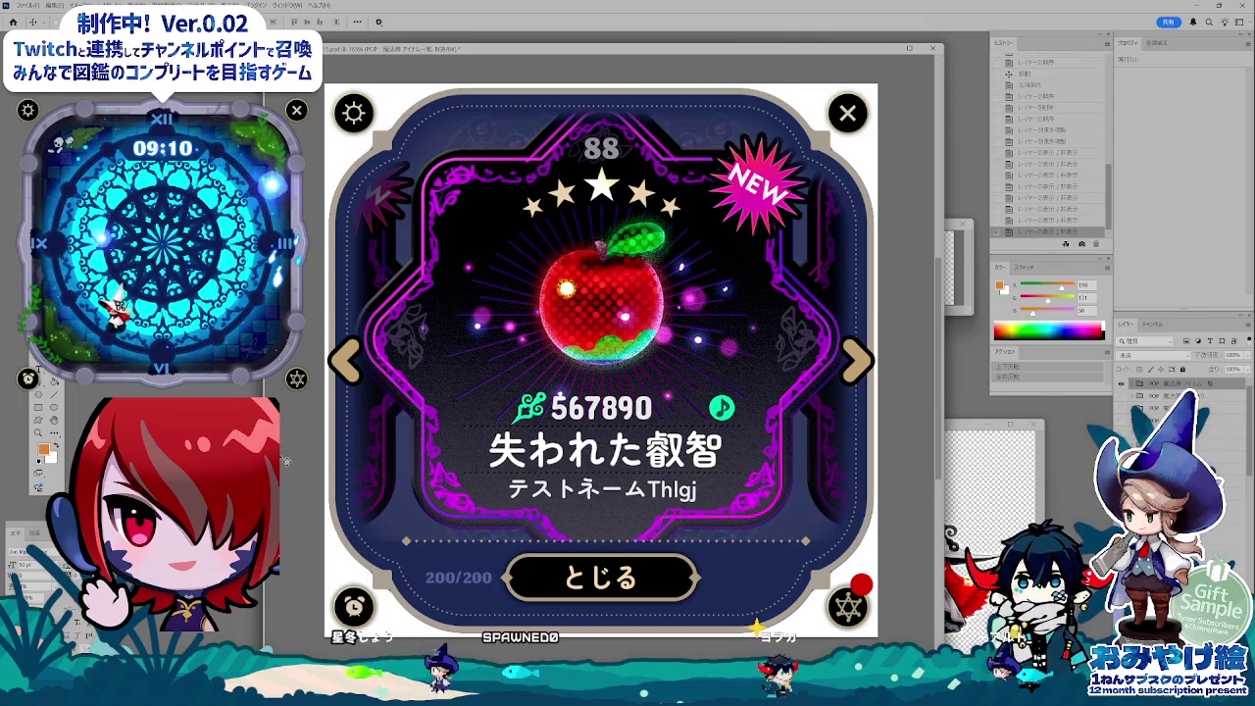
pyautogui.moveTo(519, 51); pyautogui.dragTo(519, 46)
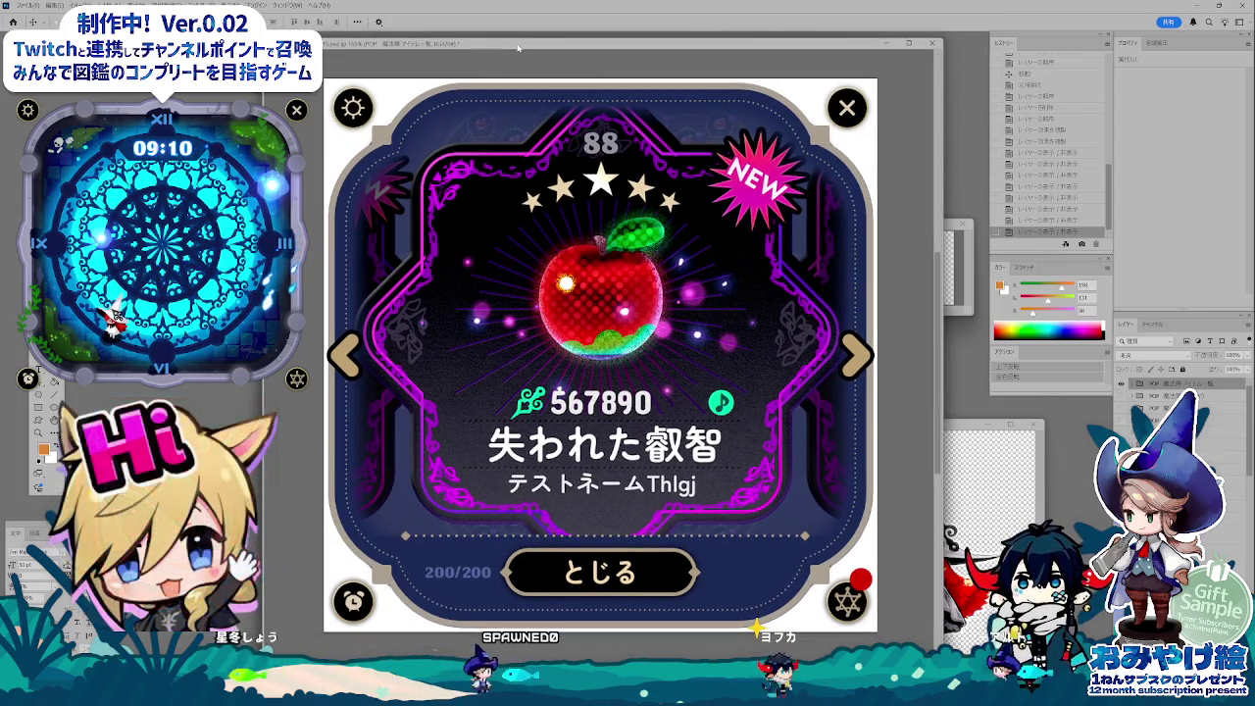
pyautogui.click(1167, 397)
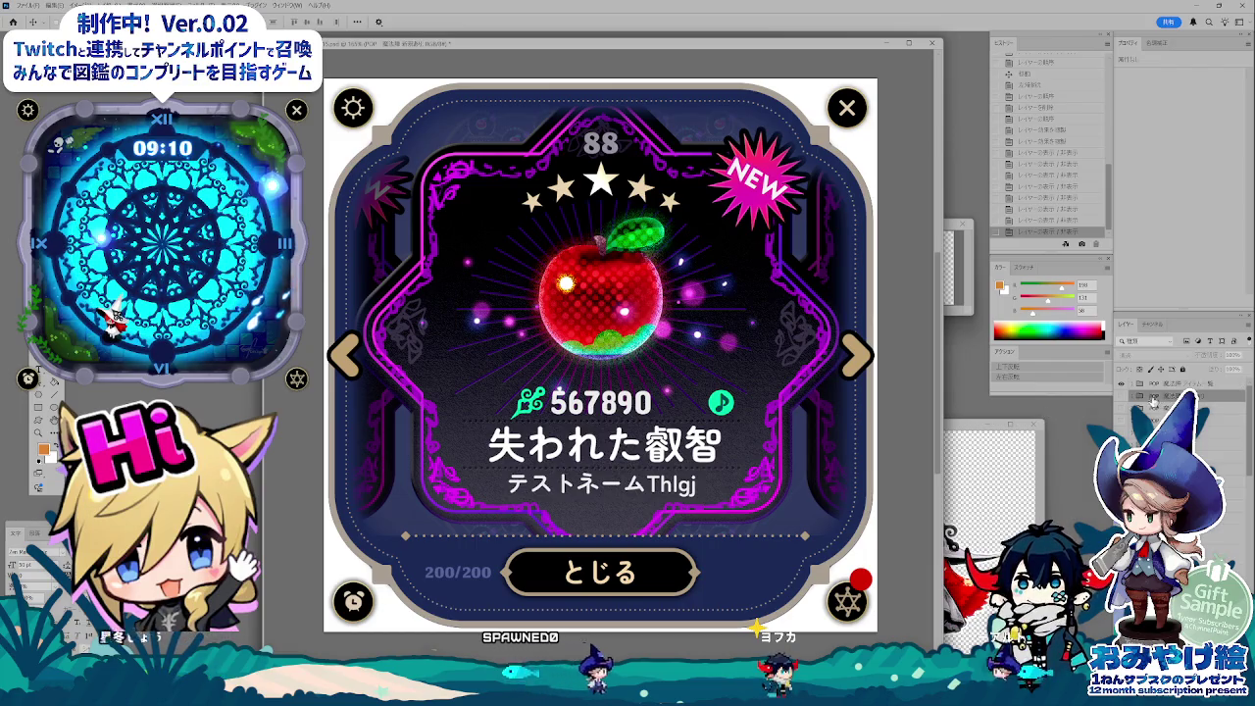
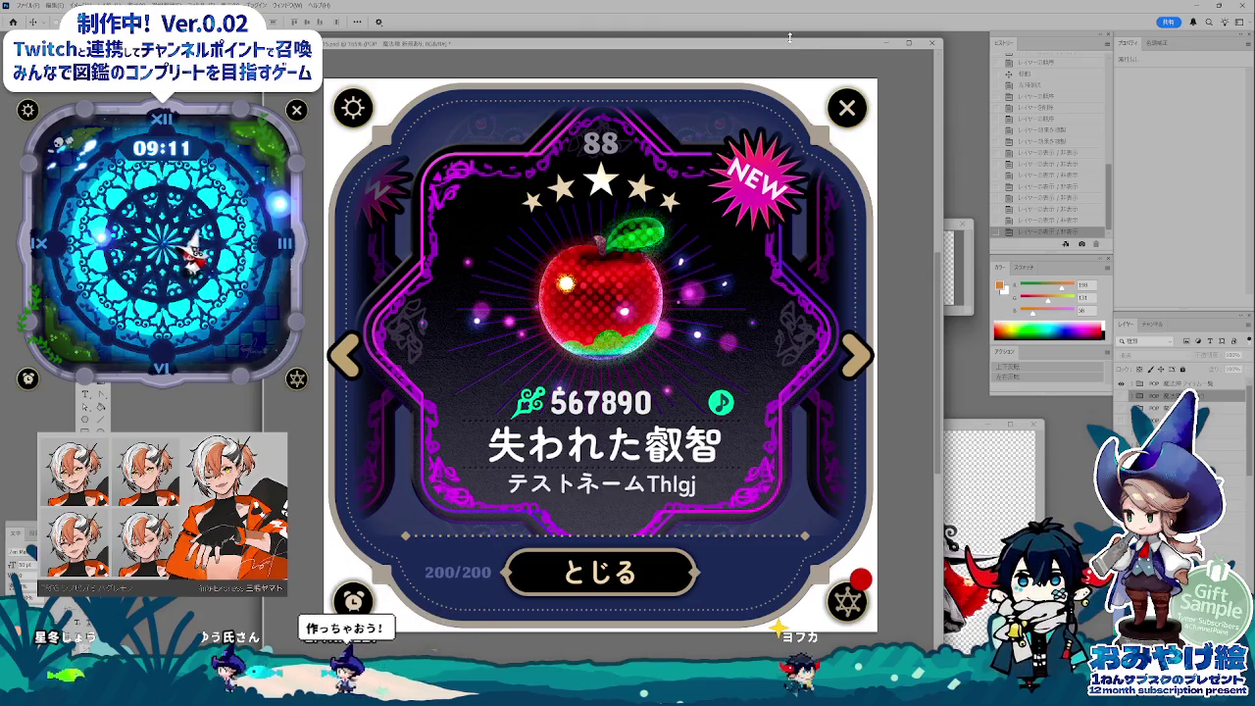
# - Return the card view to 100% and centre its document window
pyautogui.moveTo(790, 44)
pyautogui.mouseDown()
pyautogui.moveTo(790, 57)
pyautogui.moveTo(799, 51)
pyautogui.mouseUp()
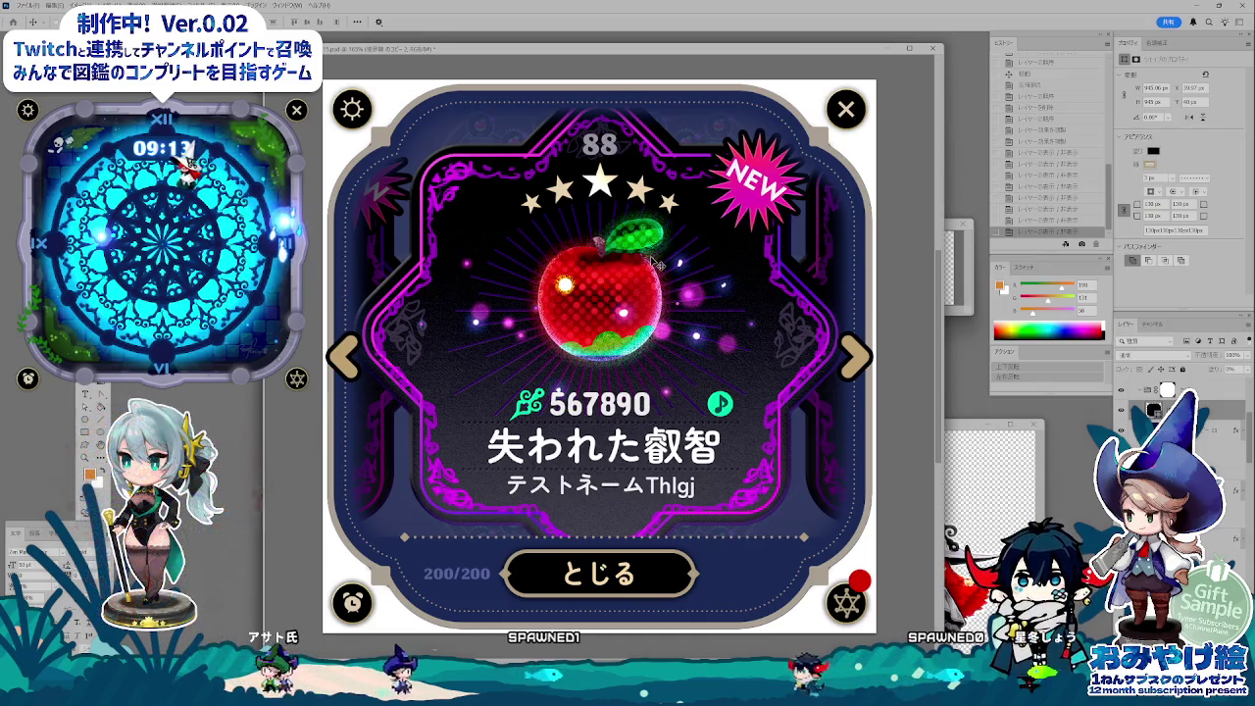
pyautogui.scroll(-2, 655, 263)
pyautogui.scroll(3, 677, 255)
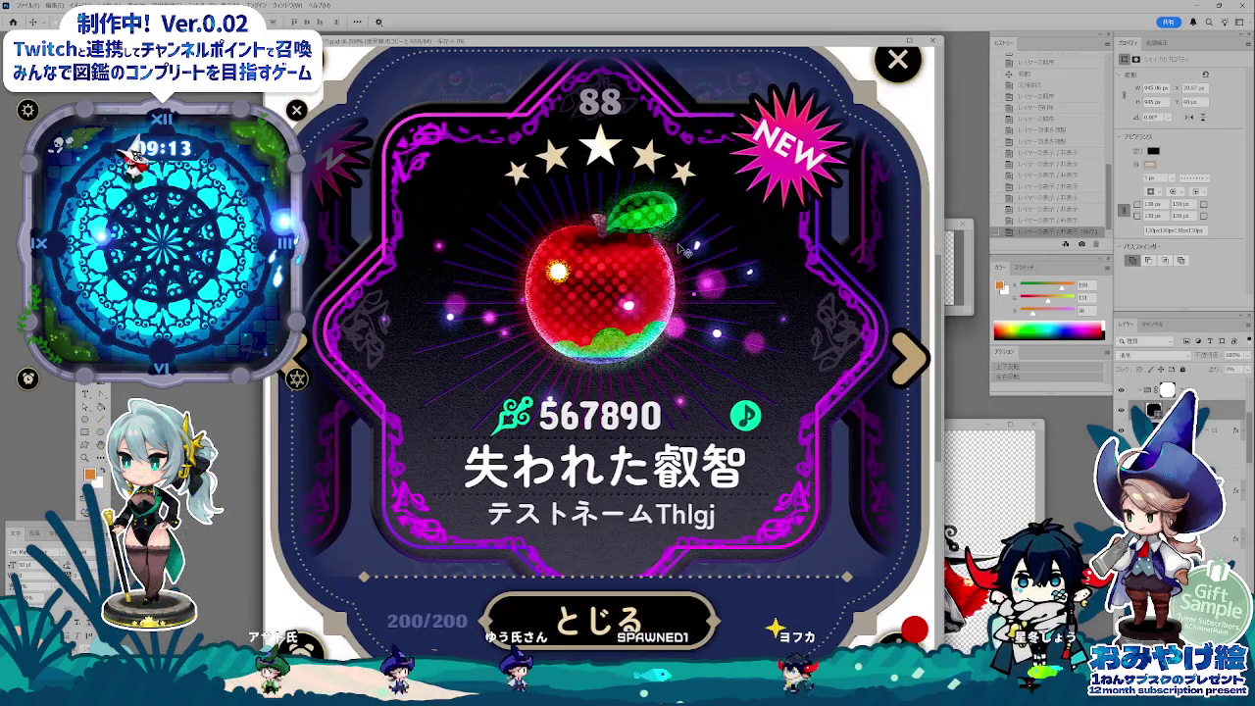
pyautogui.hotkey('ctrl', '-')
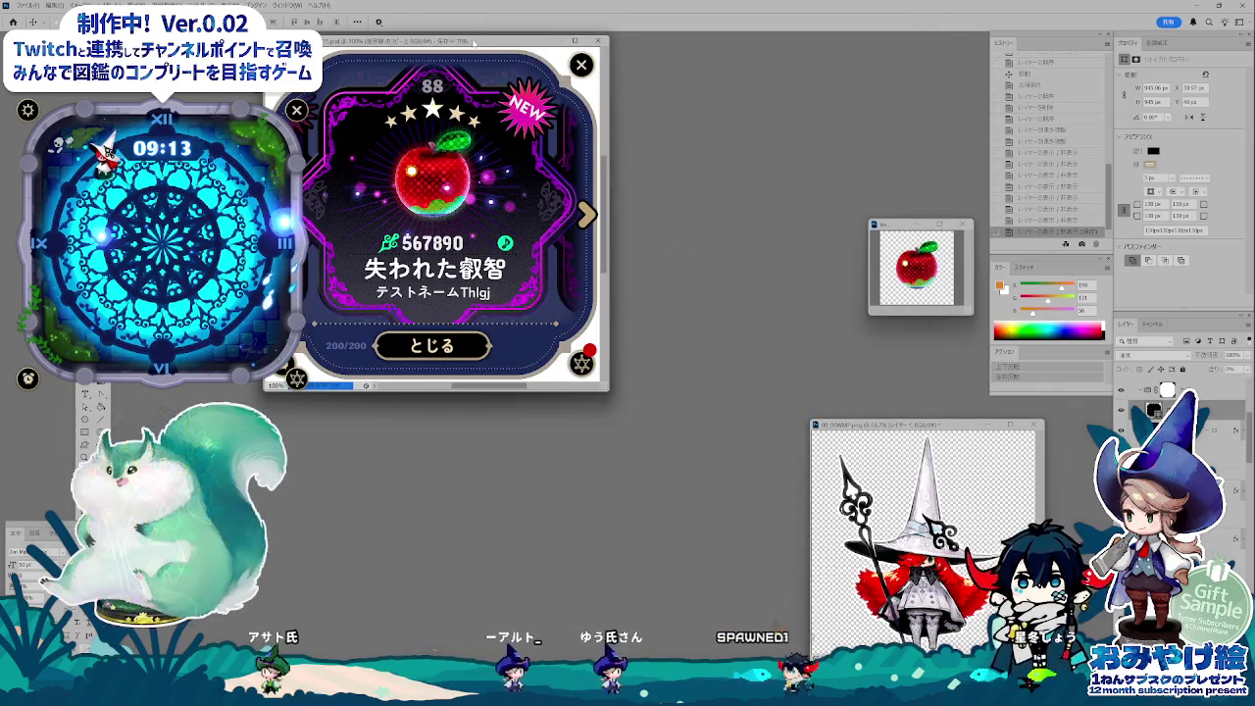
pyautogui.moveTo(474, 43); pyautogui.dragTo(554, 163)
# - Close the witch and small apple documents, discarding their changes
pyautogui.click(1032, 424)
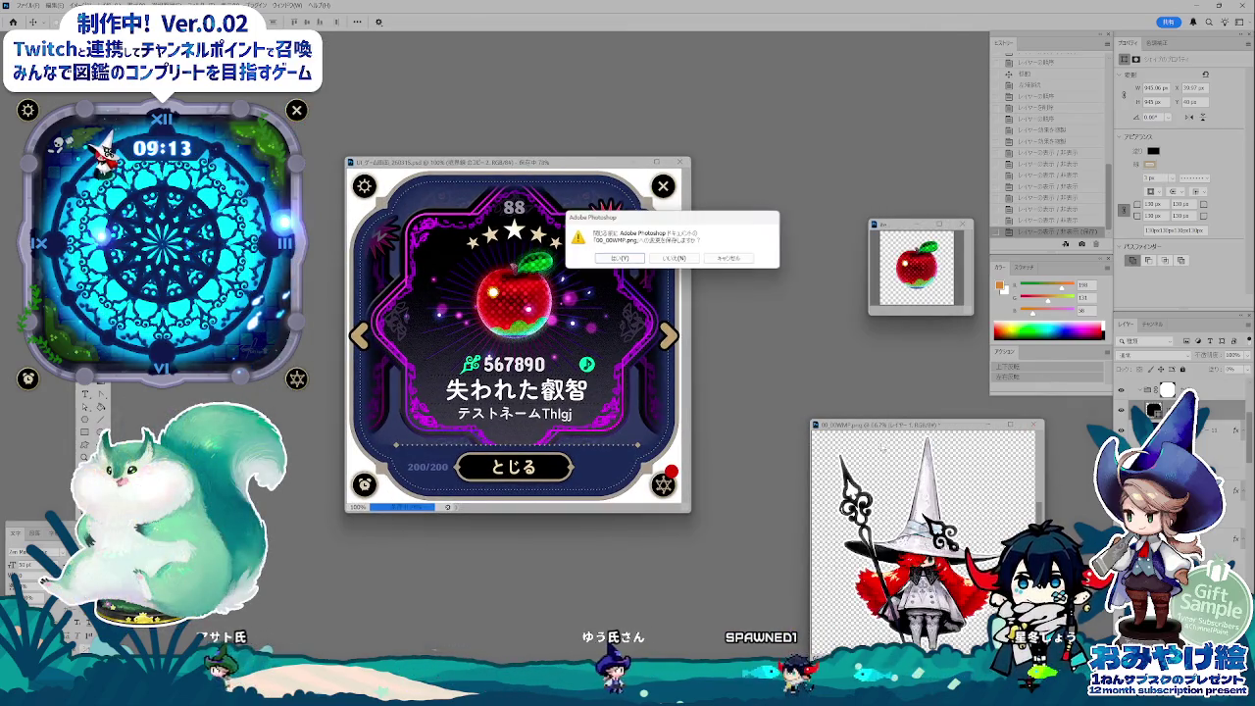
pyautogui.click(696, 269)
pyautogui.moveTo(597, 182); pyautogui.dragTo(598, 200)
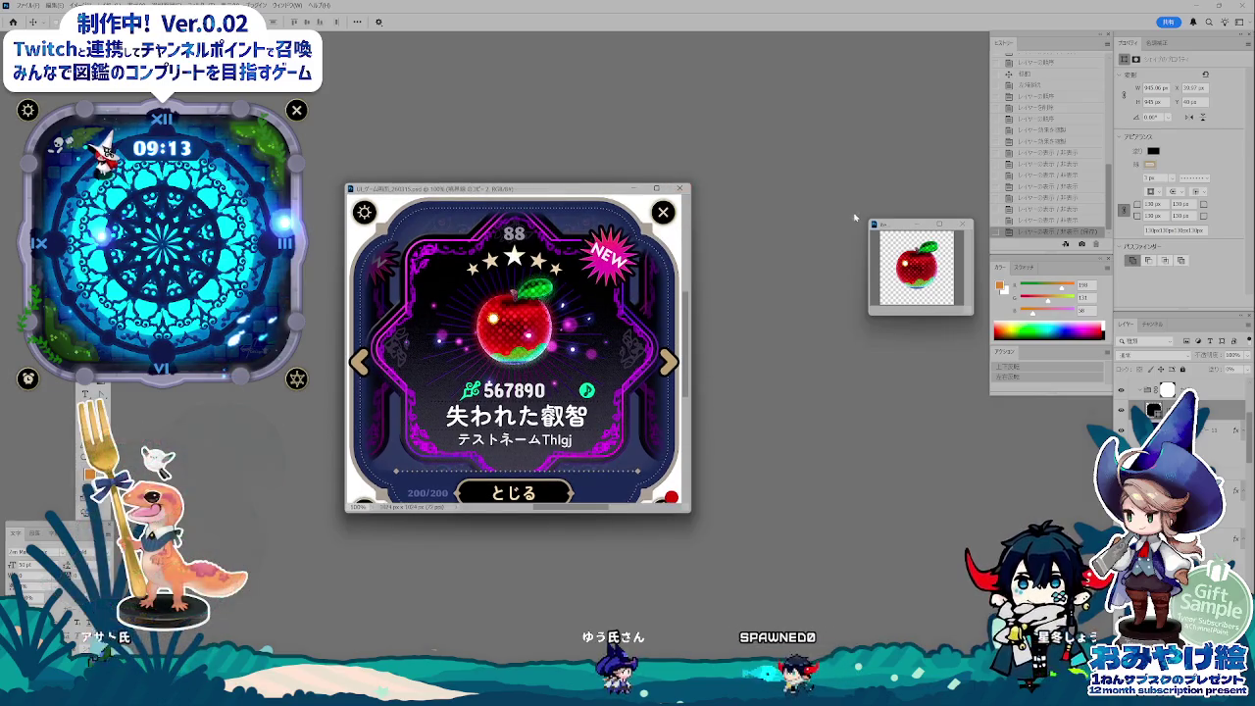
pyautogui.moveTo(903, 229); pyautogui.dragTo(855, 232)
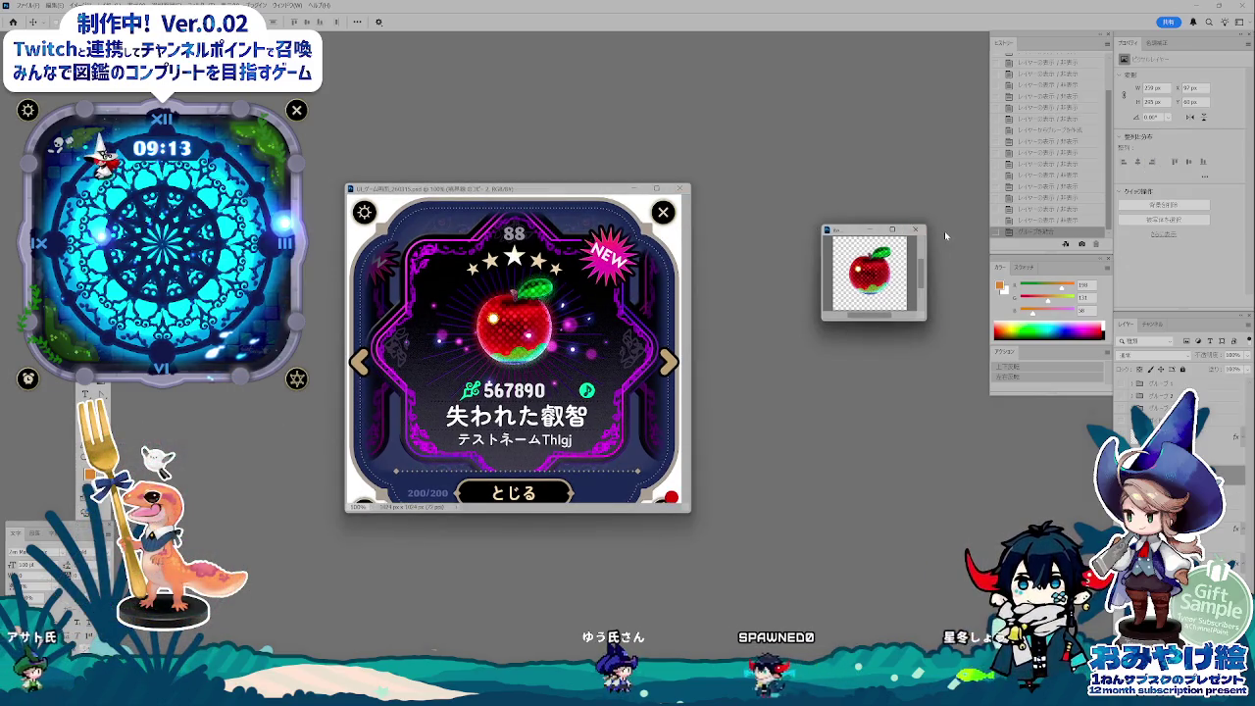
pyautogui.click(915, 229)
pyautogui.click(644, 270)
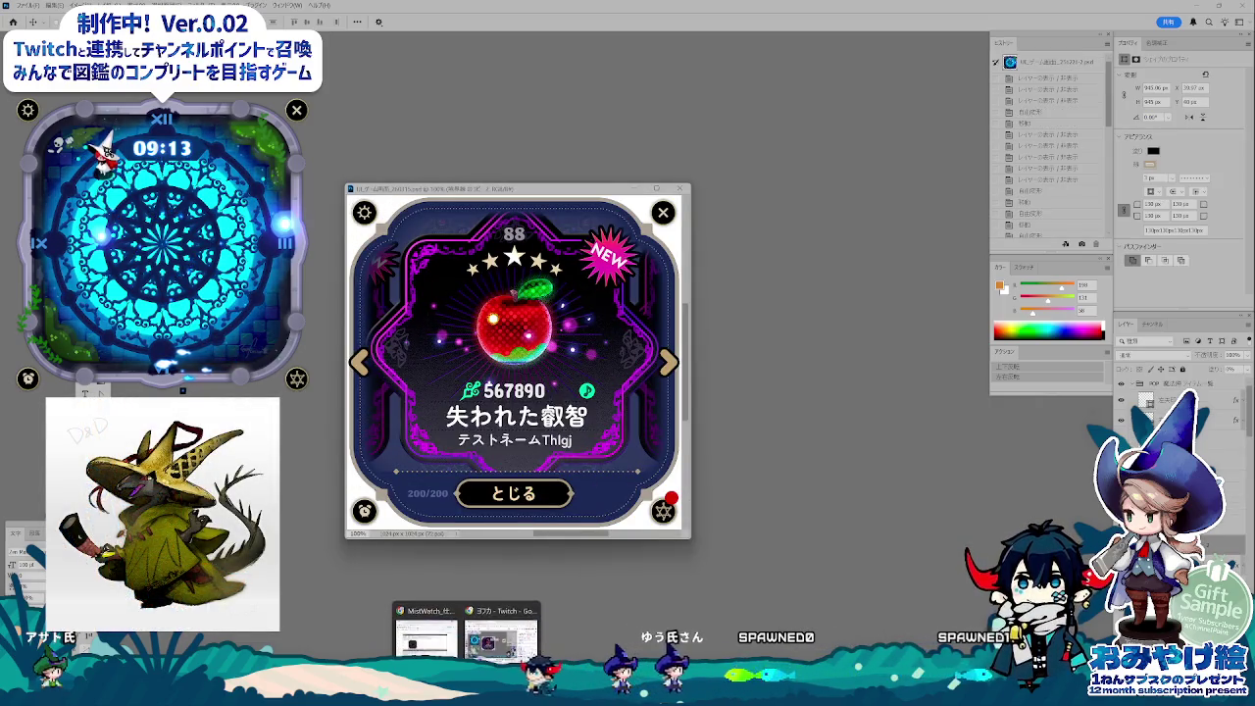
# - Review the spec's detail-dialog notes in cells D20 and C31, then return to Photoshop
pyautogui.click(422, 530)
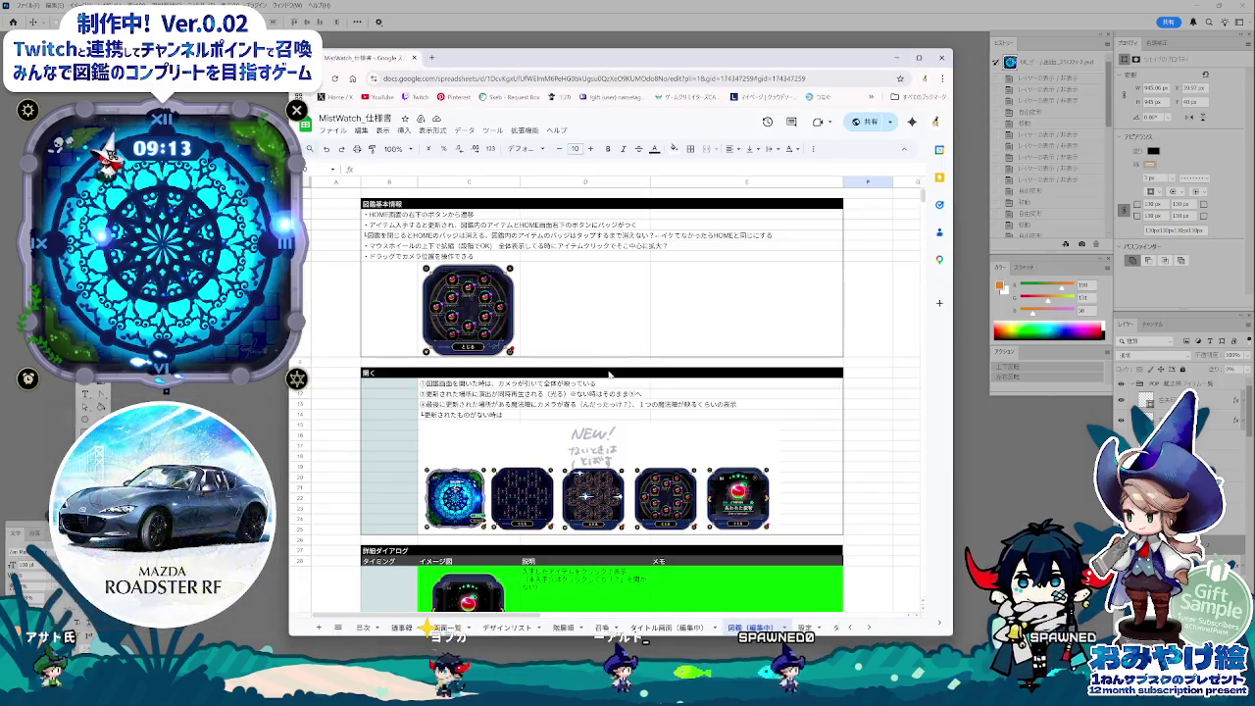
pyautogui.scroll(-3, 621, 365)
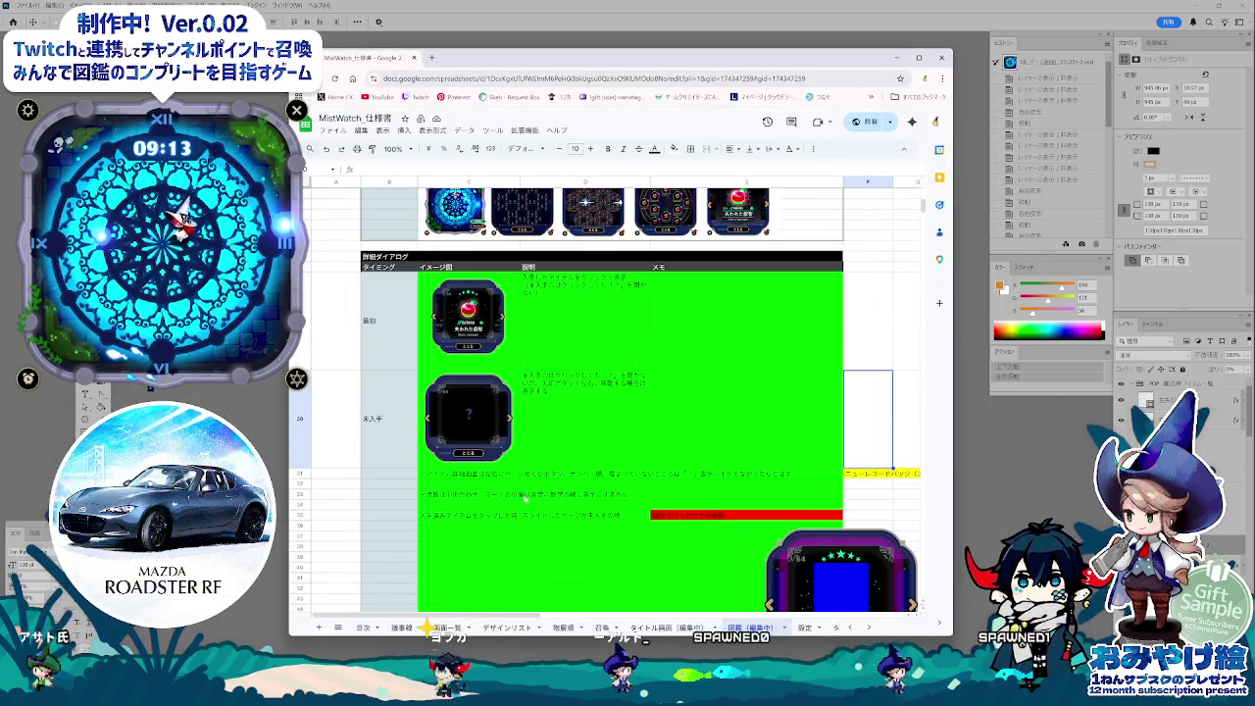
pyautogui.press('Left')
pyautogui.press('Left')
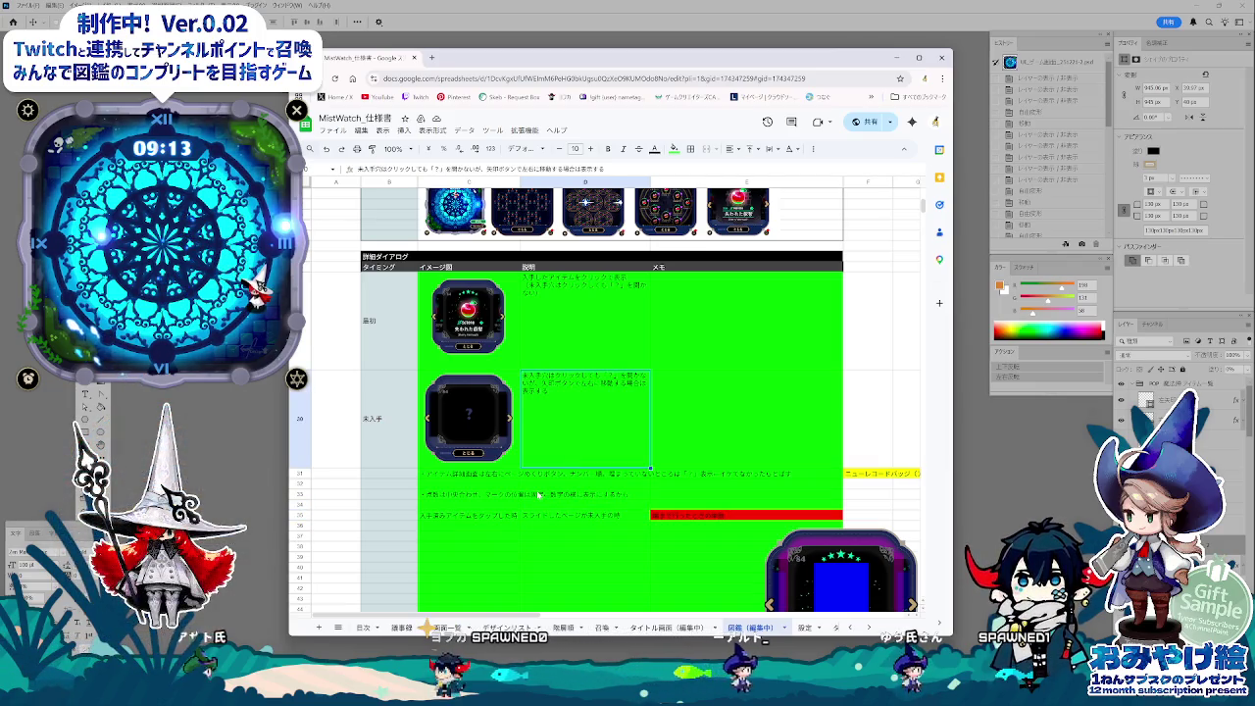
pyautogui.scroll(-1, 539, 496)
pyautogui.click(481, 378)
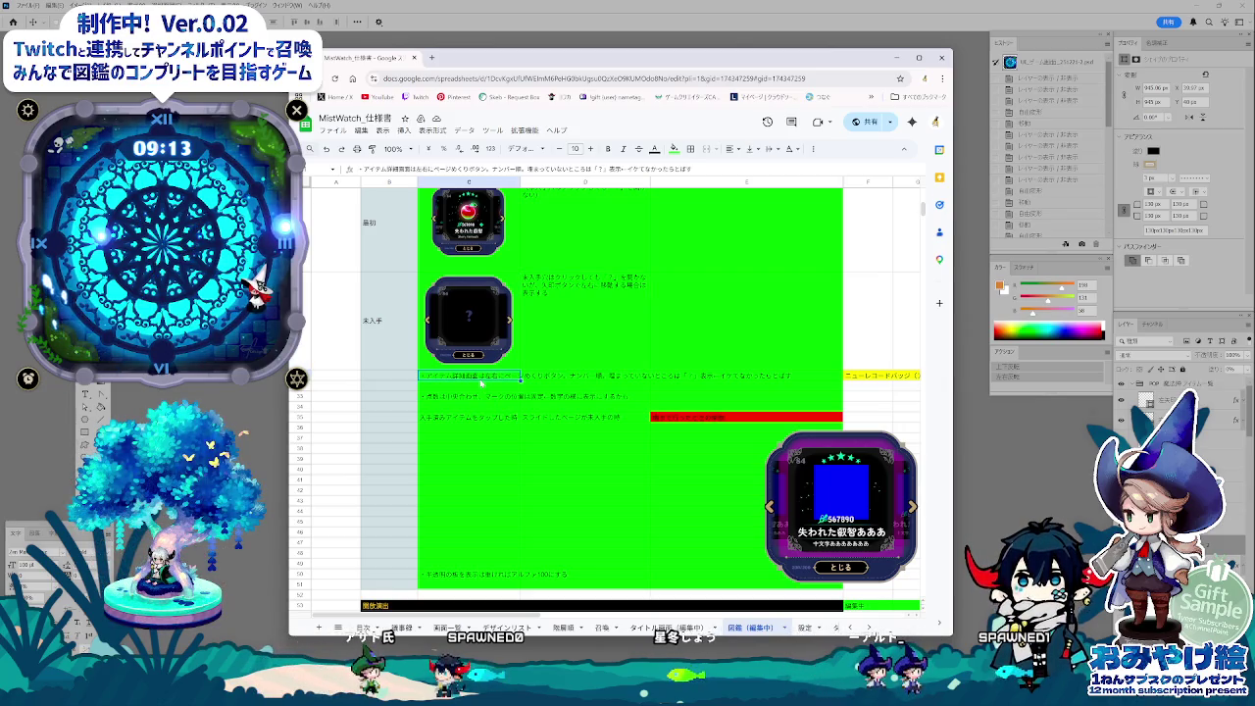
pyautogui.hotkey('alt', 'Tab')
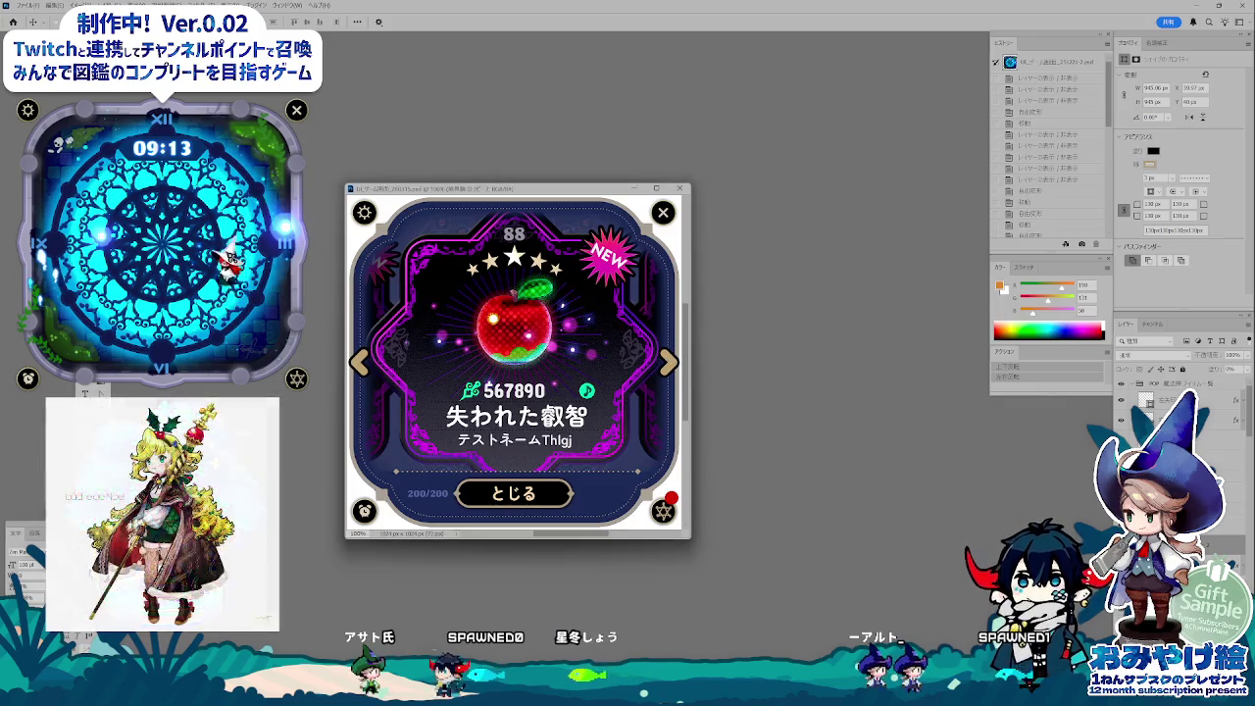
# - Inspect the card layer's mask and toggle the artwork layer's visibility off and on
pyautogui.click(1166, 529)
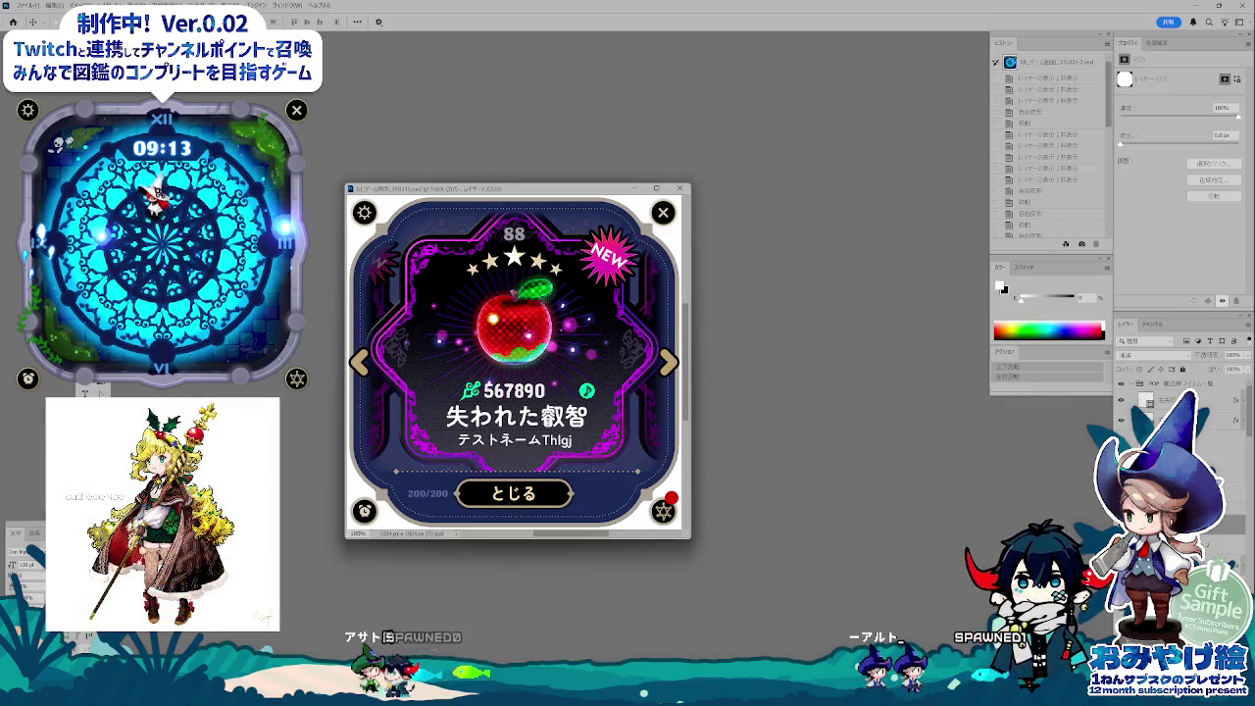
pyautogui.click(1167, 545)
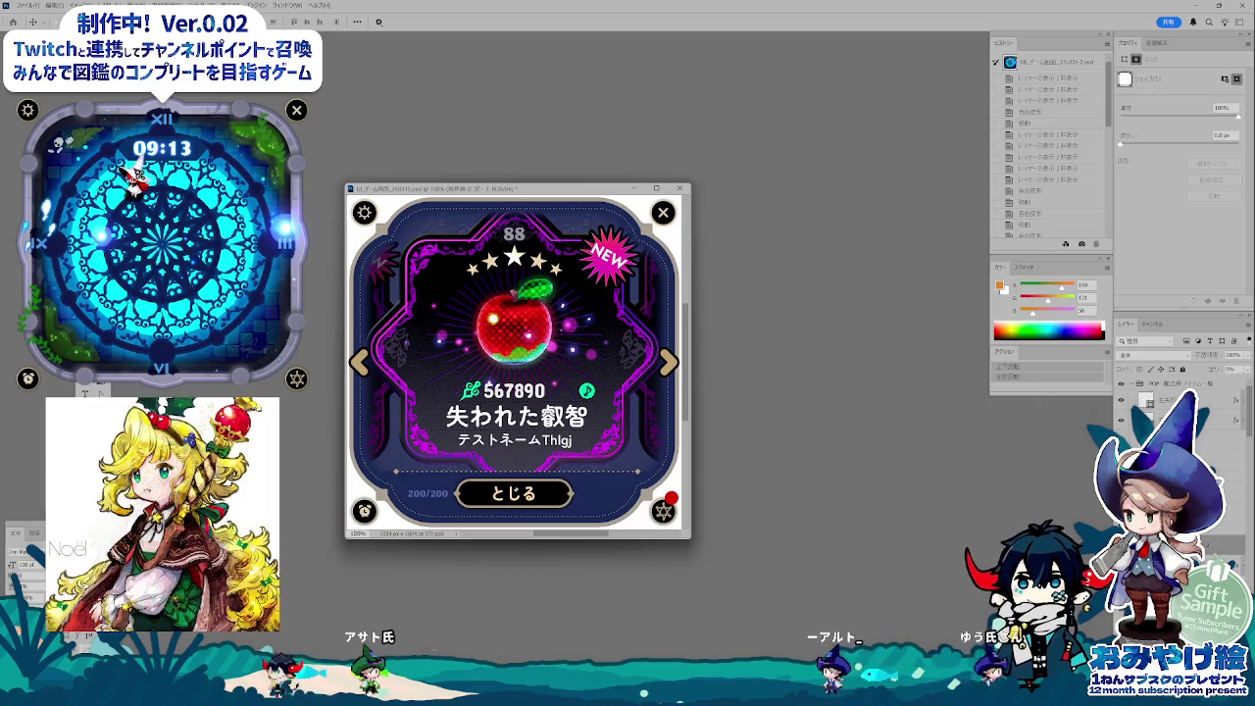
pyautogui.click(1167, 526)
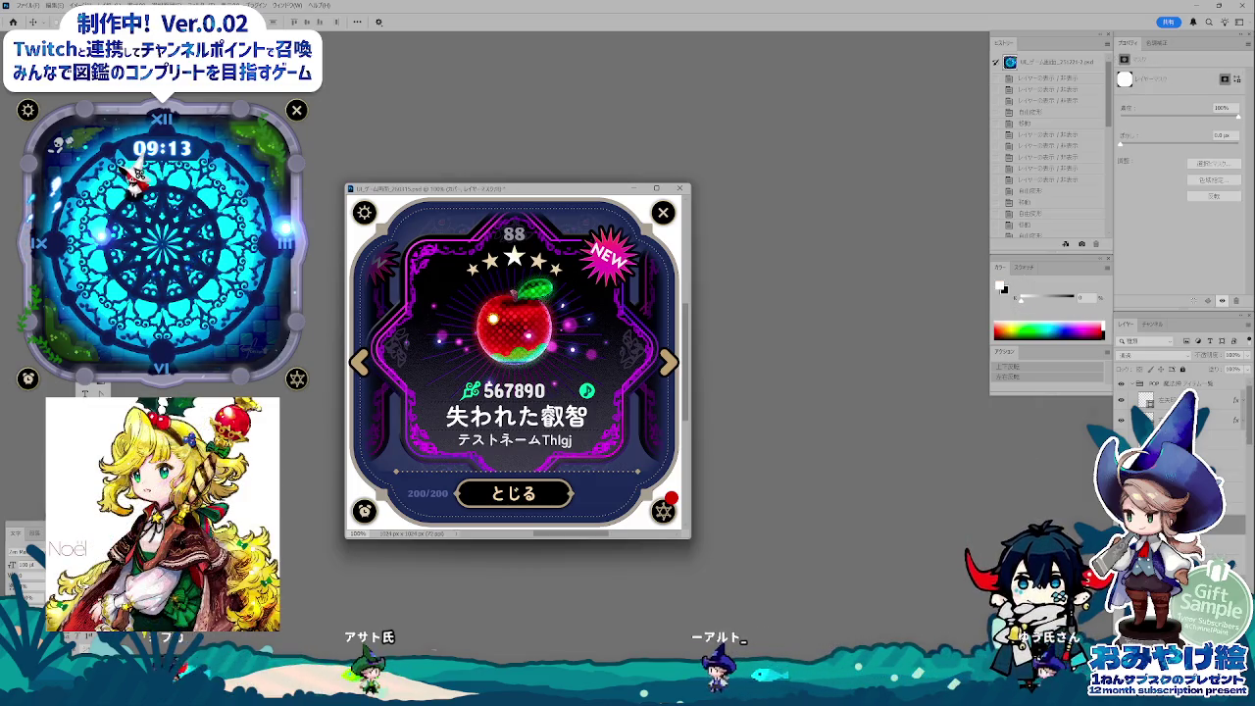
pyautogui.click(1121, 402)
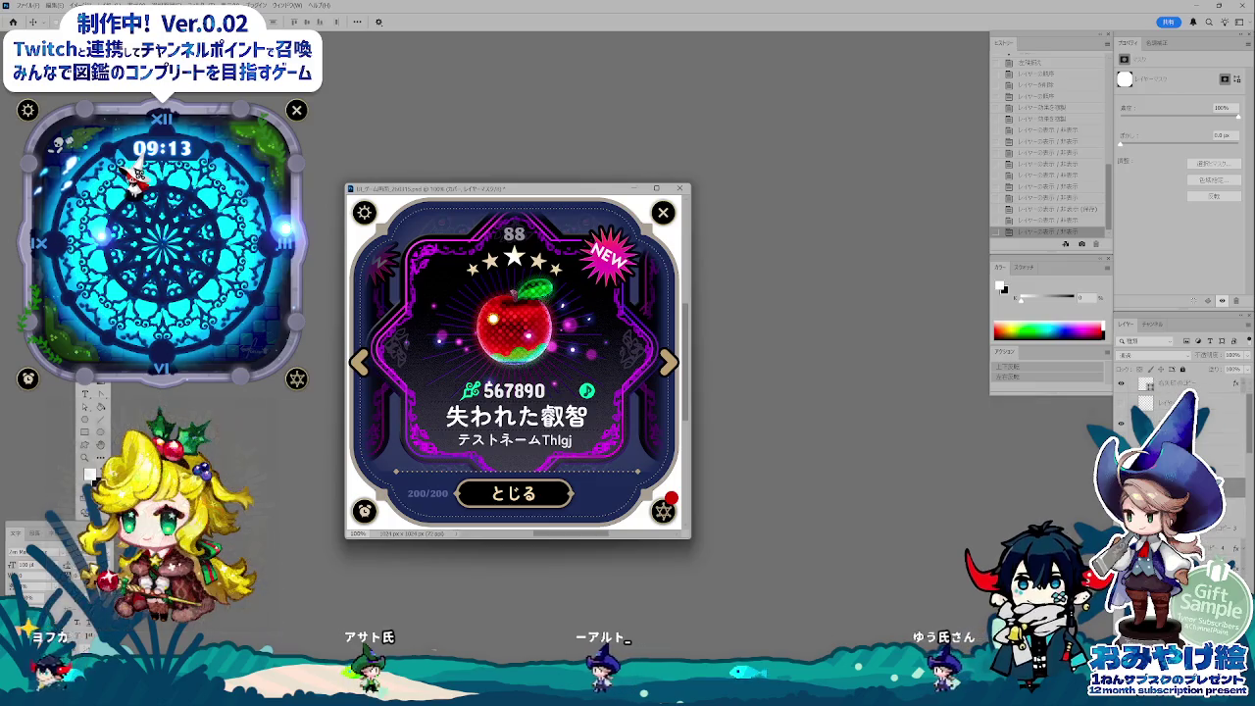
pyautogui.click(1120, 402)
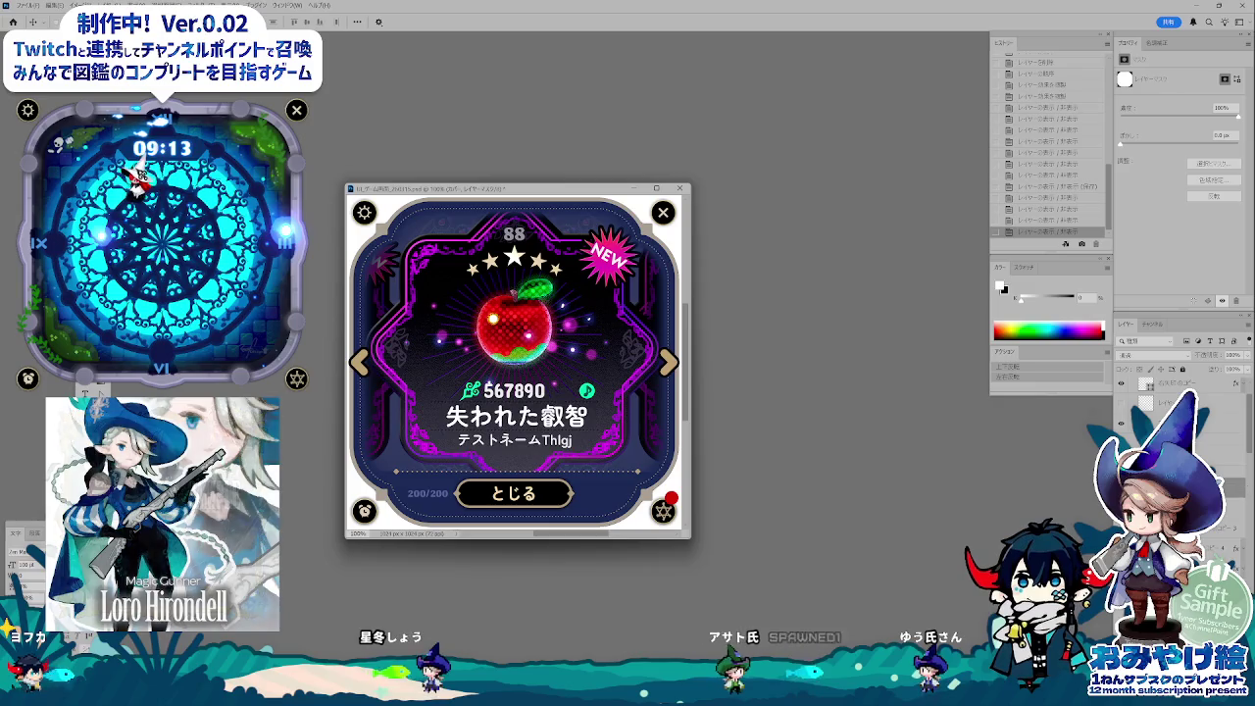
pyautogui.hotkey('alt', '[')
# - Add a new black-filled layer, hide it, and select グループ 87 のコピー
pyautogui.hotkey('ctrl', 'shift', 'alt', 'n')
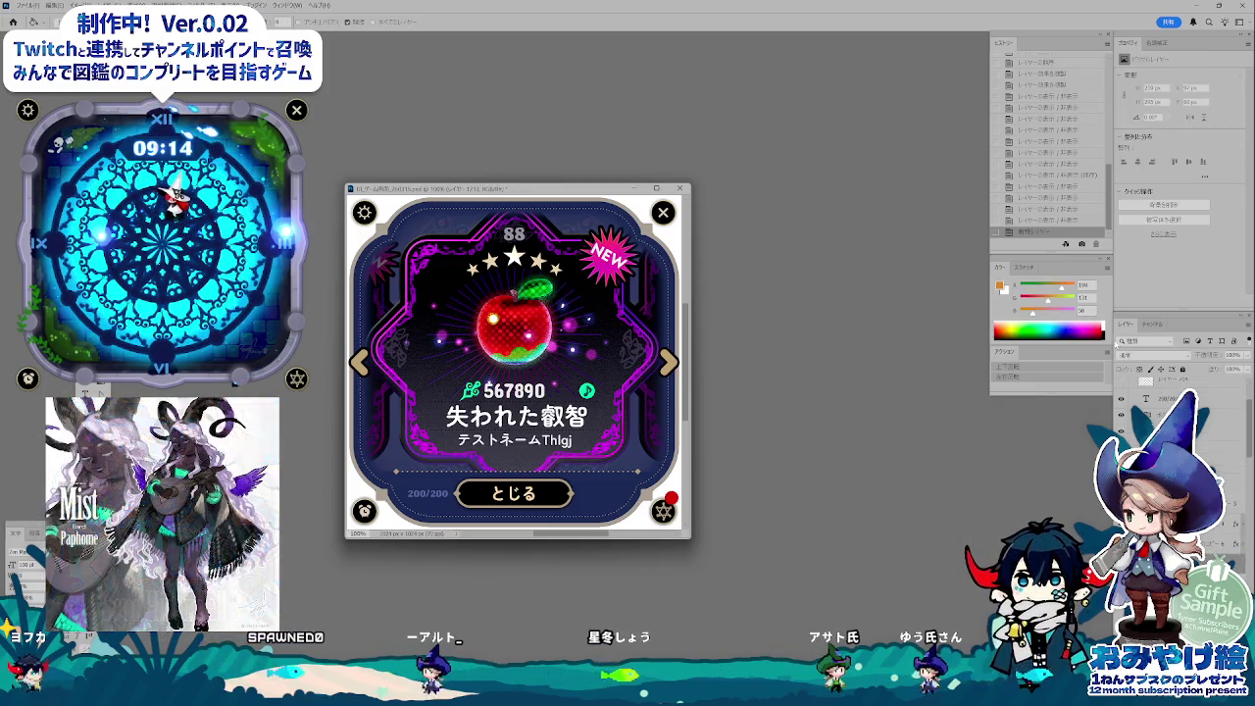
pyautogui.press('d')
pyautogui.hotkey('alt', 'BackSpace')
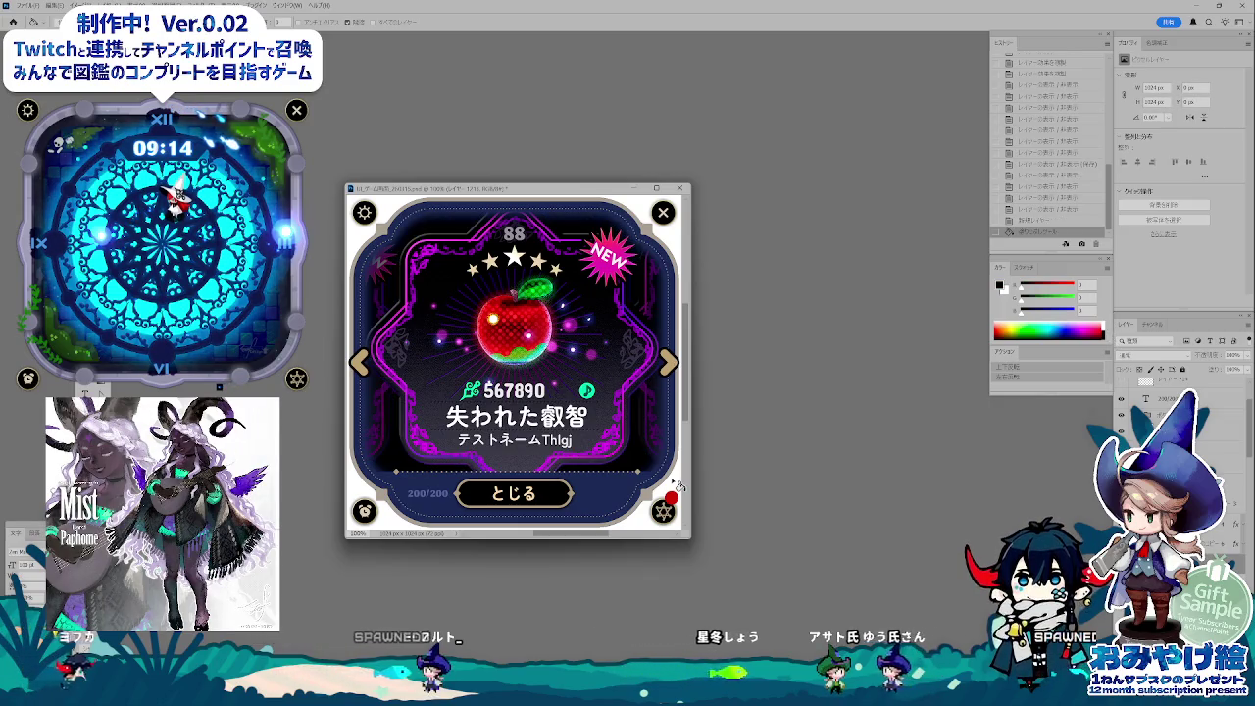
pyautogui.press('v')
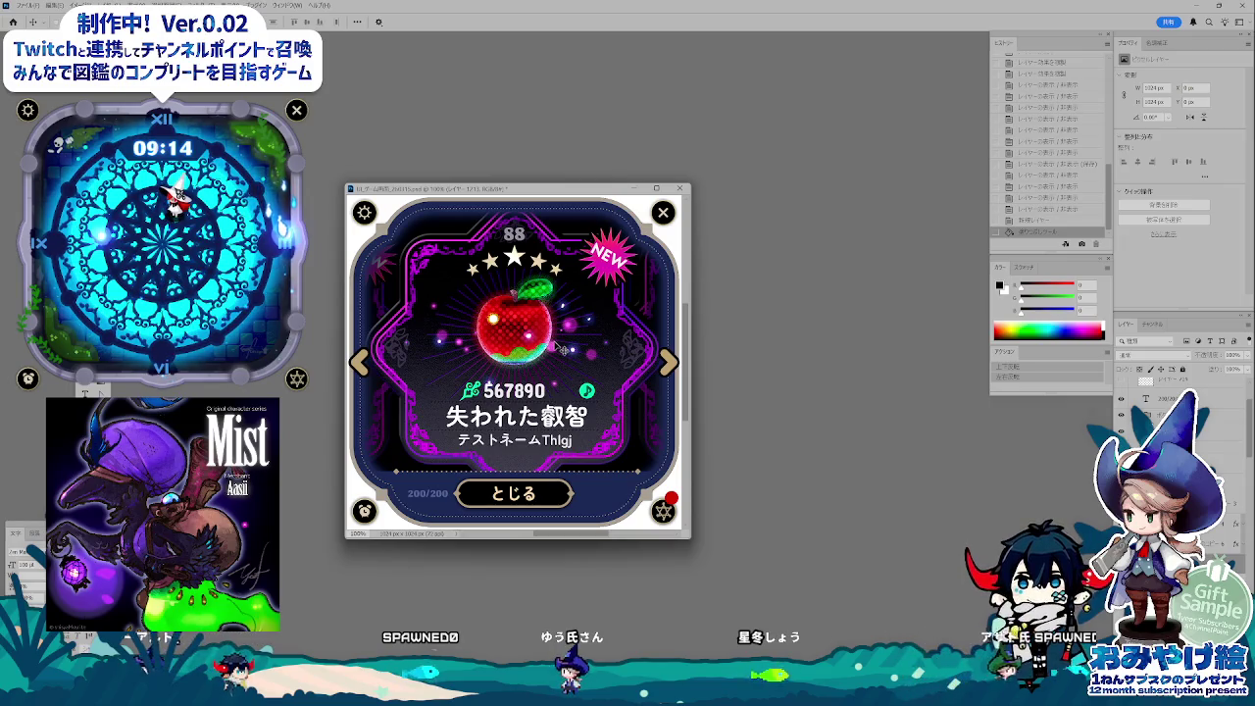
pyautogui.moveTo(518, 191)
pyautogui.mouseDown()
pyautogui.moveTo(614, 200)
pyautogui.moveTo(596, 191)
pyautogui.mouseUp()
pyautogui.hotkey('ctrl', ',')
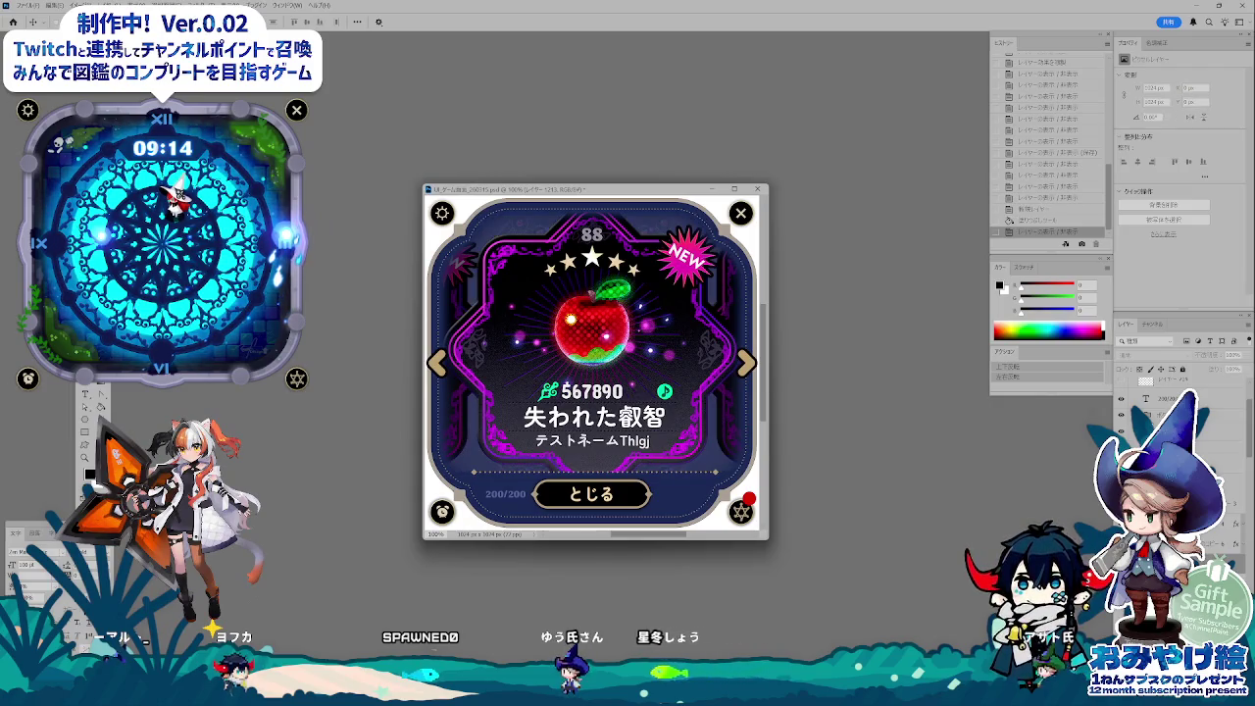
pyautogui.click(613, 407)
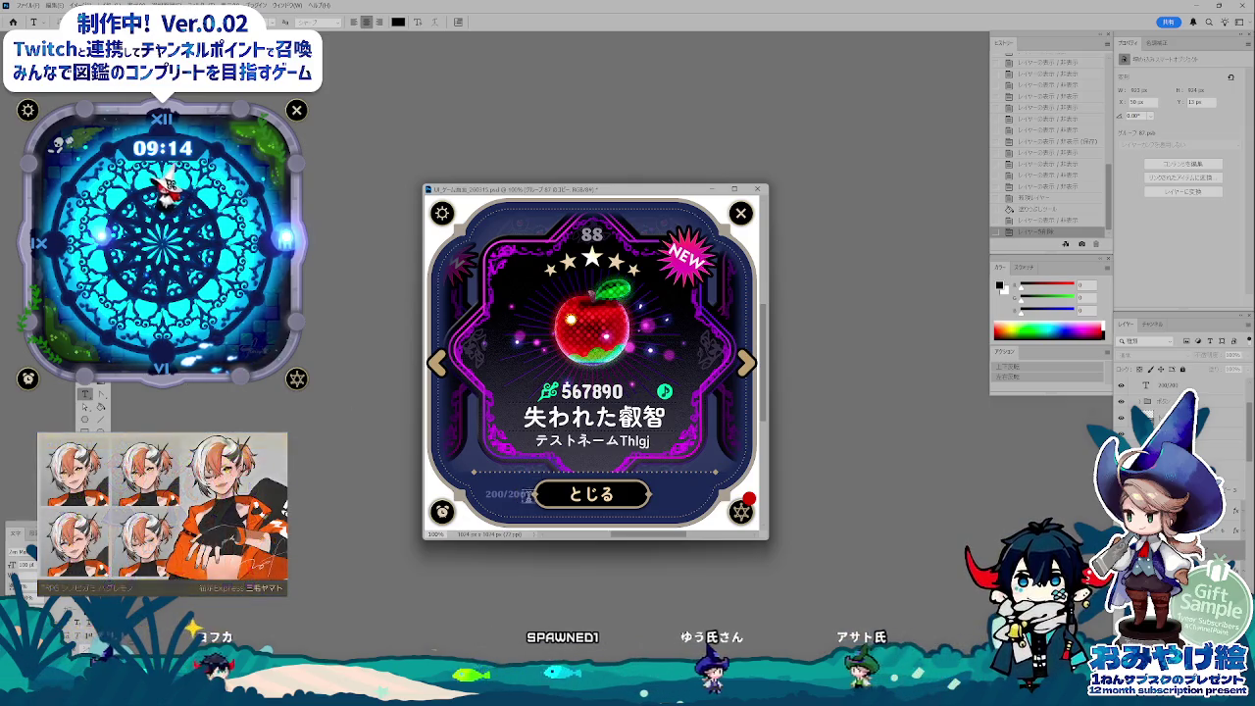
# - Try changing the 200/200 counter to 85, then undo back to 200/200
pyautogui.click(526, 495)
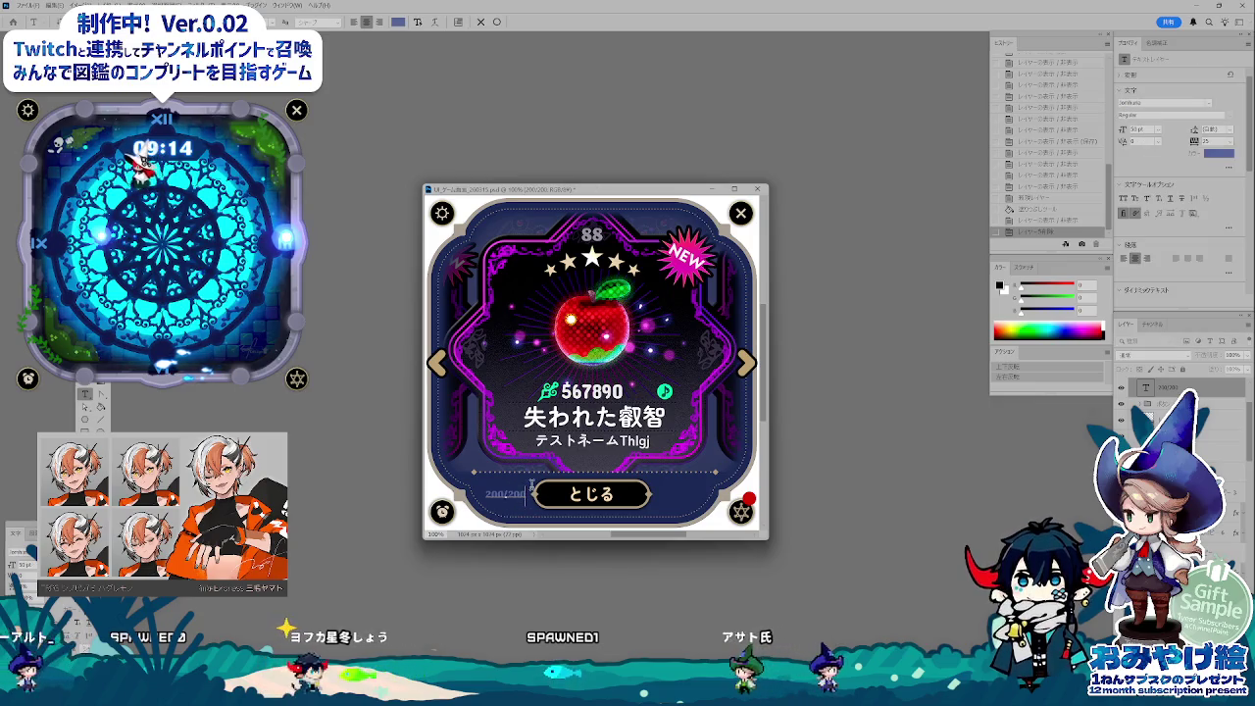
pyautogui.press('BackSpace')
pyautogui.press('BackSpace')
pyautogui.press('BackSpace')
pyautogui.write('85')
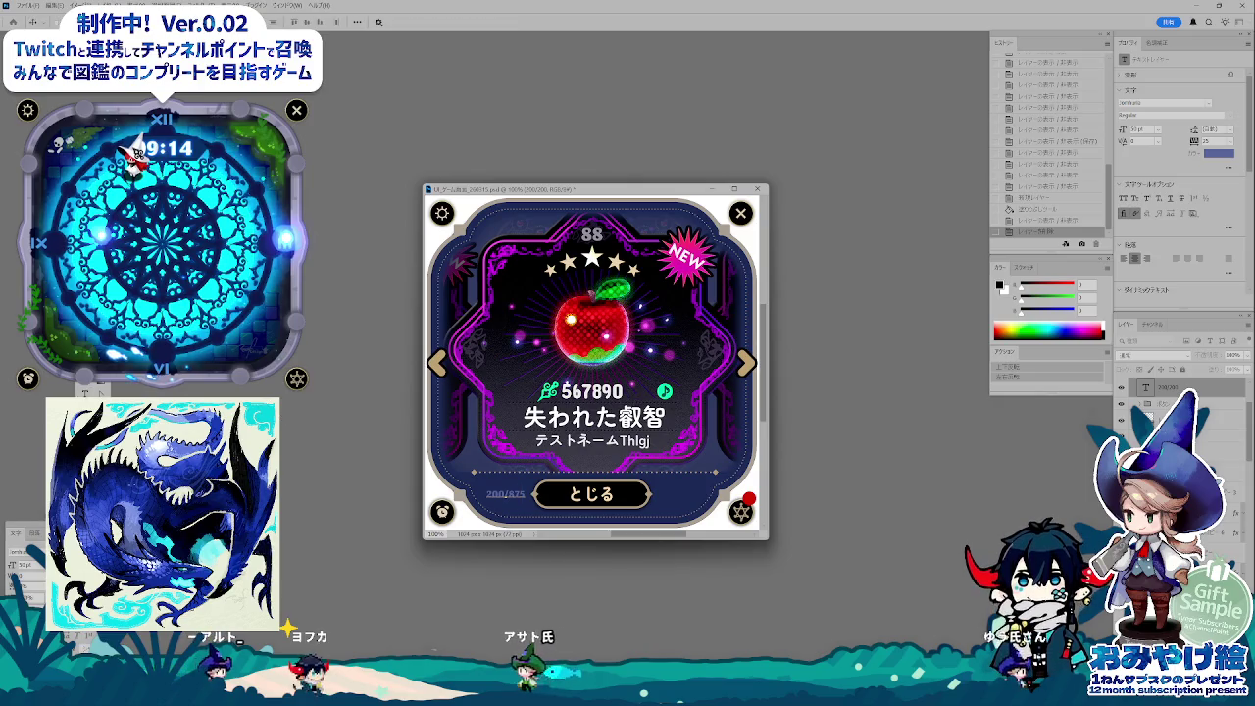
pyautogui.click(1032, 225)
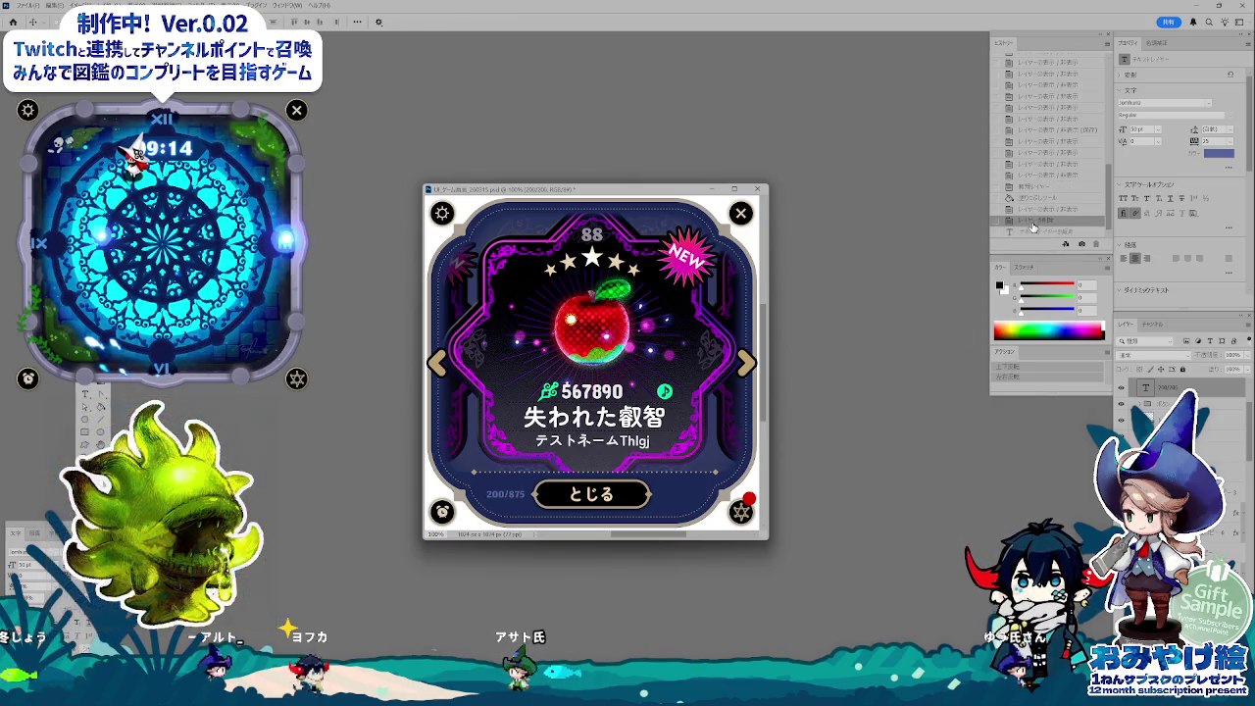
pyautogui.hotkey('ctrl', 'z')
pyautogui.click(1029, 226)
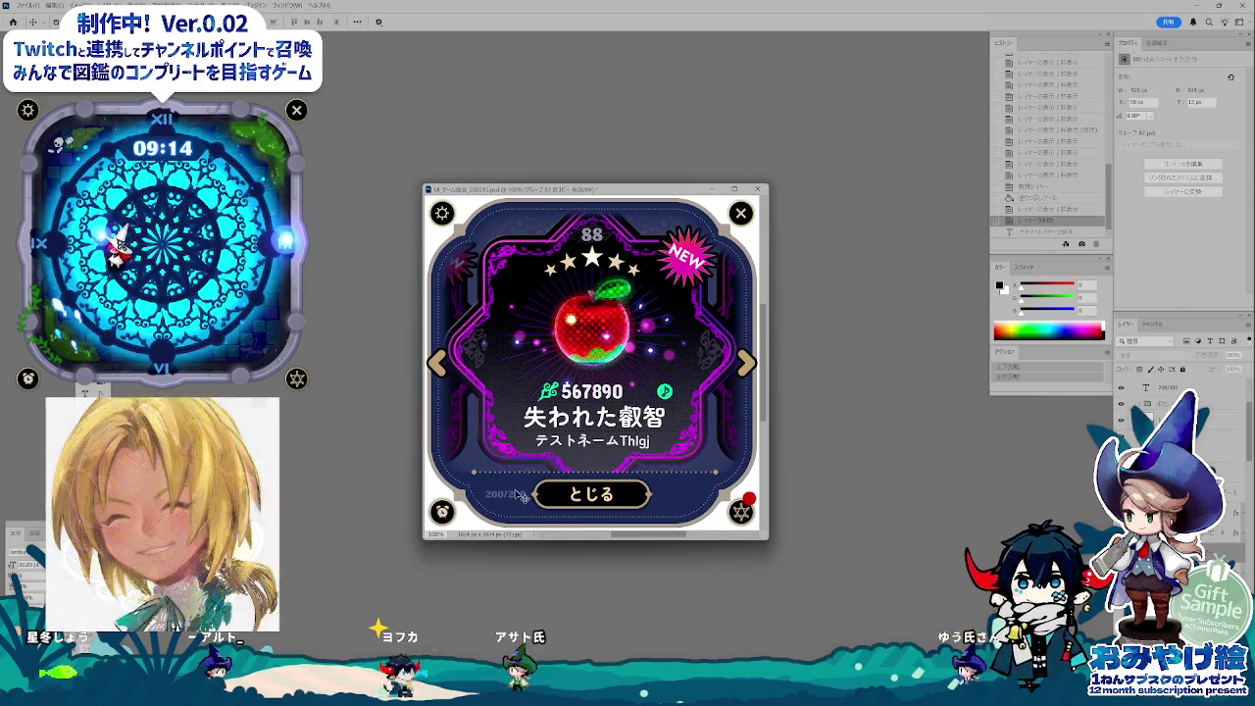
# - Duplicate the 200/200 counter text layer, show the hidden counter, and edit its text
pyautogui.click(1167, 388)
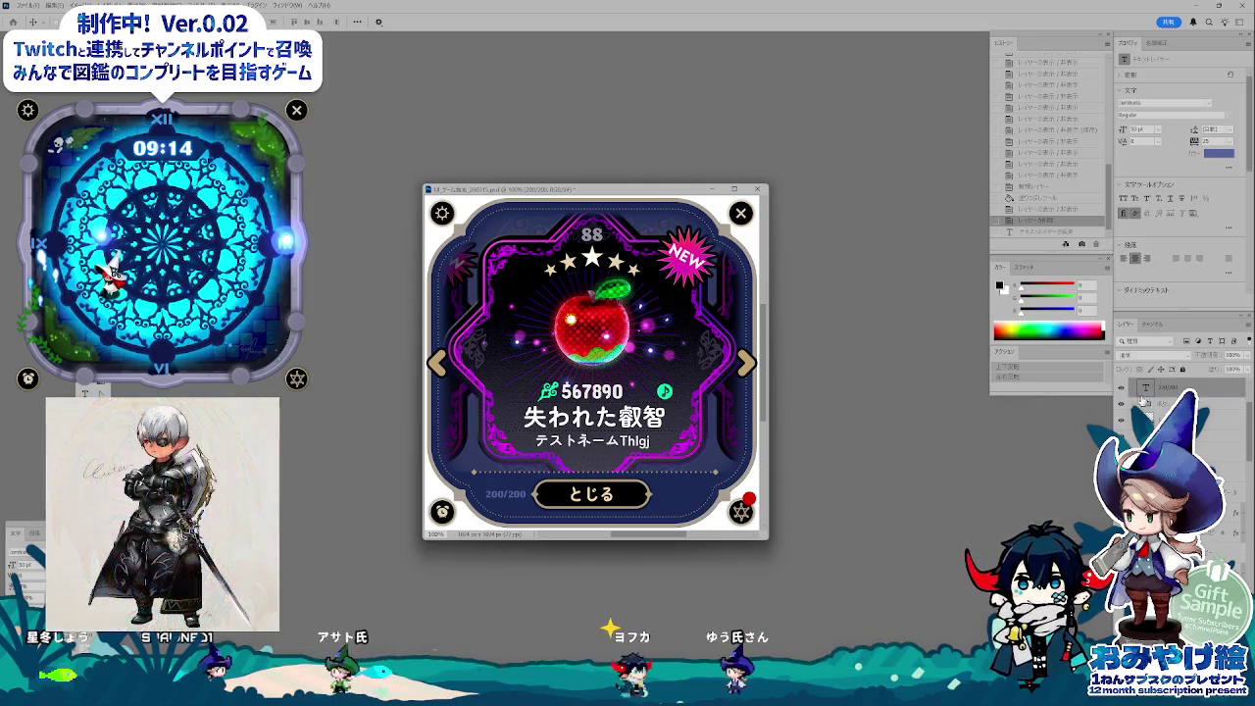
pyautogui.hotkey('ctrl', 'j')
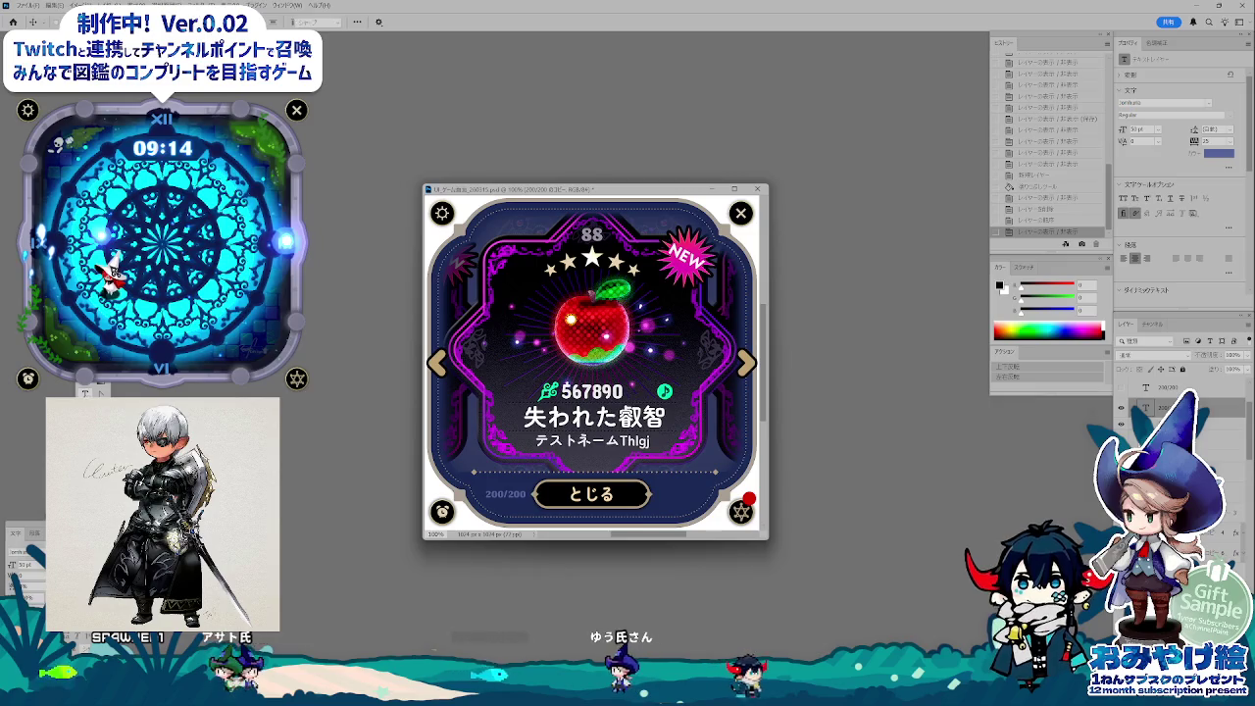
pyautogui.doubleClick(1146, 407)
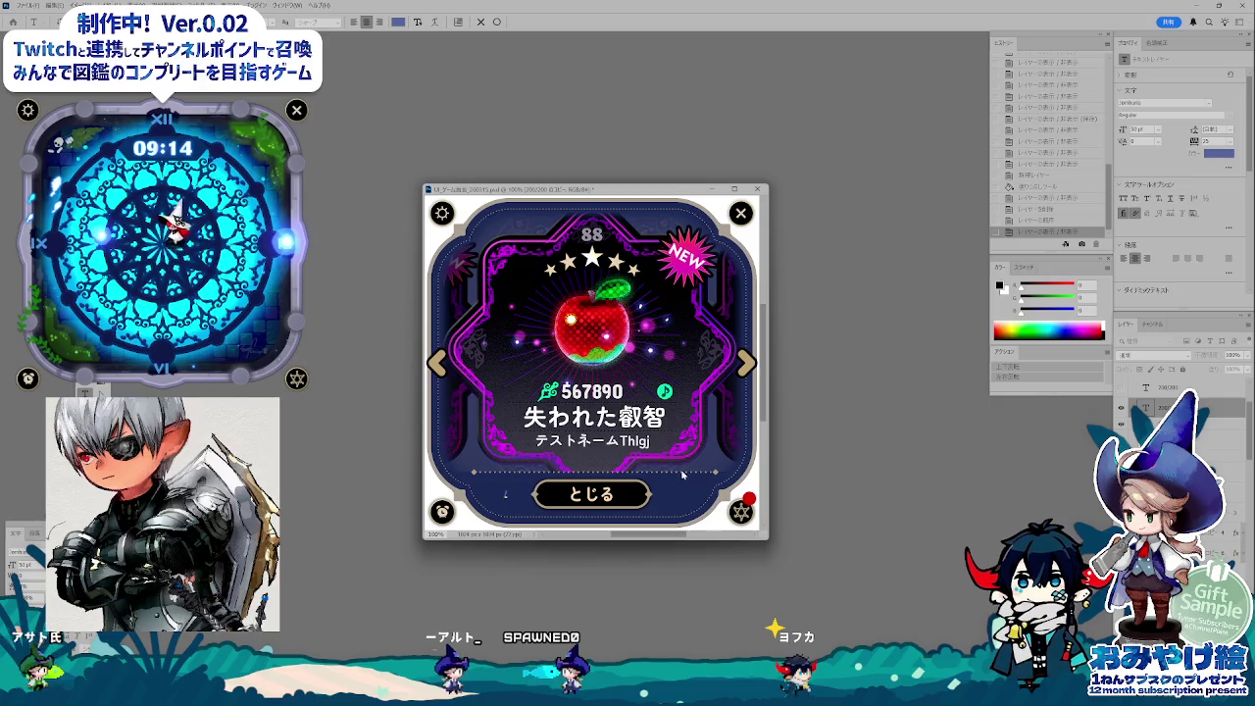
pyautogui.press('Escape')
pyautogui.press('v')
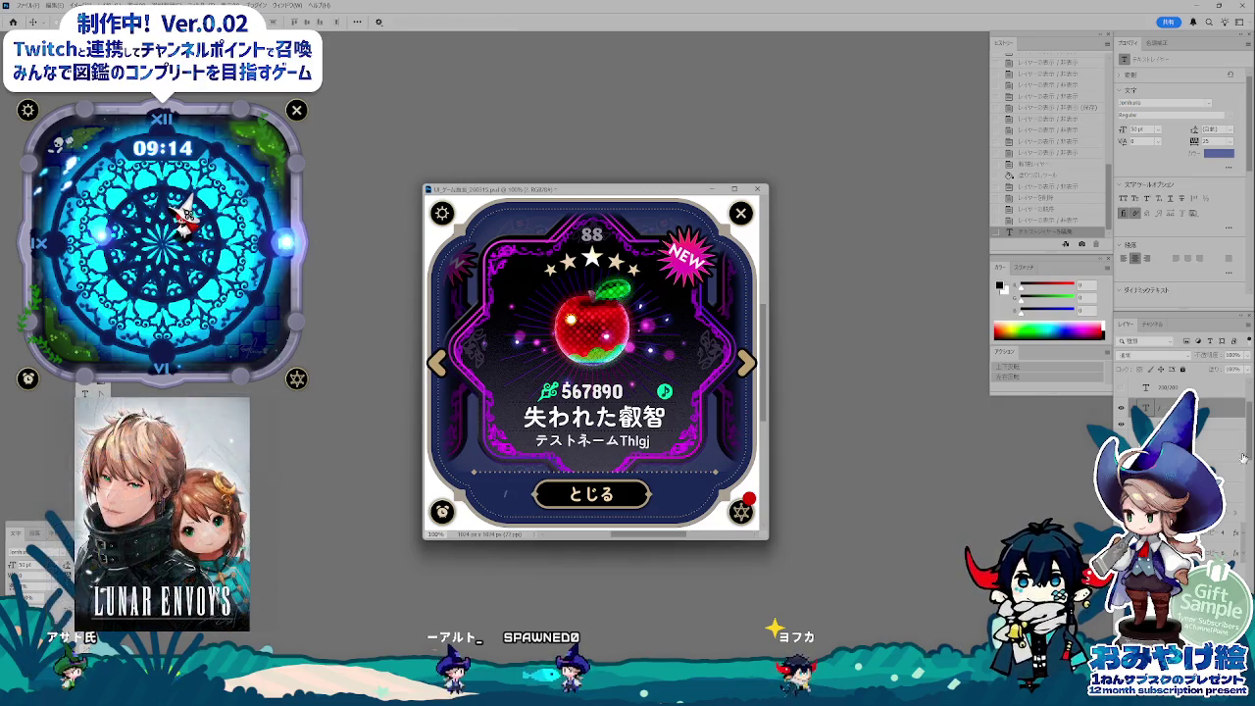
pyautogui.click(1121, 427)
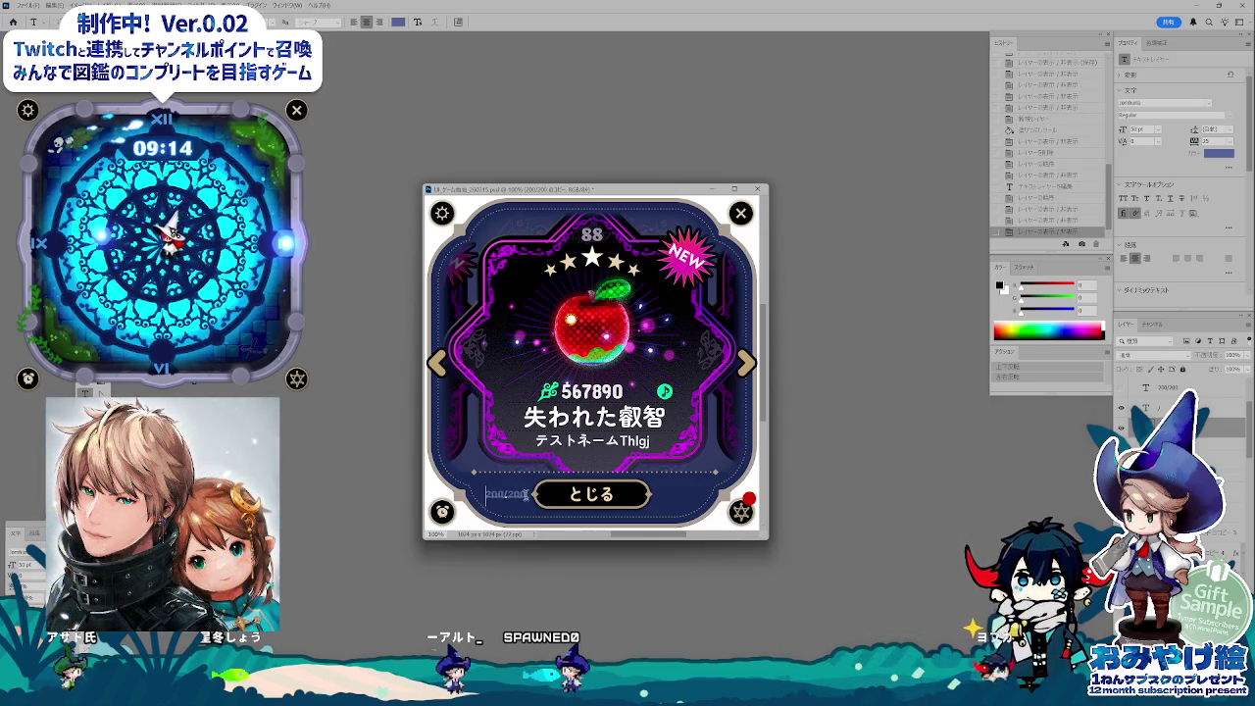
pyautogui.click(508, 494)
pyautogui.write('88')
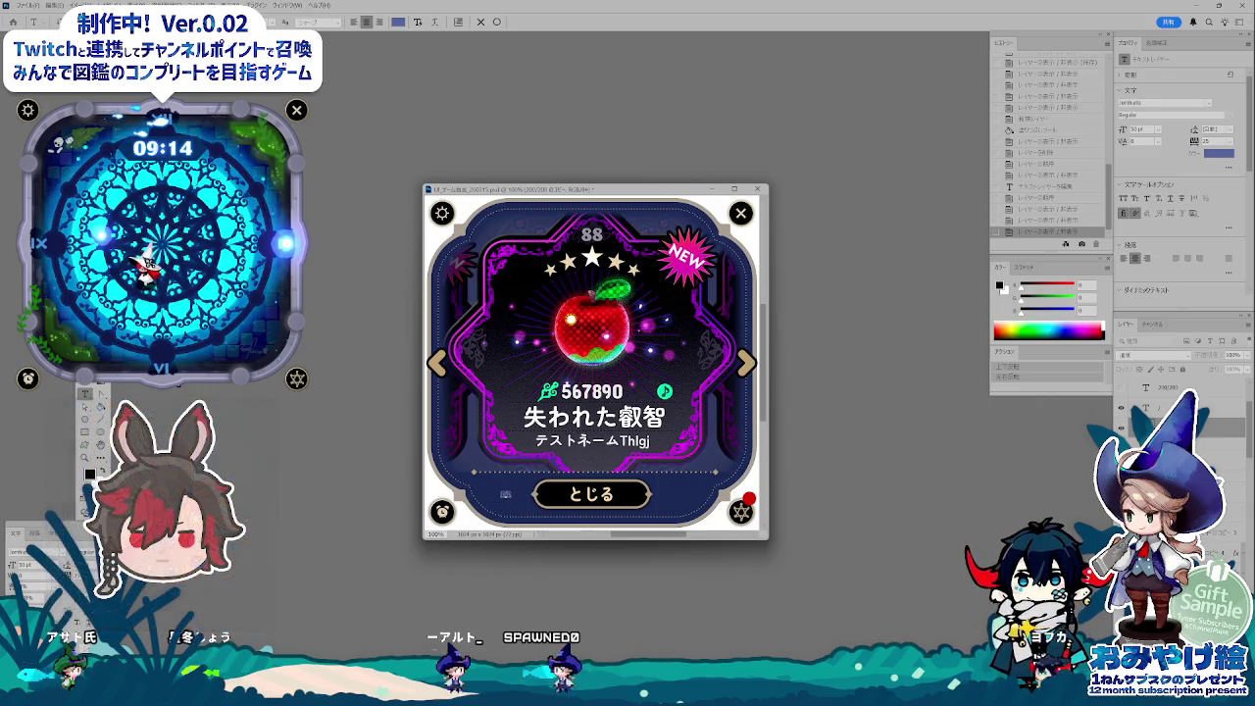
# - Retype the counter as 888/888 and nudge it left into place
pyautogui.hotkey('ctrl', 'Return')
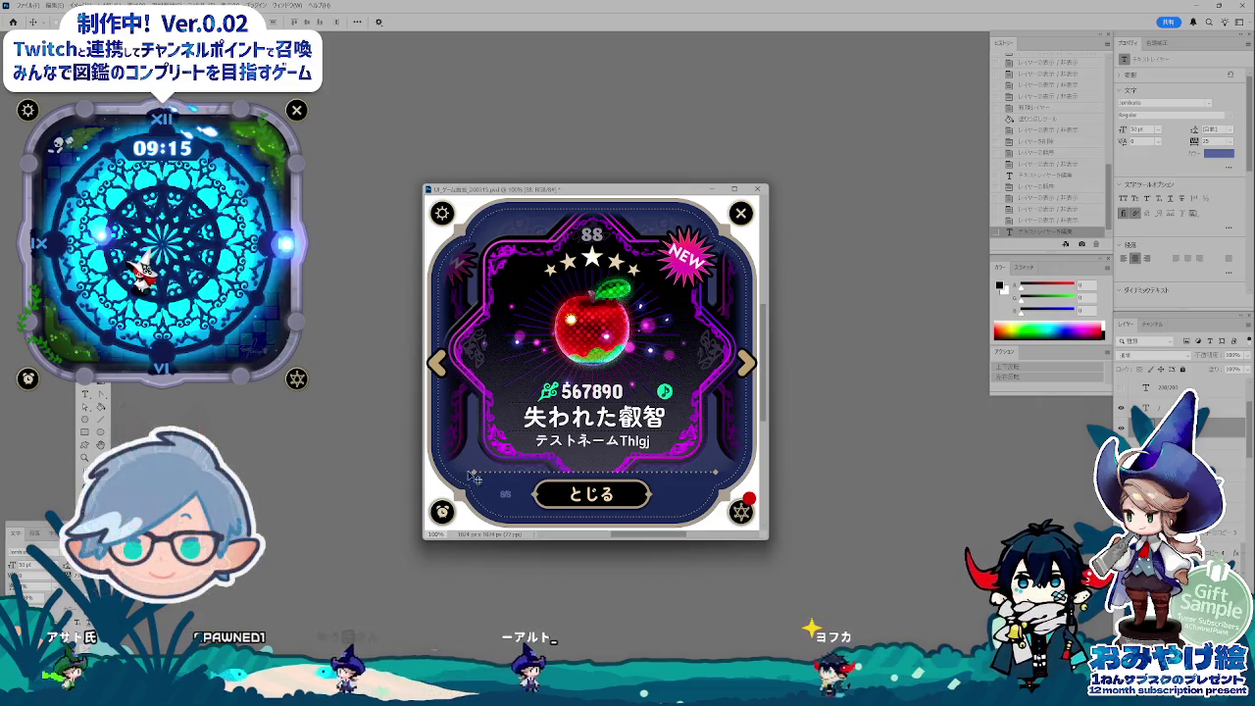
pyautogui.moveTo(475, 478)
pyautogui.mouseDown()
pyautogui.moveTo(559, 499)
pyautogui.moveTo(520, 496)
pyautogui.mouseUp()
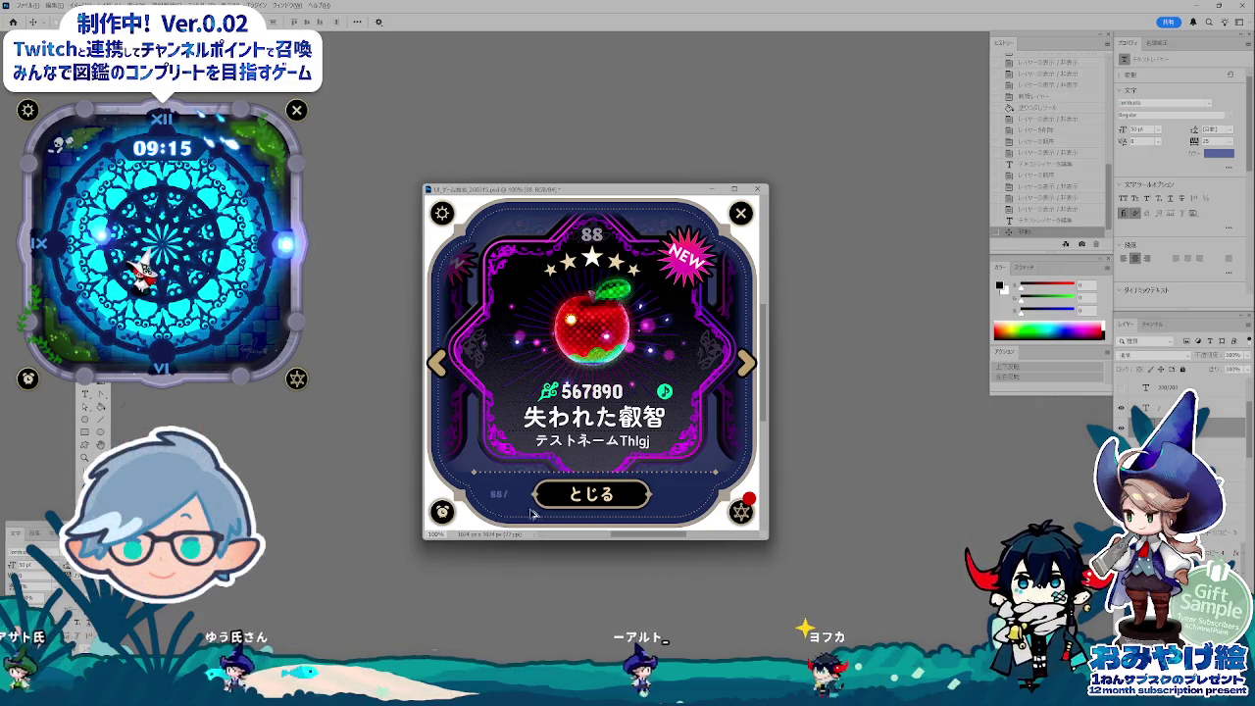
pyautogui.press('t')
pyautogui.write('888')
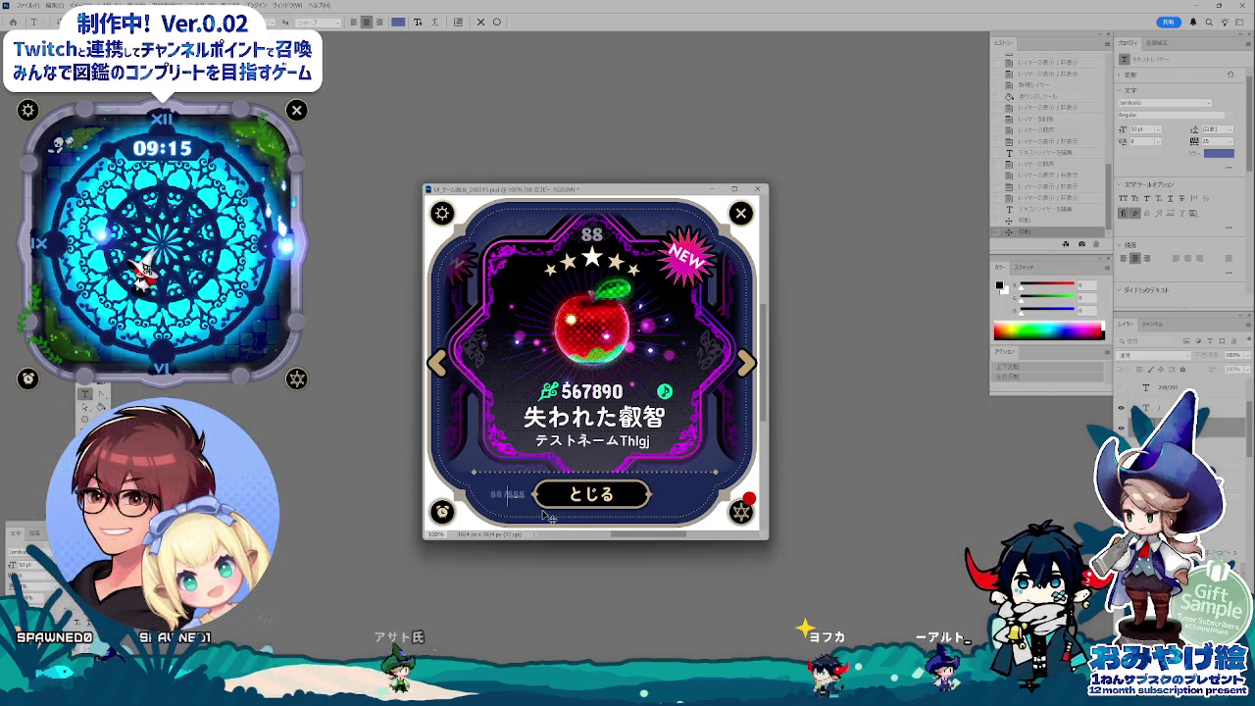
pyautogui.hotkey('ctrl', 'Return')
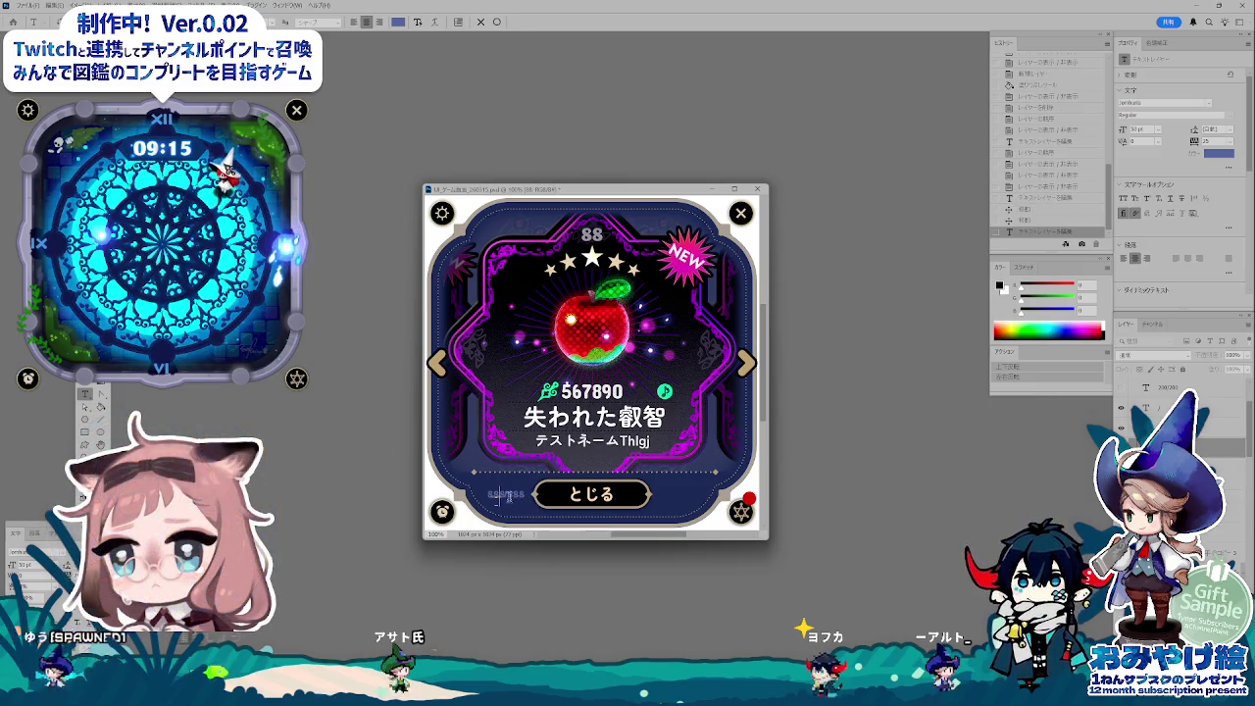
pyautogui.hotkey('ctrl', 'Return')
pyautogui.press('v')
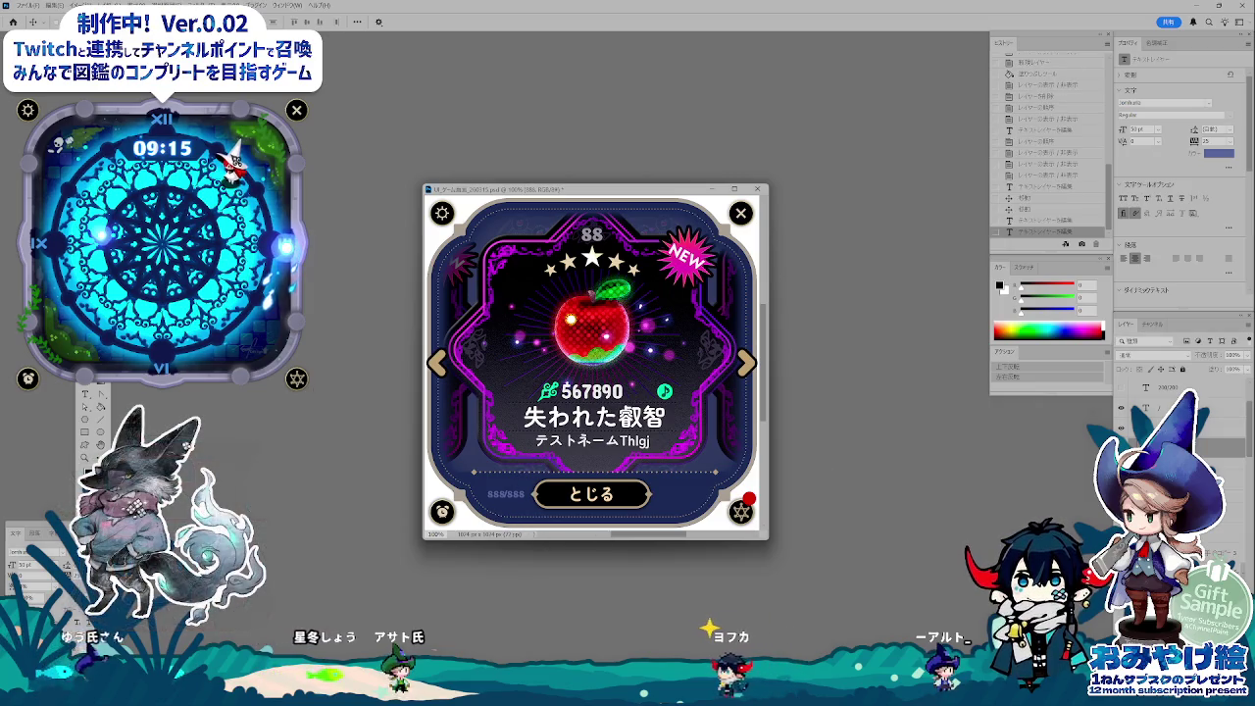
pyautogui.press('Left')
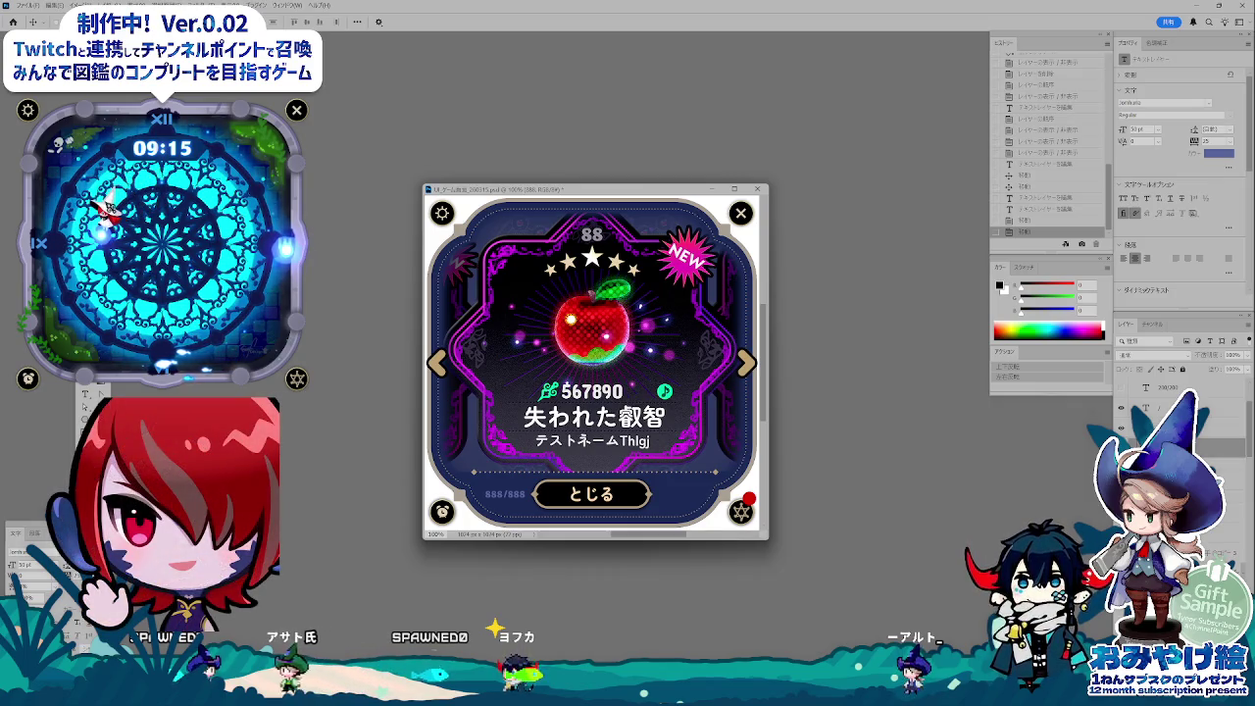
pyautogui.press('Left')
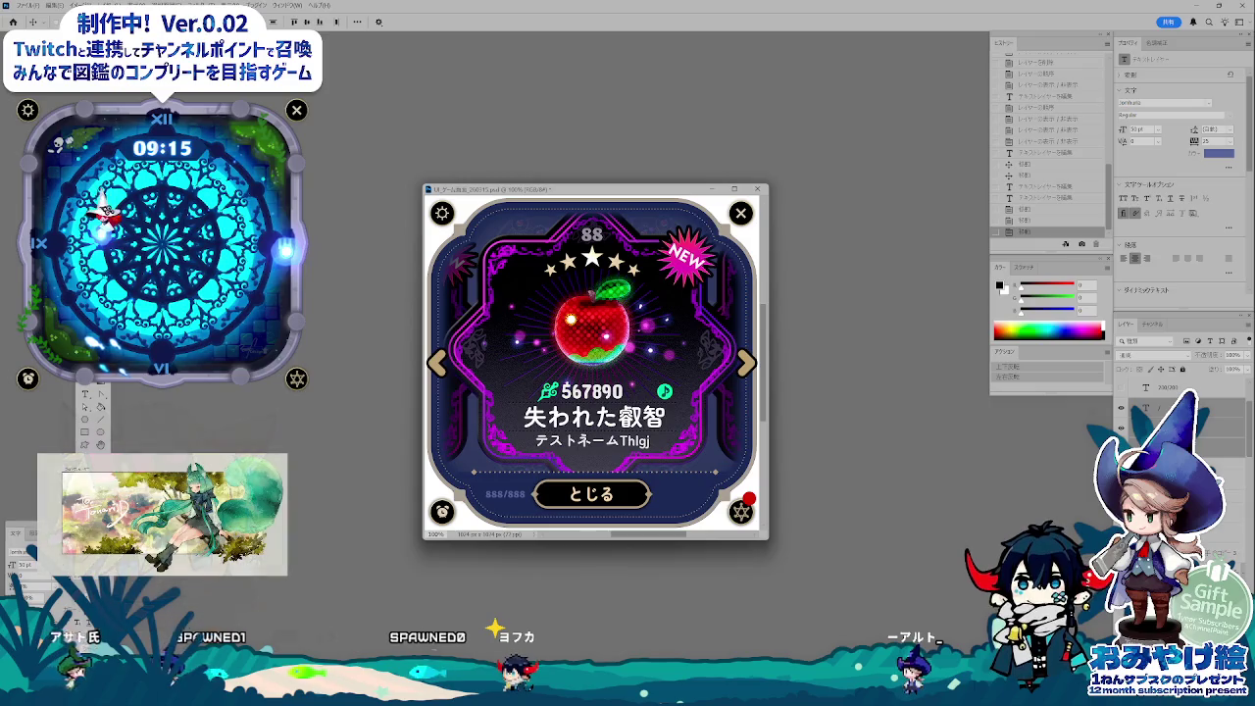
# - Group the counter, duplicate the group, and edit the copy to read 88/88
pyautogui.hotkey('ctrl', 'g')
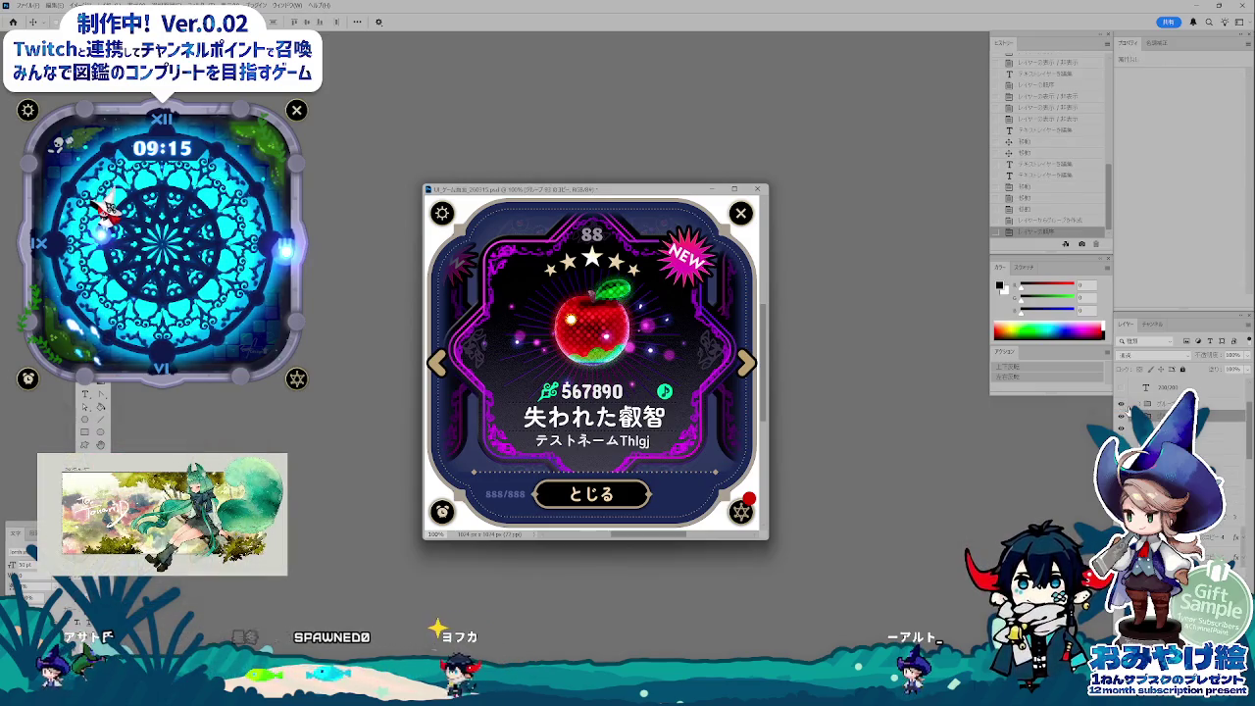
pyautogui.hotkey('ctrl', 'j')
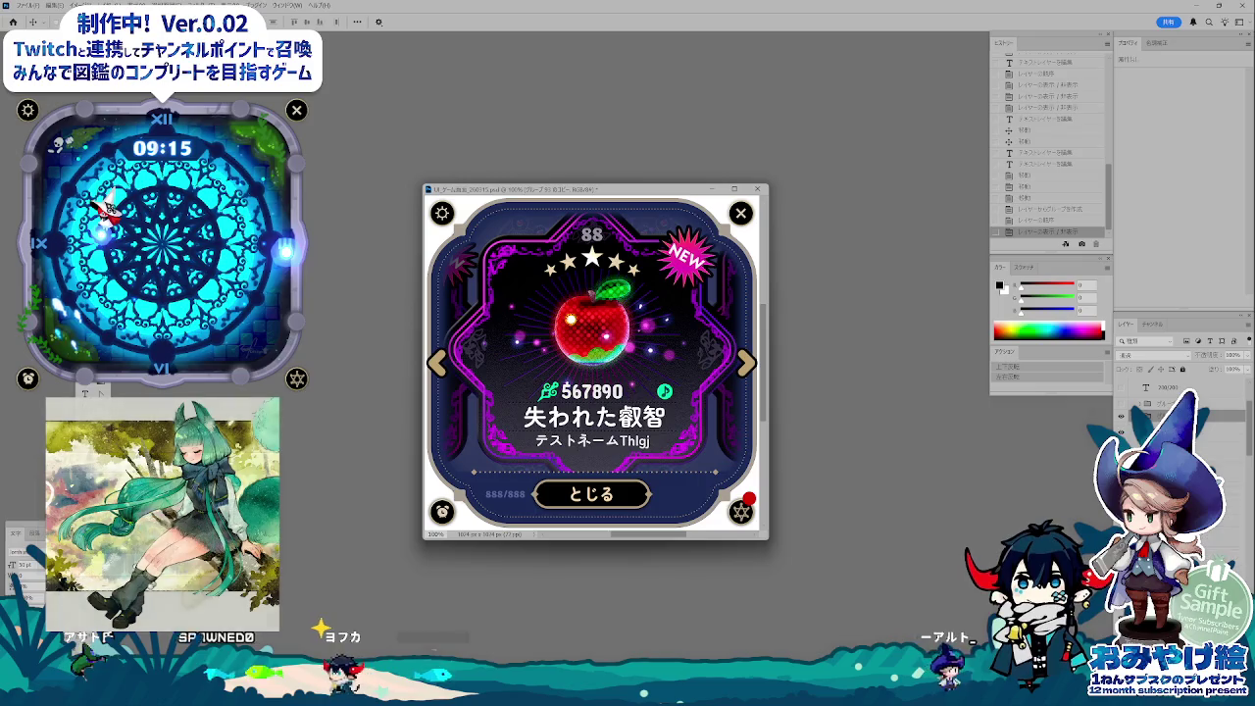
pyautogui.hotkey('alt', '[')
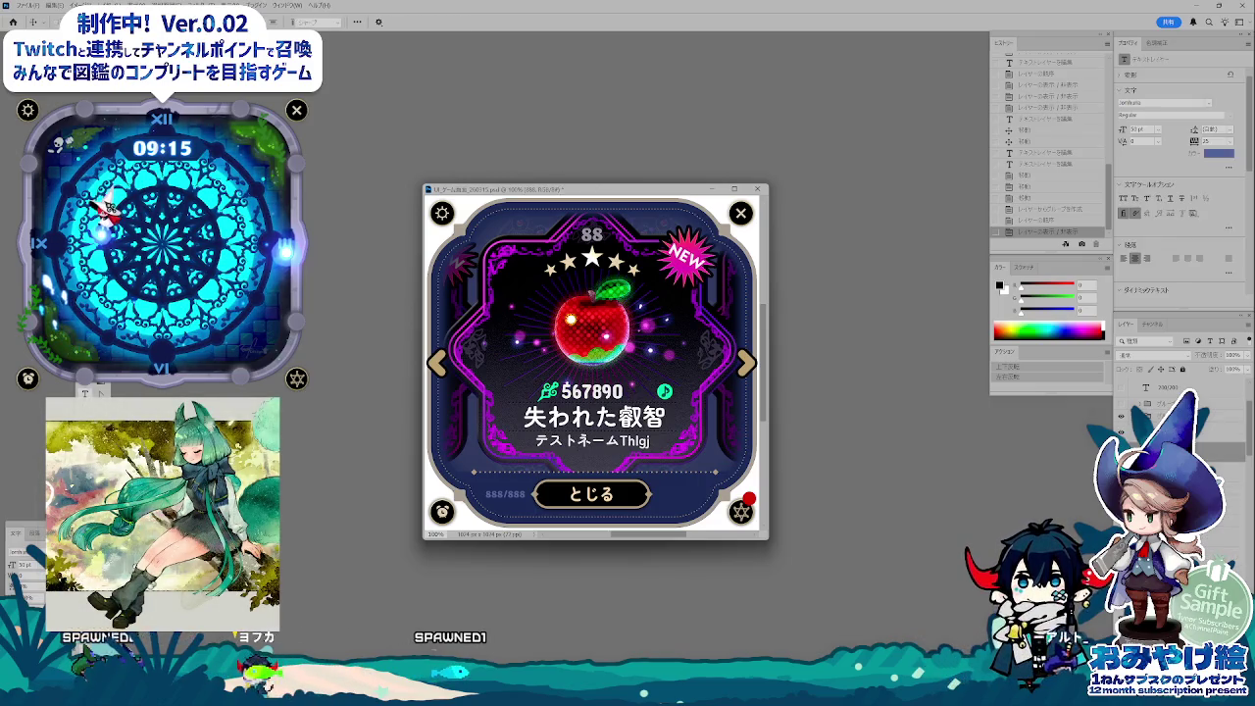
pyautogui.press('t')
pyautogui.click(539, 473)
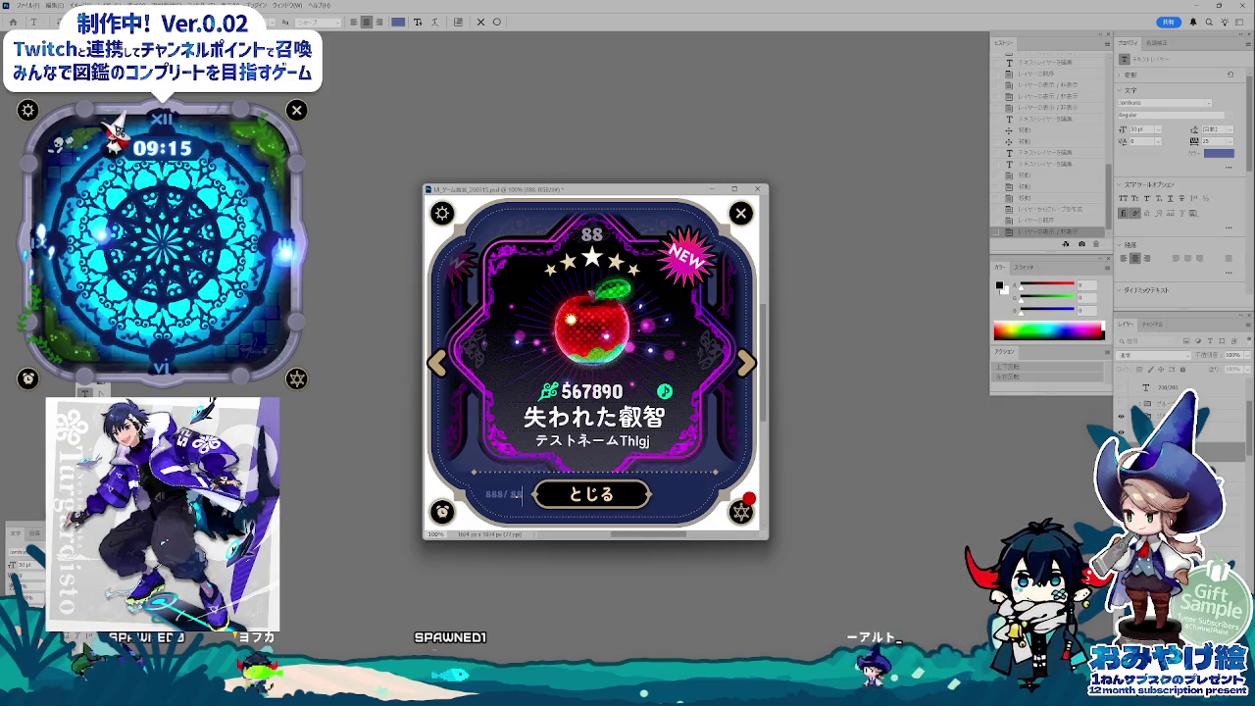
pyautogui.doubleClick(493, 494)
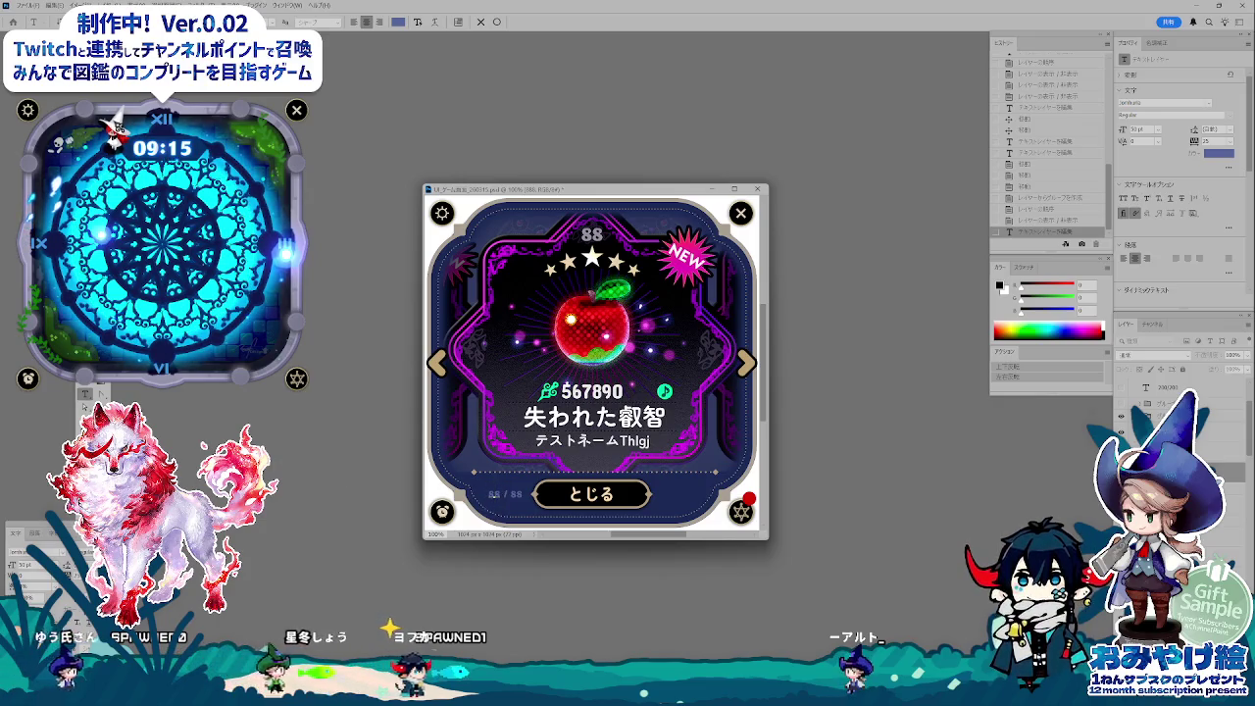
pyautogui.hotkey('ctrl', 'Return')
pyautogui.press('v')
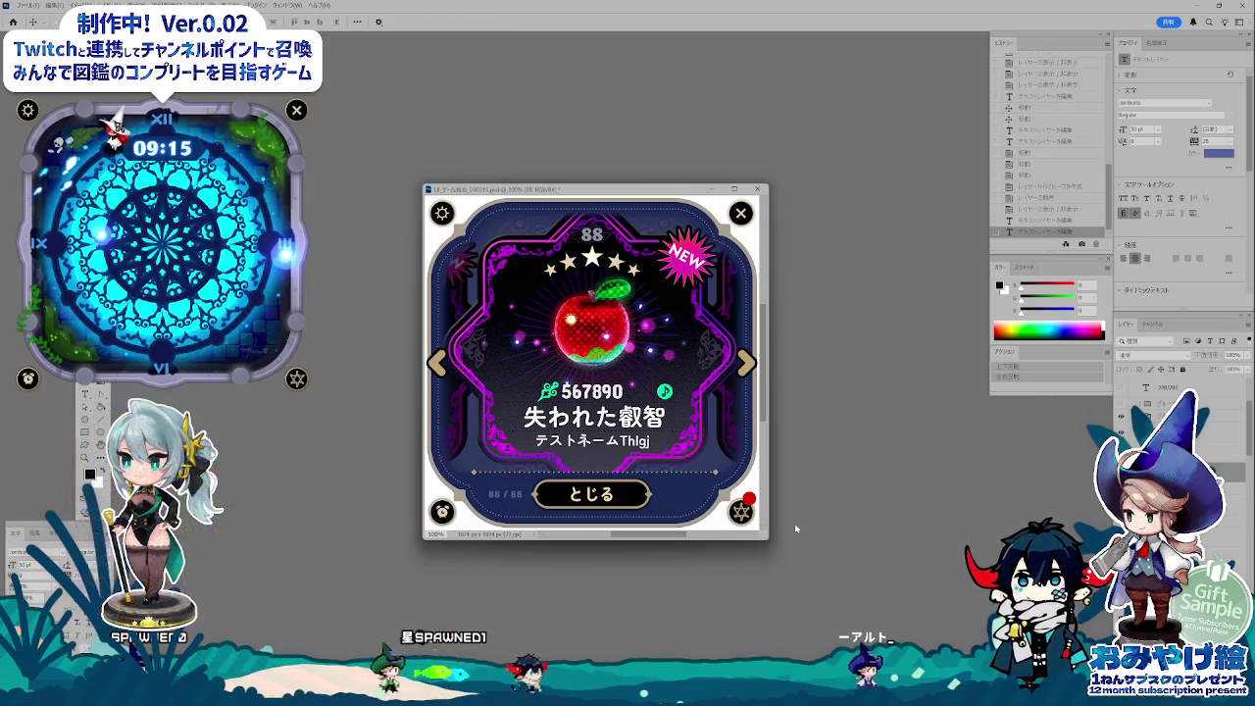
pyautogui.press('Left')
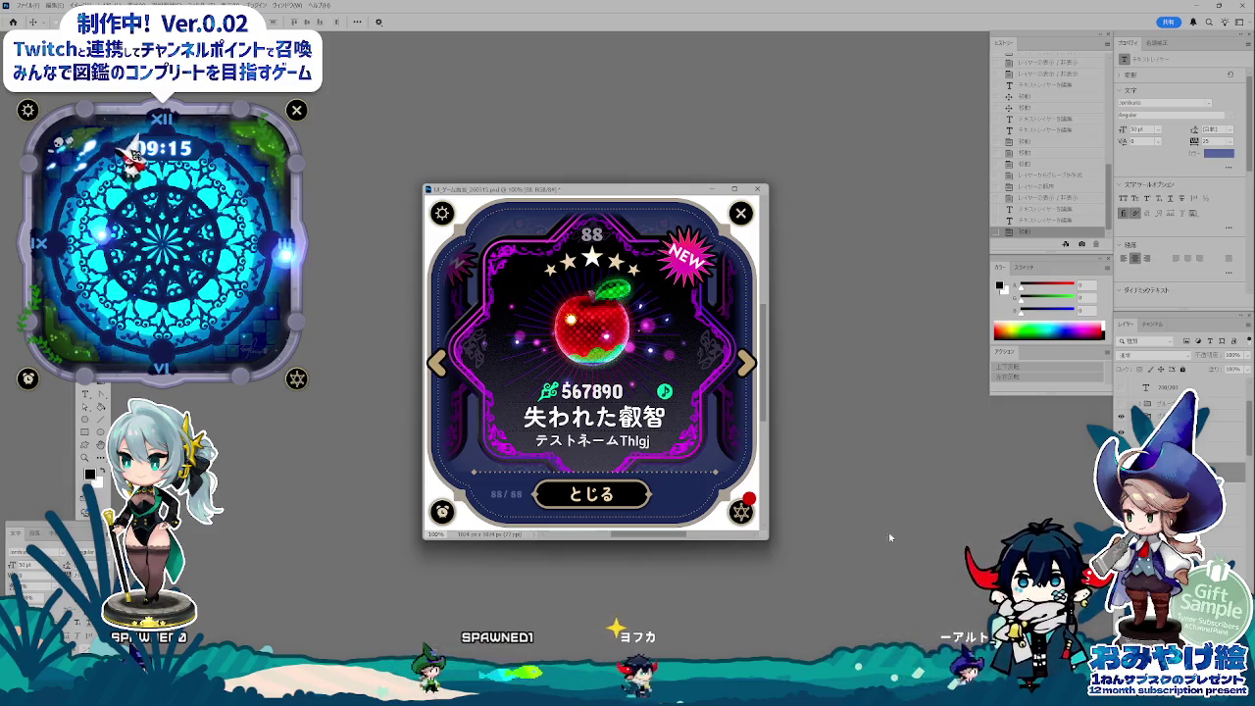
pyautogui.press('Left')
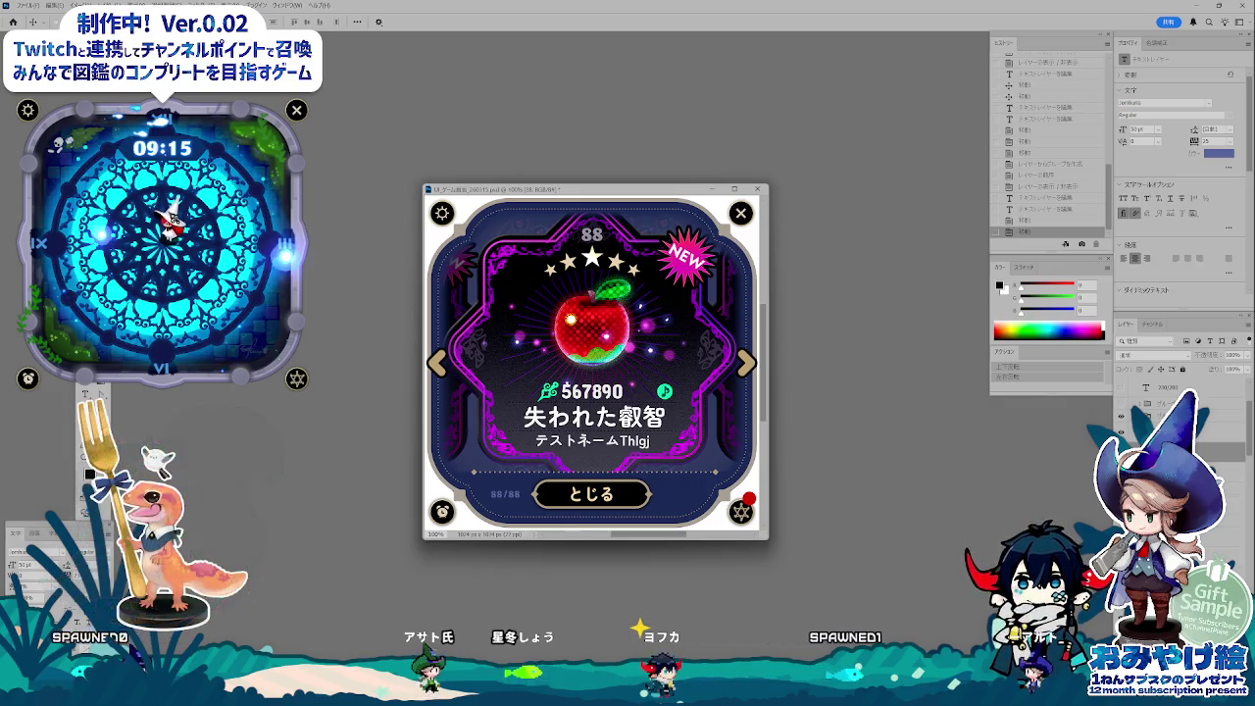
pyautogui.hotkey('alt', ']')
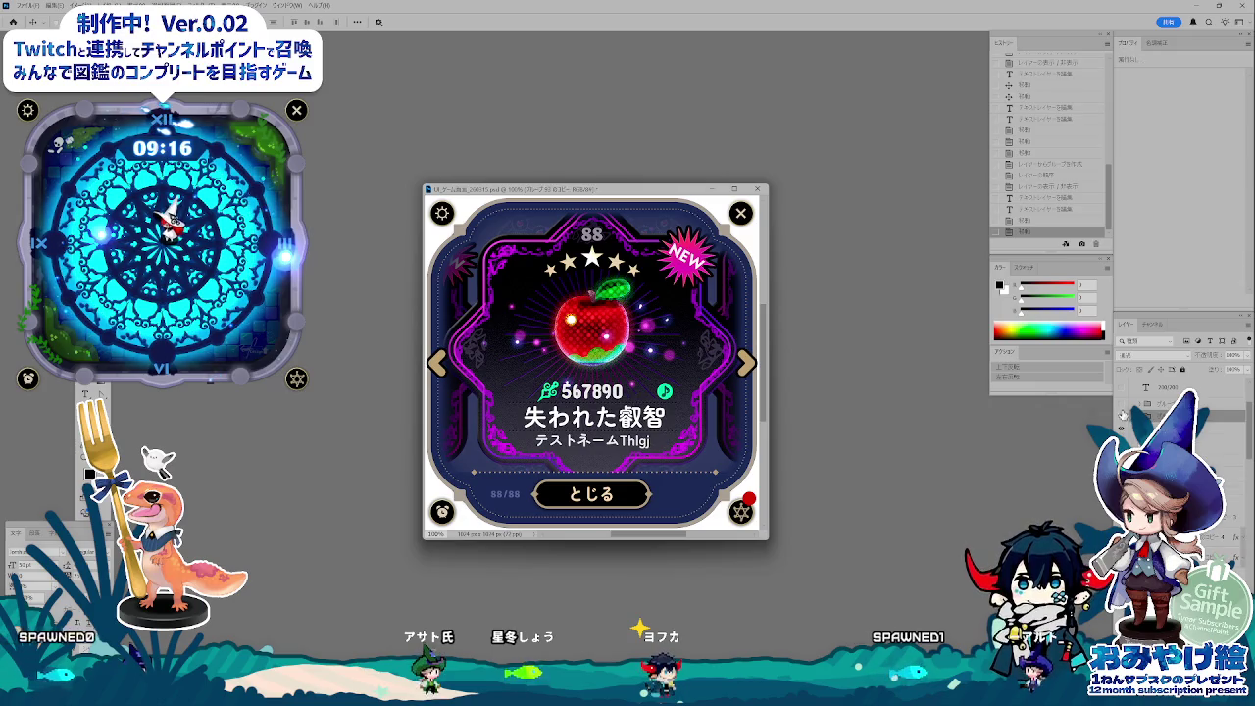
# - Toggle the counter layers to compare 88/88, 200/200 and 888/888, ending on 888/888
pyautogui.click(1122, 410)
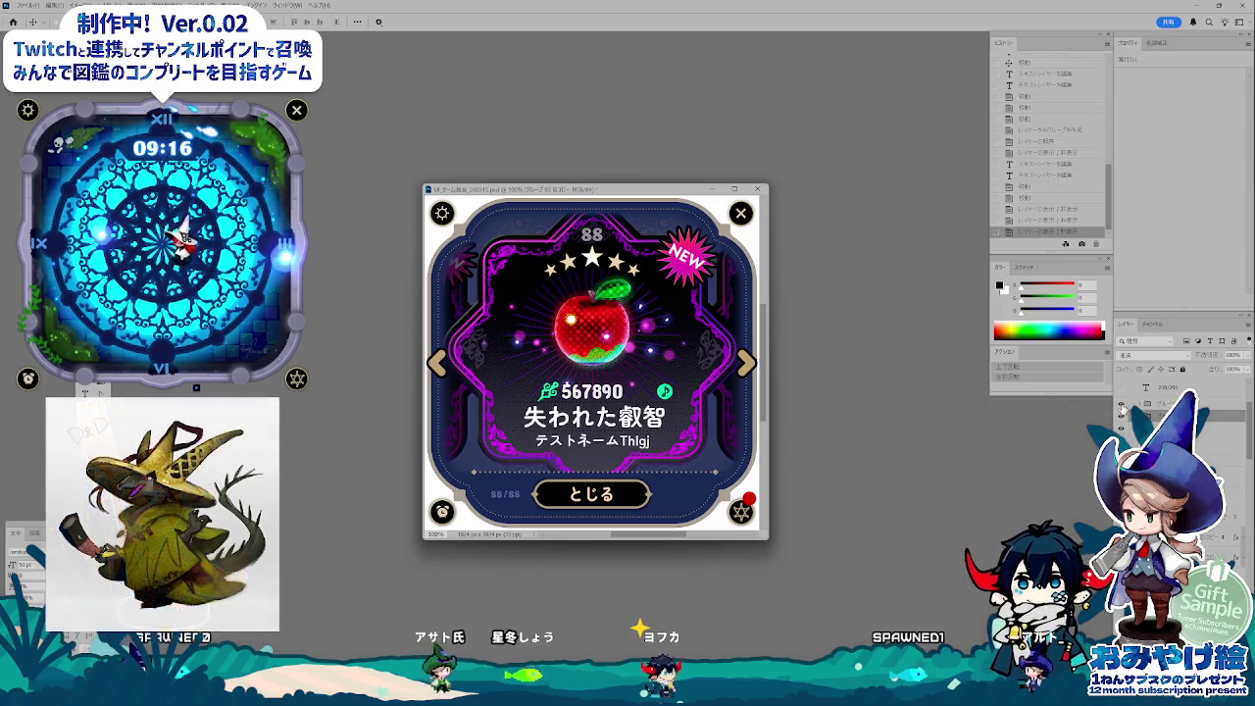
pyautogui.click(1122, 420)
pyautogui.click(1118, 412)
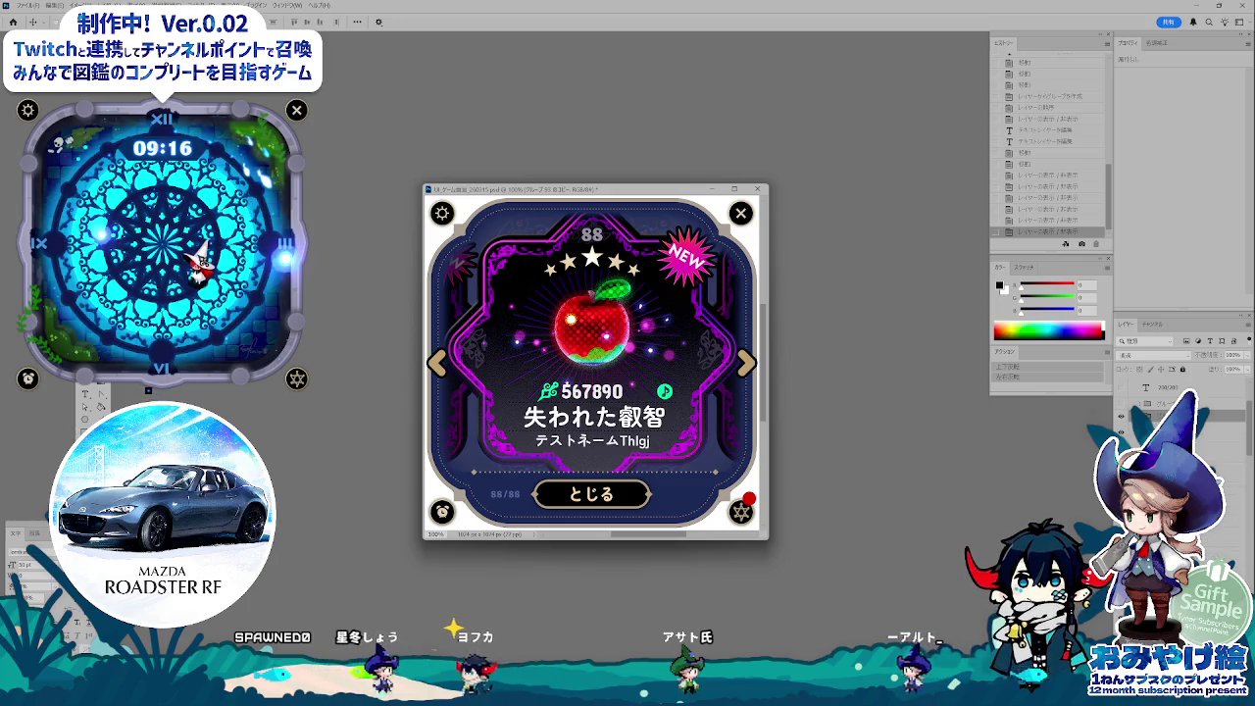
pyautogui.click(1157, 450)
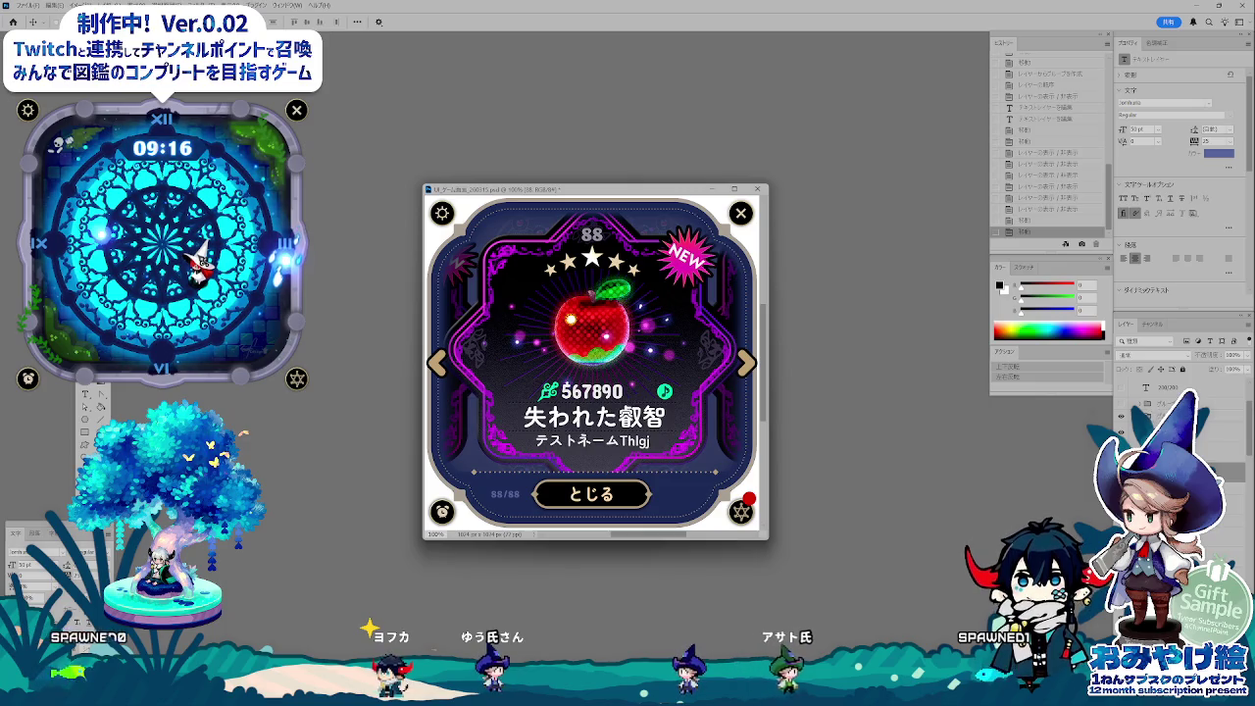
pyautogui.click(1122, 417)
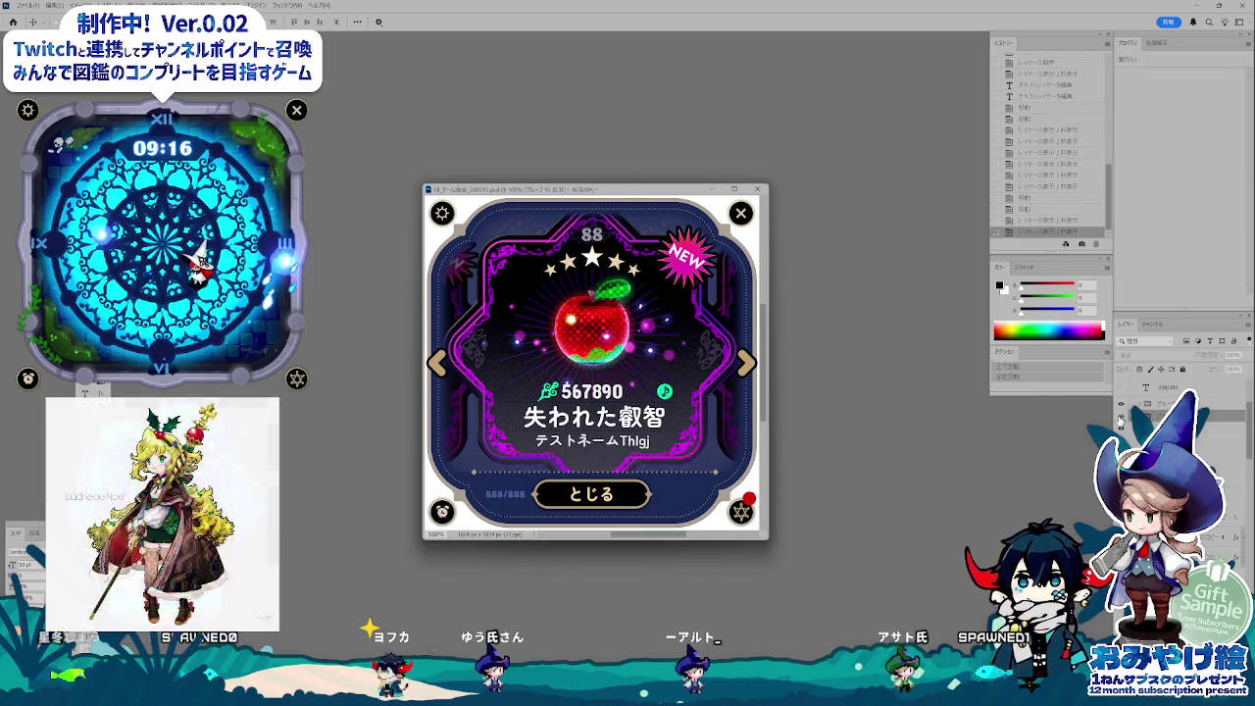
pyautogui.click(1120, 413)
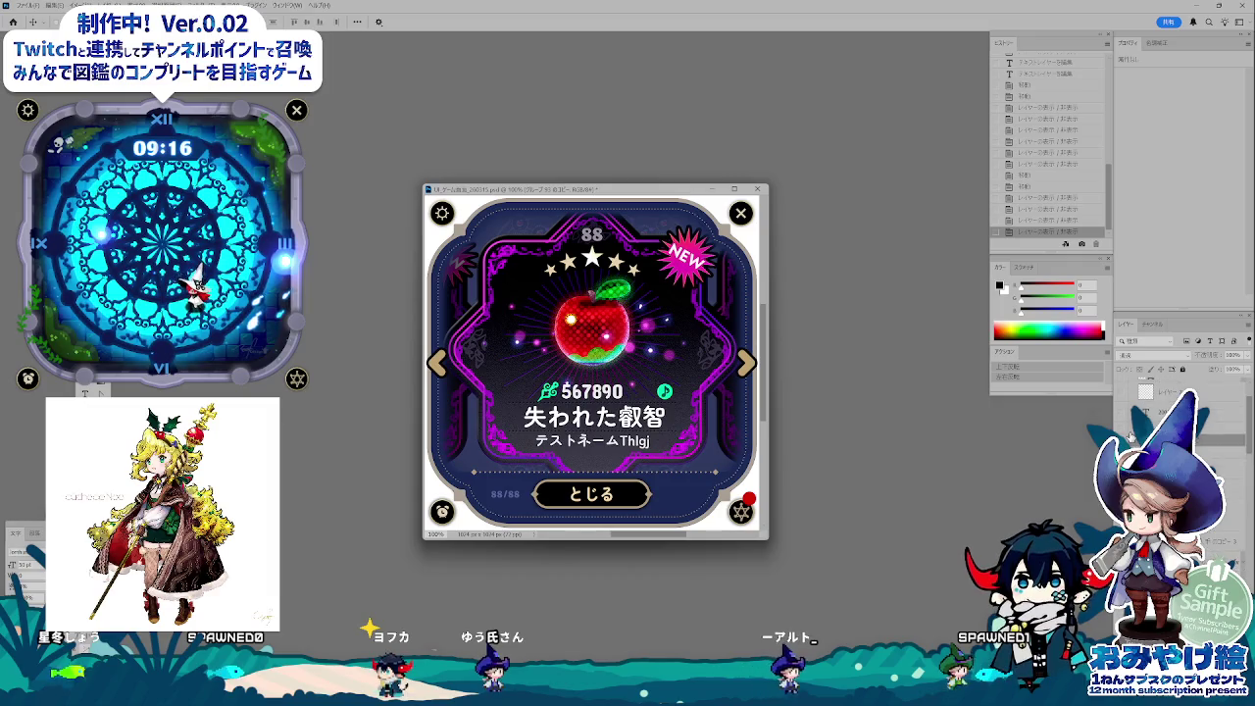
pyautogui.click(1122, 423)
pyautogui.click(1122, 424)
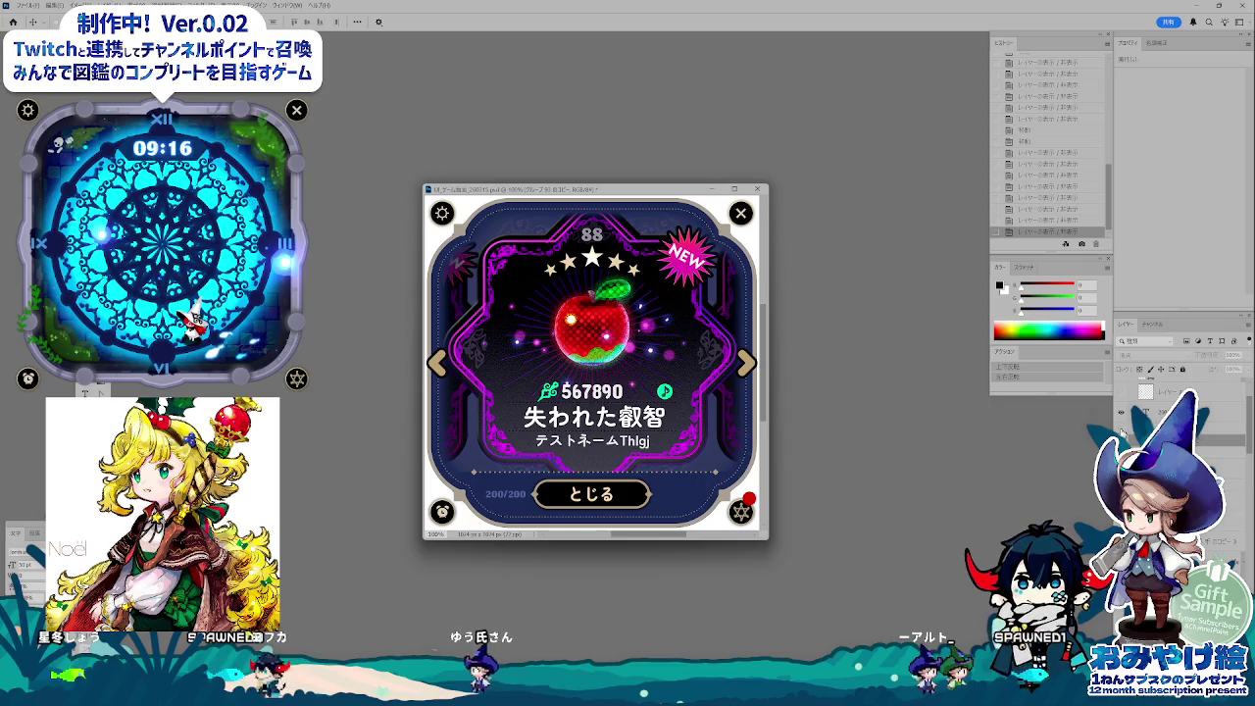
pyautogui.click(1122, 429)
pyautogui.click(1122, 427)
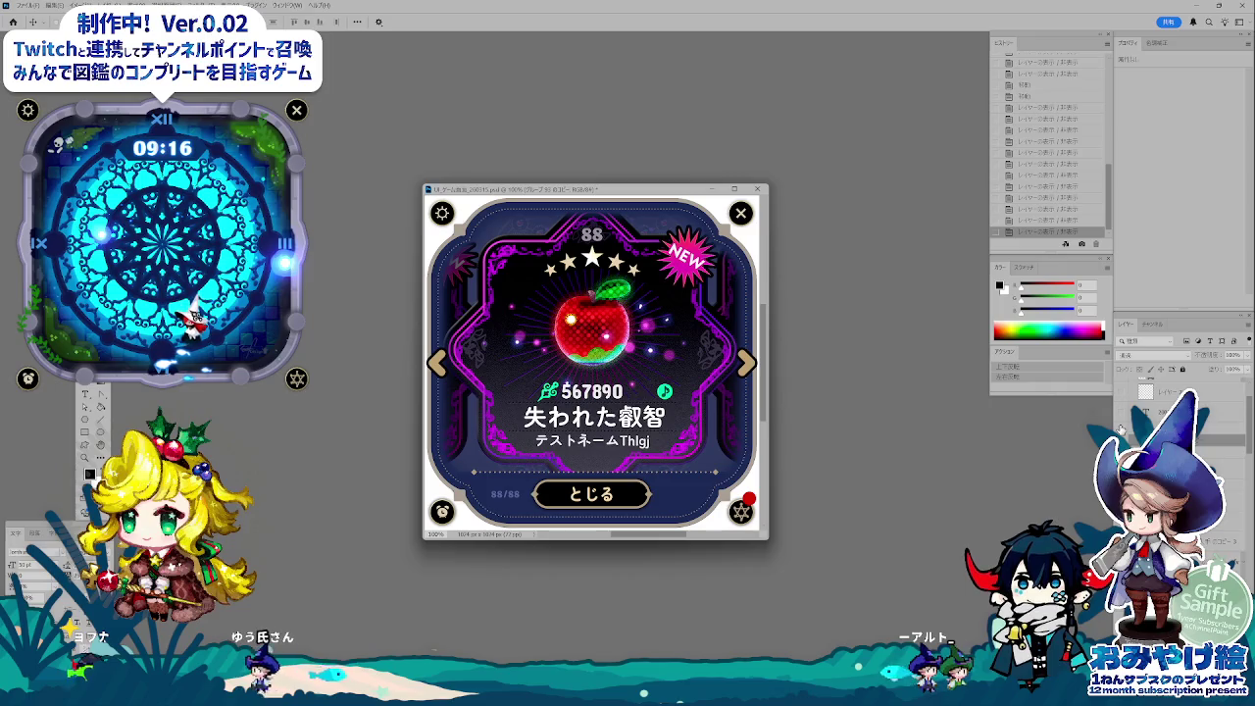
pyautogui.click(1121, 429)
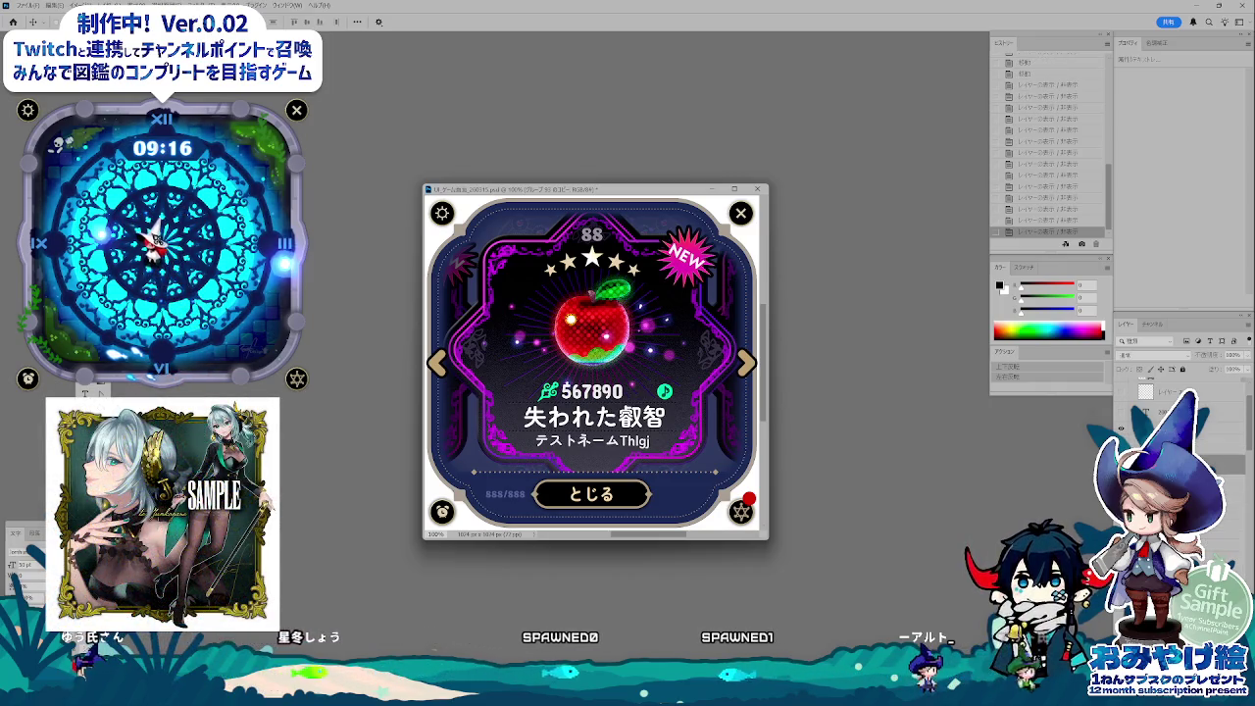
pyautogui.click(1167, 429)
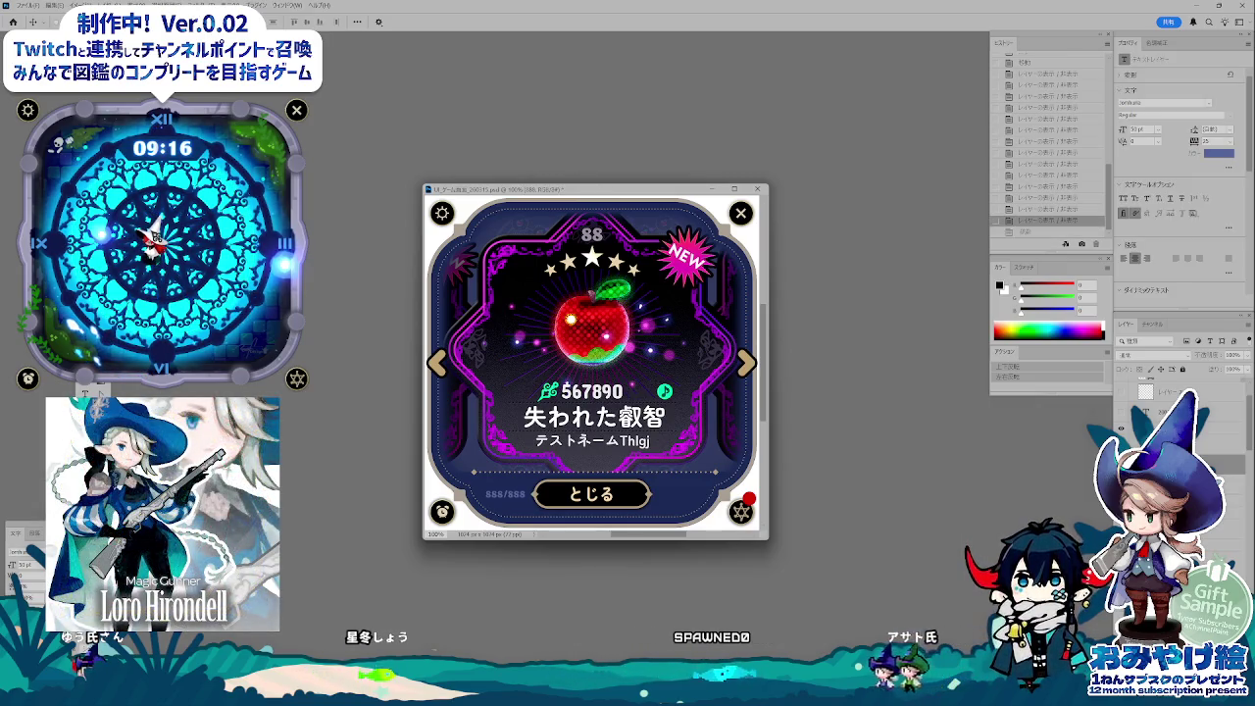
# - Edit the 88/88 counter text layer so its total reads 85
pyautogui.click(1122, 428)
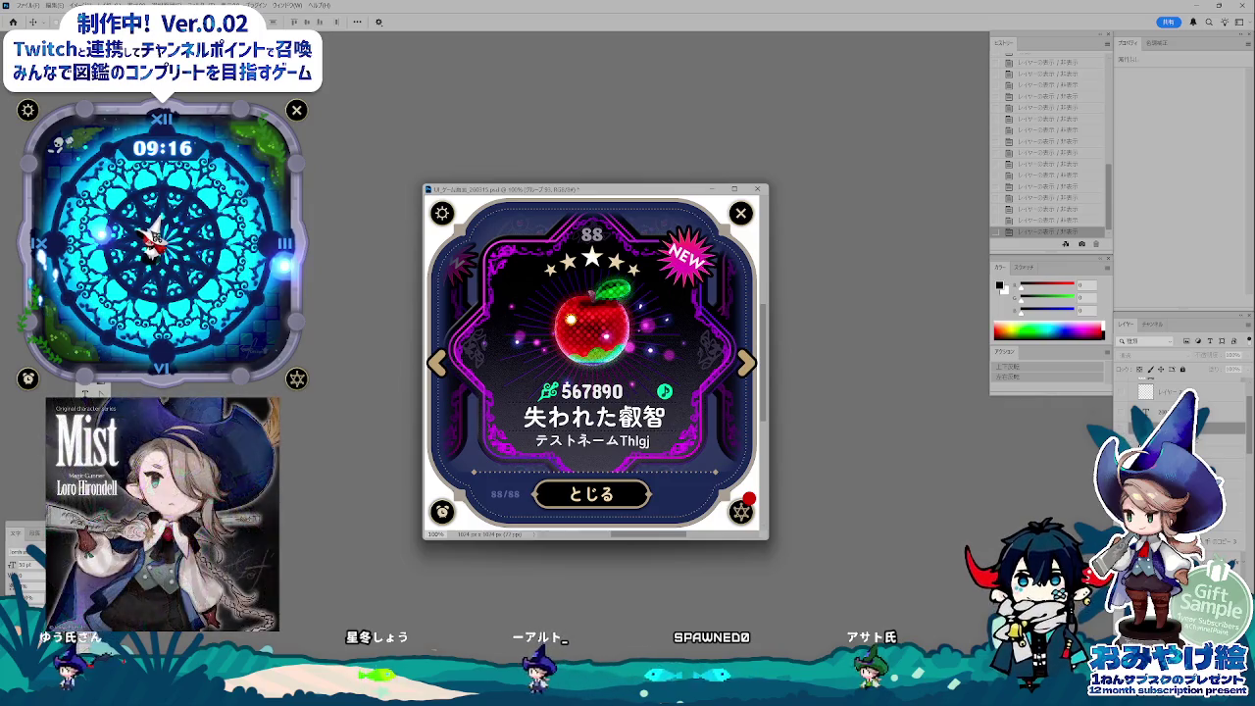
pyautogui.hotkey('alt', '[')
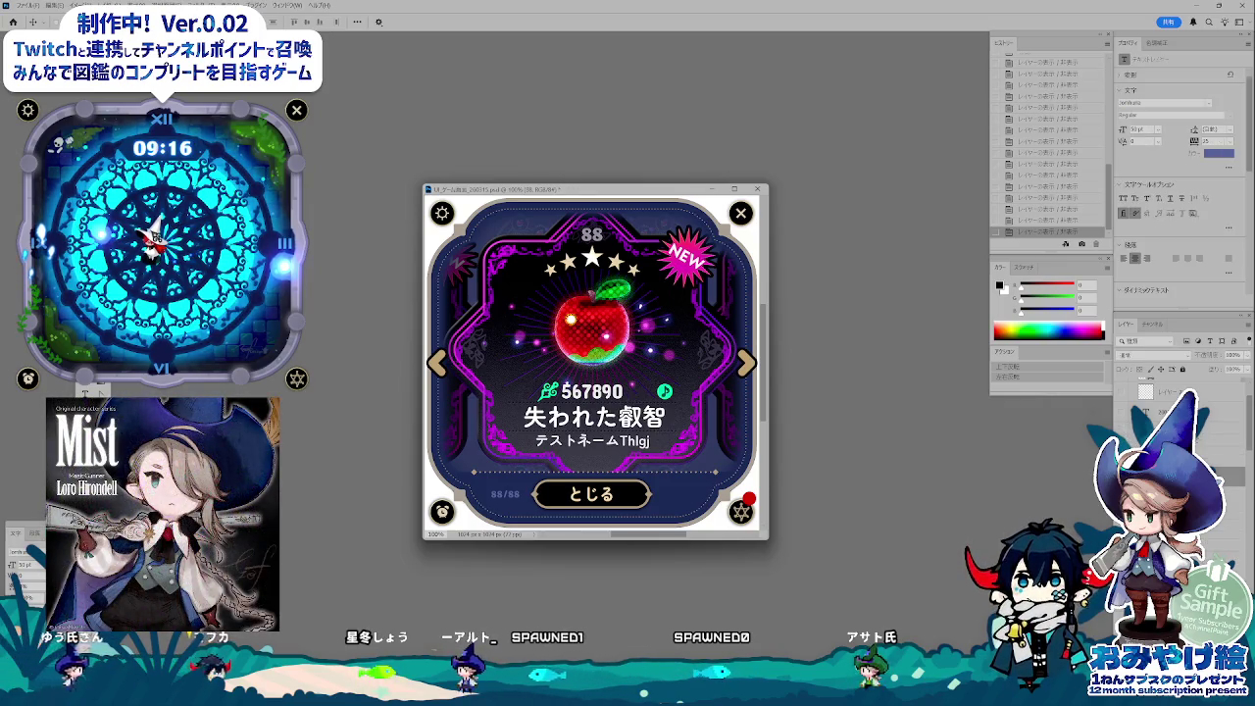
pyautogui.press('BackSpace')
pyautogui.press('BackSpace')
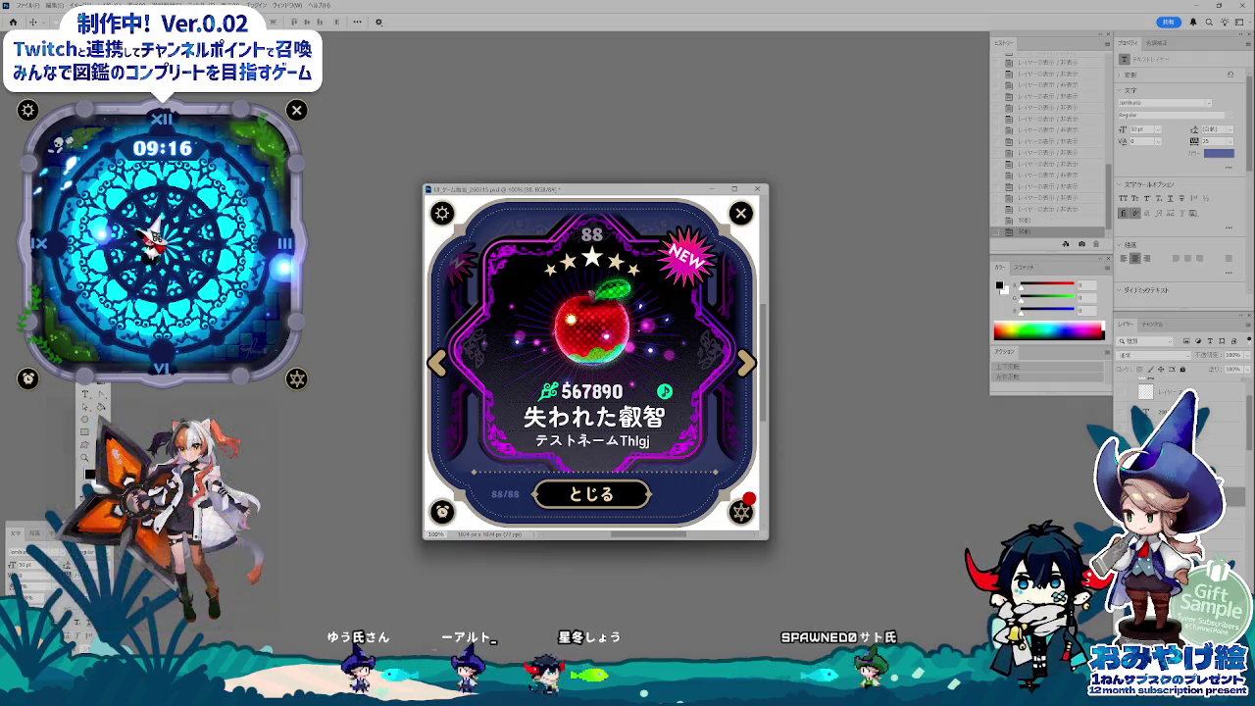
pyautogui.press('Delete')
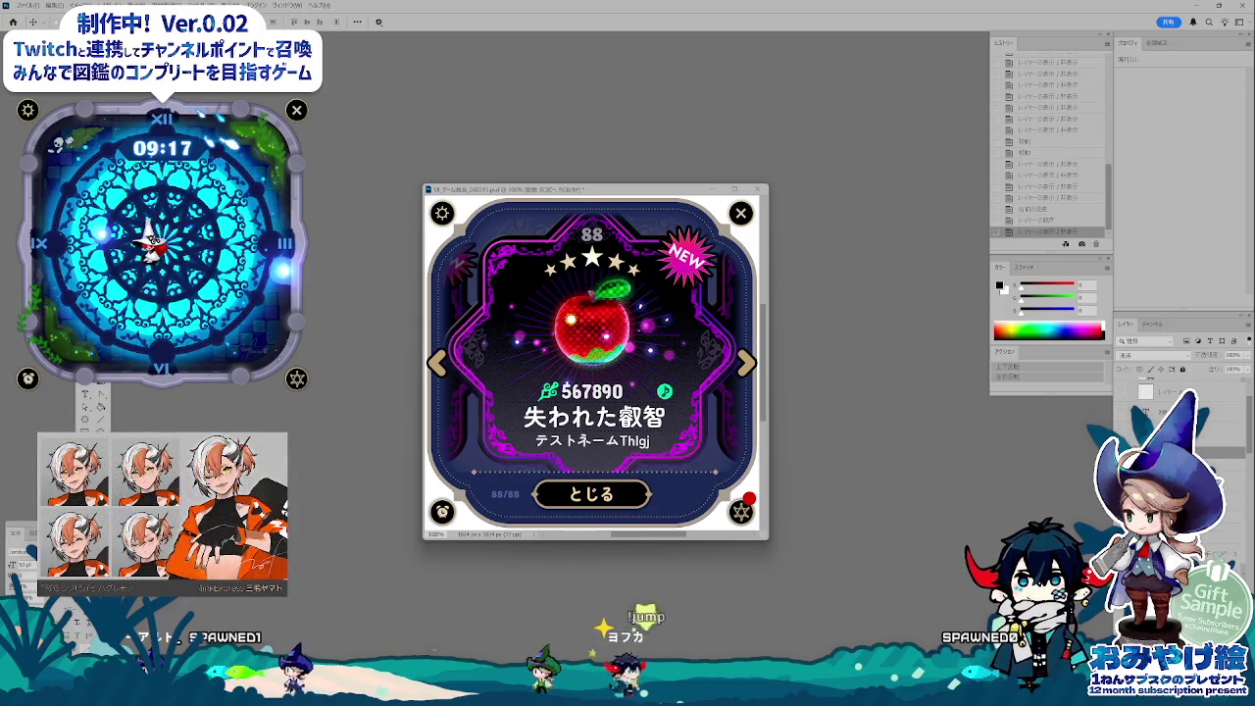
pyautogui.press('t')
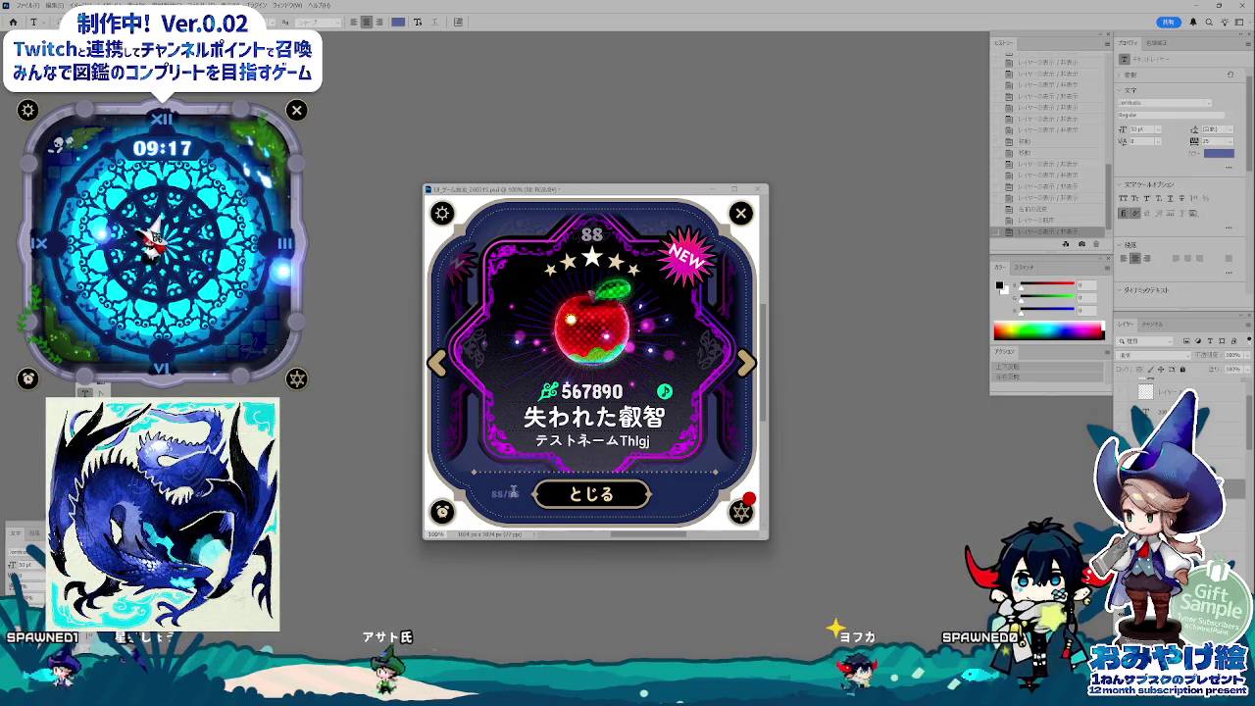
pyautogui.click(543, 498)
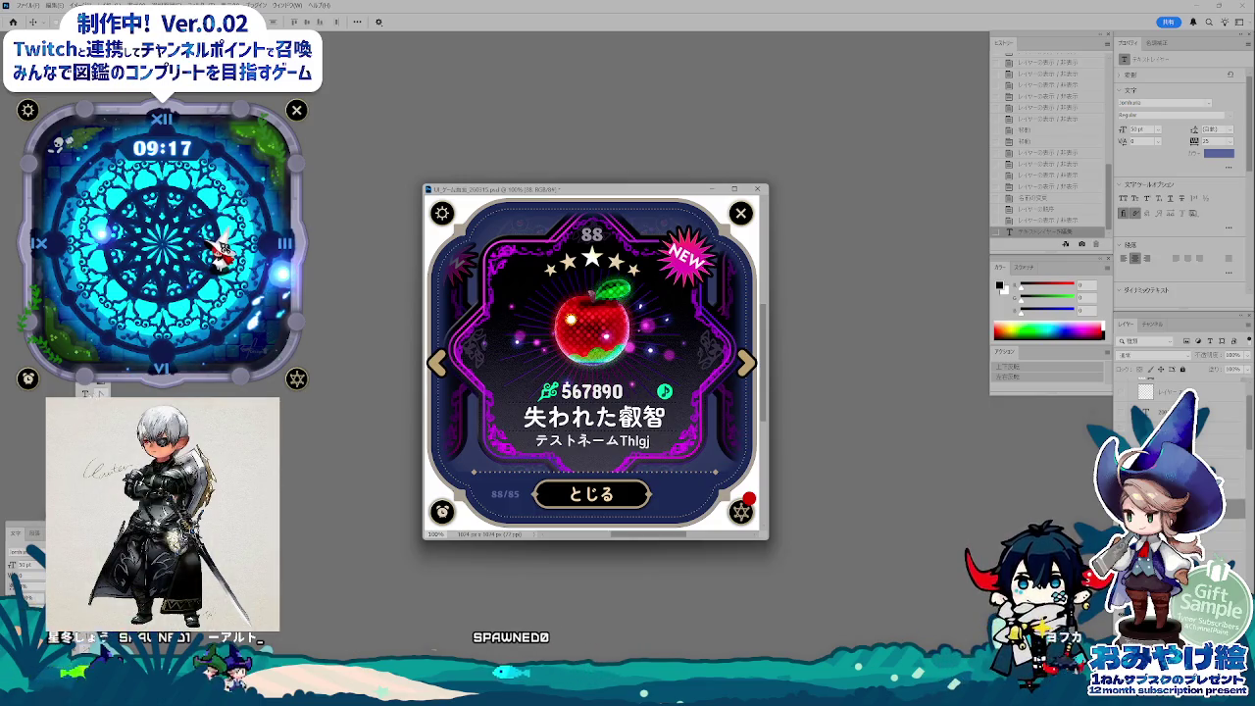
# - Replace the counter's 88 with 1 to read 1/85 and nudge it into place
pyautogui.moveTo(502, 494); pyautogui.dragTo(481, 490)
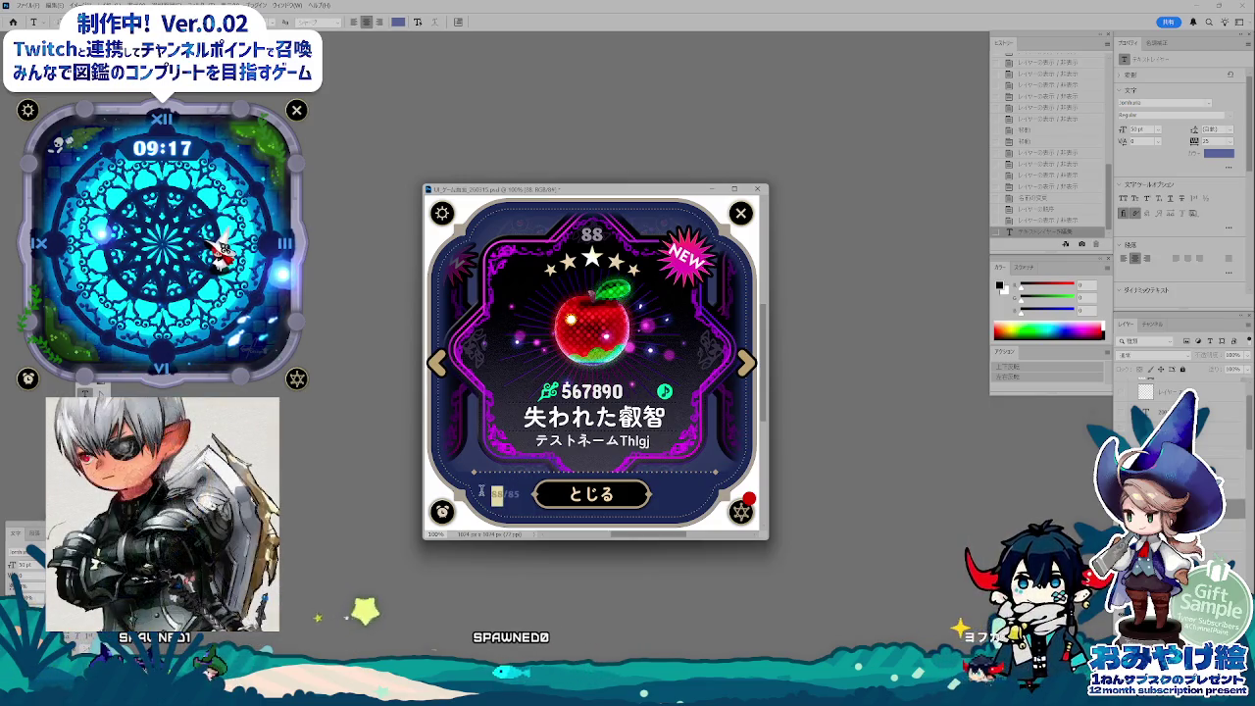
pyautogui.write('1')
pyautogui.hotkey('ctrl', 'Return')
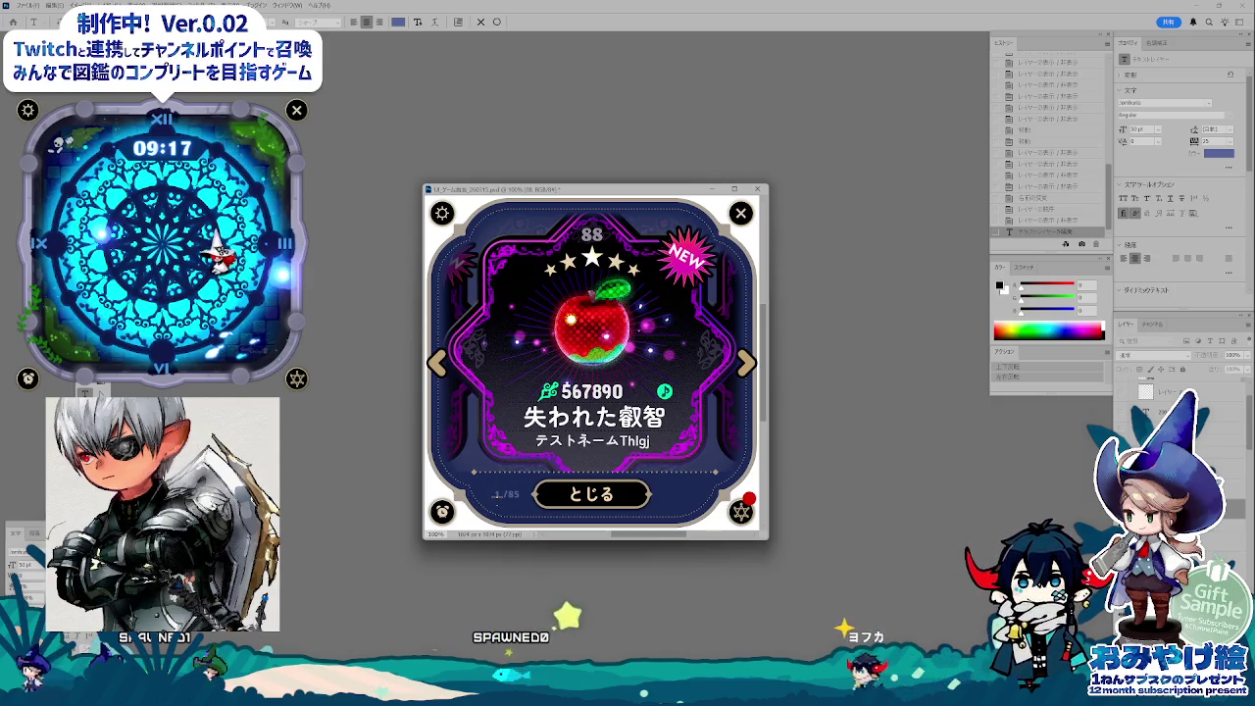
pyautogui.moveTo(591, 493); pyautogui.dragTo(588, 504)
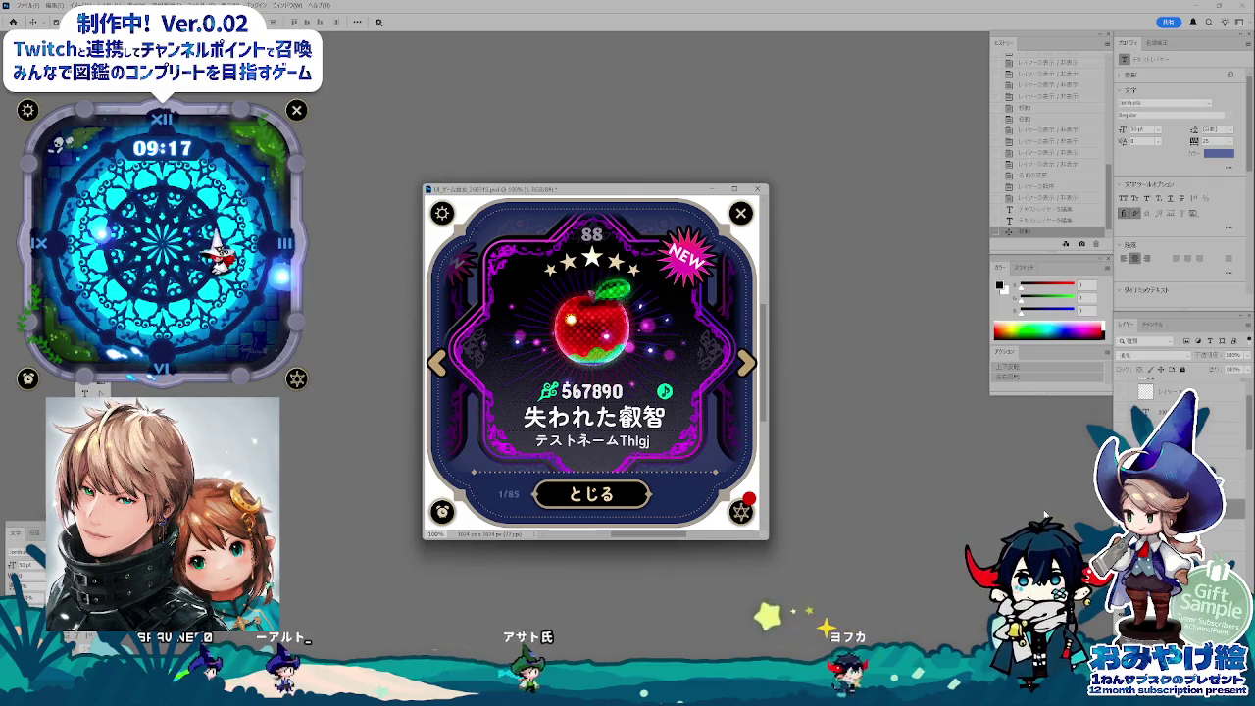
pyautogui.hotkey('ctrl', '-')
pyautogui.hotkey('ctrl', '+')
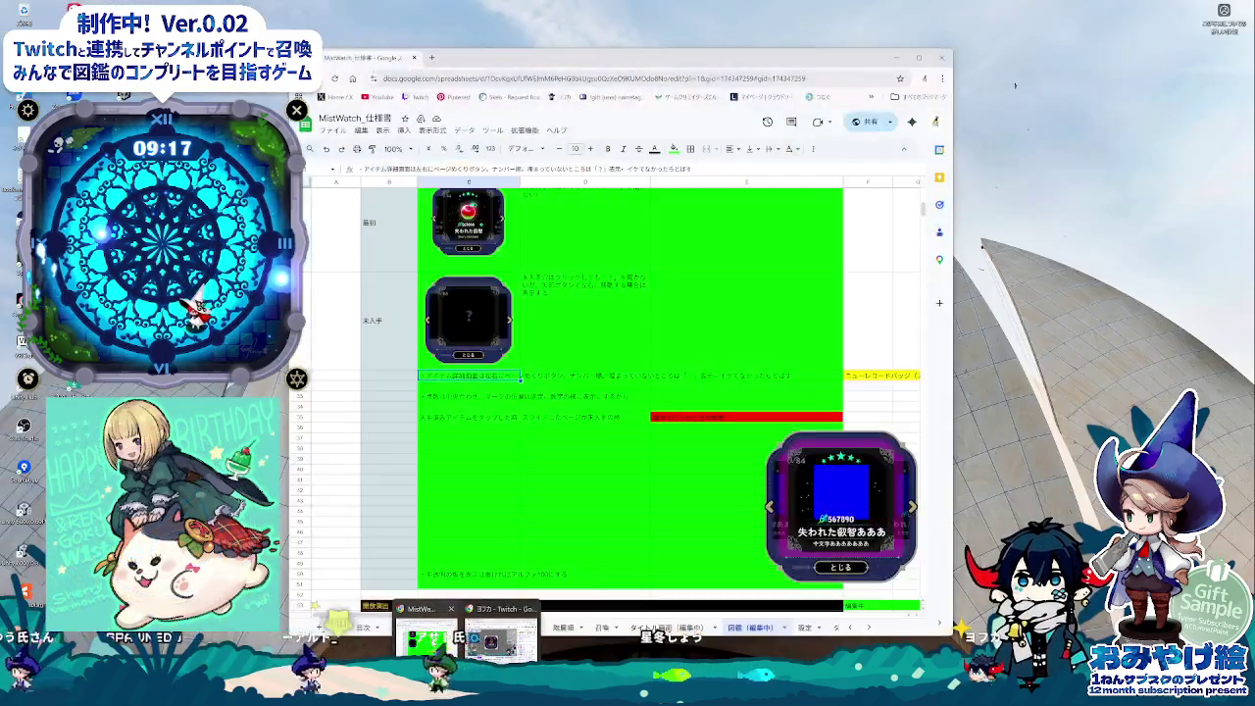
# - Bring up the spec sheet and select memo cell E30 with Japanese input on
pyautogui.click(423, 637)
pyautogui.scroll(2, 591, 446)
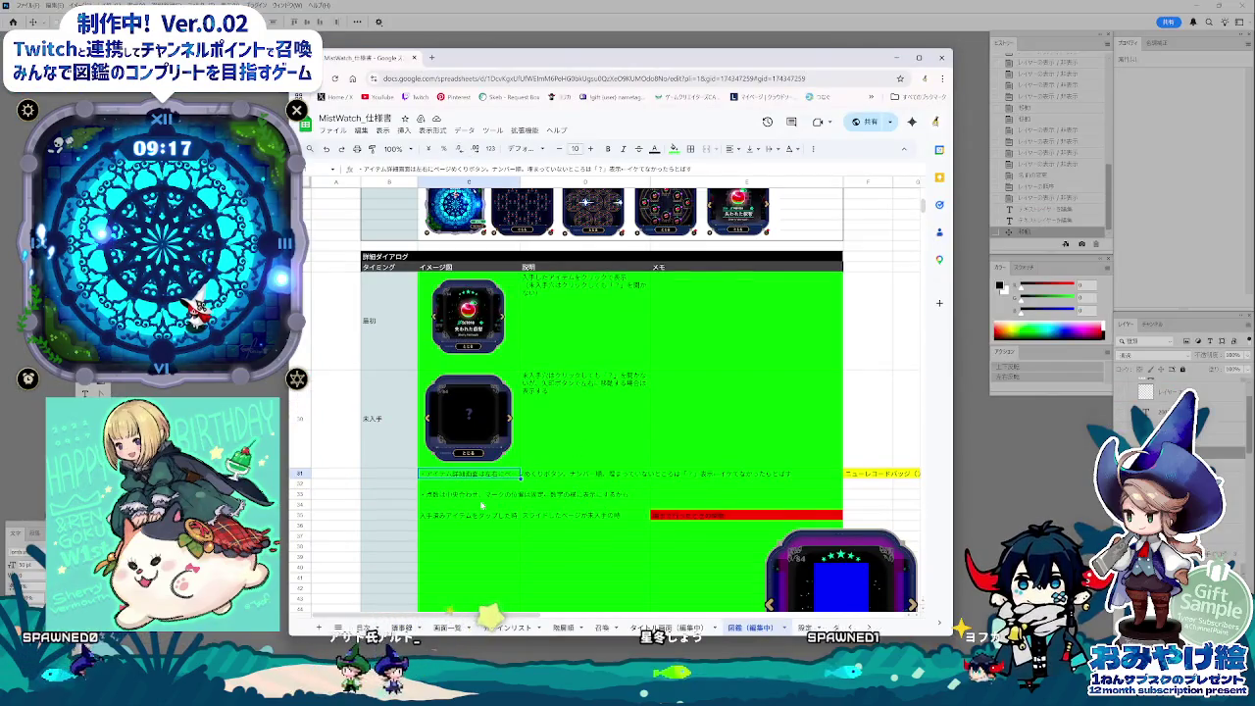
pyautogui.click(690, 436)
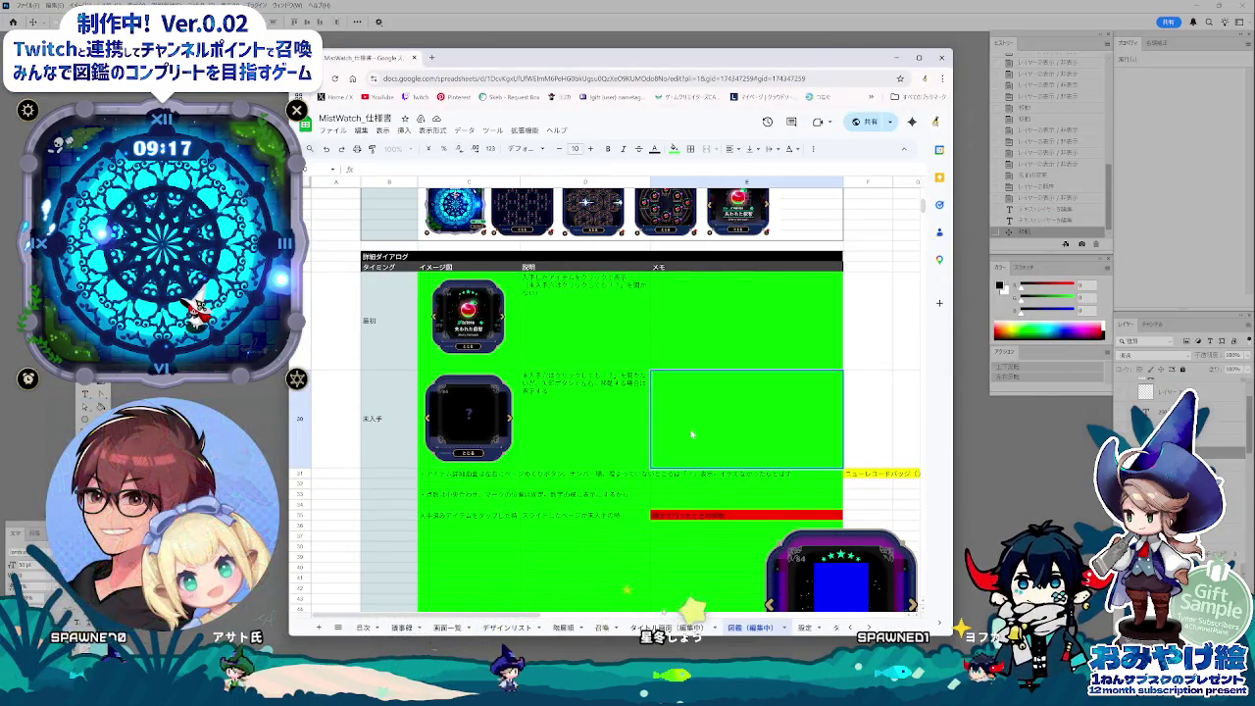
pyautogui.press('Zenkaku_Hankaku')
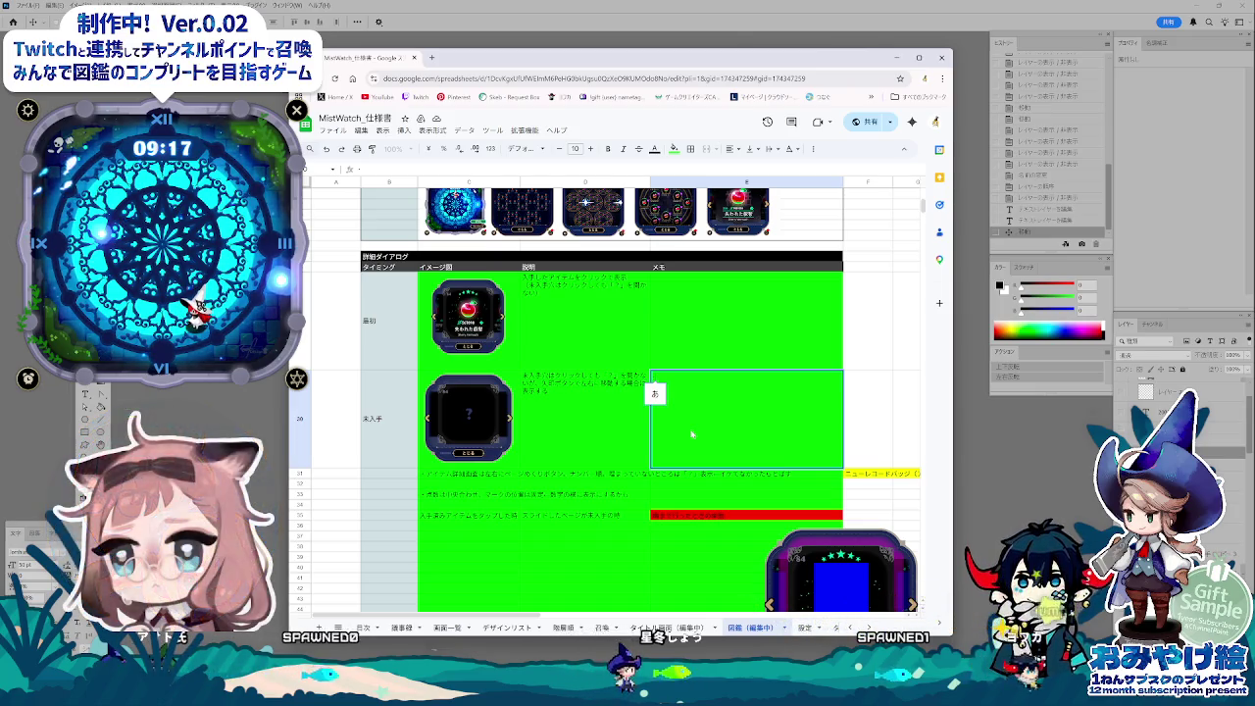
pyautogui.moveTo(598, 66); pyautogui.dragTo(664, 87)
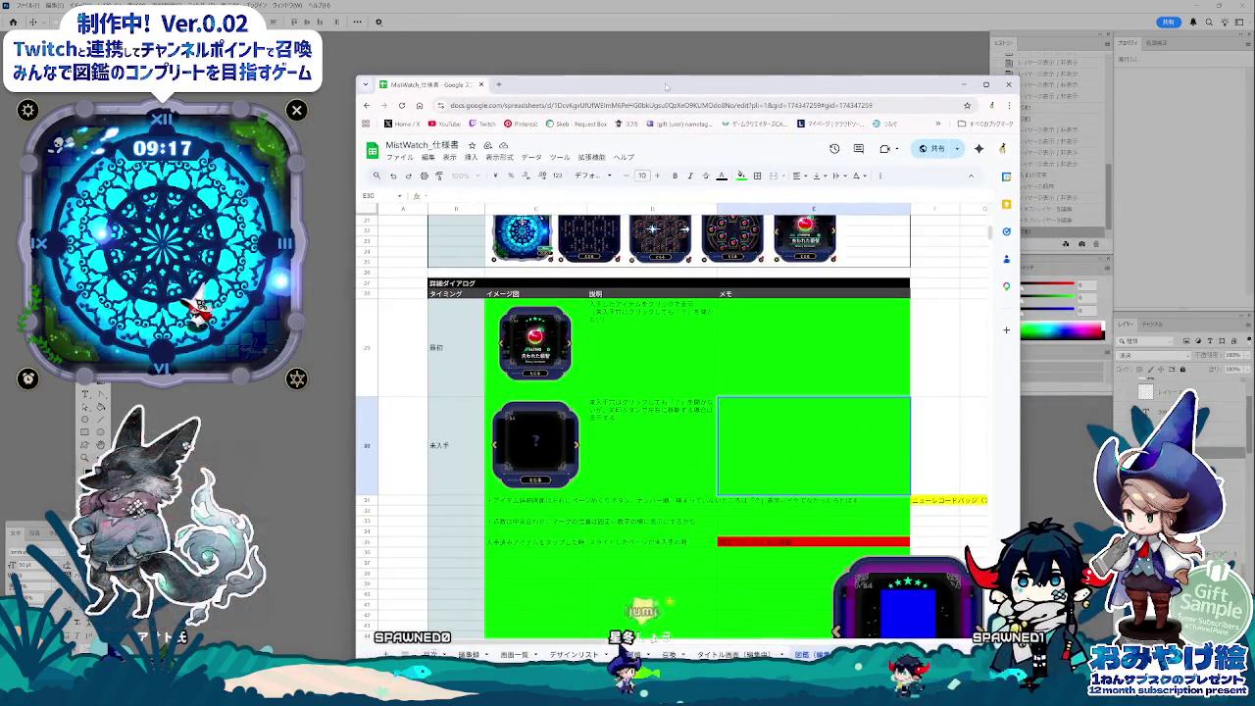
# - Write the E30 note: 総数の分数は位置固定, 分子は右揃え, 分母は左揃え
pyautogui.write('そうsuu')
pyautogui.press('space')
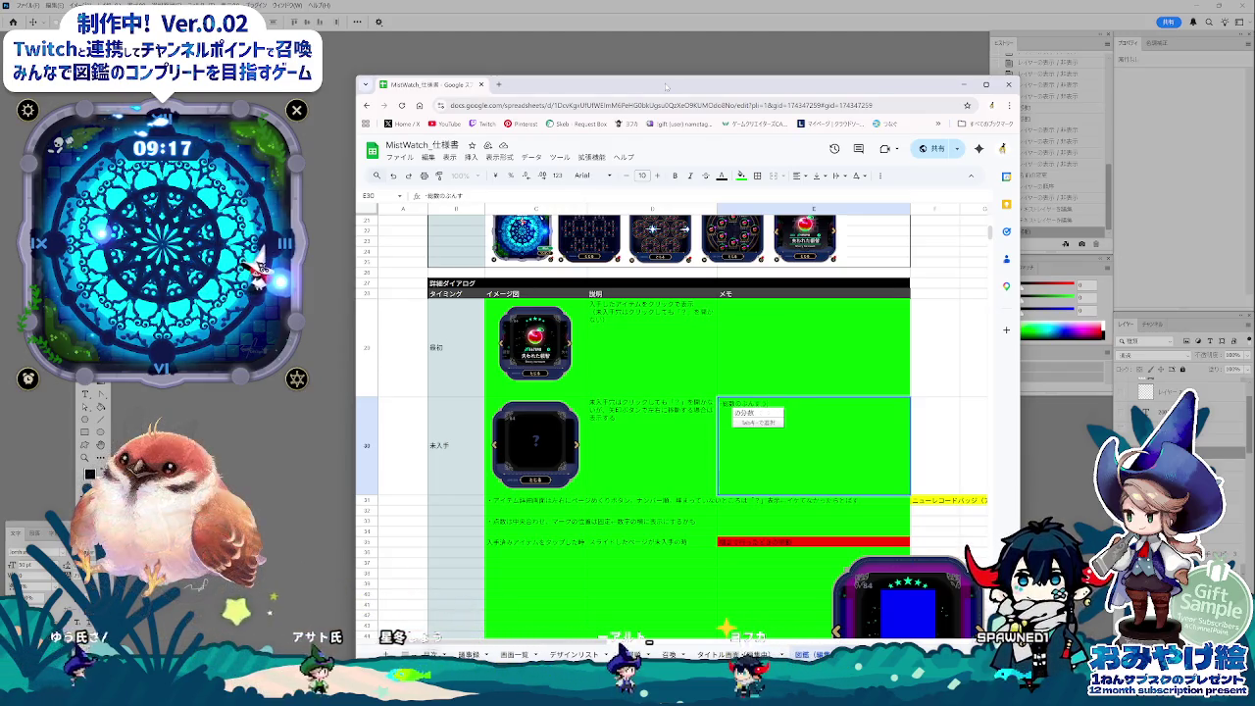
pyautogui.write('nobunsuuhano')
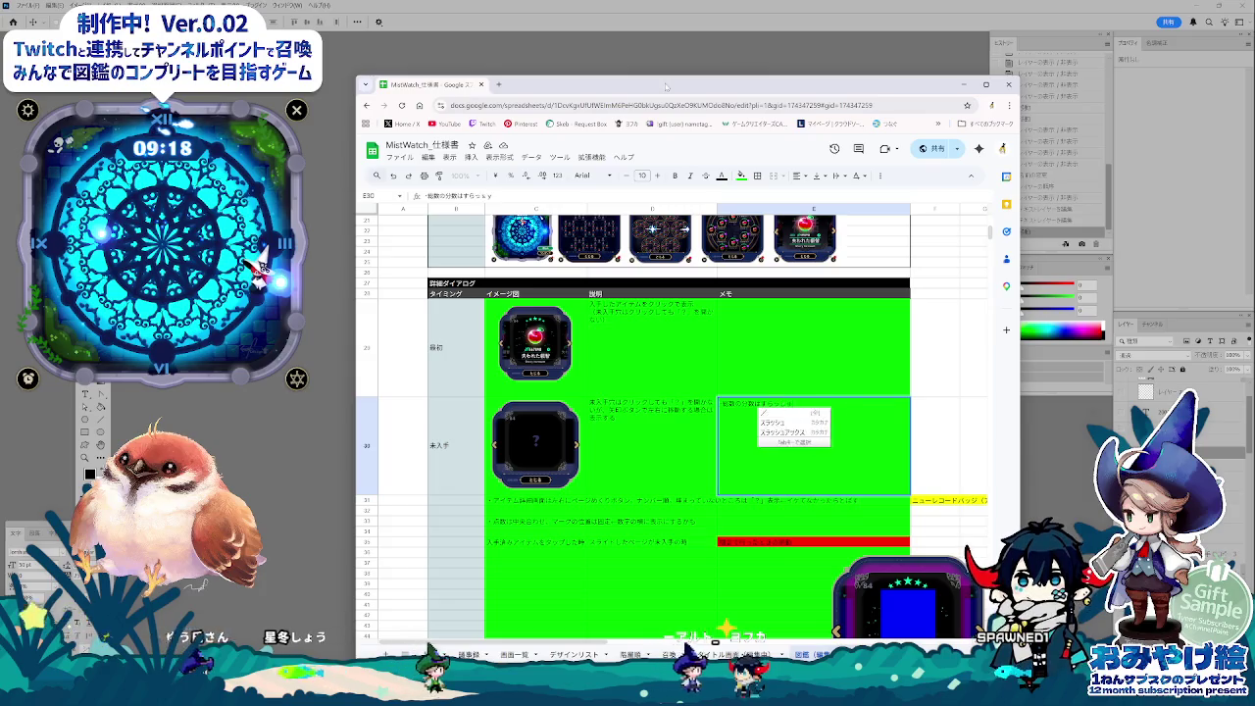
pyautogui.press('Return')
pyautogui.write('ichikotei')
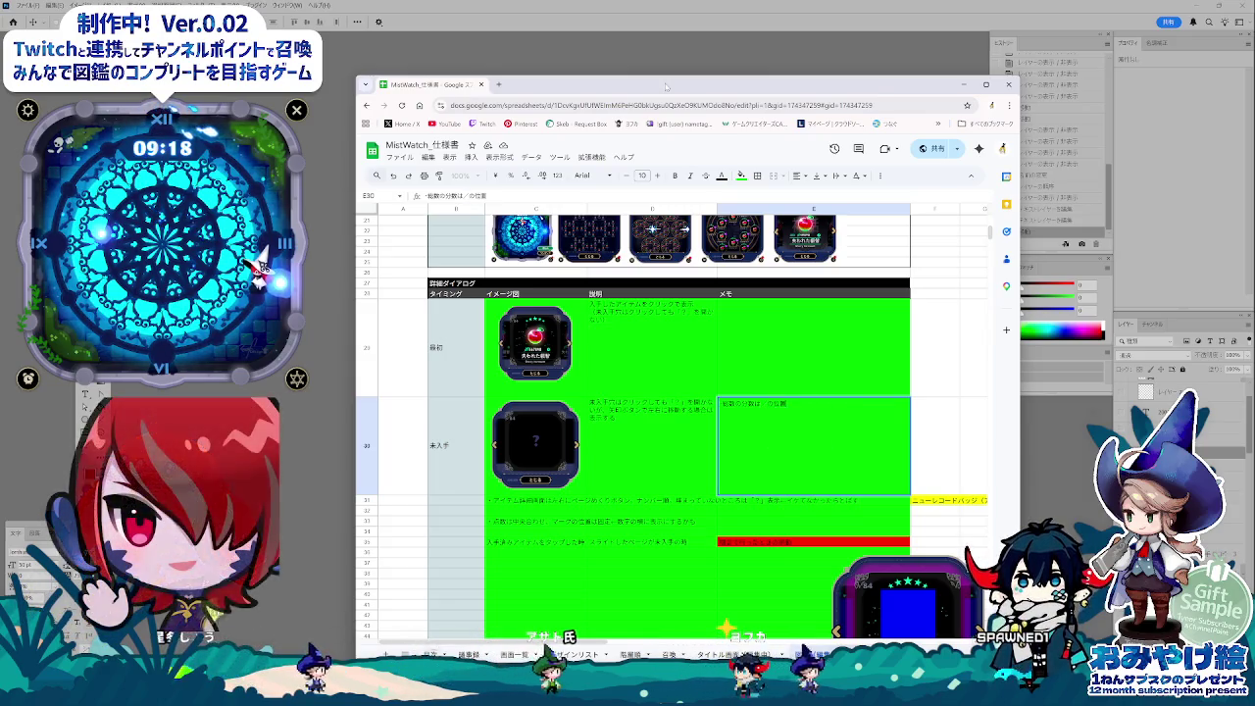
pyautogui.press('space')
pyautogui.press('Return')
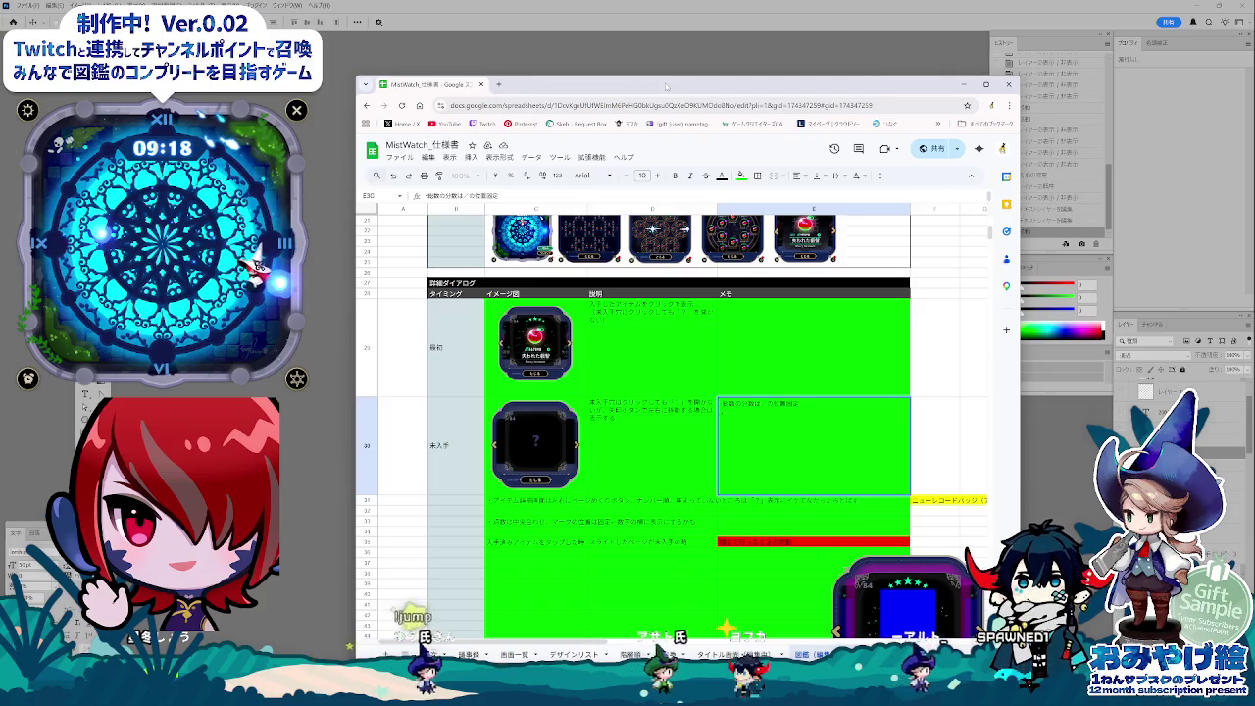
pyautogui.write('bun')
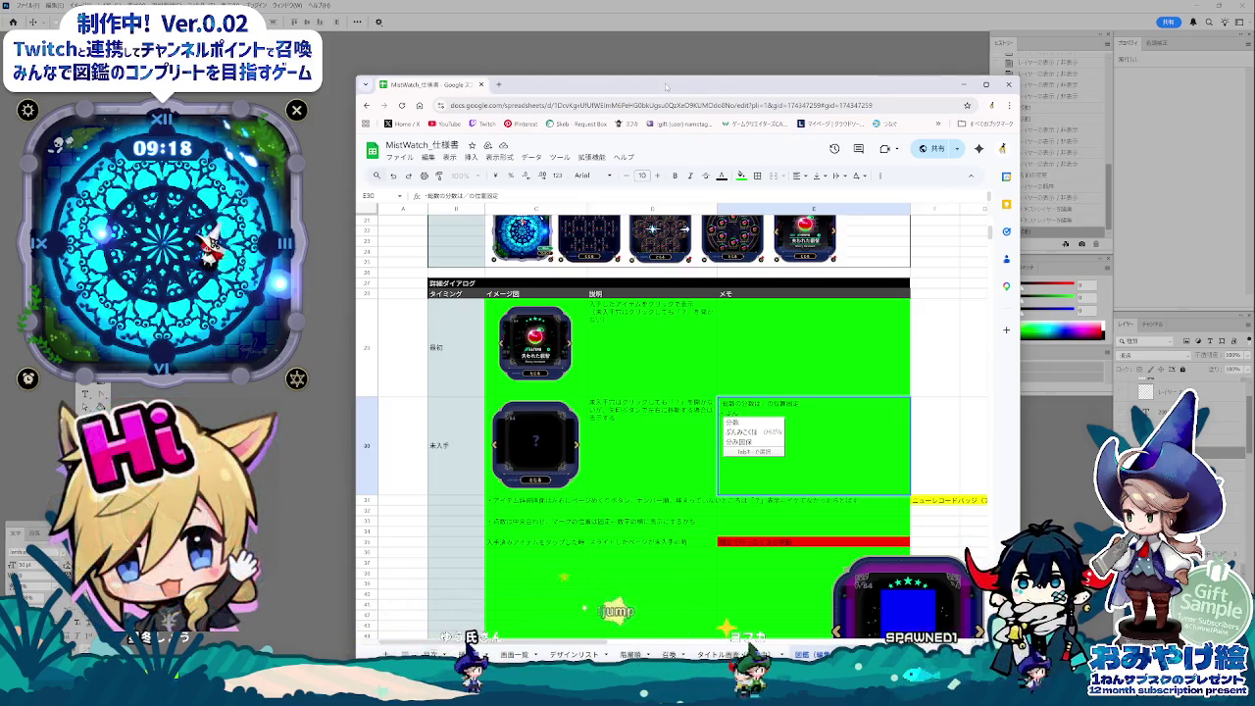
pyautogui.write('shi')
pyautogui.press('space')
pyautogui.press('space')
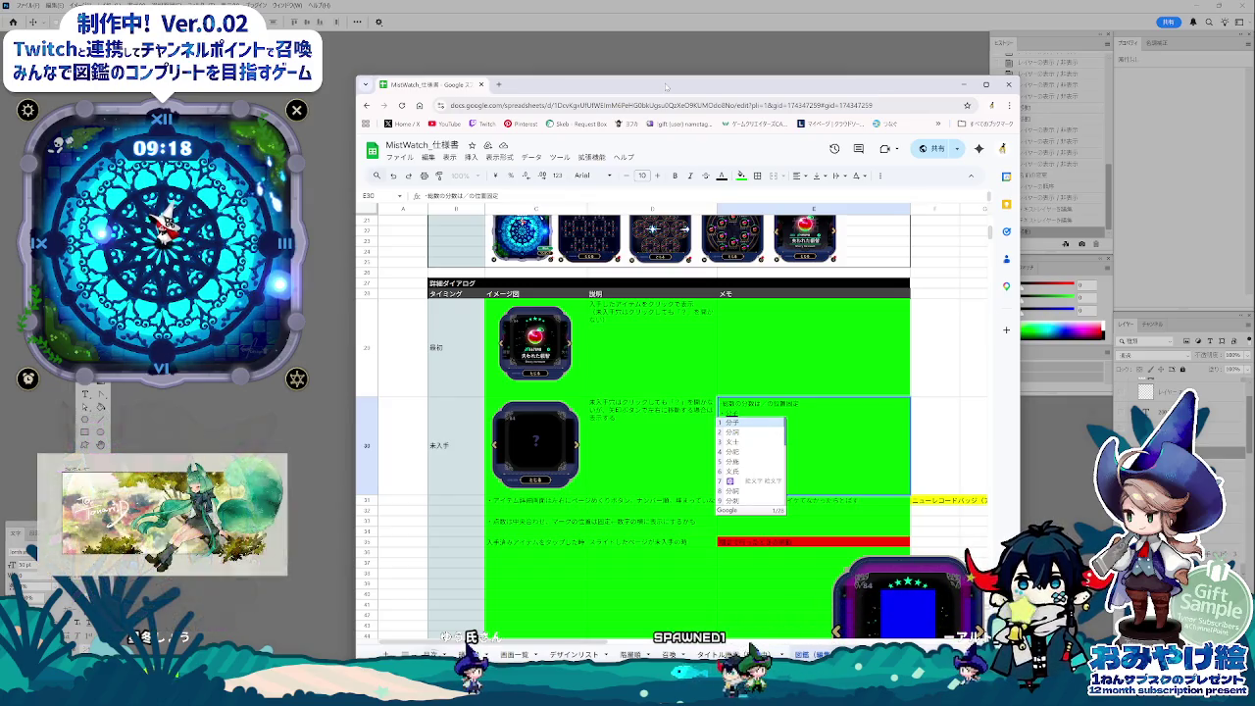
pyautogui.write('ha')
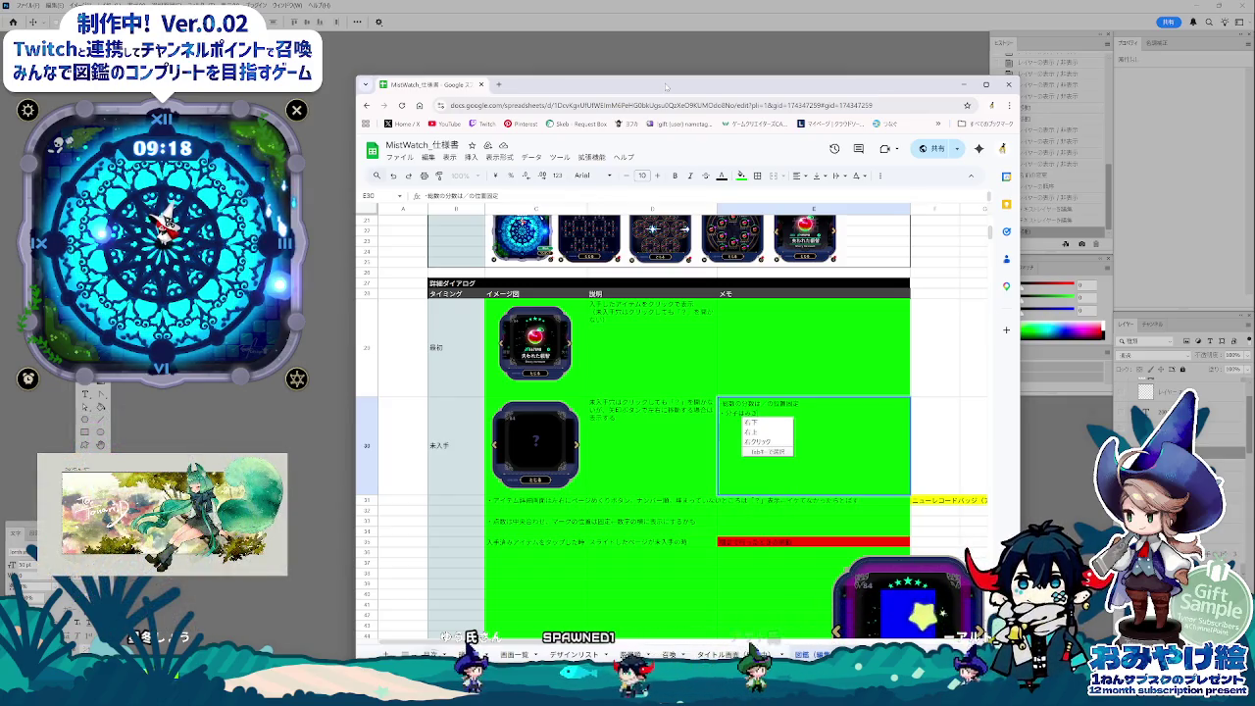
pyautogui.write('soroe')
pyautogui.press('Return')
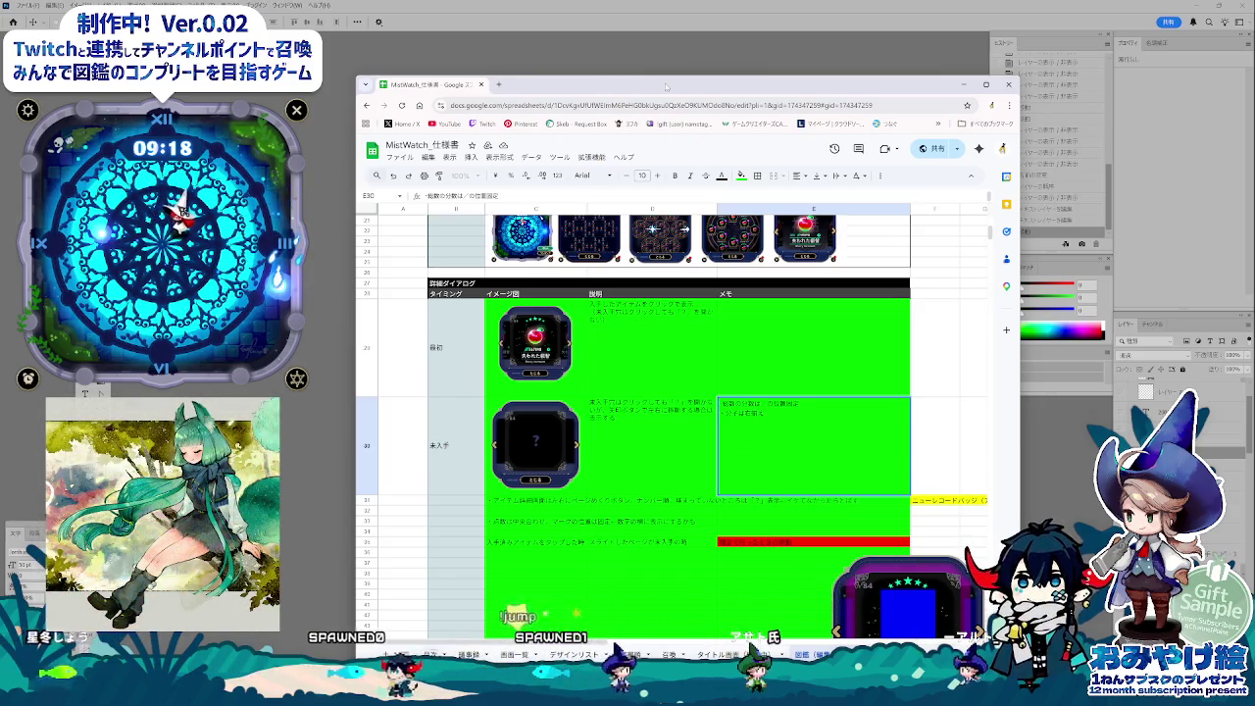
pyautogui.write(',bunbo')
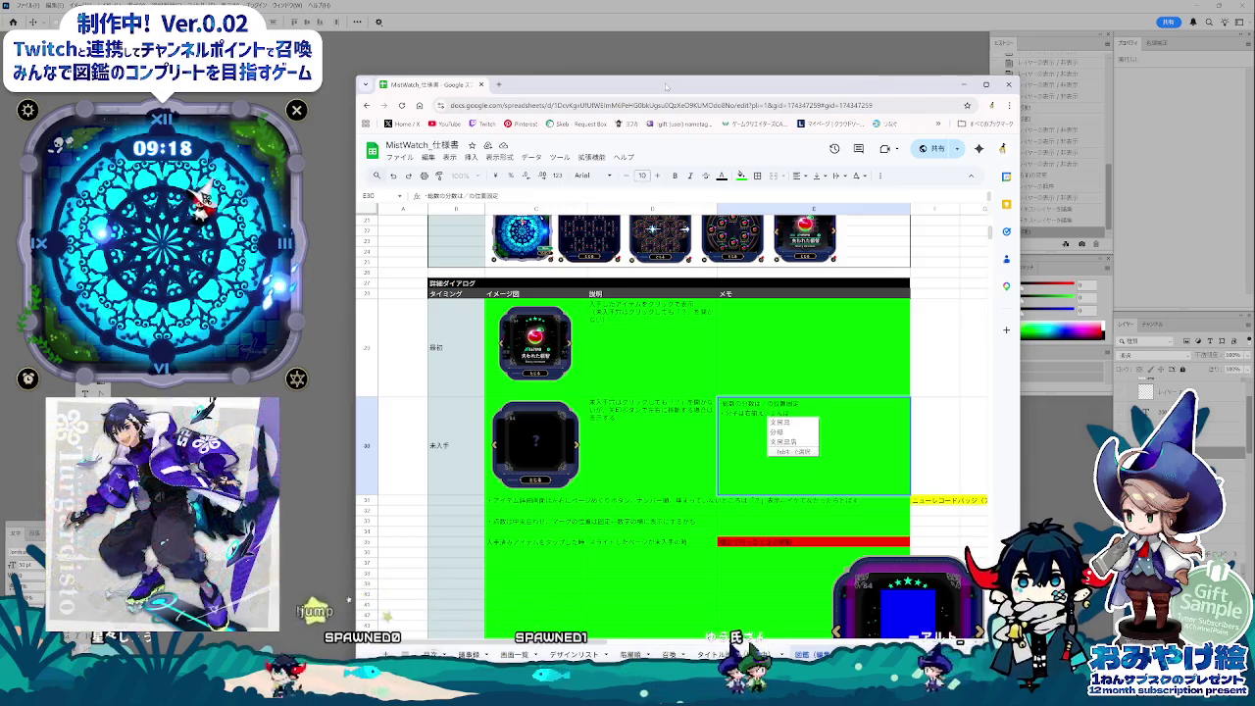
pyautogui.press('Return')
pyautogui.write('ha')
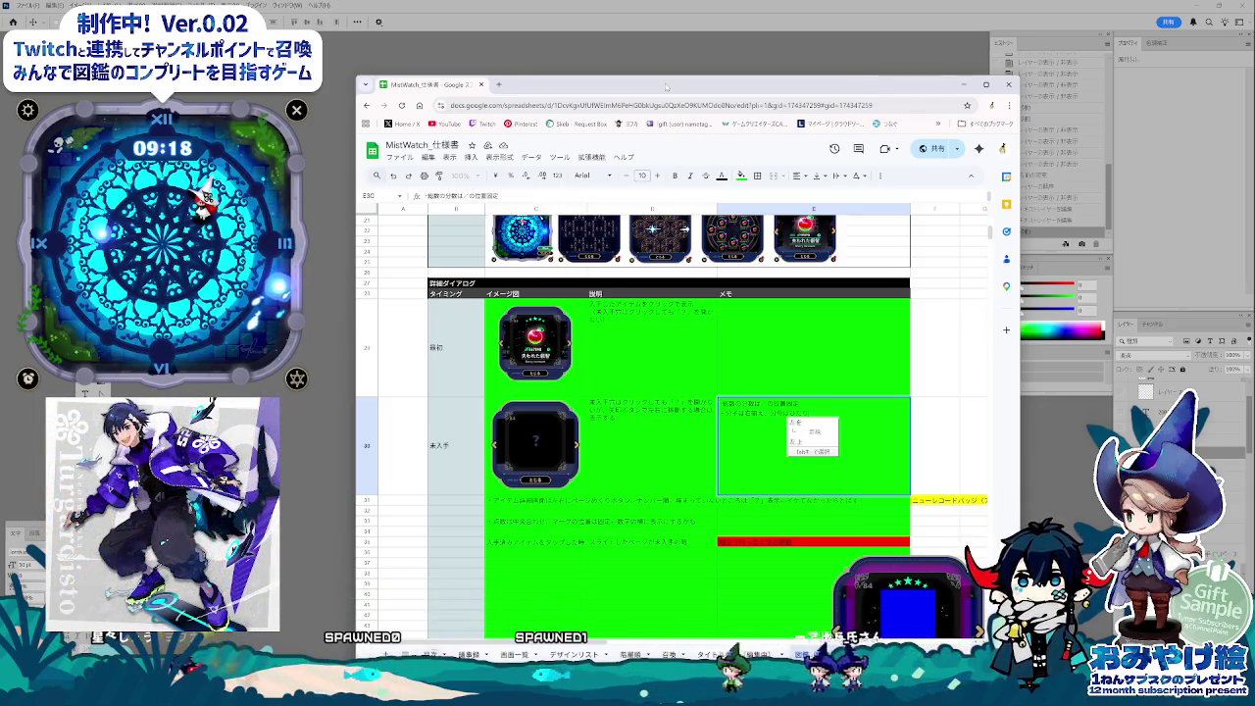
pyautogui.press('Tab')
pyautogui.press('Return')
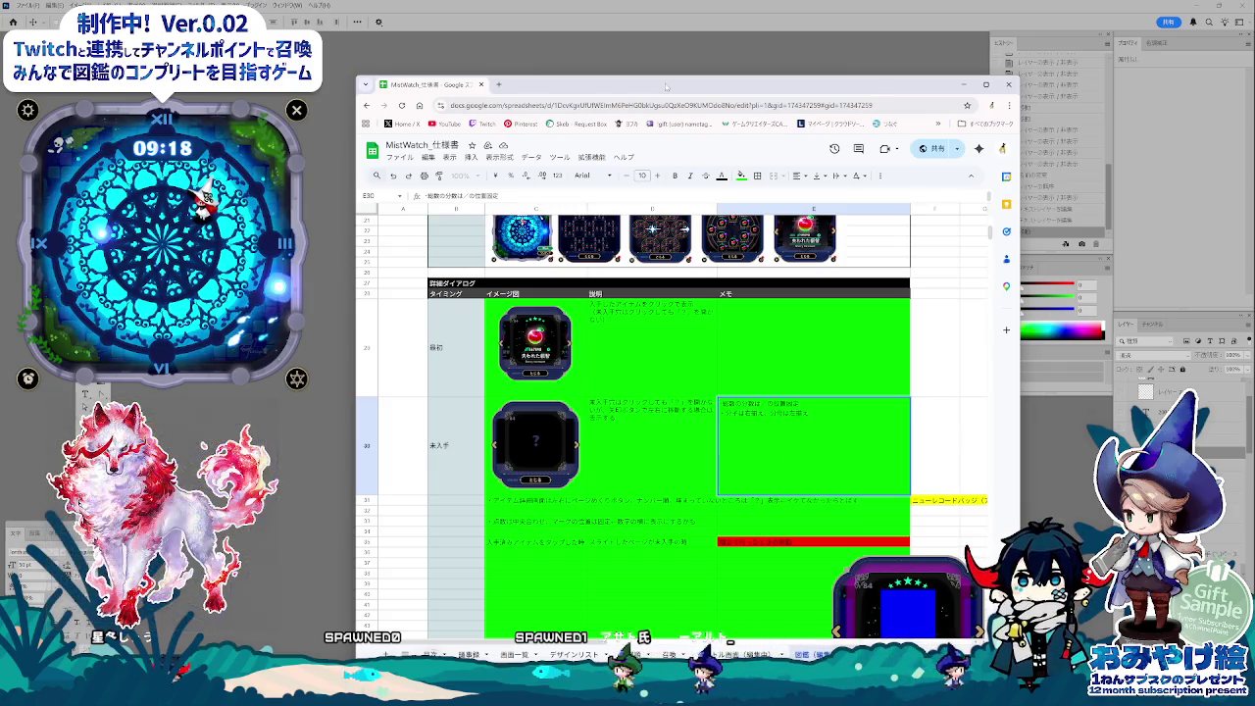
pyautogui.click(853, 384)
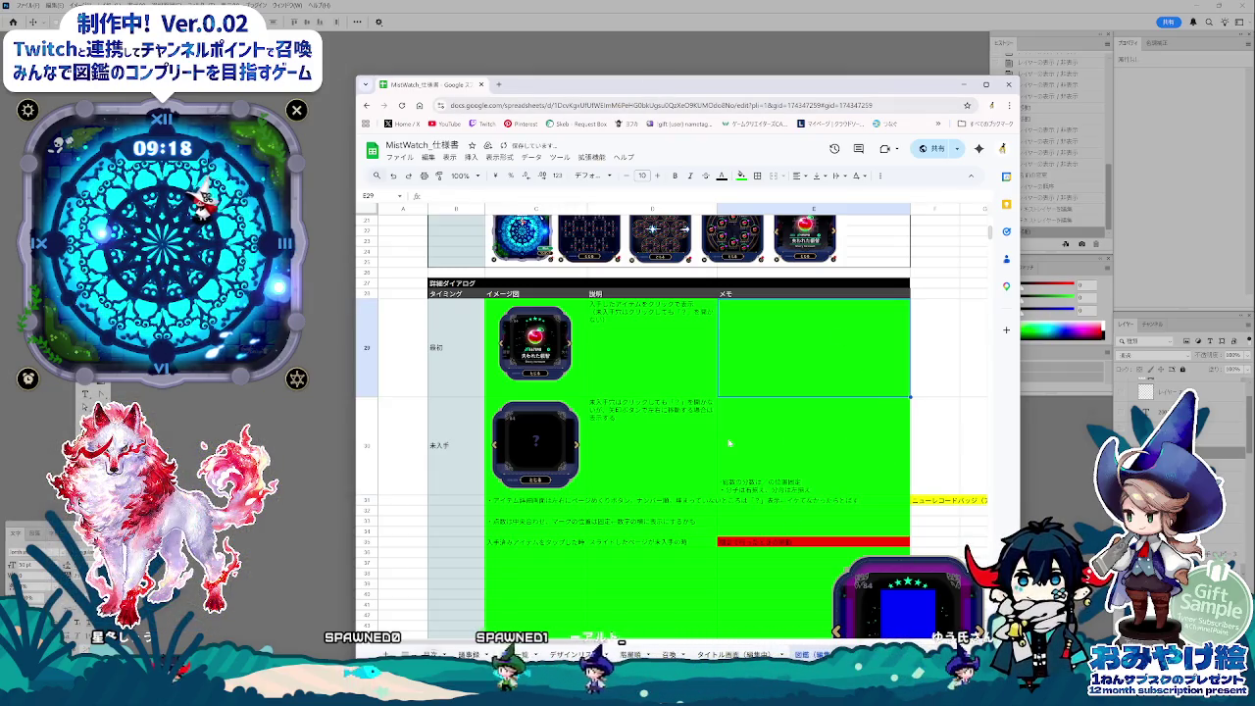
# - Top-align the memo cells E29 through E51 and return to the Photoshop design
pyautogui.scroll(-5, 802, 500)
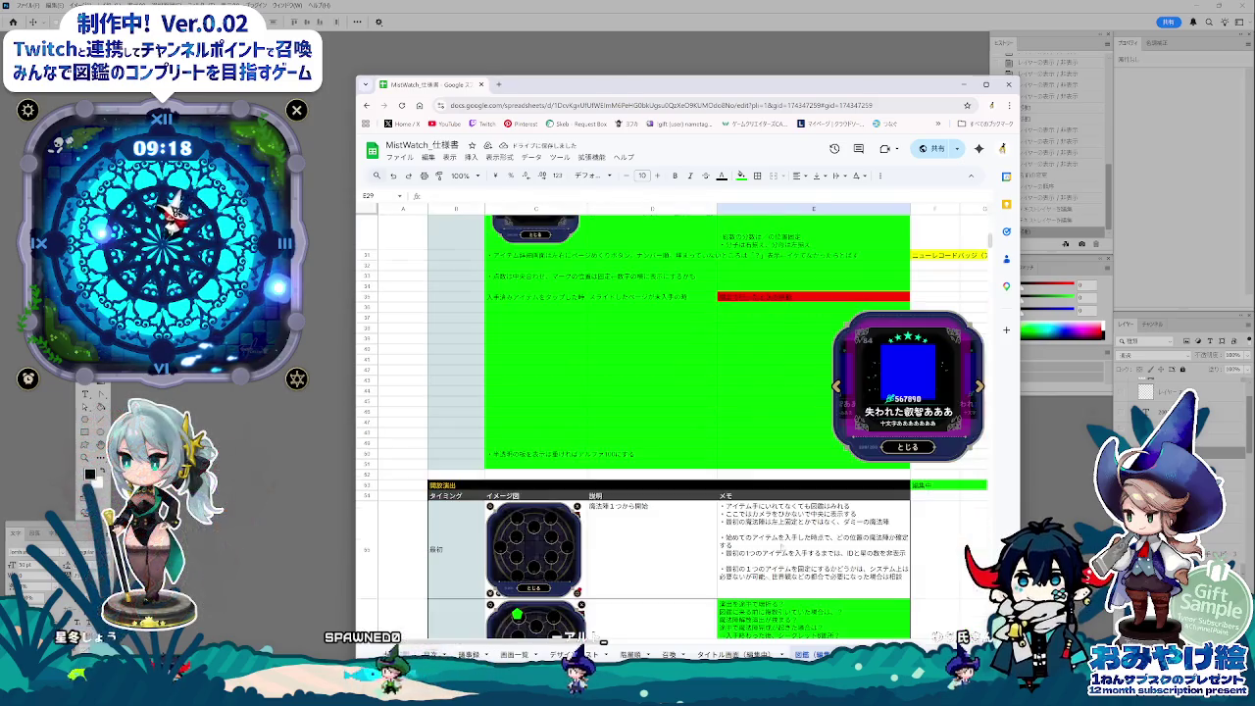
pyautogui.keyDown('shift'); pyautogui.click(750, 474); pyautogui.keyUp('shift')
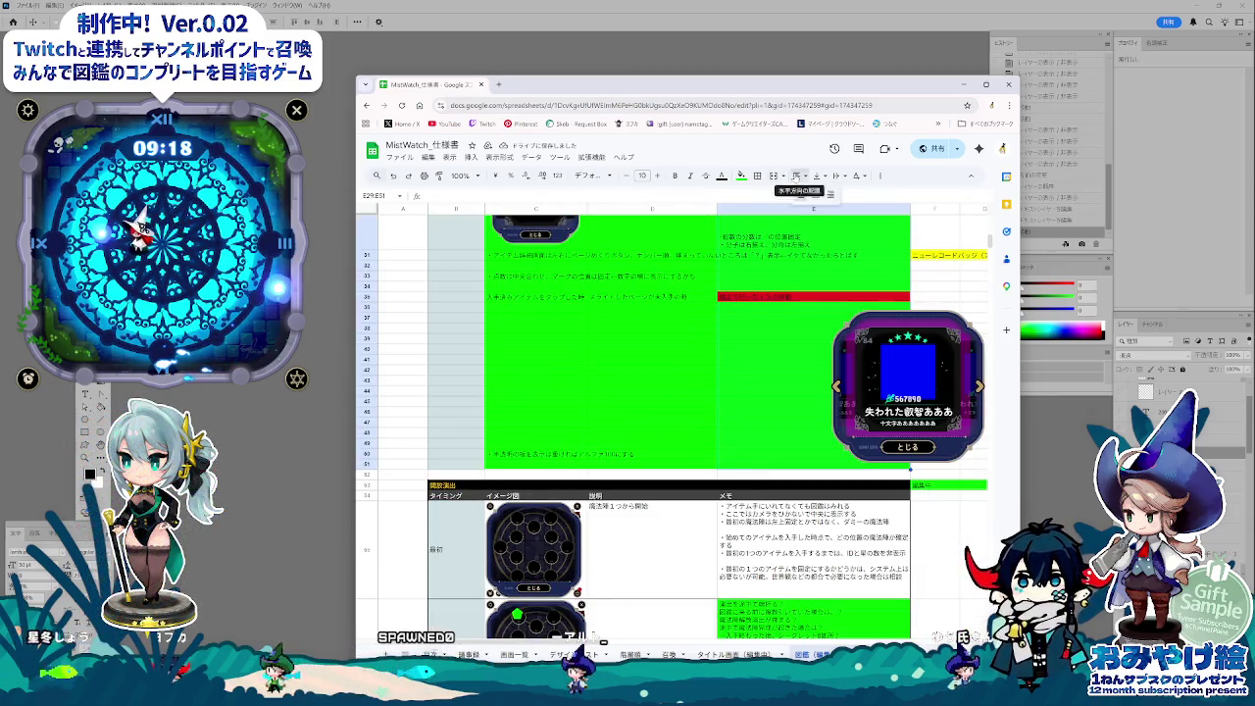
pyautogui.click(806, 176)
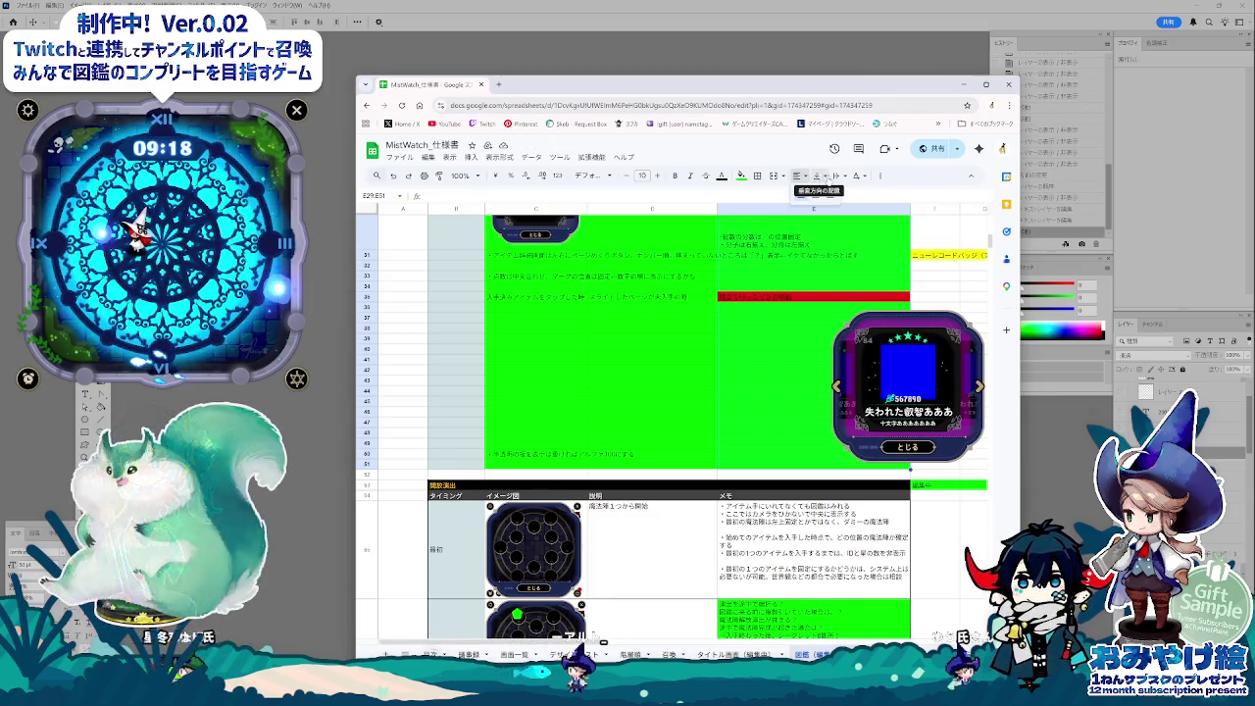
pyautogui.click(833, 194)
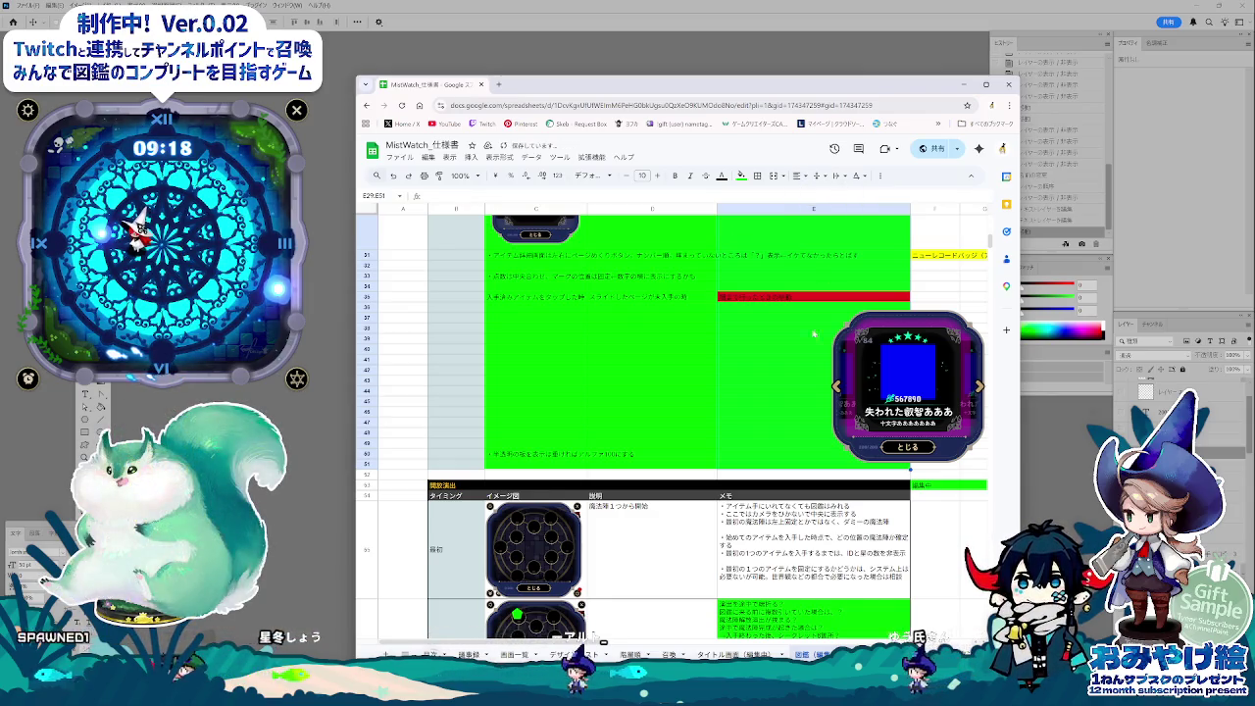
pyautogui.scroll(5, 812, 280)
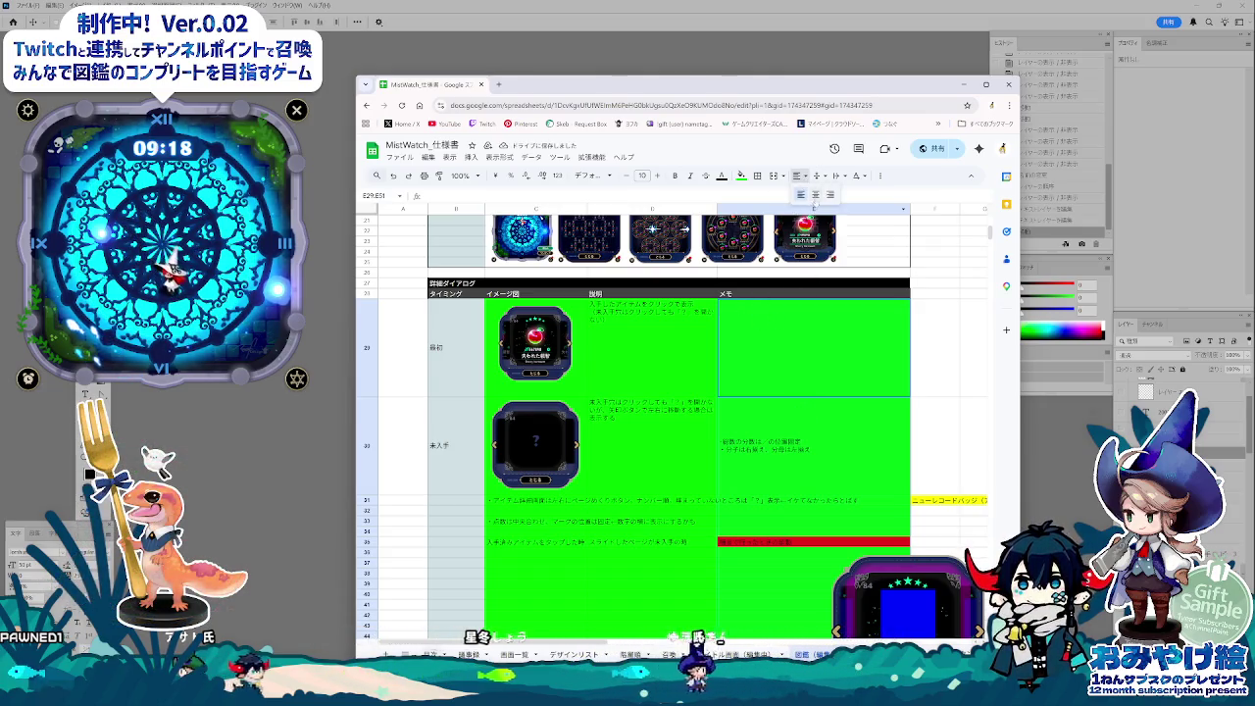
pyautogui.click(817, 176)
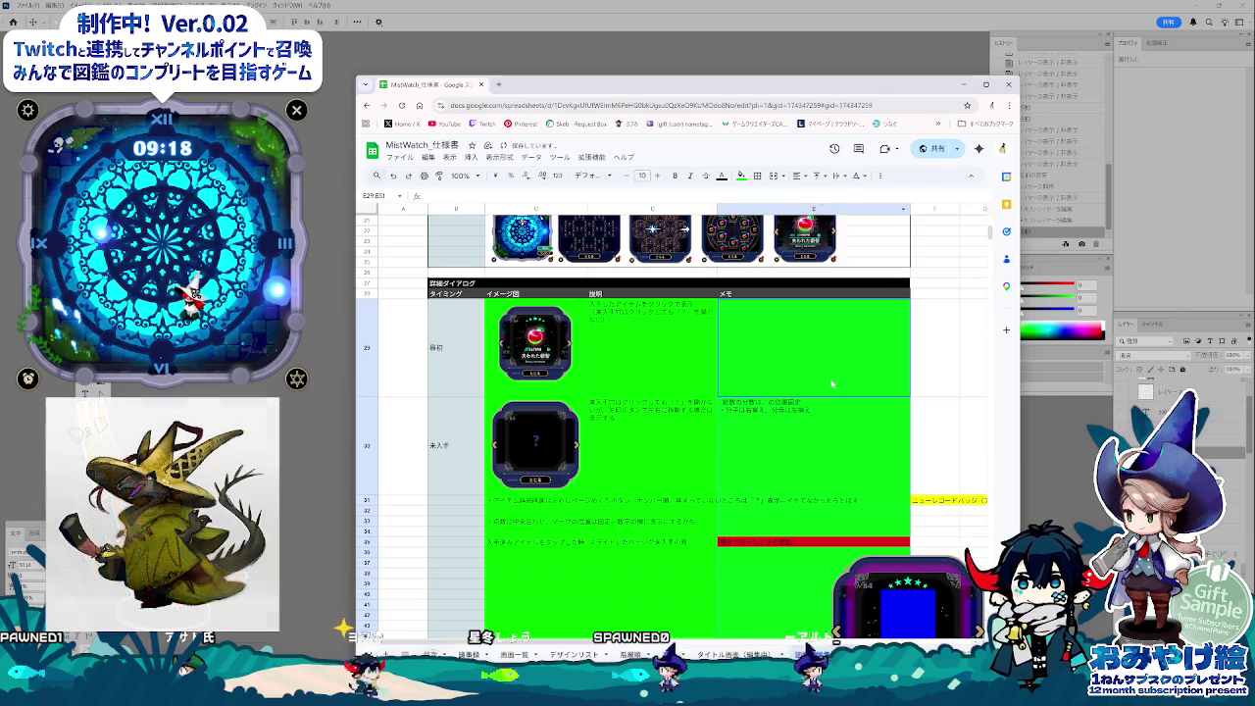
pyautogui.click(653, 447)
pyautogui.click(666, 551)
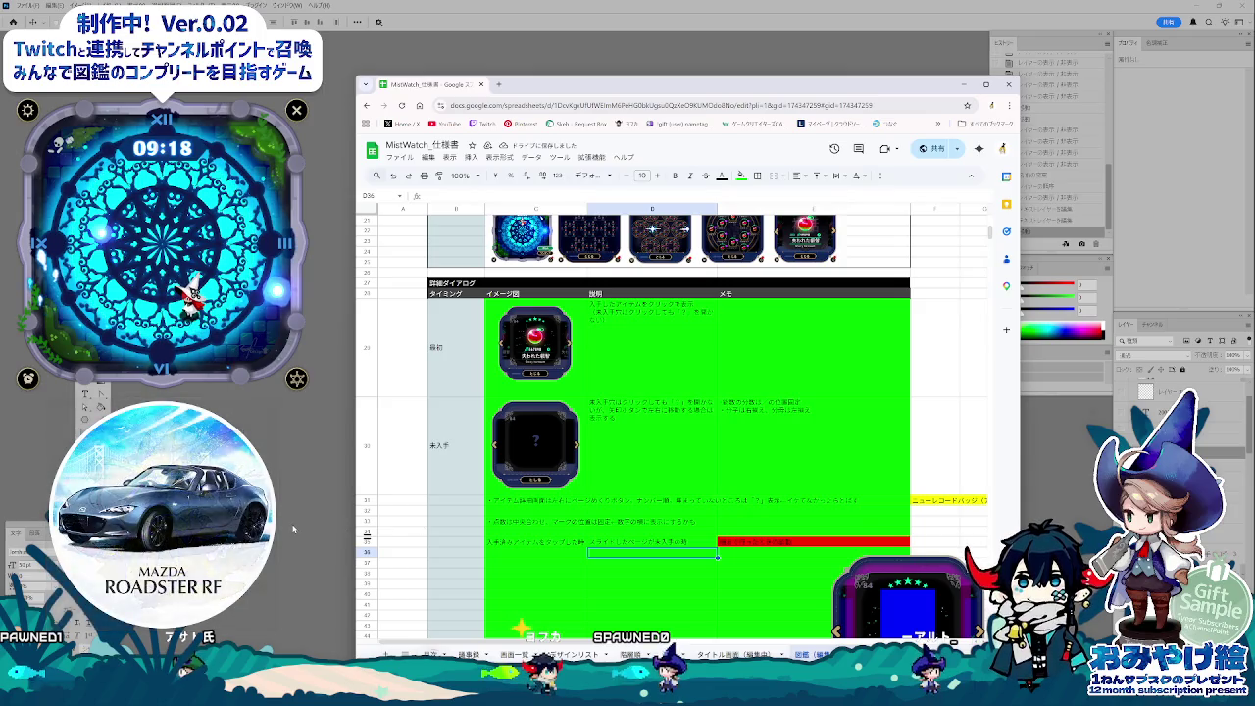
pyautogui.click(292, 523)
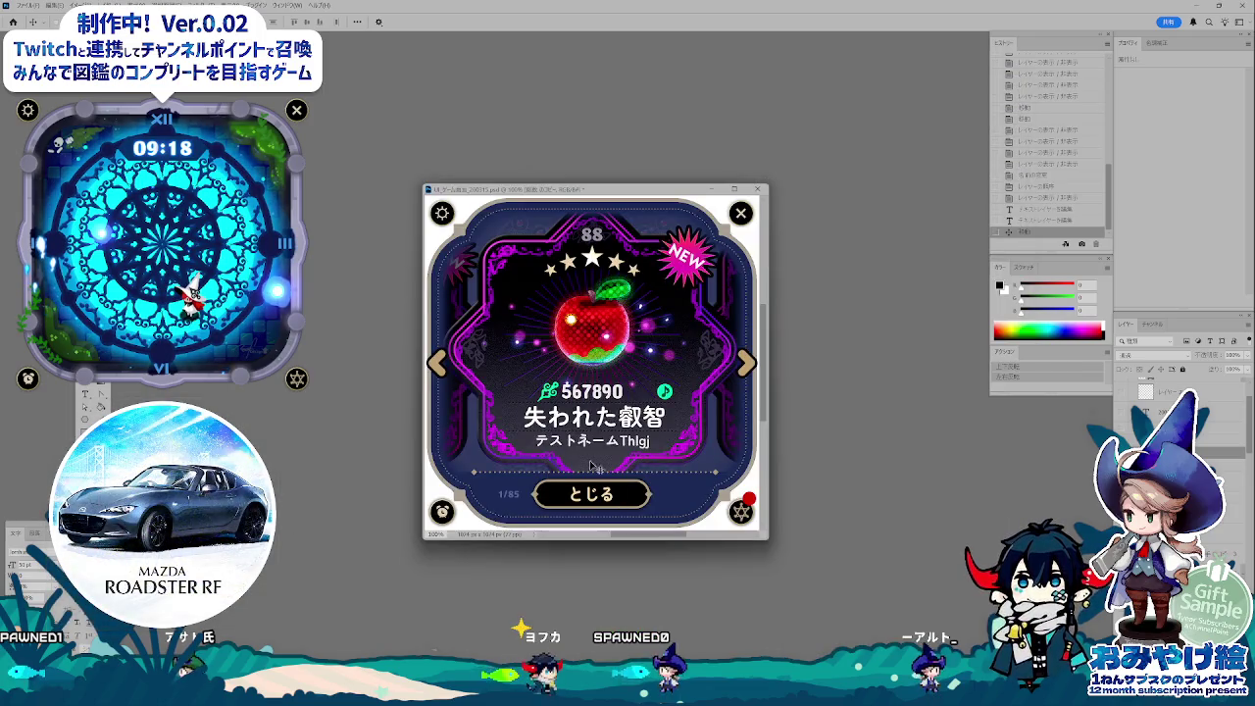
# - Select the カバー layer in the popup design, then bring the Sheets spec back
pyautogui.click(600, 336)
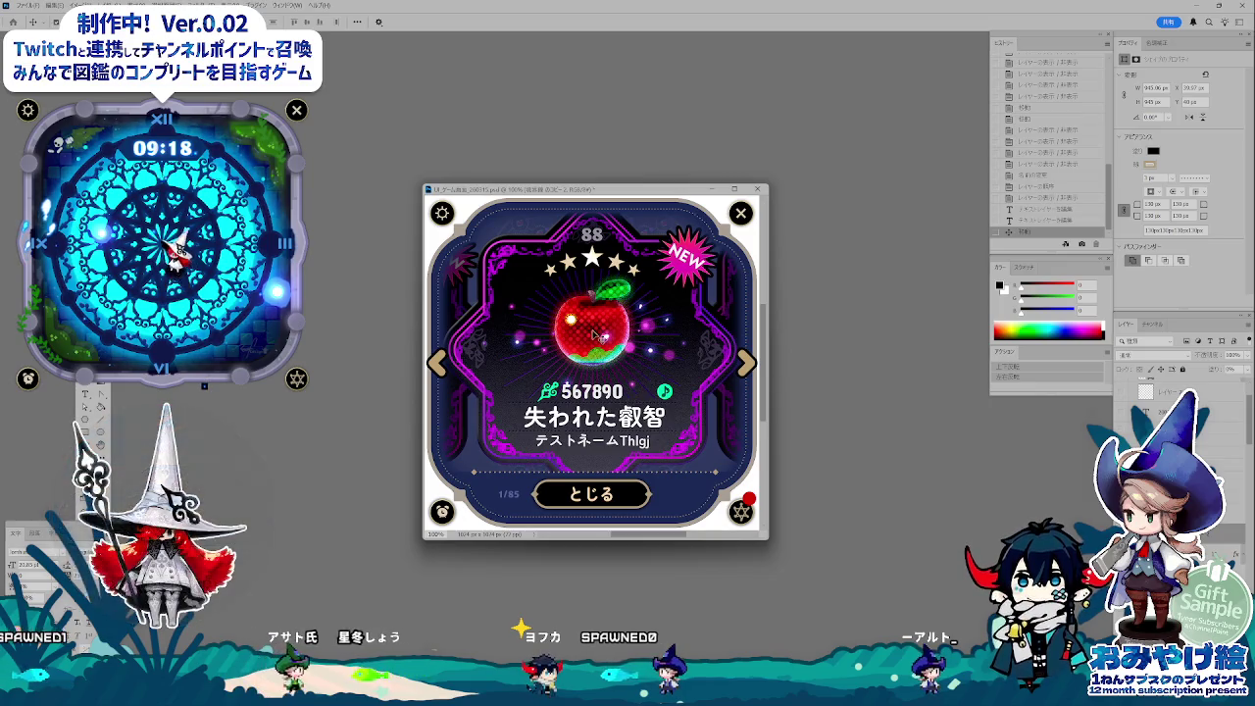
pyautogui.hotkey('alt', '[')
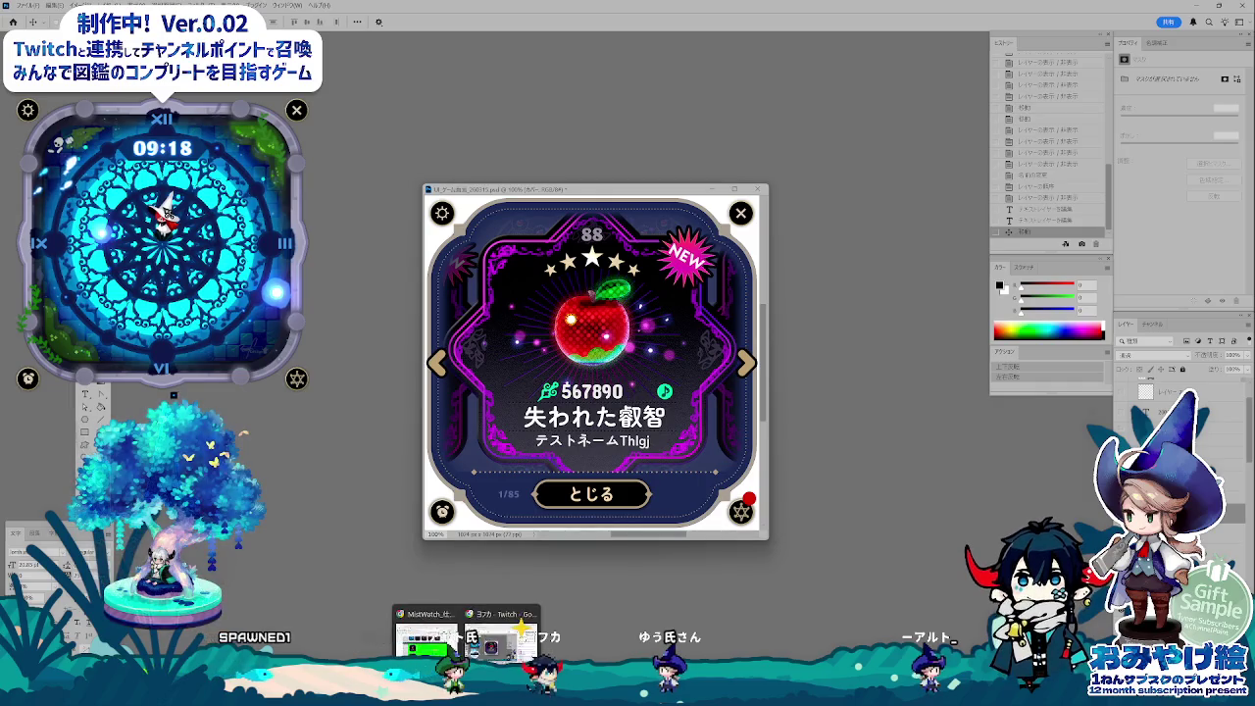
pyautogui.click(423, 628)
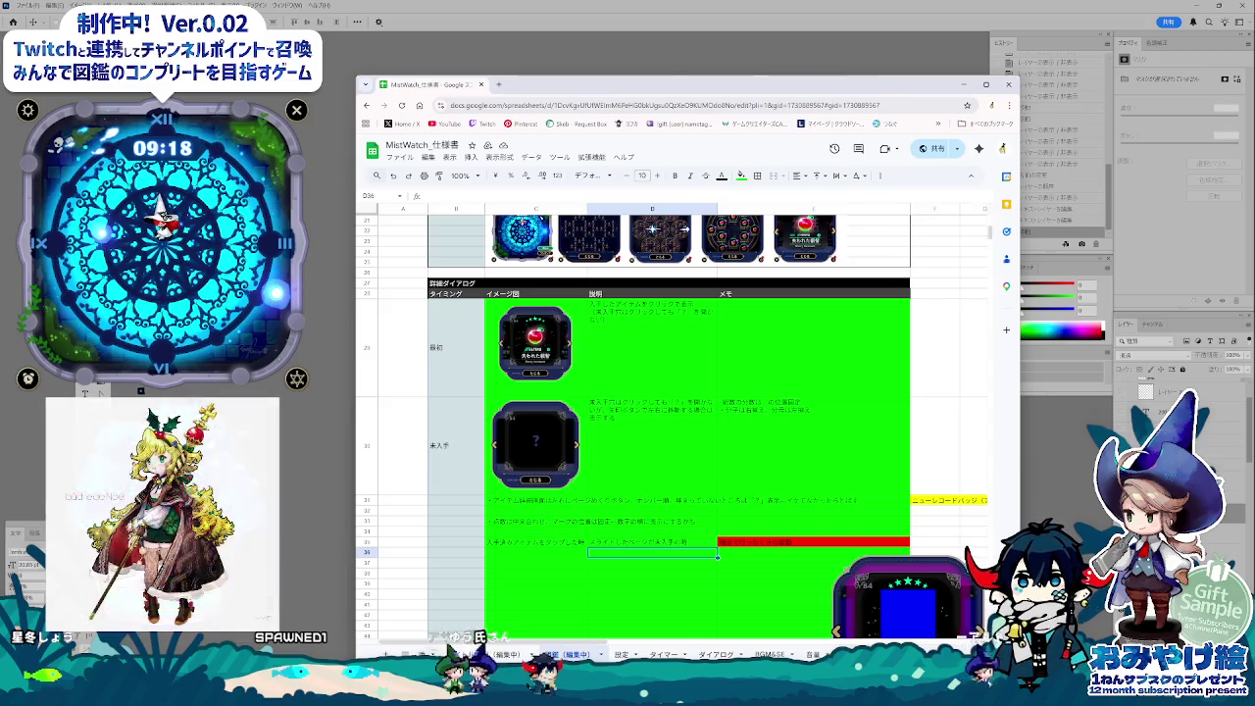
# - On the item-list sheet, enter the question テスト（1をこれにするのは？ in memo cell F3
pyautogui.hotkey('ctrl', 'shift', 'pageup')
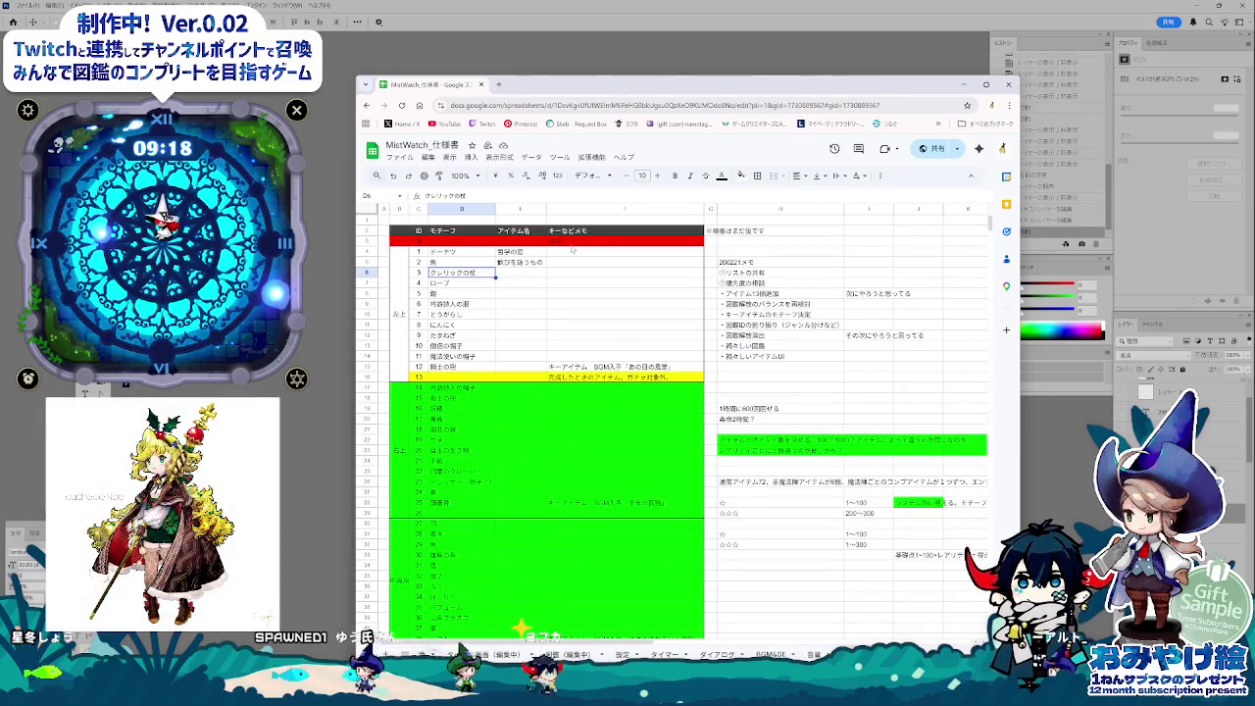
pyautogui.click(594, 241)
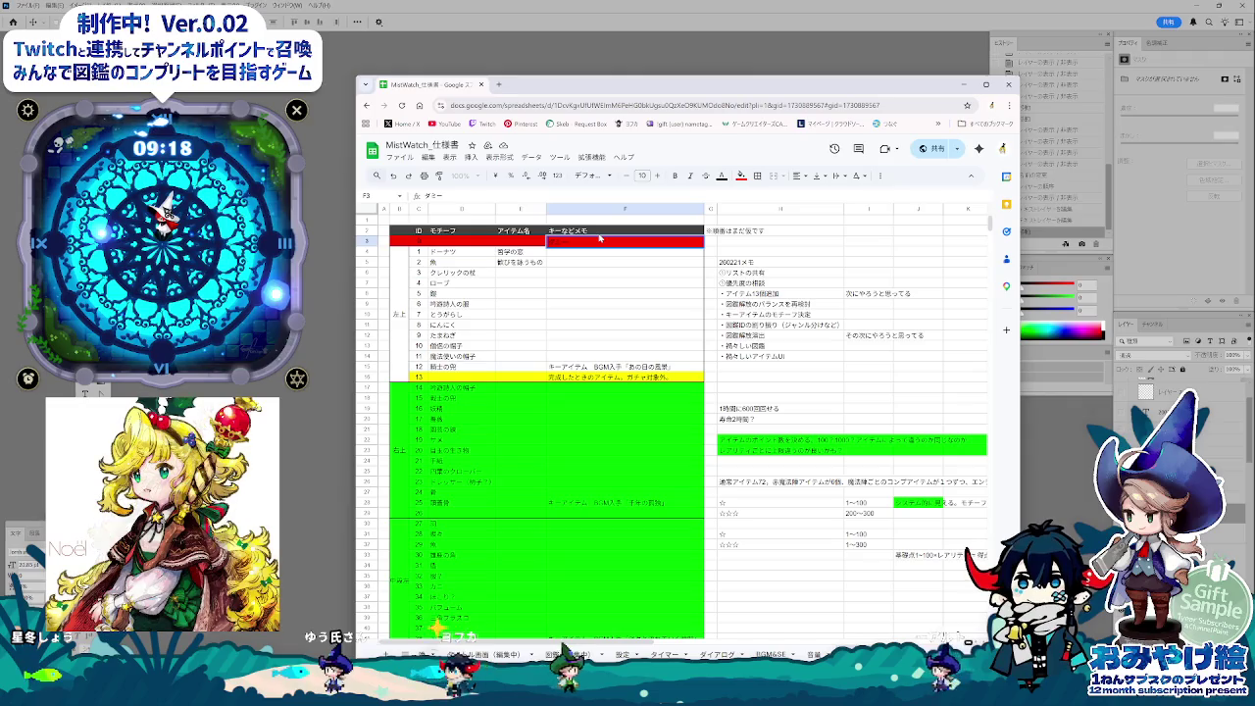
pyautogui.write('(?')
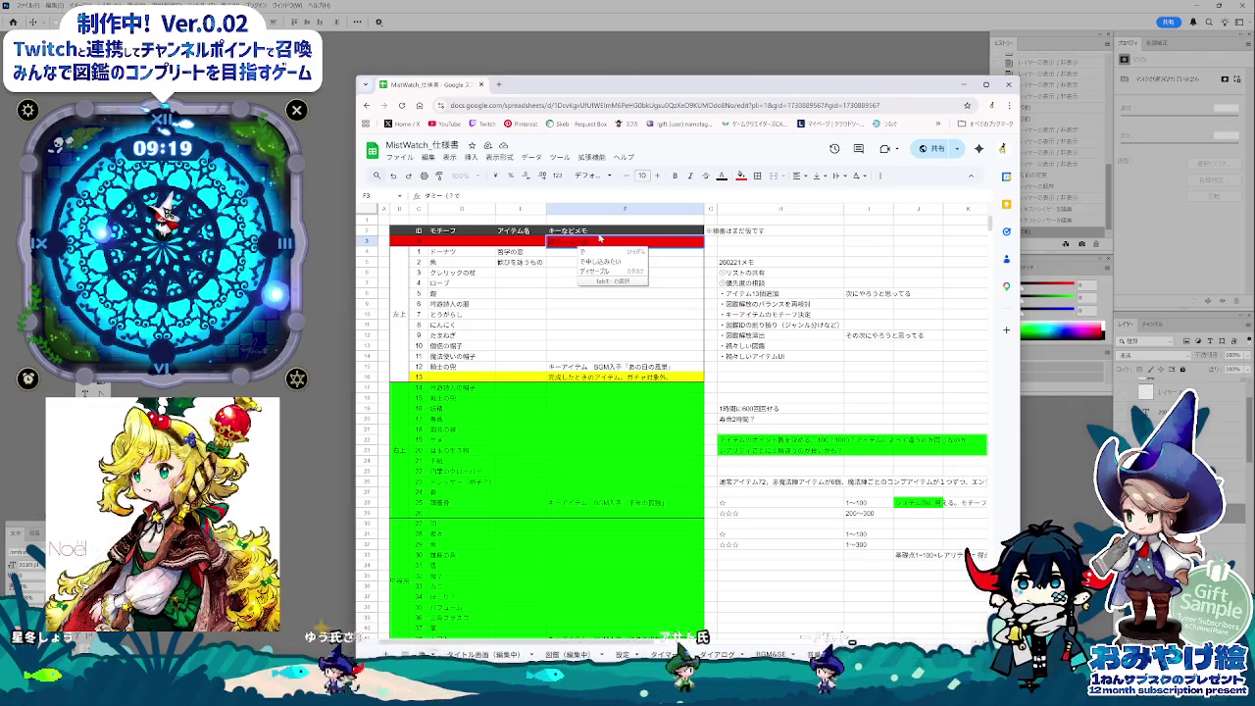
pyautogui.write('でどうでしょ')
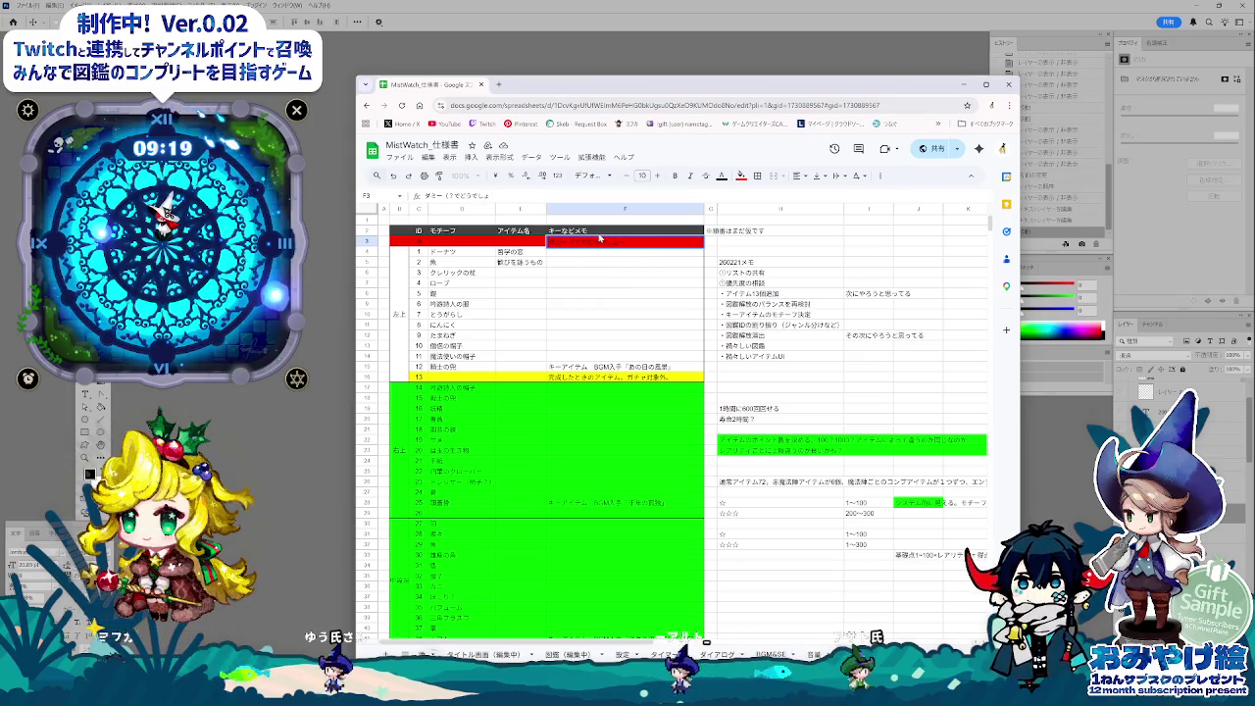
pyautogui.write('をこれに')
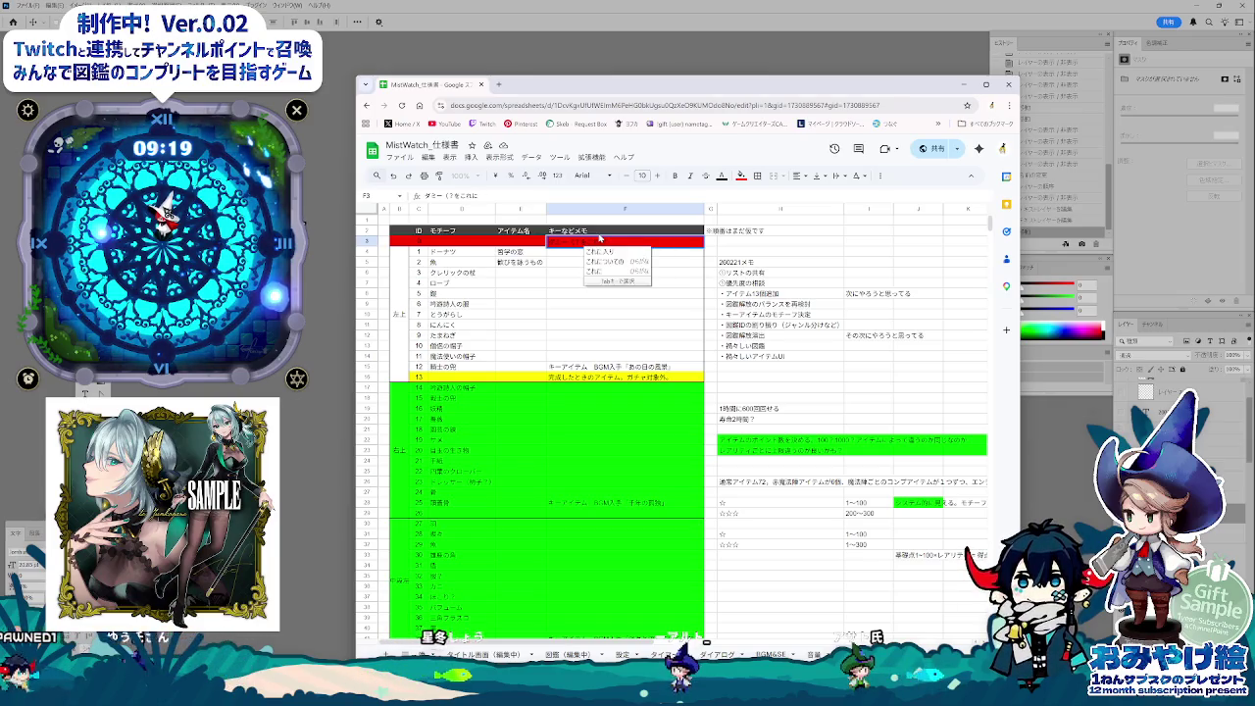
pyautogui.write('するのは')
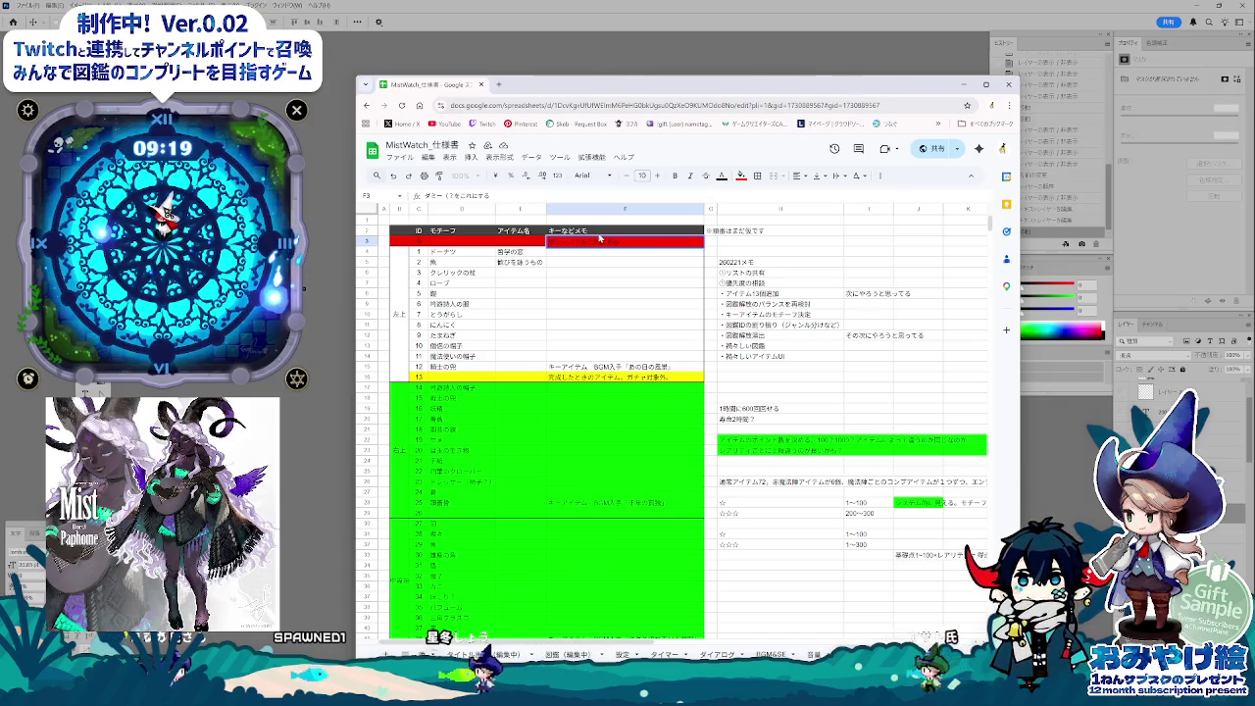
pyautogui.write('？')
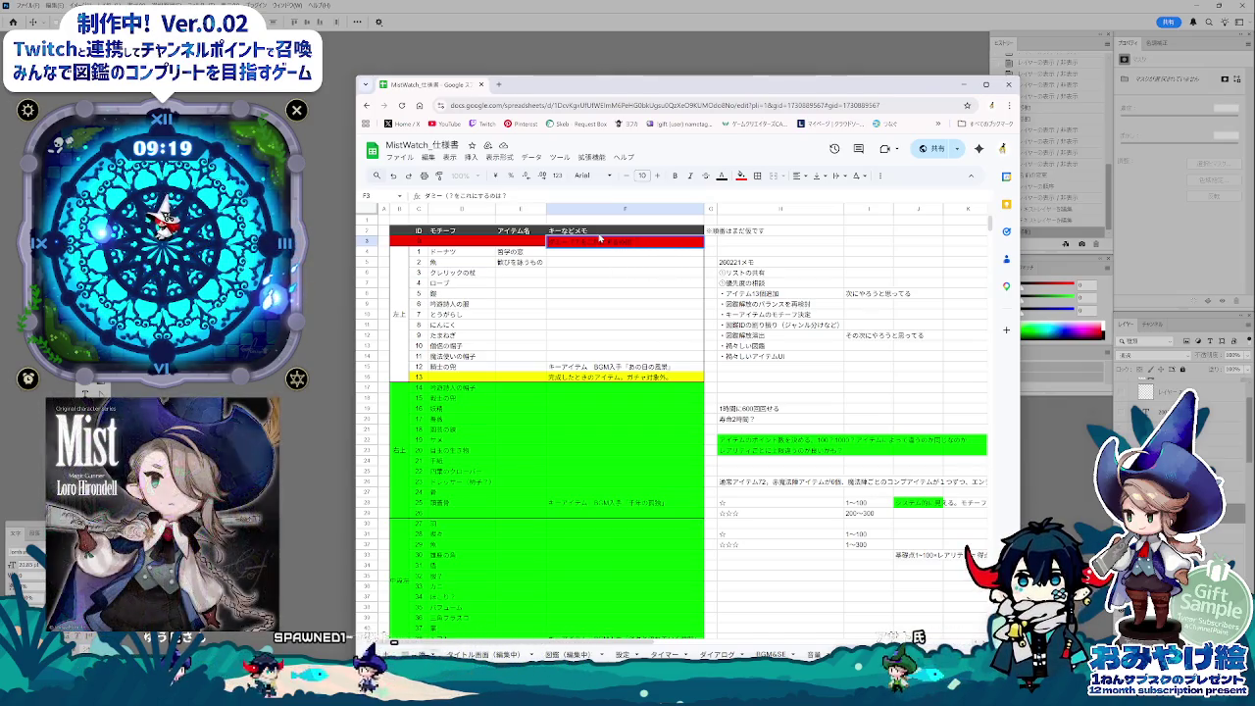
pyautogui.press('Return')
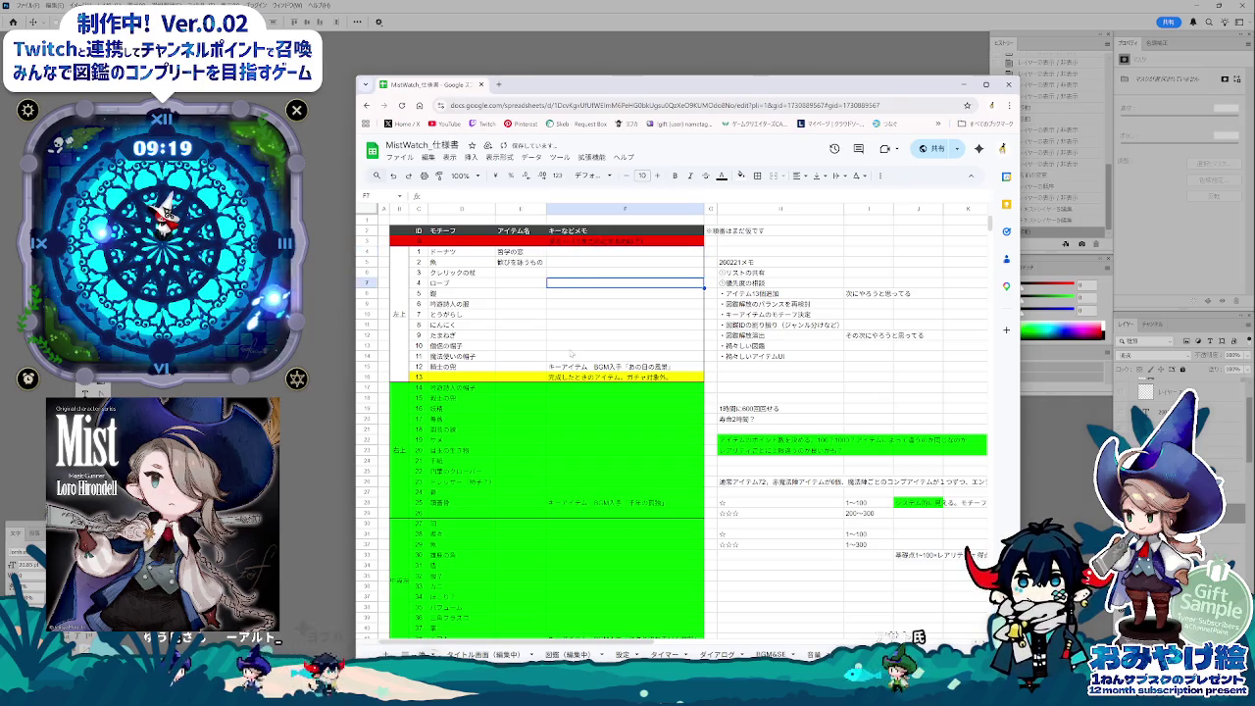
pyautogui.click(516, 263)
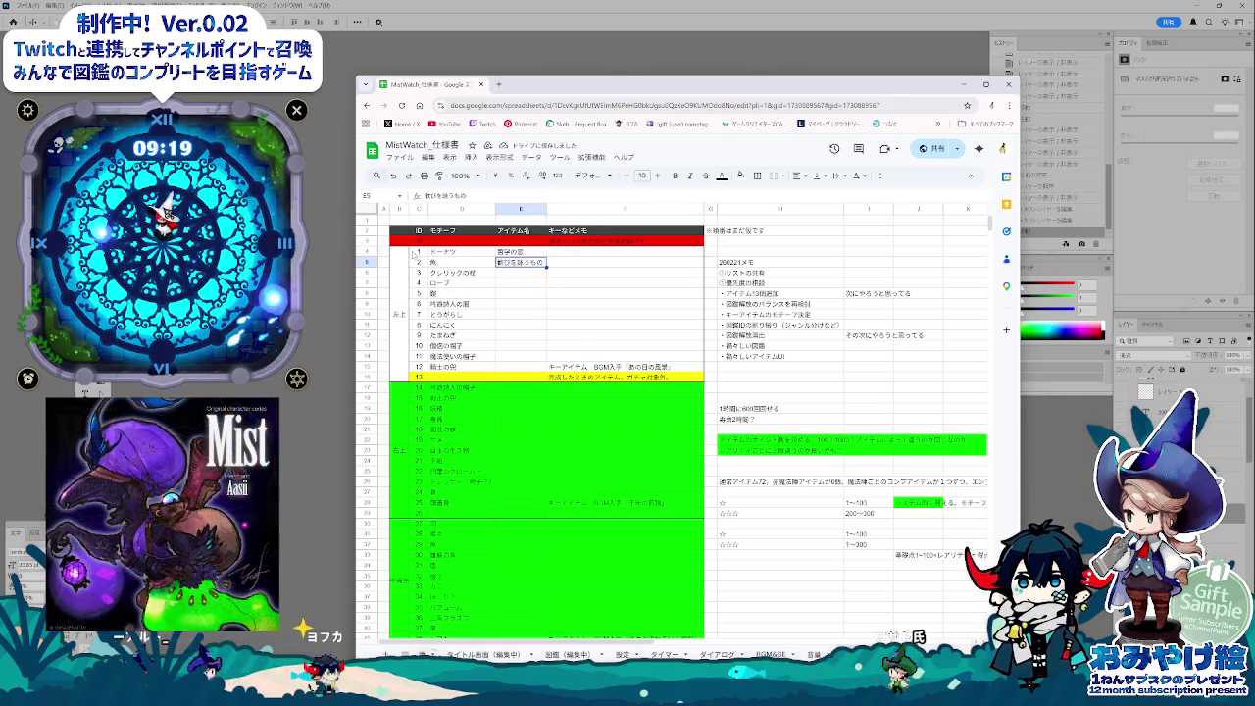
pyautogui.scroll(-3, 515, 450)
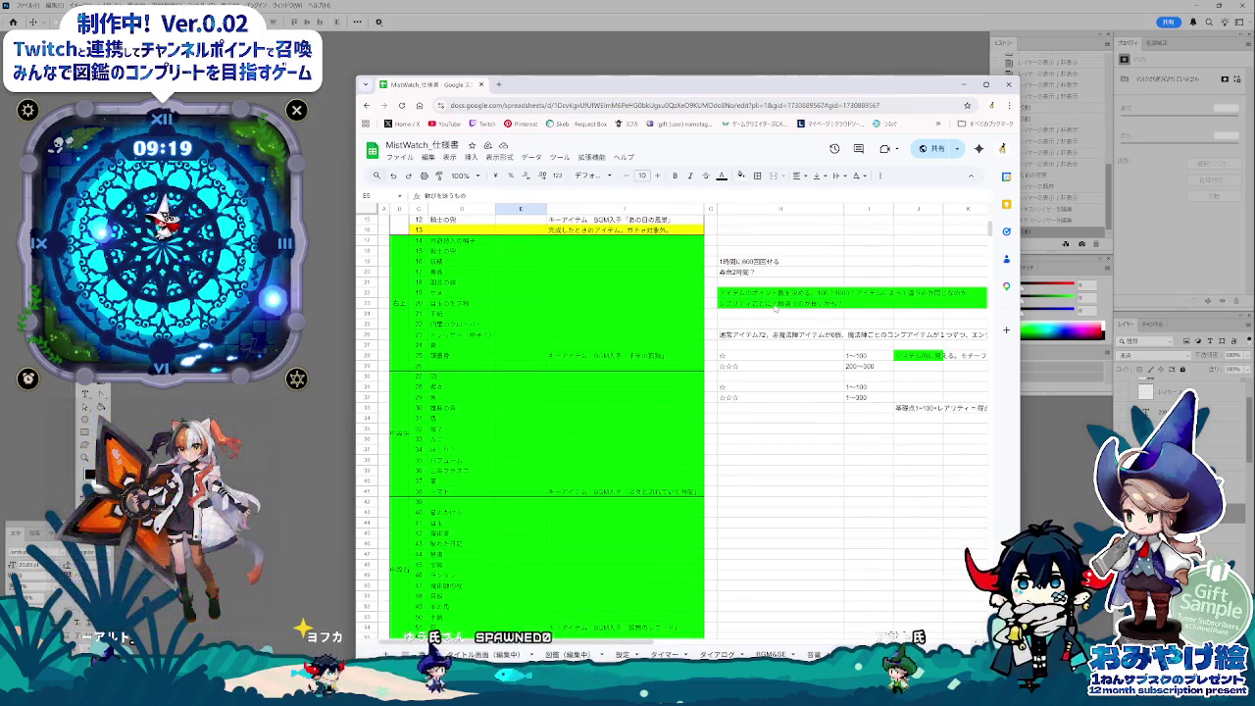
pyautogui.click(776, 294)
pyautogui.scroll(2, 715, 400)
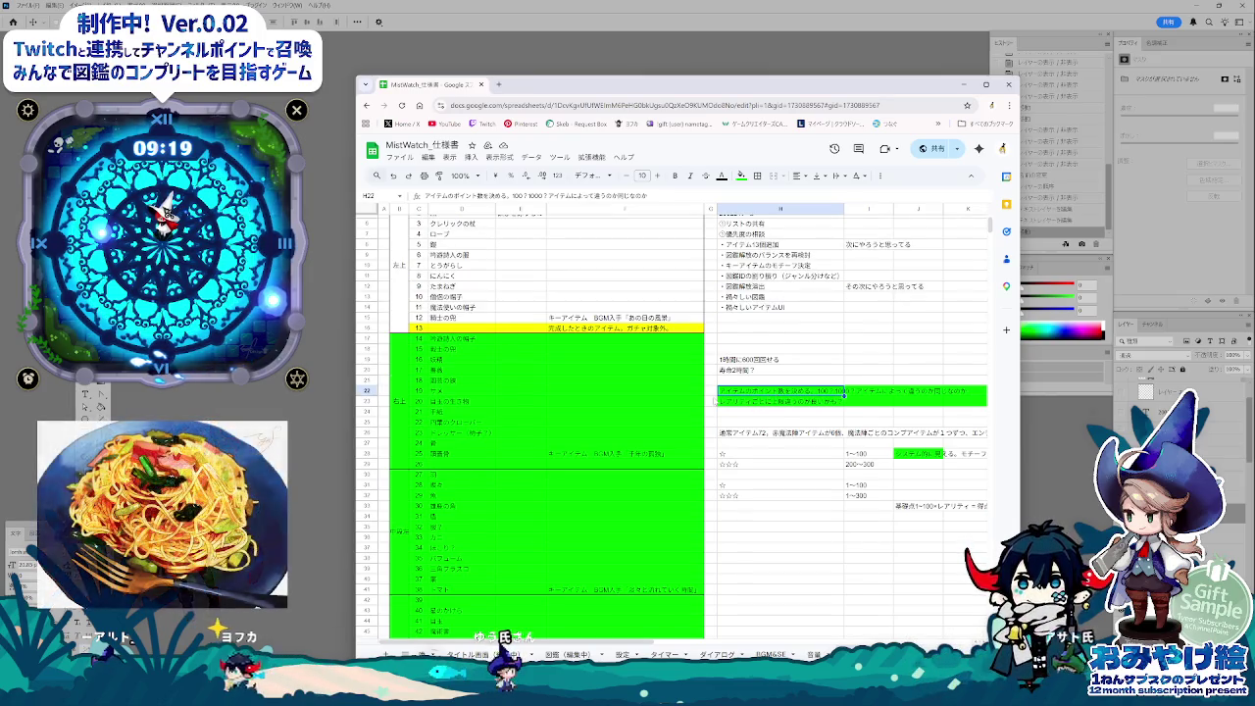
pyautogui.scroll(1, 714, 400)
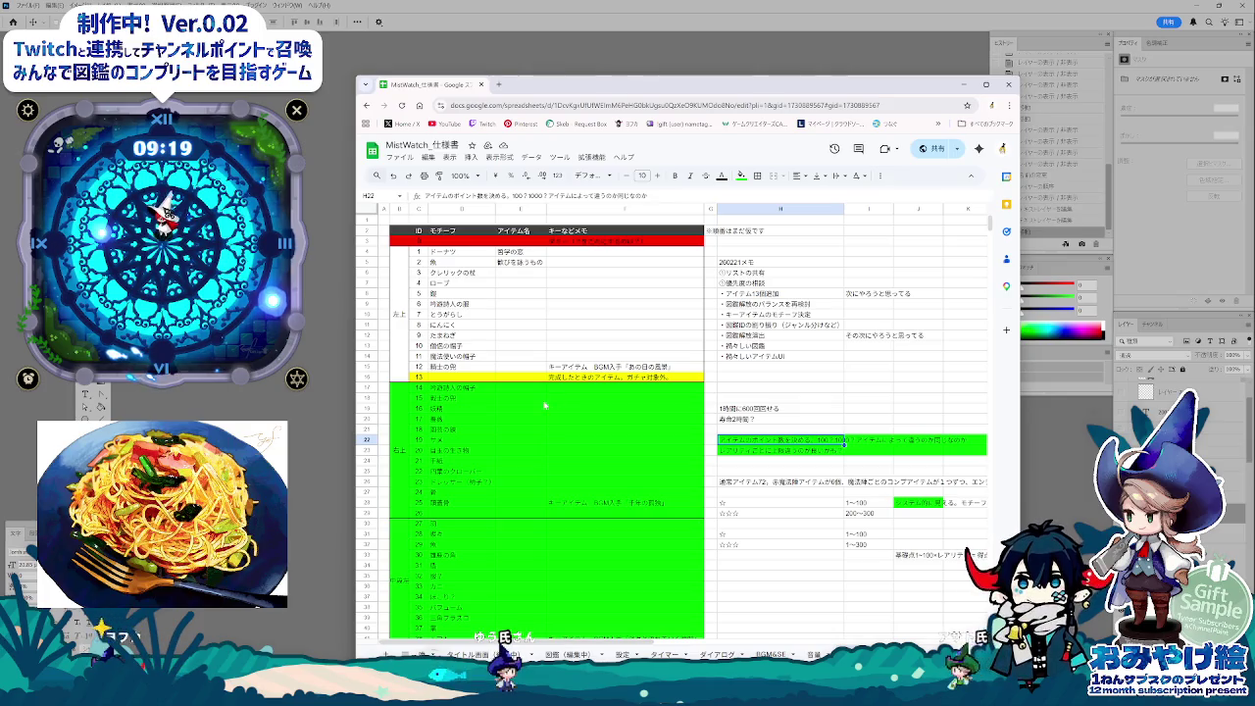
pyautogui.click(535, 378)
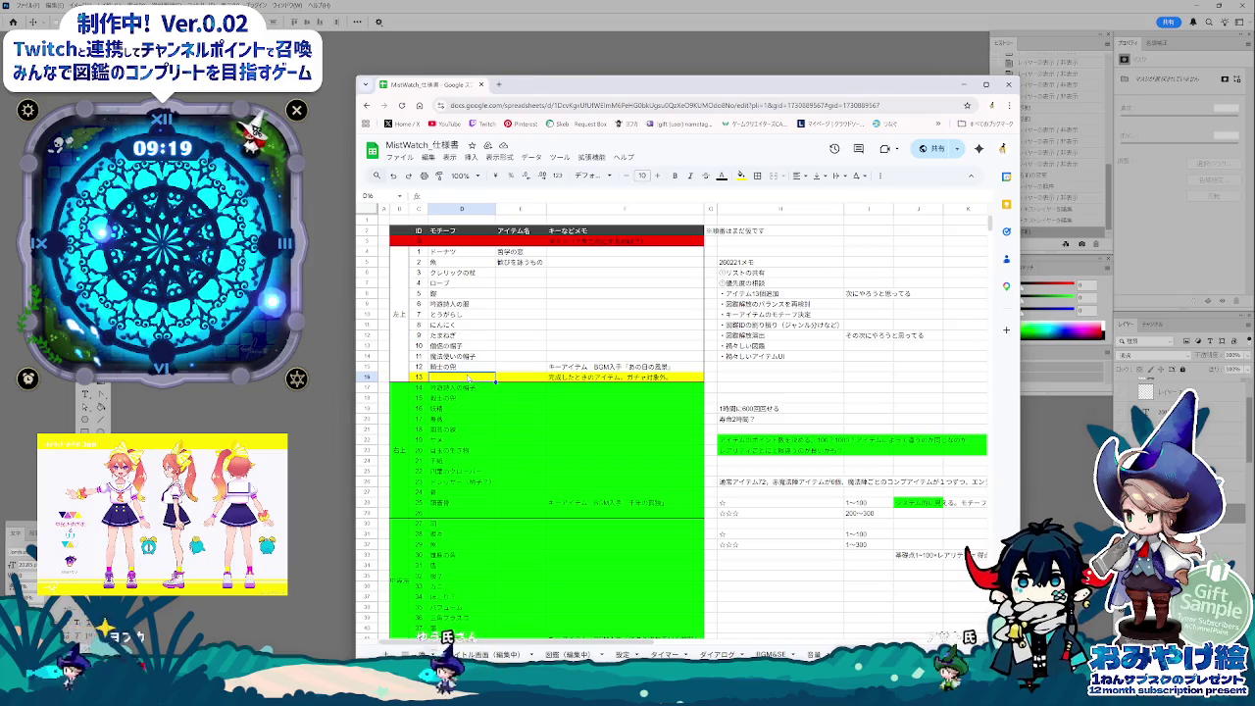
pyautogui.click(419, 238)
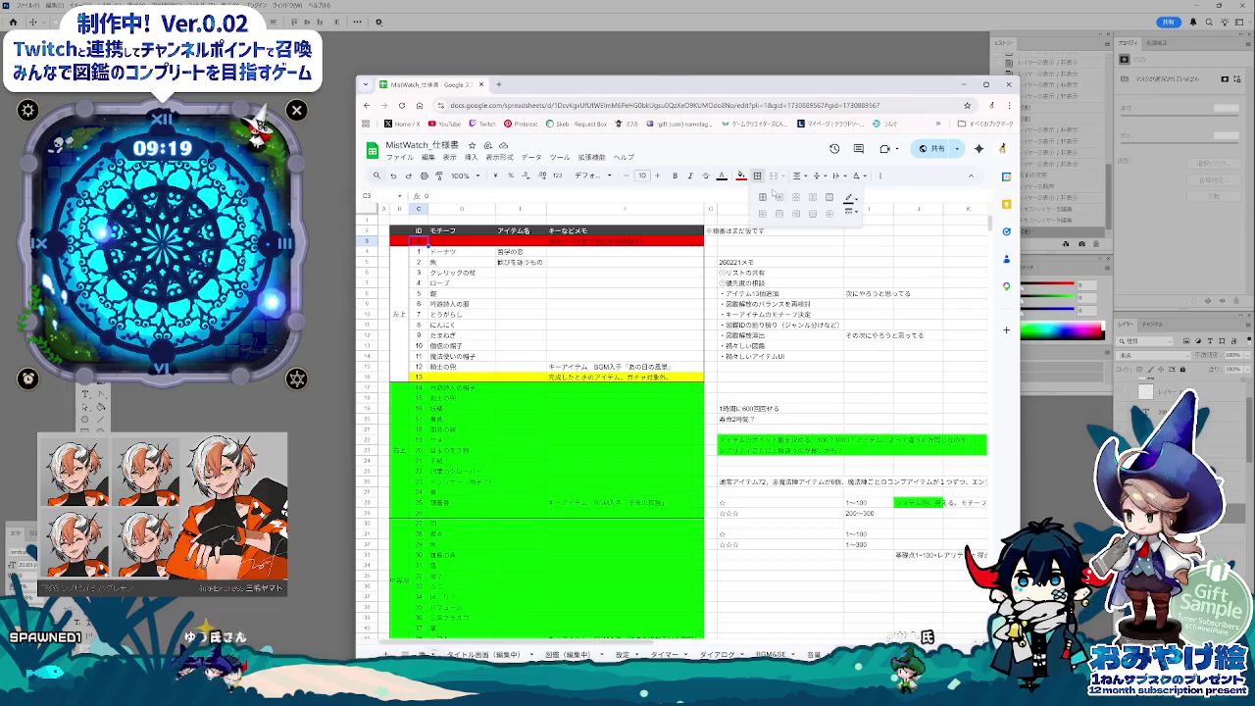
# - Scroll down the item list and try border options on cells D55:F55
pyautogui.scroll(-5, 562, 434)
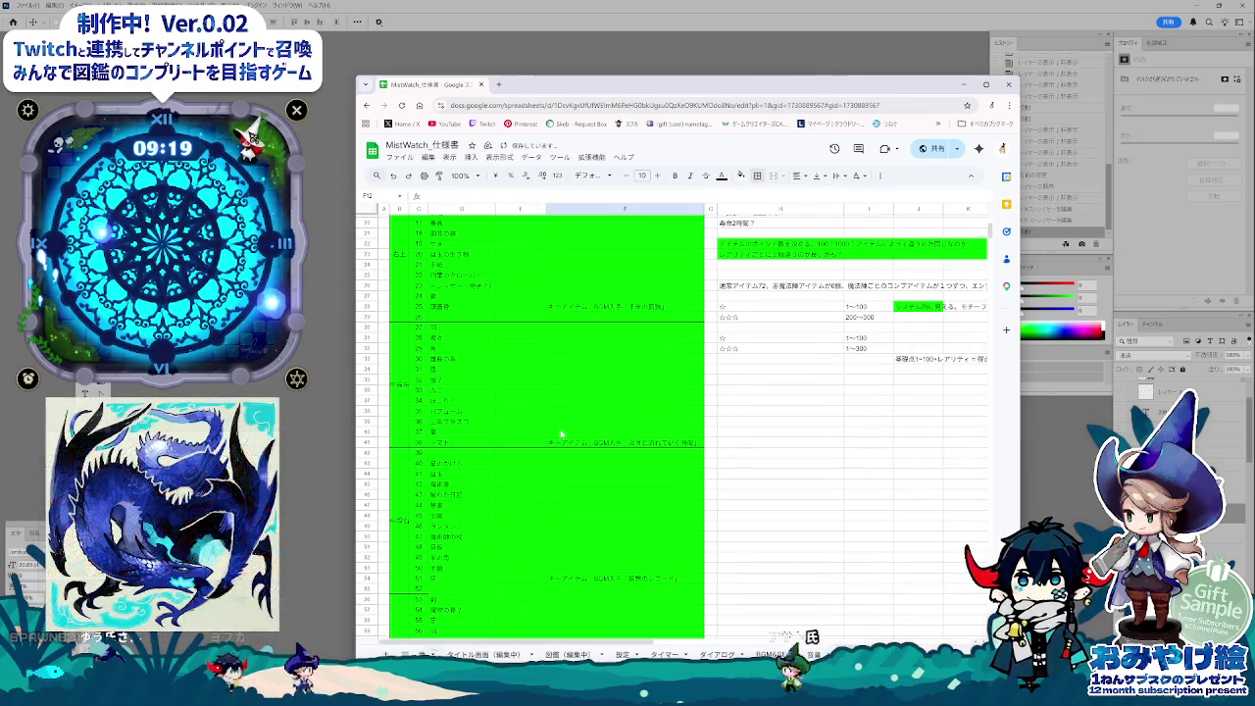
pyautogui.scroll(-2, 465, 543)
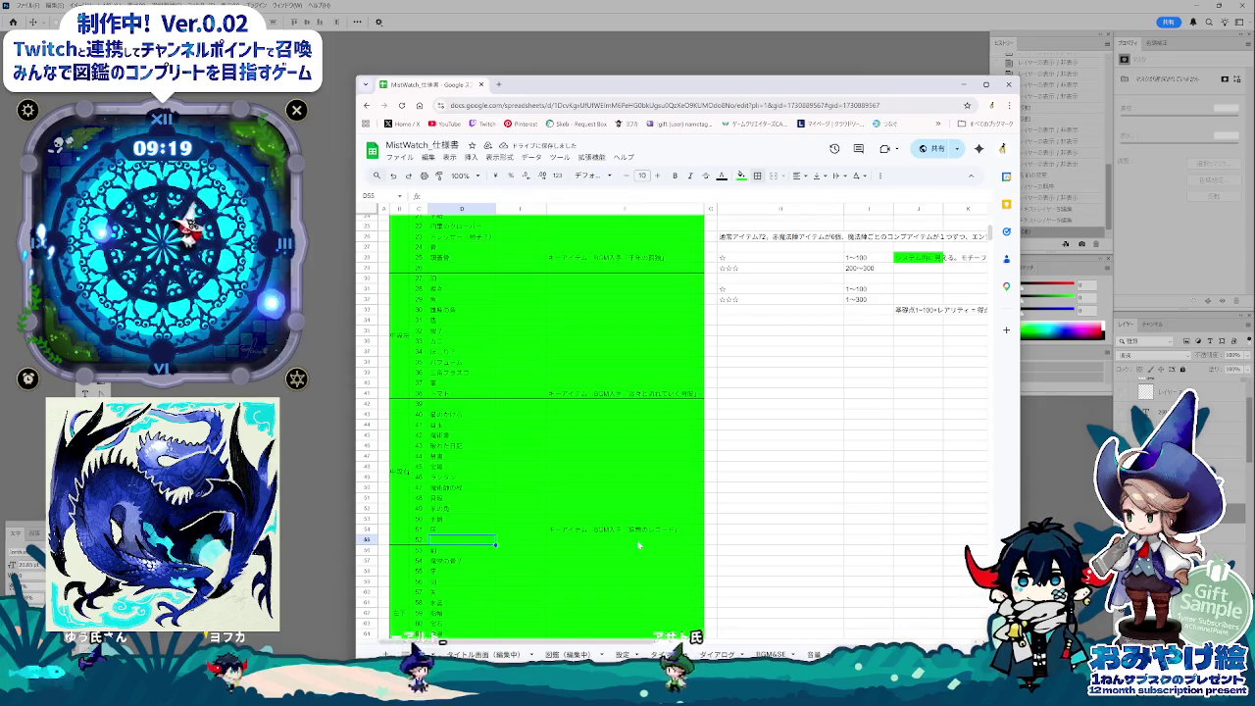
pyautogui.moveTo(456, 540); pyautogui.dragTo(687, 541)
pyautogui.click(757, 175)
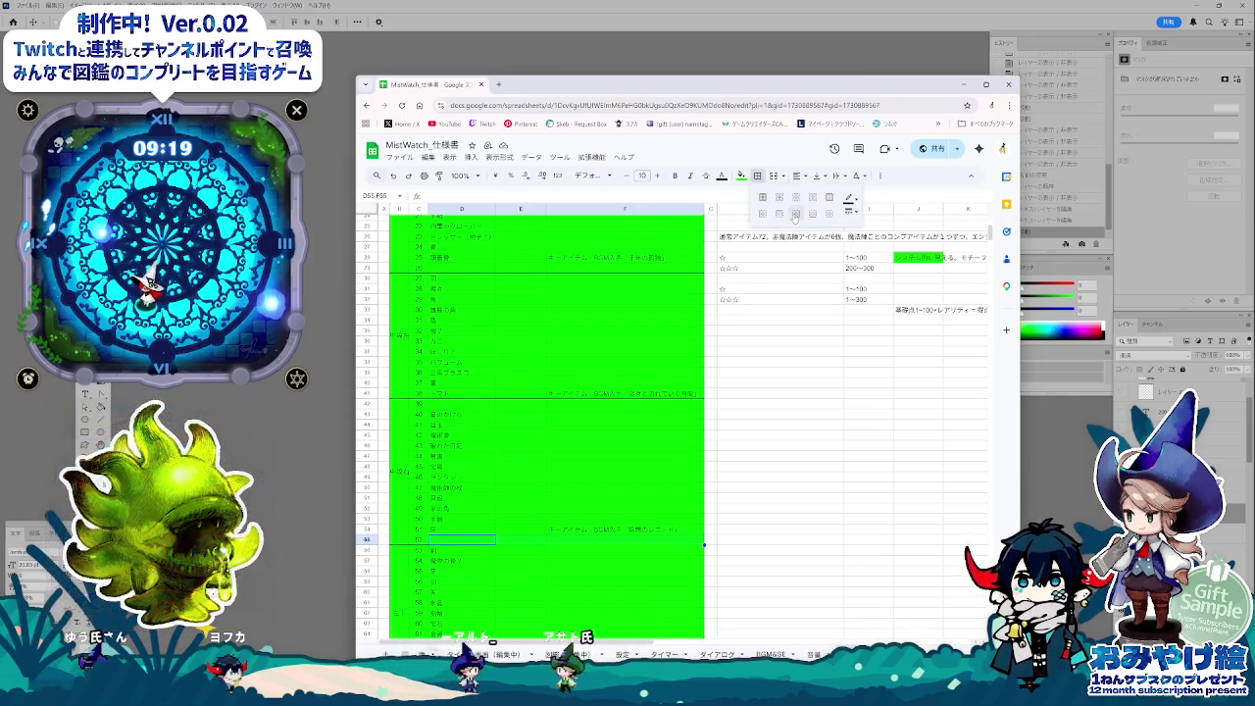
pyautogui.click(775, 490)
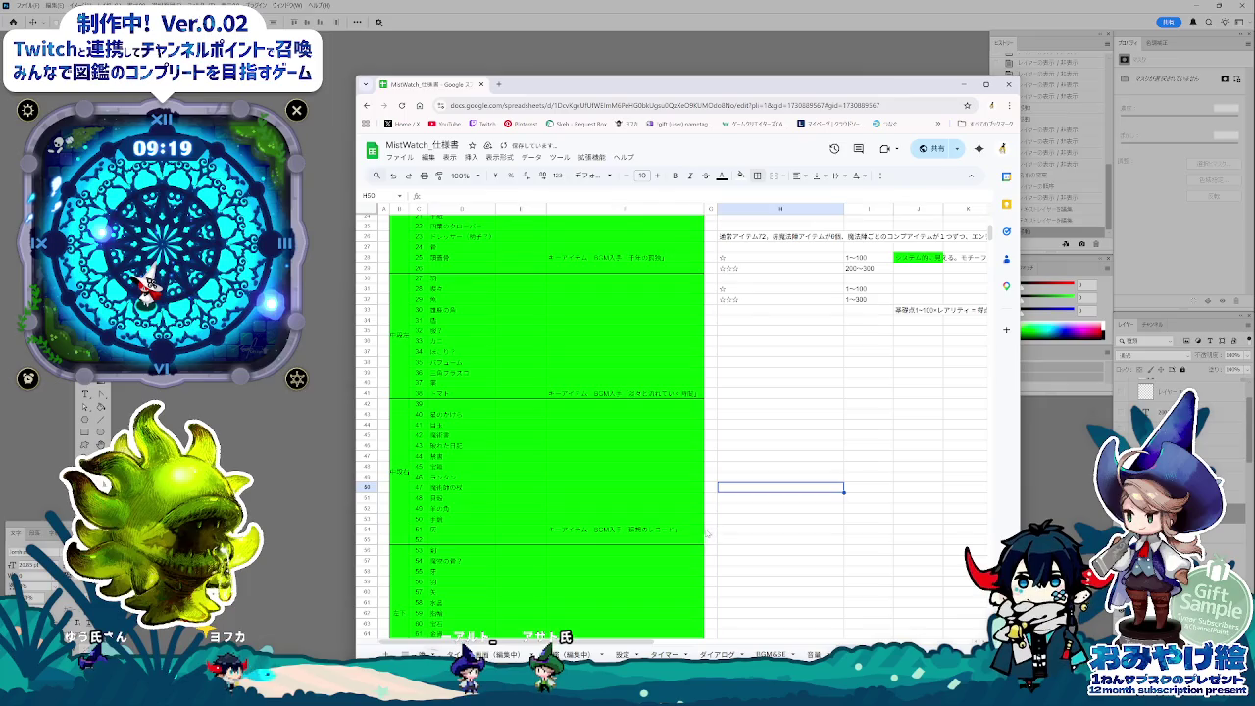
pyautogui.click(625, 540)
pyautogui.scroll(-5, 647, 520)
pyautogui.press('Down')
pyautogui.press('Down')
pyautogui.press('Down')
pyautogui.press('Left')
pyautogui.press('Left')
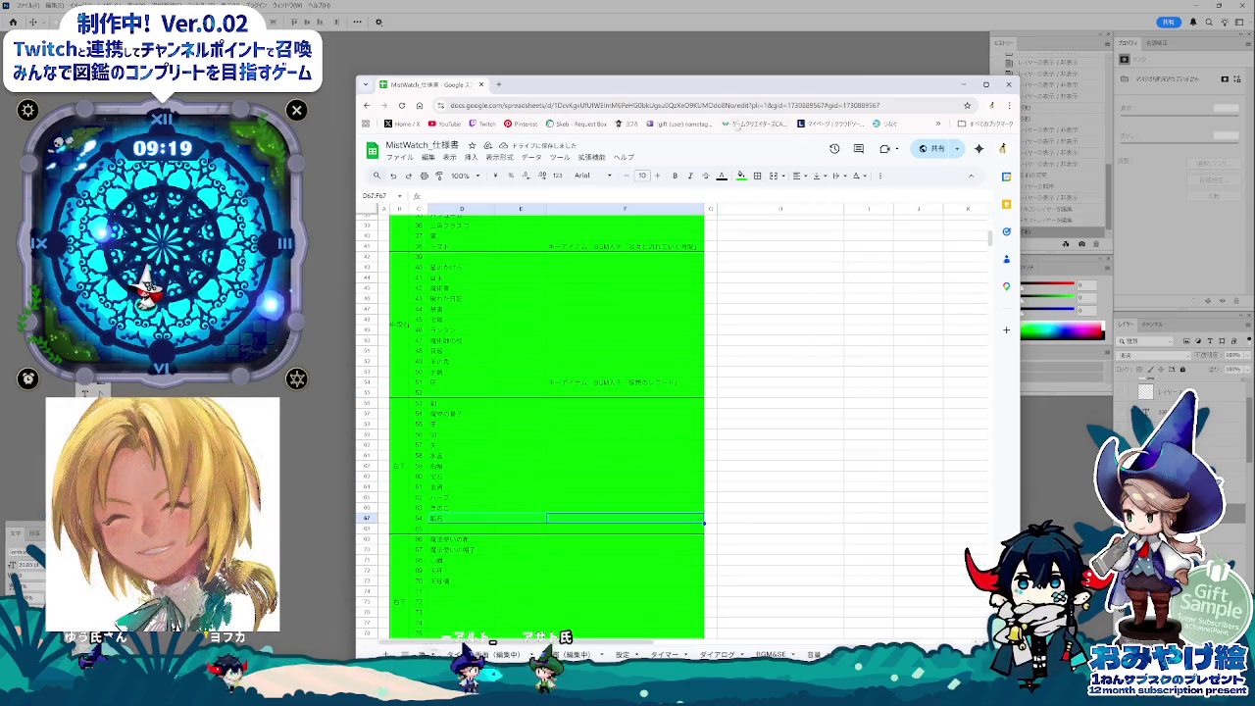
# - Try border and merge options on the final rows around B88:F88, cancelling the merge
pyautogui.click(692, 436)
pyautogui.scroll(-3, 698, 441)
pyautogui.scroll(-5, 699, 441)
pyautogui.click(400, 493)
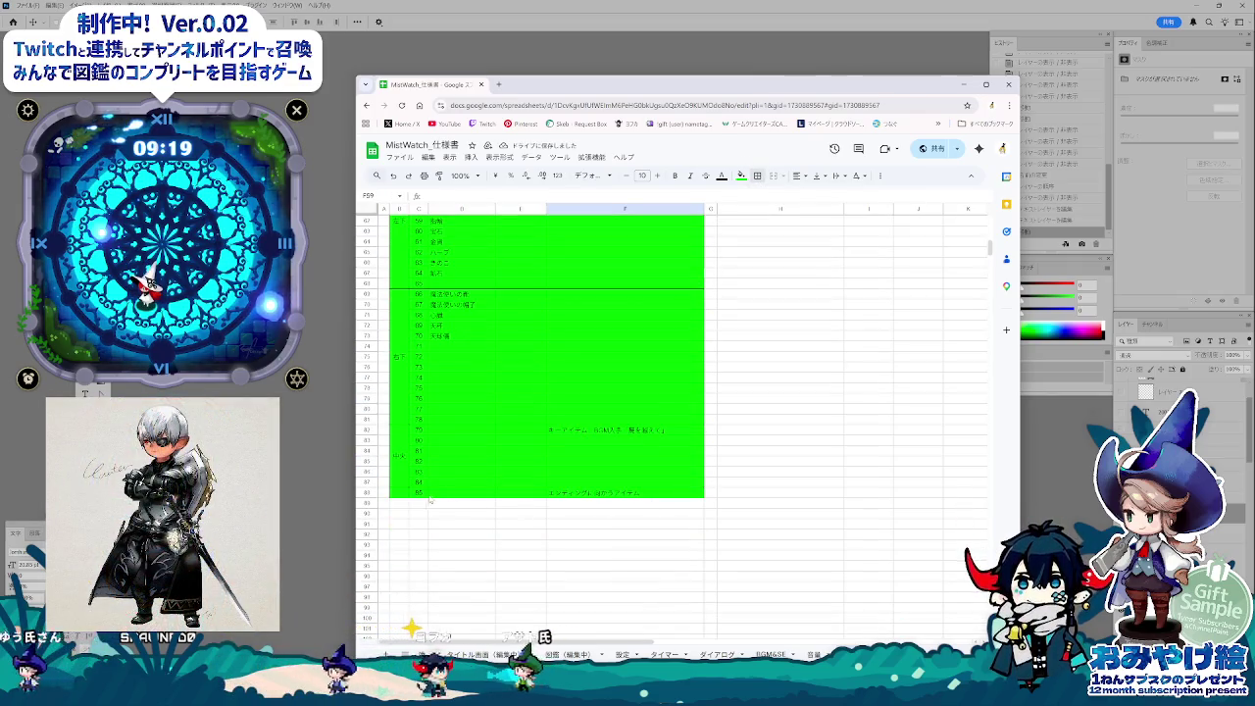
pyautogui.keyDown('shift'); pyautogui.click(582, 493); pyautogui.keyUp('shift')
pyautogui.click(757, 175)
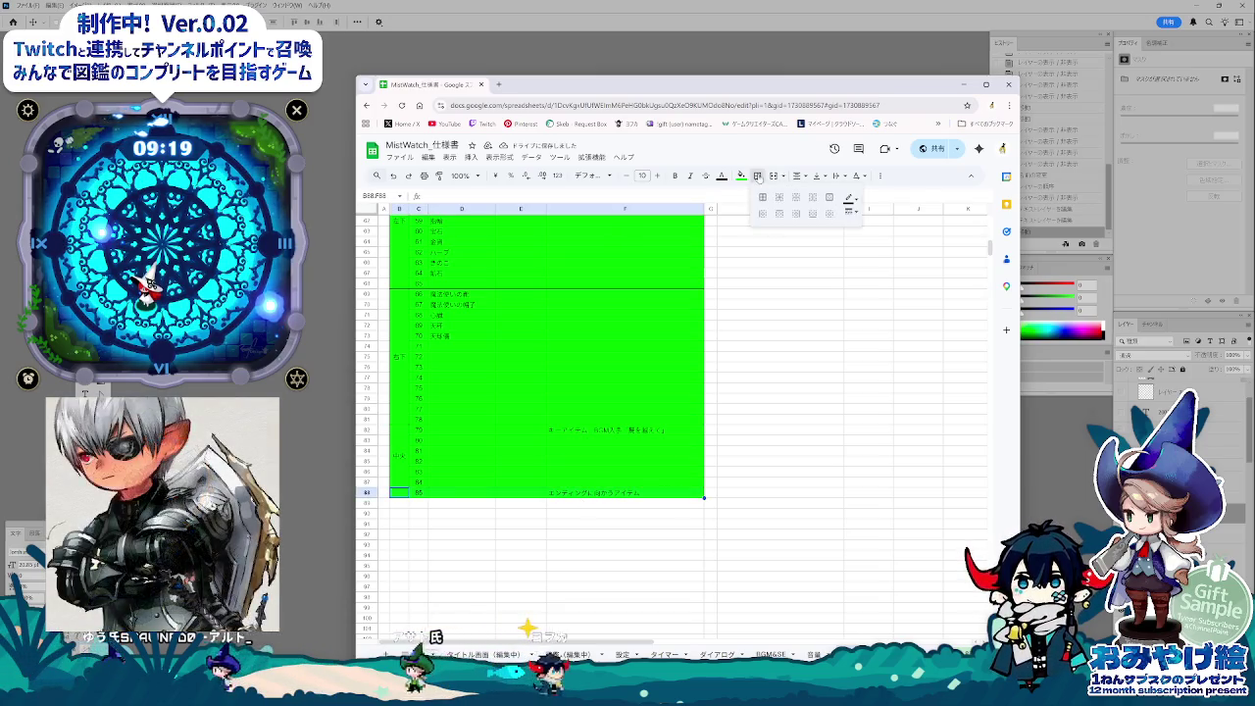
pyautogui.keyDown('shift'); pyautogui.click(664, 256); pyautogui.keyUp('shift')
pyautogui.click(774, 175)
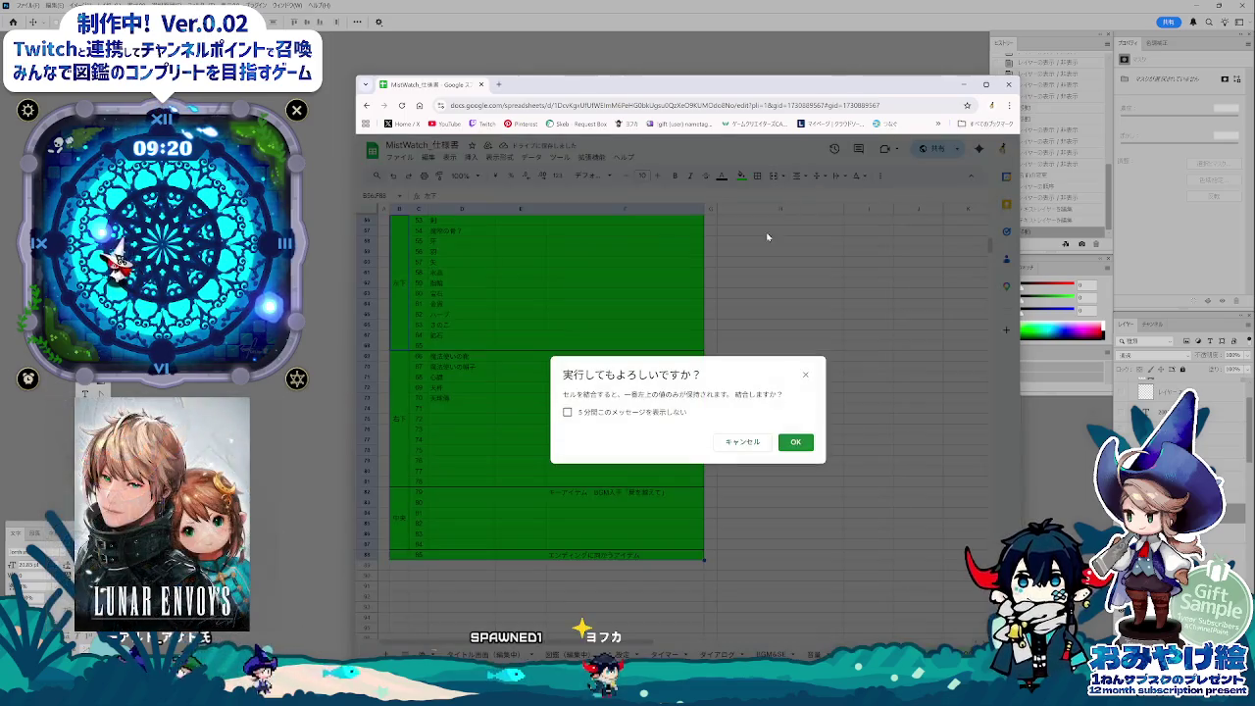
pyautogui.click(758, 438)
pyautogui.click(757, 176)
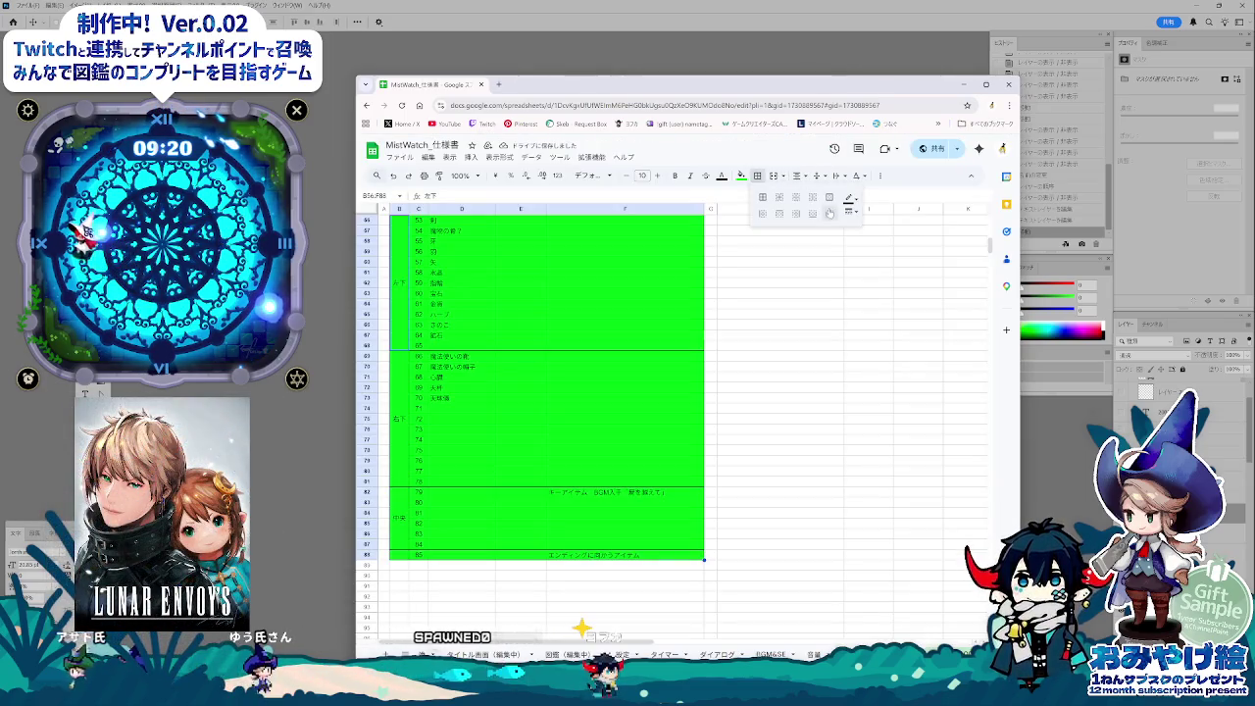
pyautogui.click(780, 343)
# - Scroll through the item list reviewing the entries between rows 17 and 35
pyautogui.scroll(2, 702, 499)
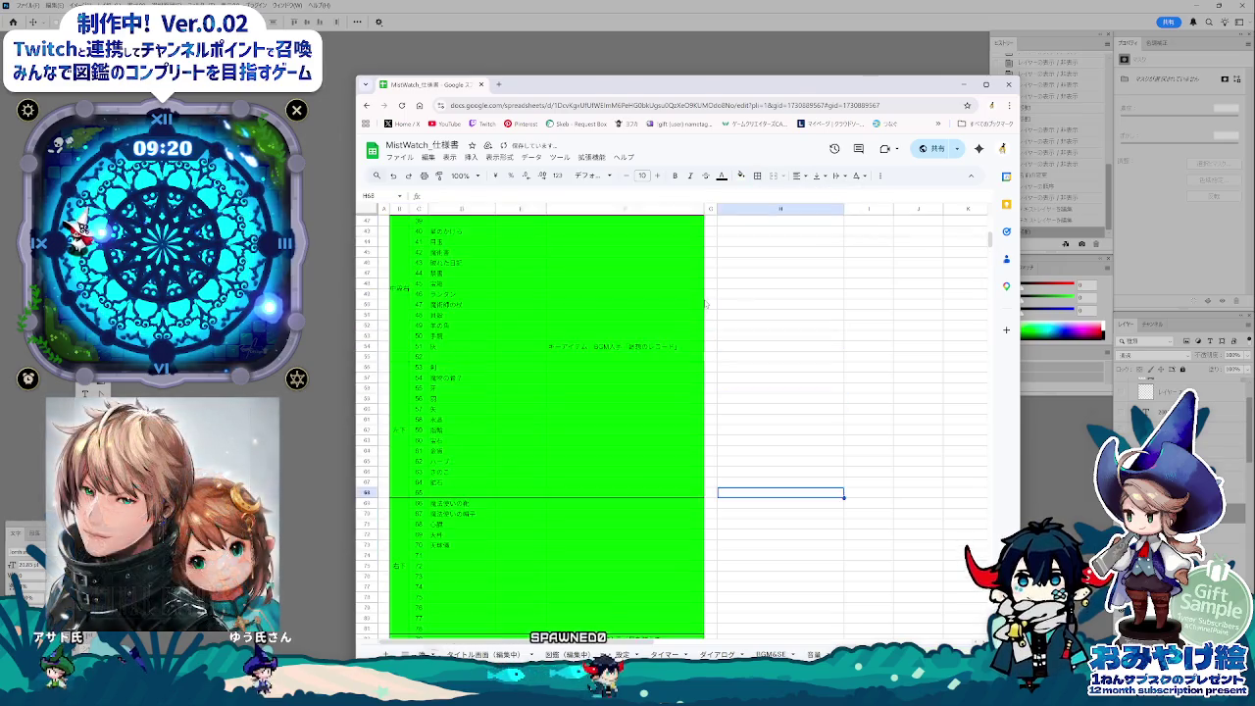
pyautogui.scroll(3, 702, 499)
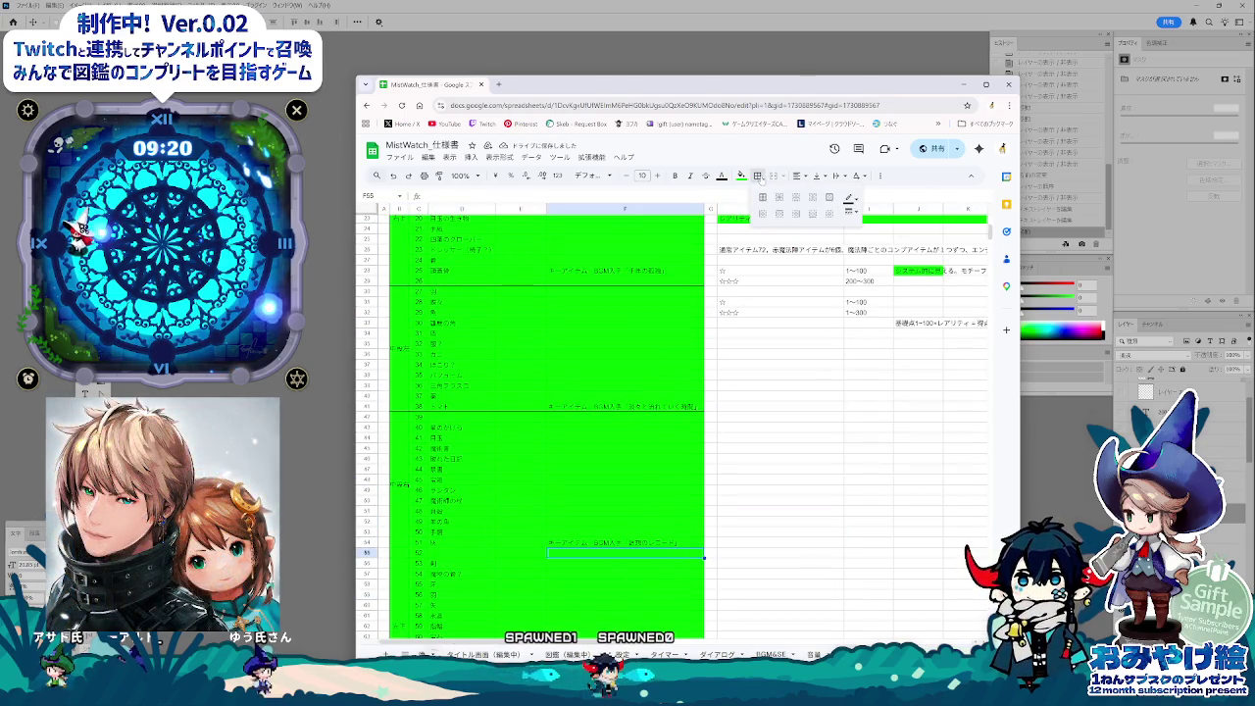
pyautogui.click(779, 322)
pyautogui.scroll(2, 563, 473)
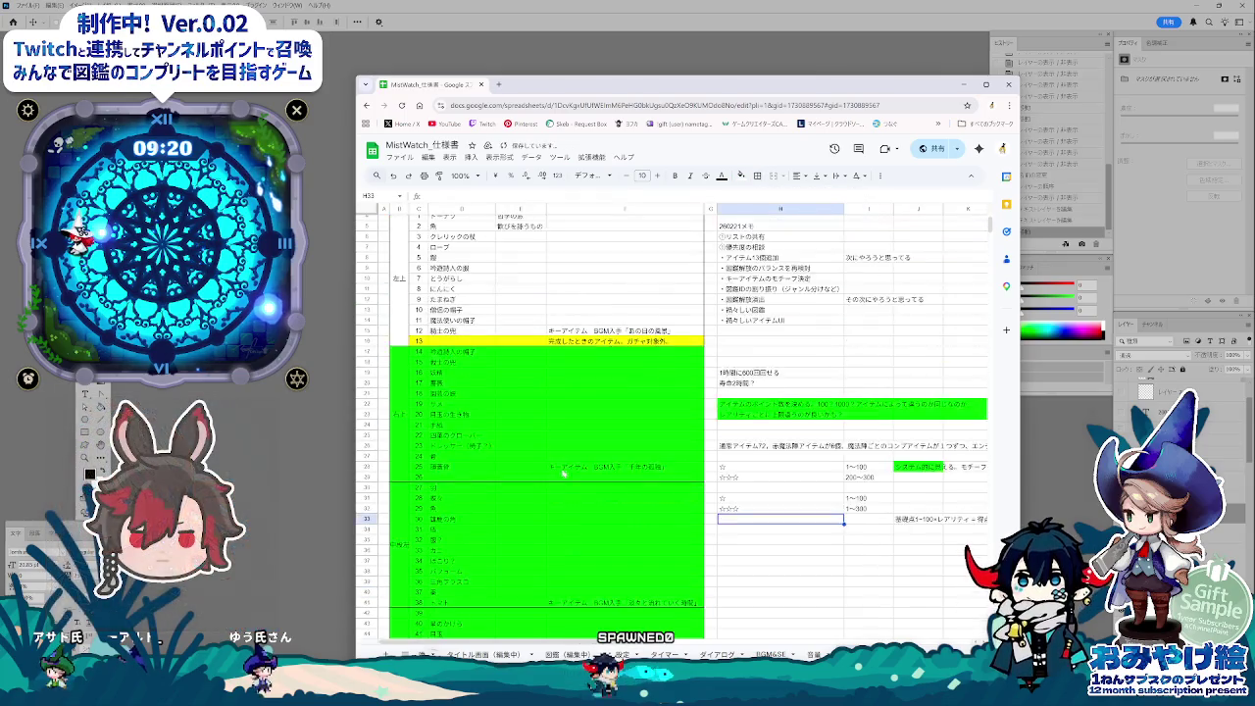
pyautogui.scroll(-1, 564, 473)
pyautogui.scroll(-1, 559, 471)
pyautogui.scroll(-2, 549, 466)
pyautogui.scroll(-3, 529, 456)
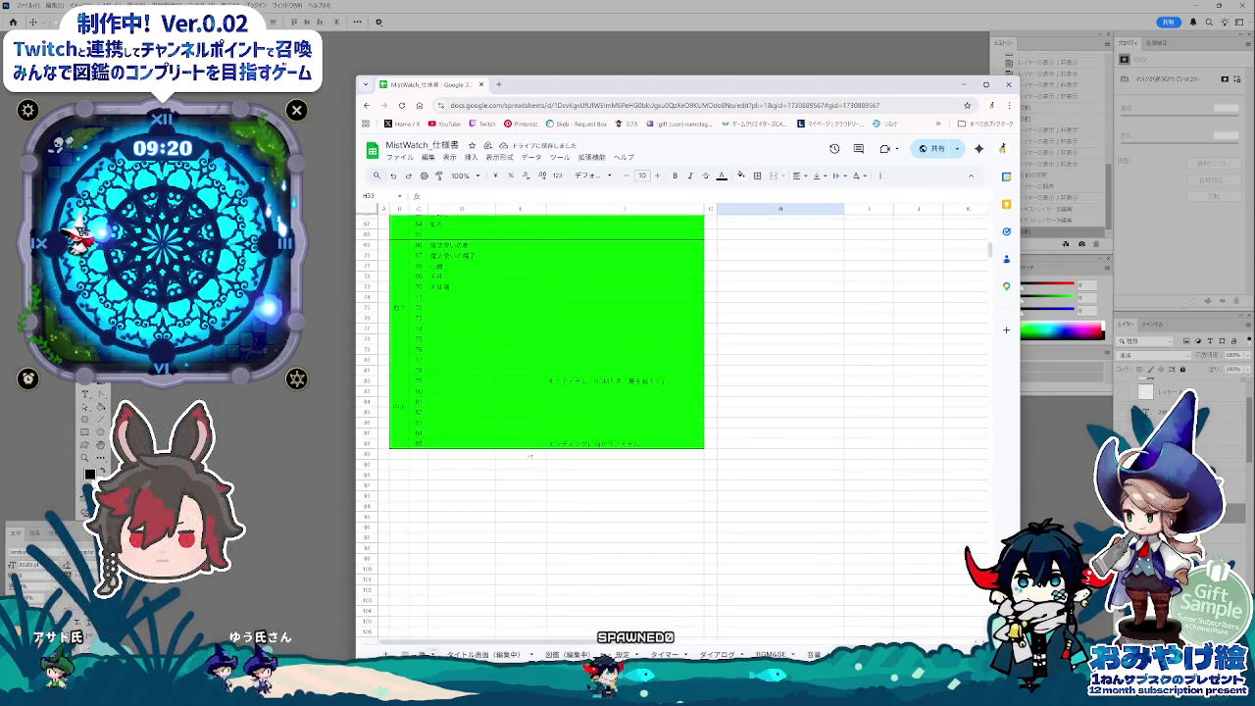
pyautogui.scroll(3, 530, 456)
pyautogui.scroll(4, 542, 424)
pyautogui.press('Down')
pyautogui.press('Down')
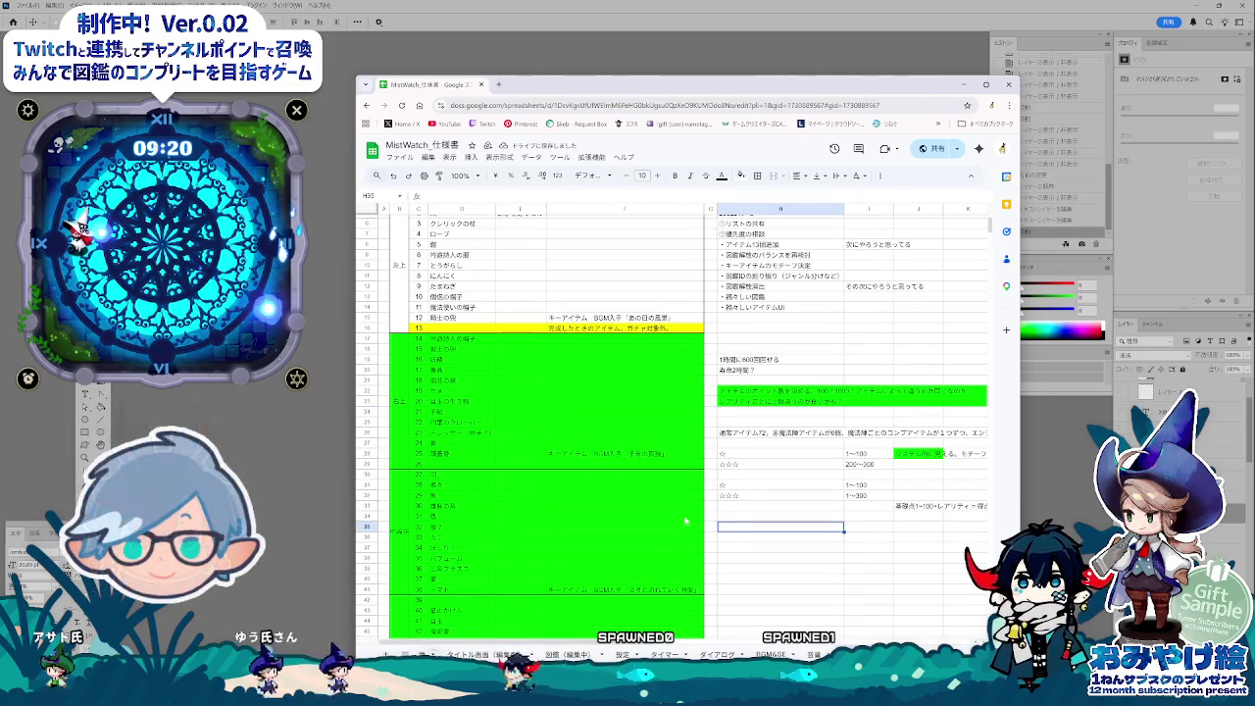
pyautogui.scroll(2, 686, 478)
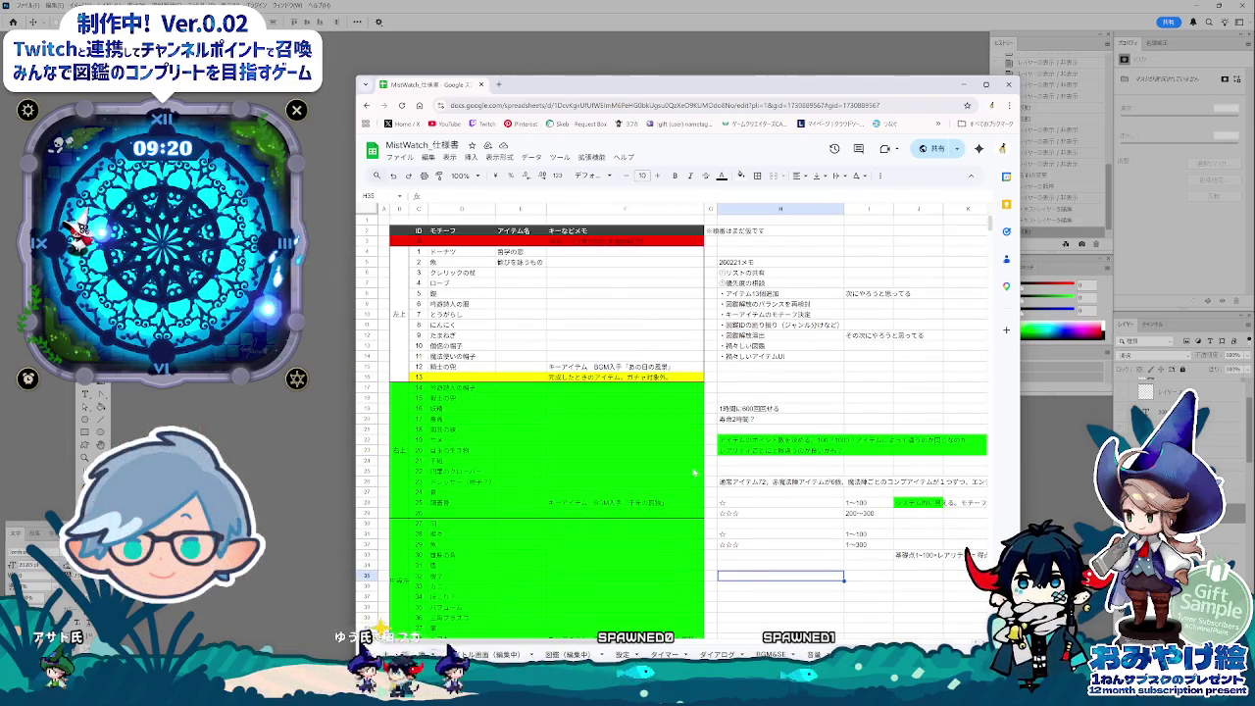
pyautogui.click(521, 419)
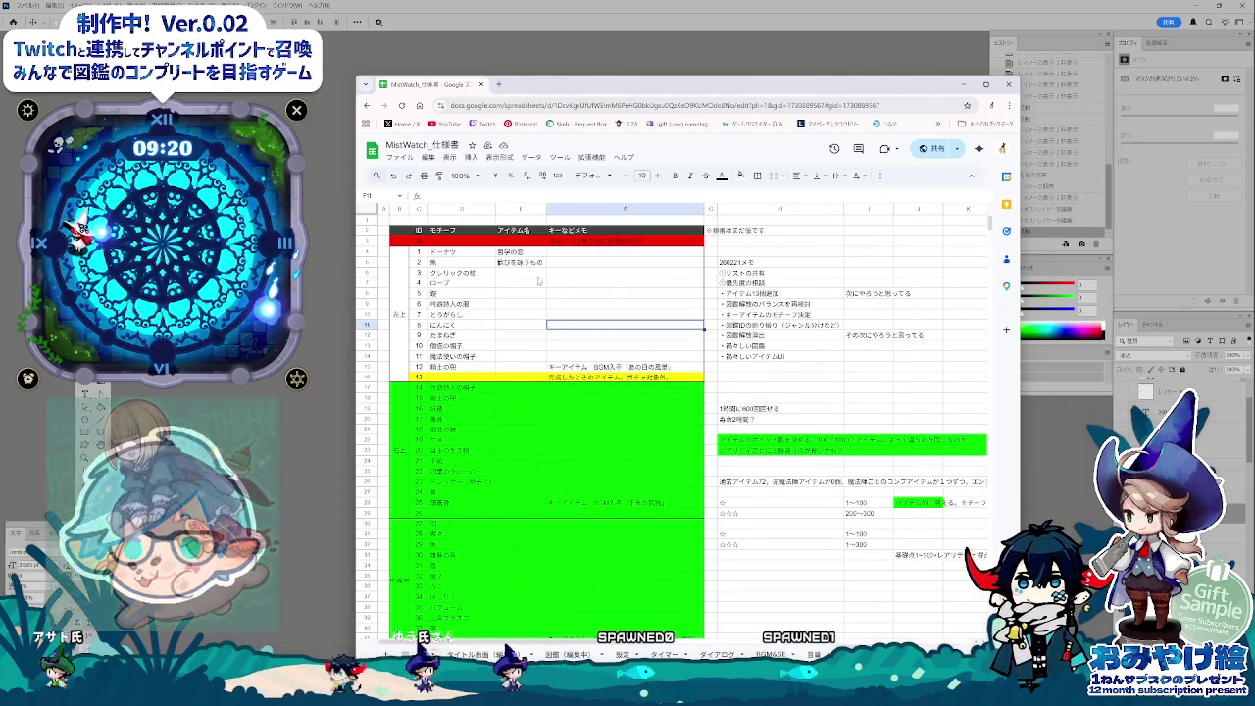
pyautogui.click(493, 391)
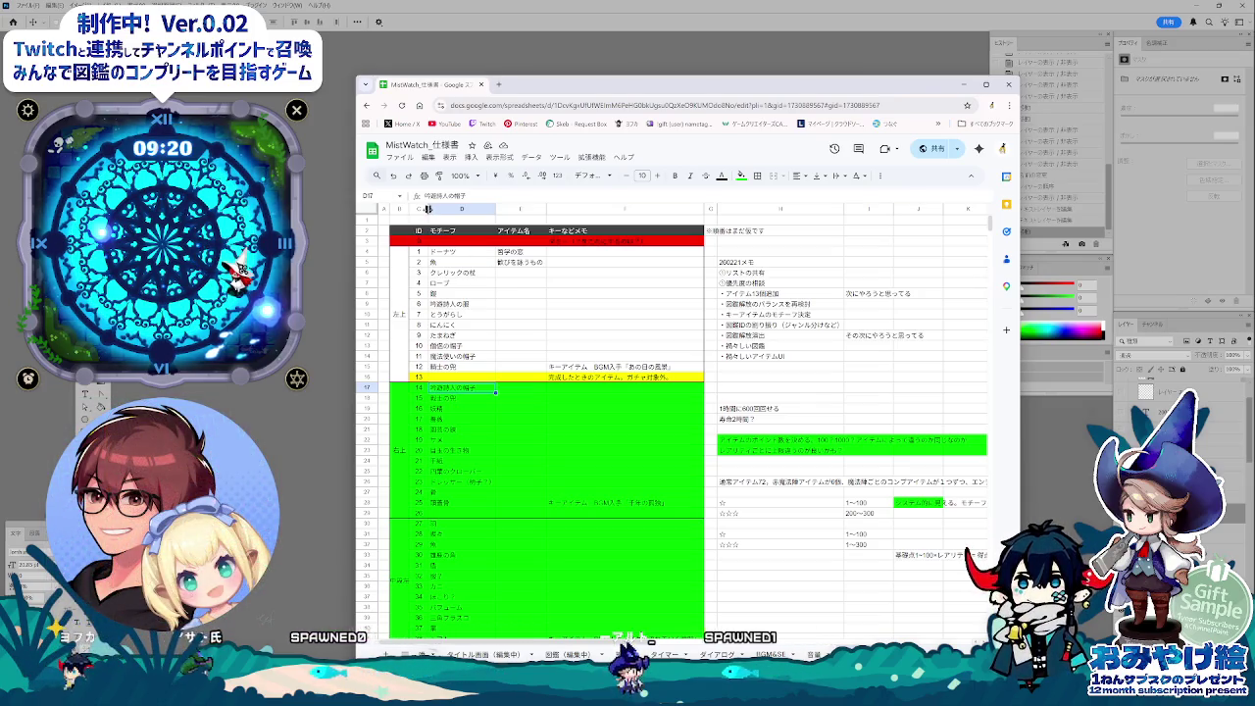
# - Narrow the column left of the ID column by a few pixels and review the list
pyautogui.moveTo(428, 209); pyautogui.dragTo(423, 209)
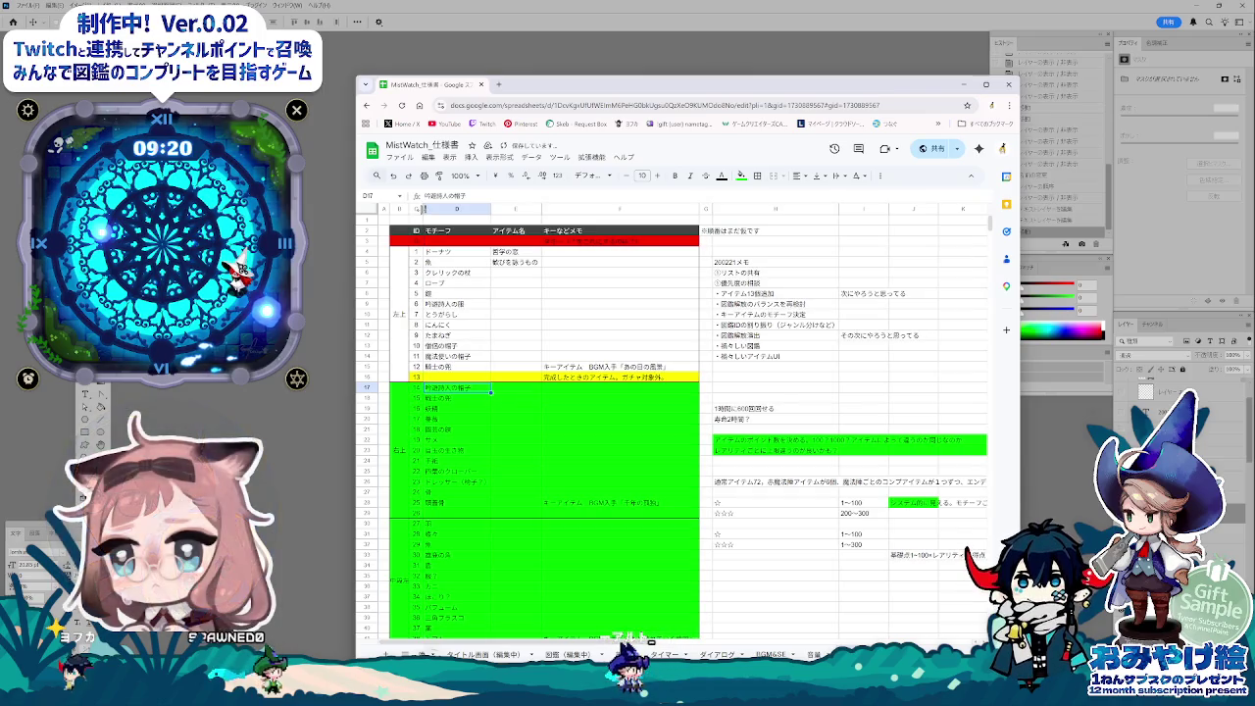
pyautogui.scroll(-10, 445, 517)
pyautogui.scroll(-2, 447, 517)
pyautogui.scroll(-2, 450, 519)
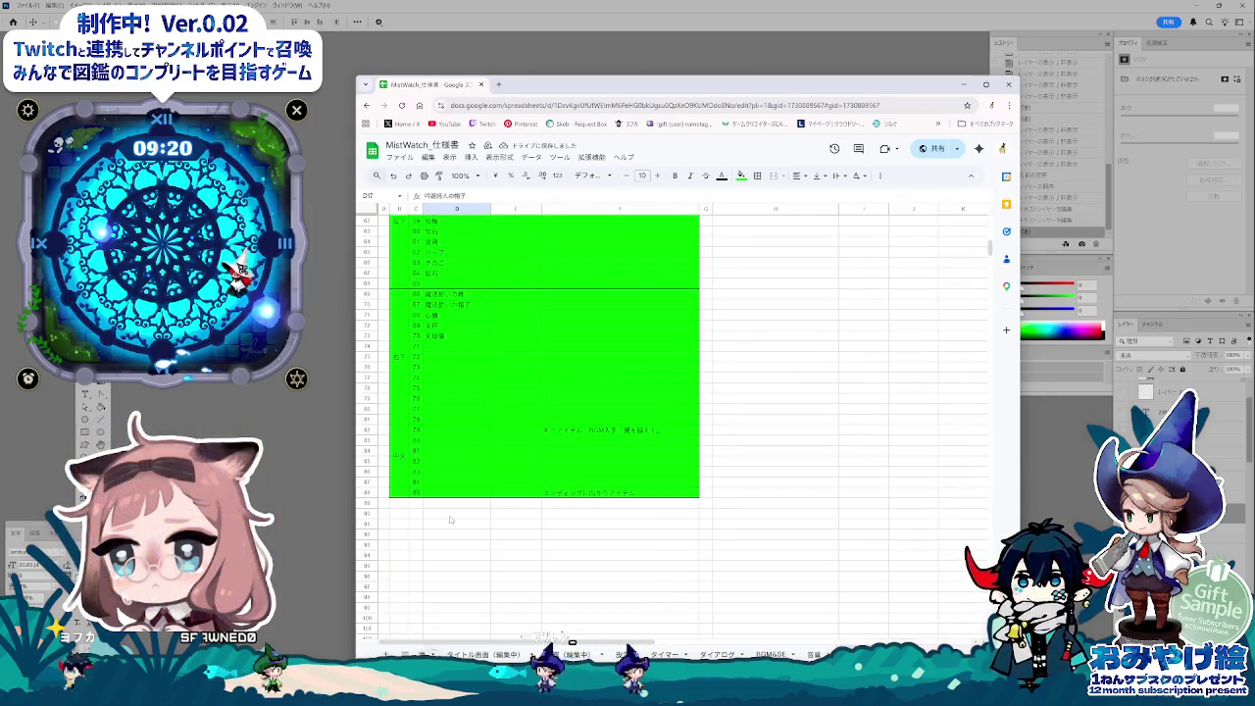
pyautogui.scroll(4, 605, 523)
pyautogui.scroll(5, 633, 521)
pyautogui.scroll(4, 662, 518)
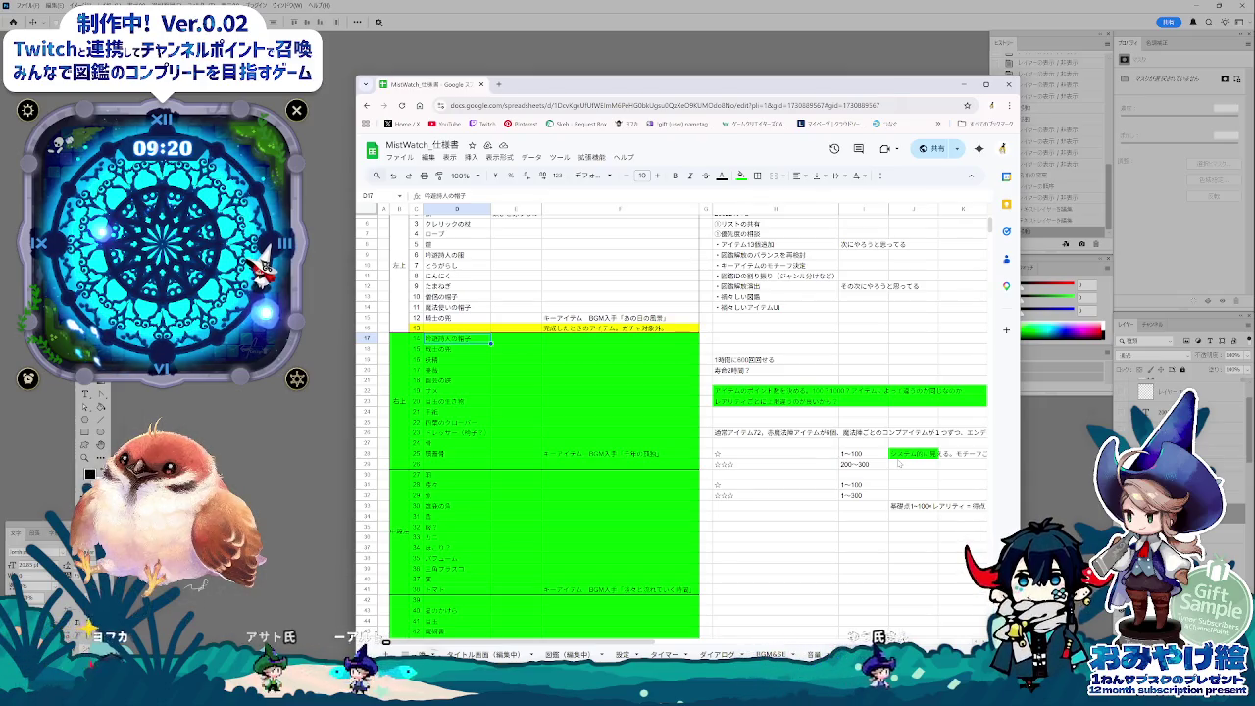
pyautogui.scroll(2, 800, 472)
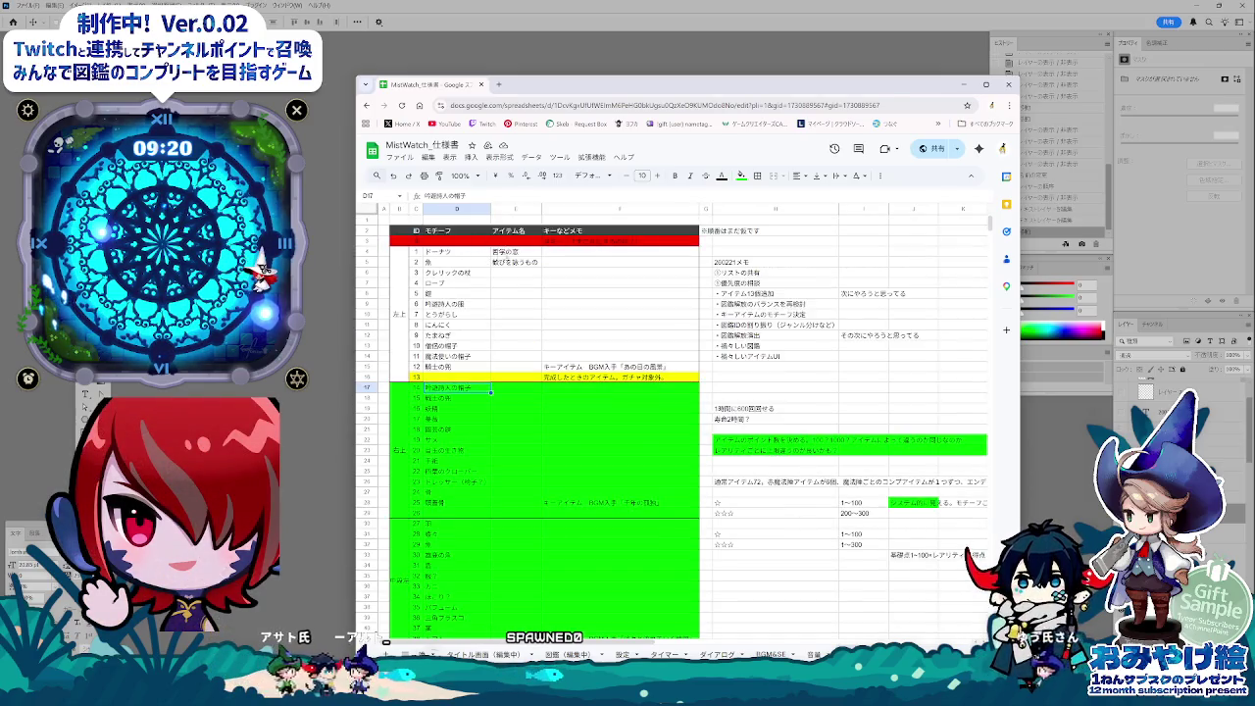
pyautogui.rightClick(524, 208)
# - Insert a new column right of column E and title it ポイント数
pyautogui.click(524, 208)
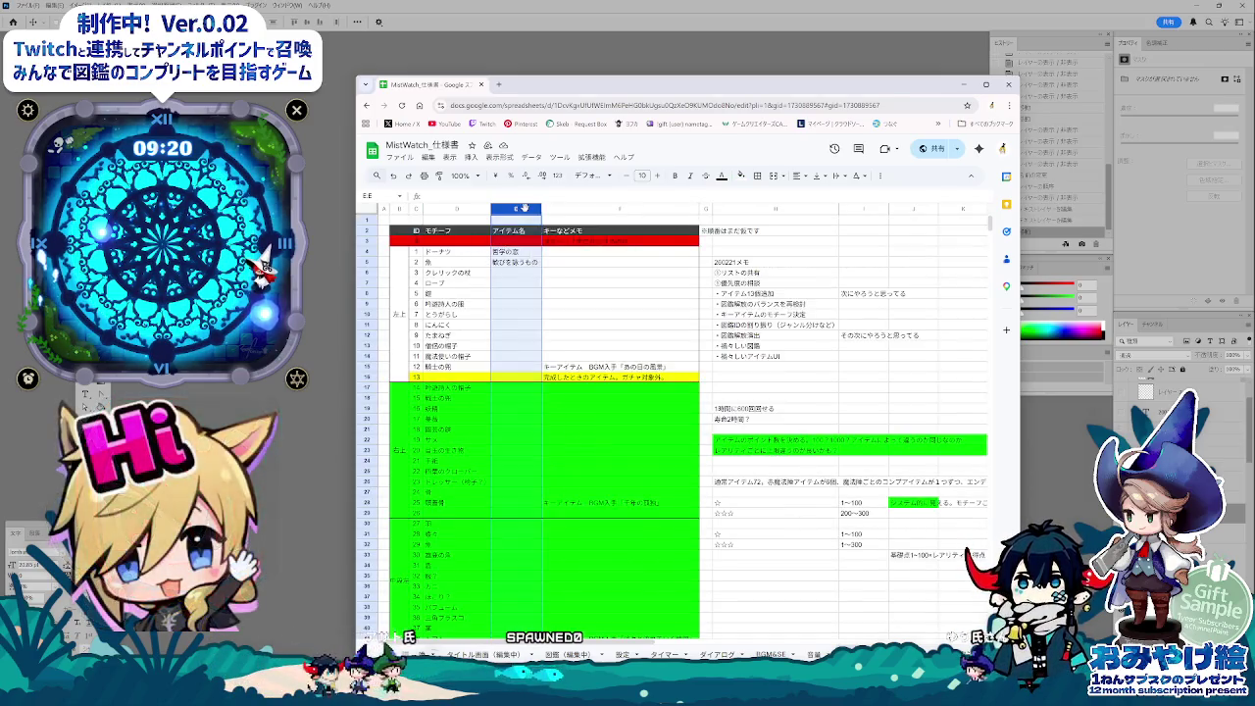
pyautogui.rightClick(524, 208)
pyautogui.click(585, 310)
pyautogui.click(580, 236)
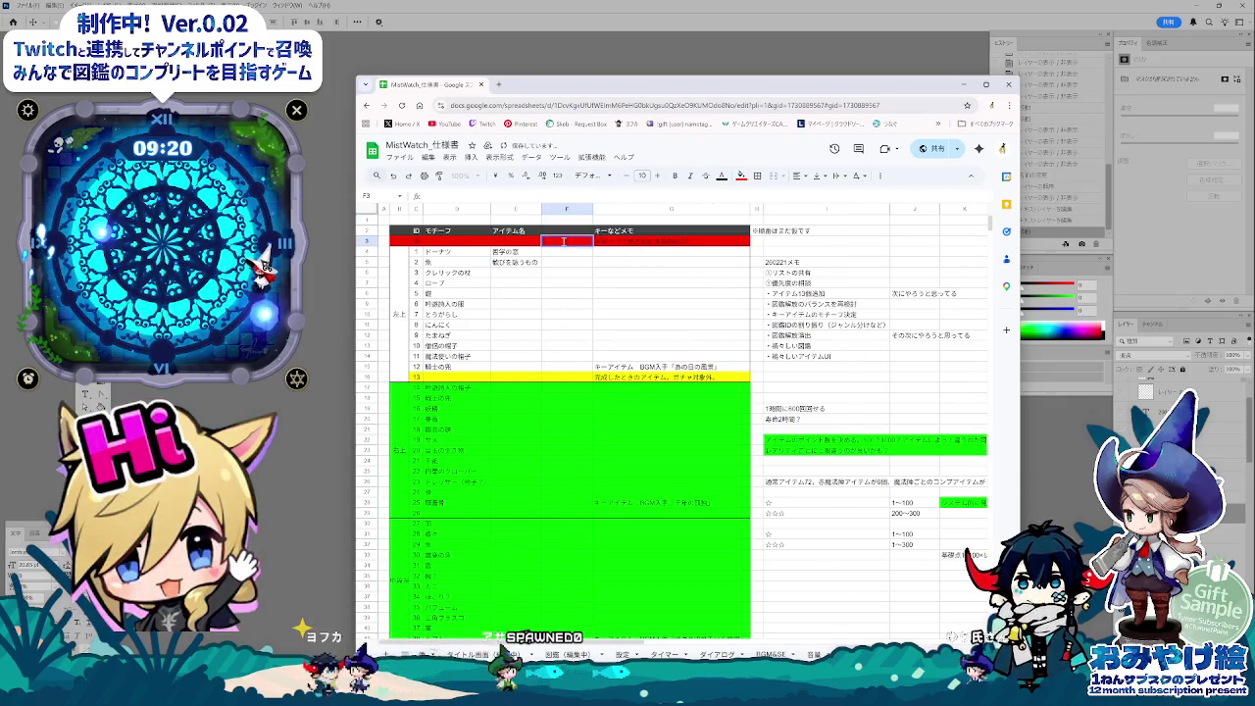
pyautogui.write('ポイント数')
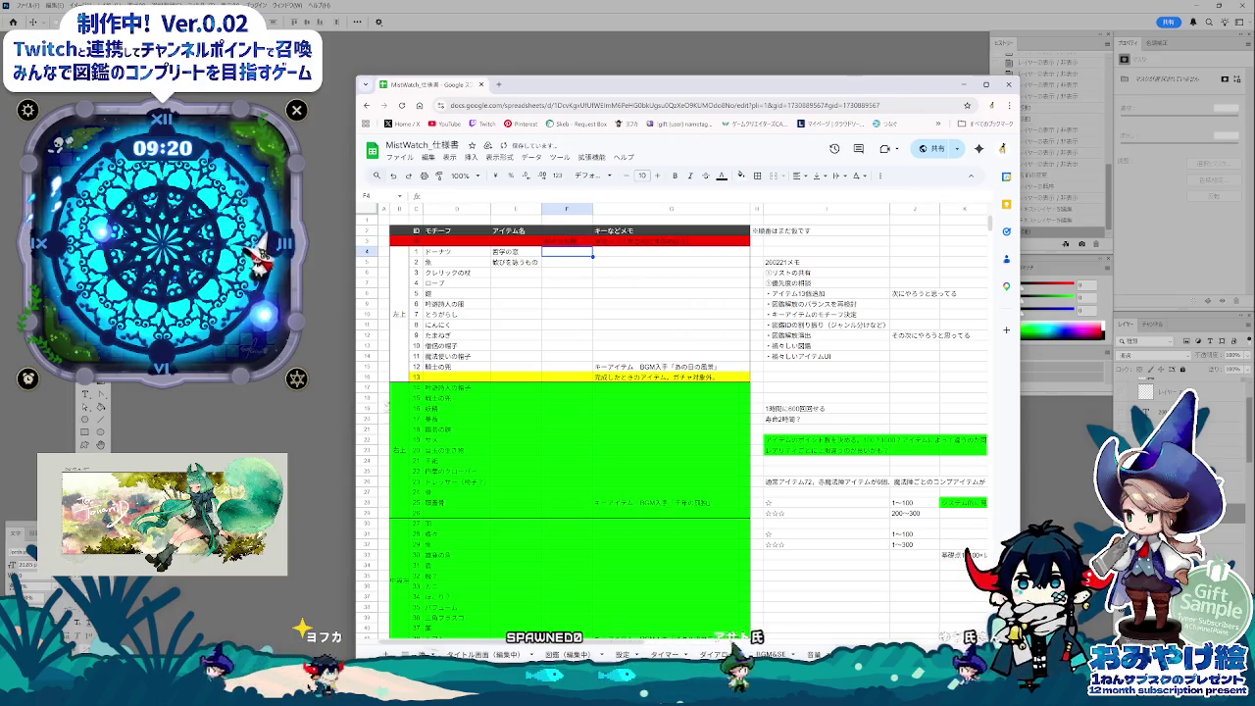
# - Remove the green fill from columns B to E down to row 88
pyautogui.click(398, 450)
pyautogui.scroll(-3, 535, 515)
pyautogui.scroll(-5, 534, 515)
pyautogui.scroll(-5, 534, 514)
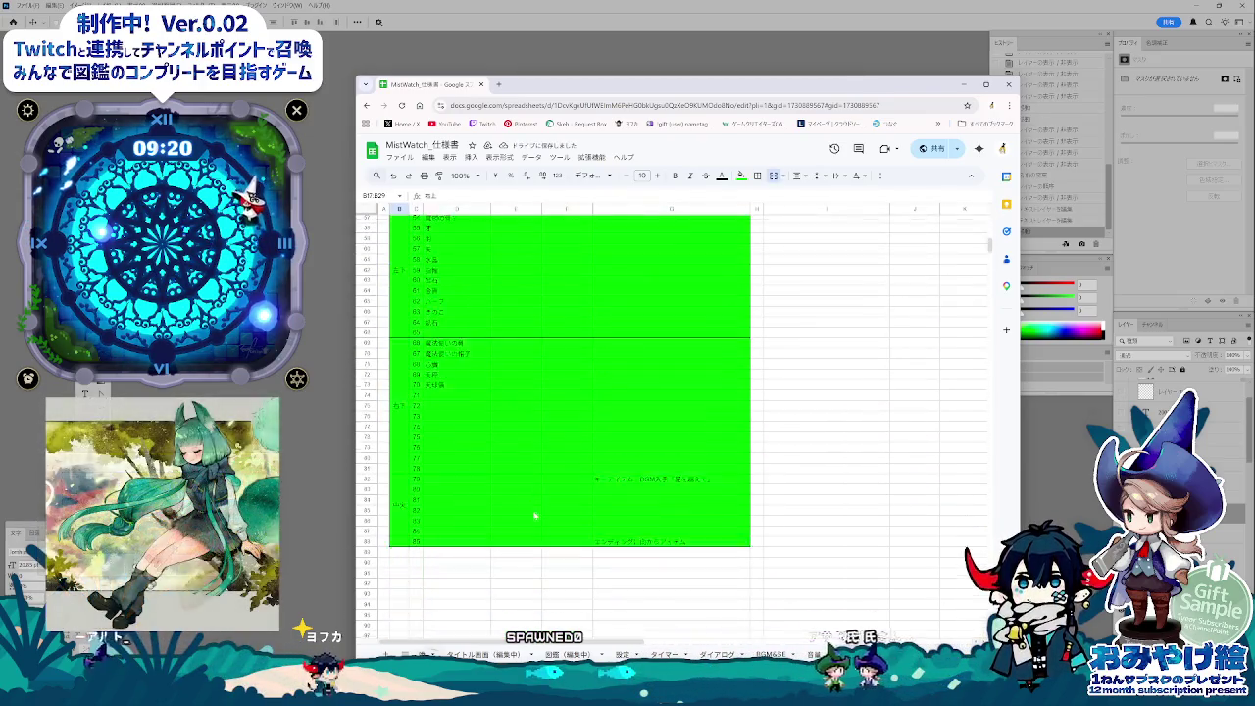
pyautogui.scroll(-2, 534, 515)
pyautogui.keyDown('shift'); pyautogui.click(535, 493); pyautogui.keyUp('shift')
pyautogui.click(741, 176)
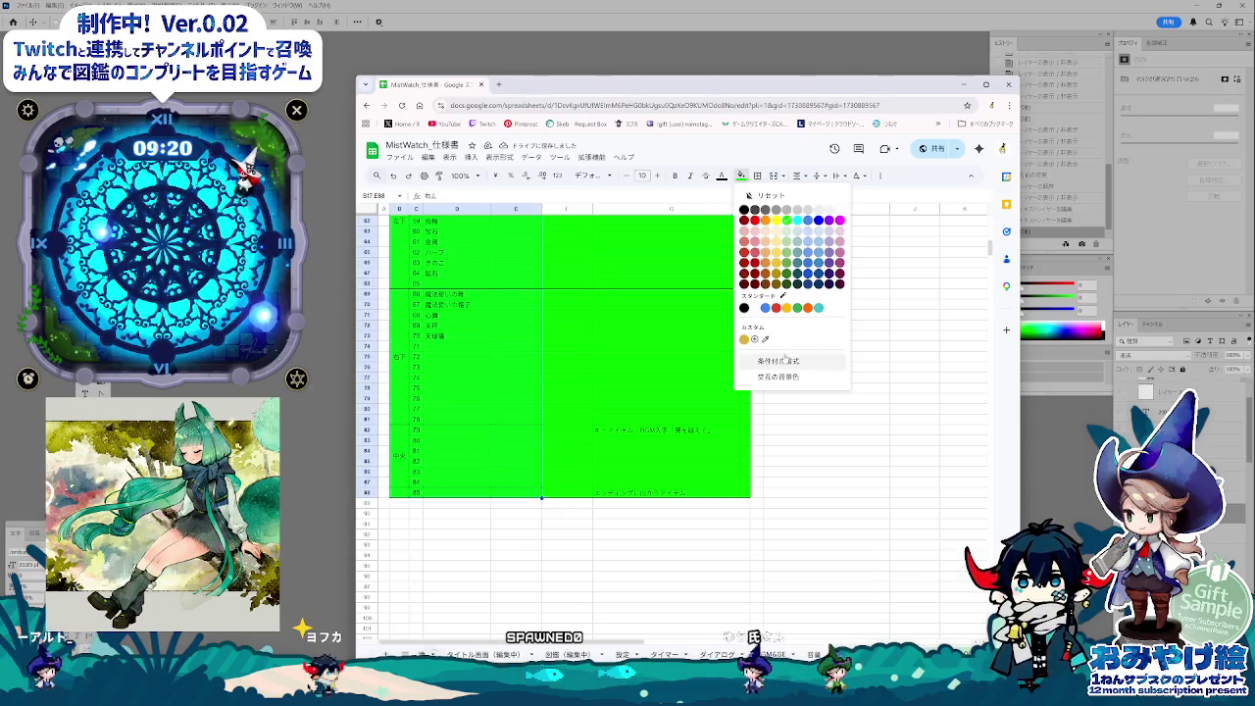
pyautogui.click(770, 195)
# - Clear the green fill from column G from row 17 down
pyautogui.click(676, 493)
pyautogui.scroll(4, 679, 369)
pyautogui.scroll(6, 678, 369)
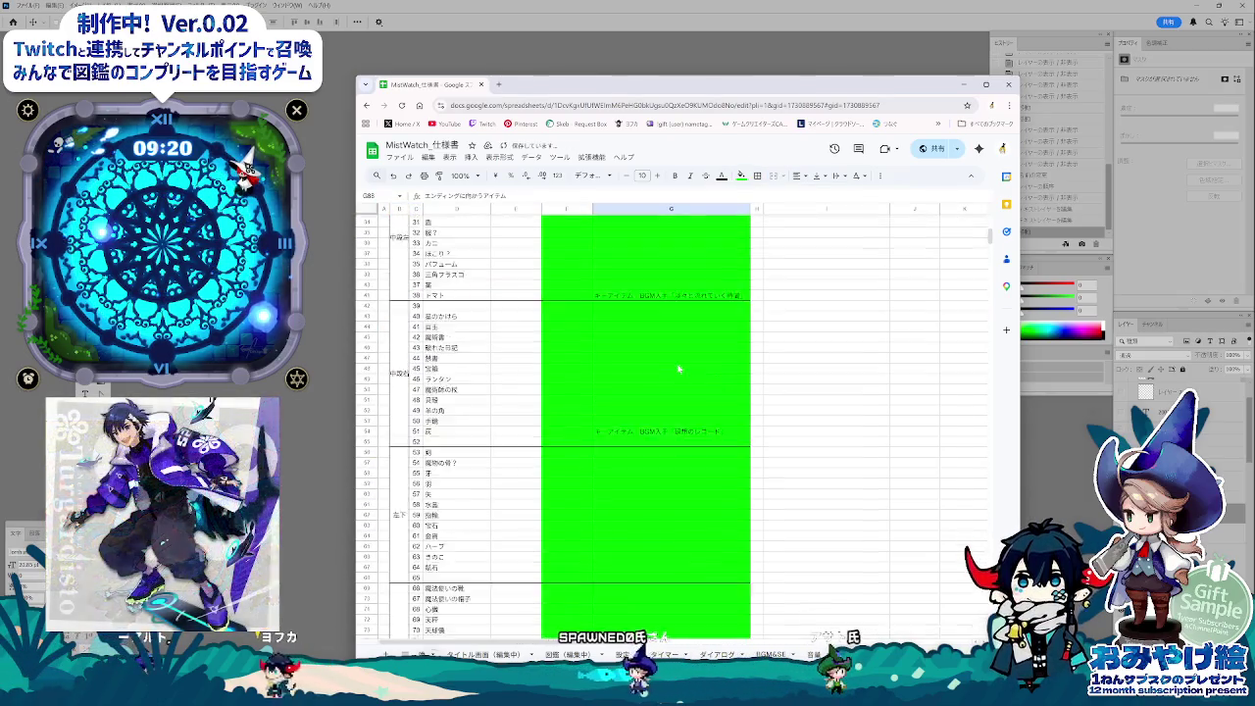
pyautogui.scroll(6, 679, 369)
pyautogui.keyDown('shift'); pyautogui.click(642, 390); pyautogui.keyUp('shift')
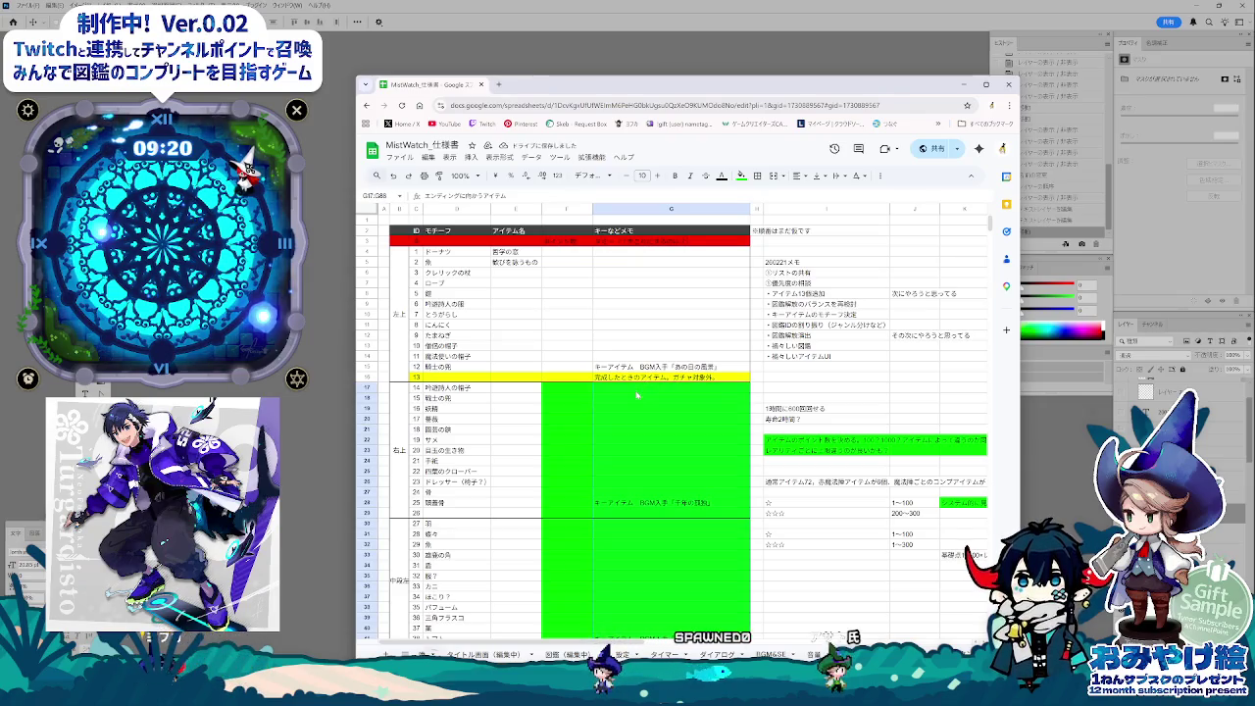
pyautogui.click(741, 176)
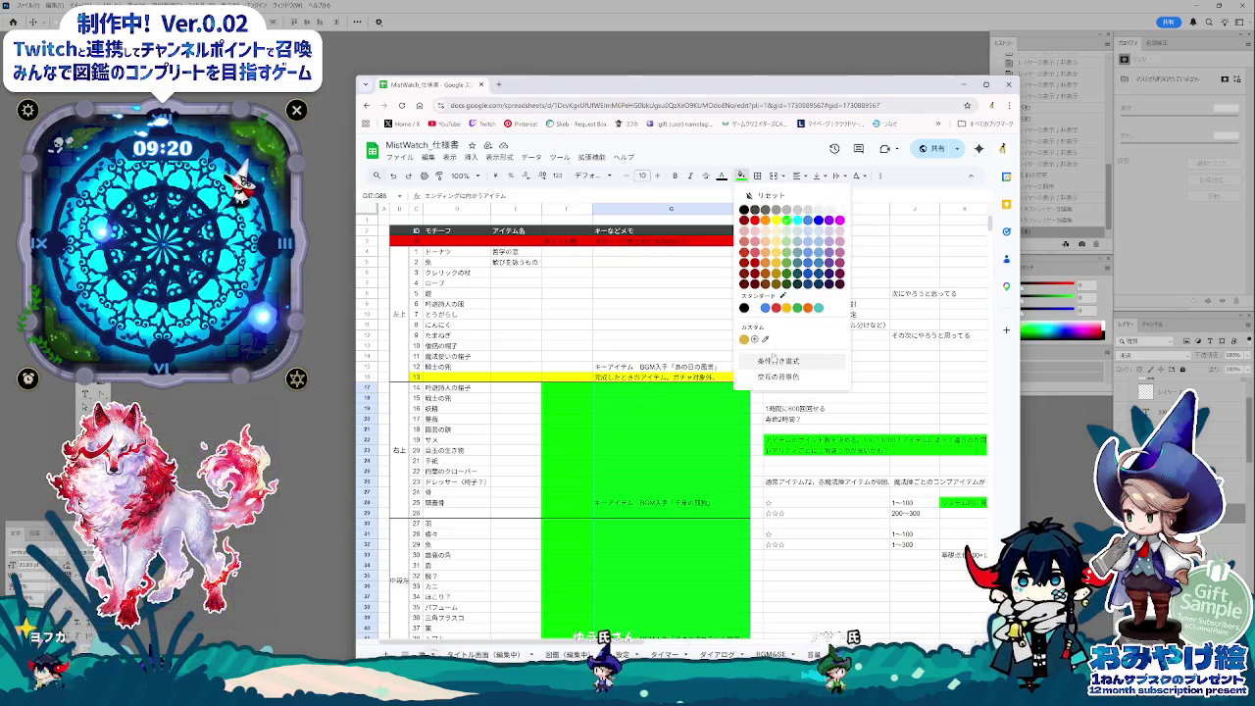
pyautogui.click(755, 310)
pyautogui.click(660, 471)
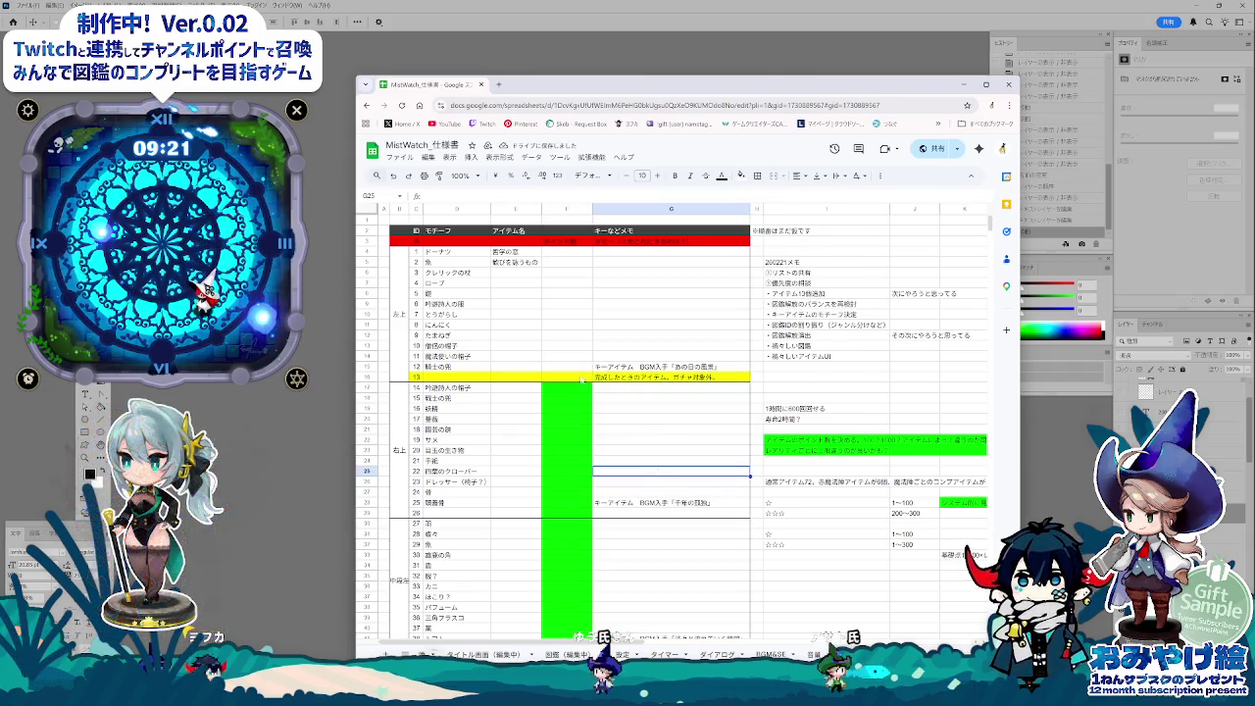
# - Fill F4:F16 of the ポイント数 column green and check the header row borders
pyautogui.keyDown('shift'); pyautogui.click(572, 252); pyautogui.keyUp('shift')
pyautogui.click(741, 175)
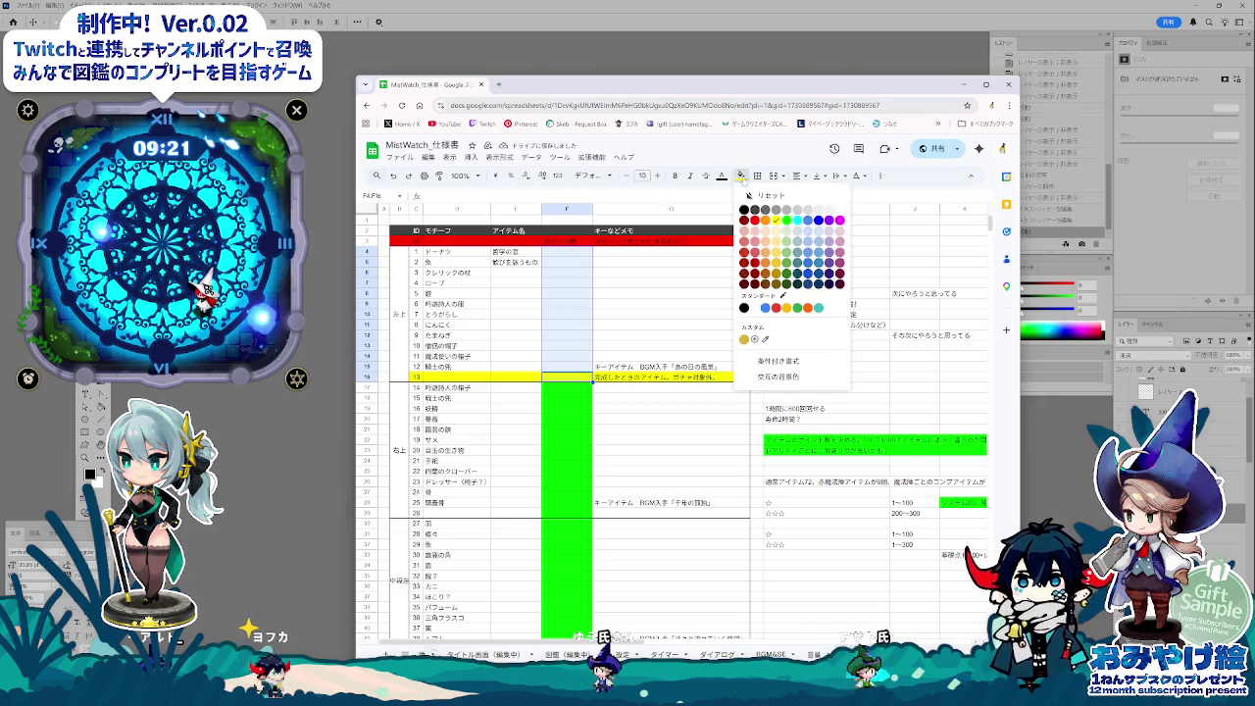
pyautogui.click(785, 221)
pyautogui.click(671, 314)
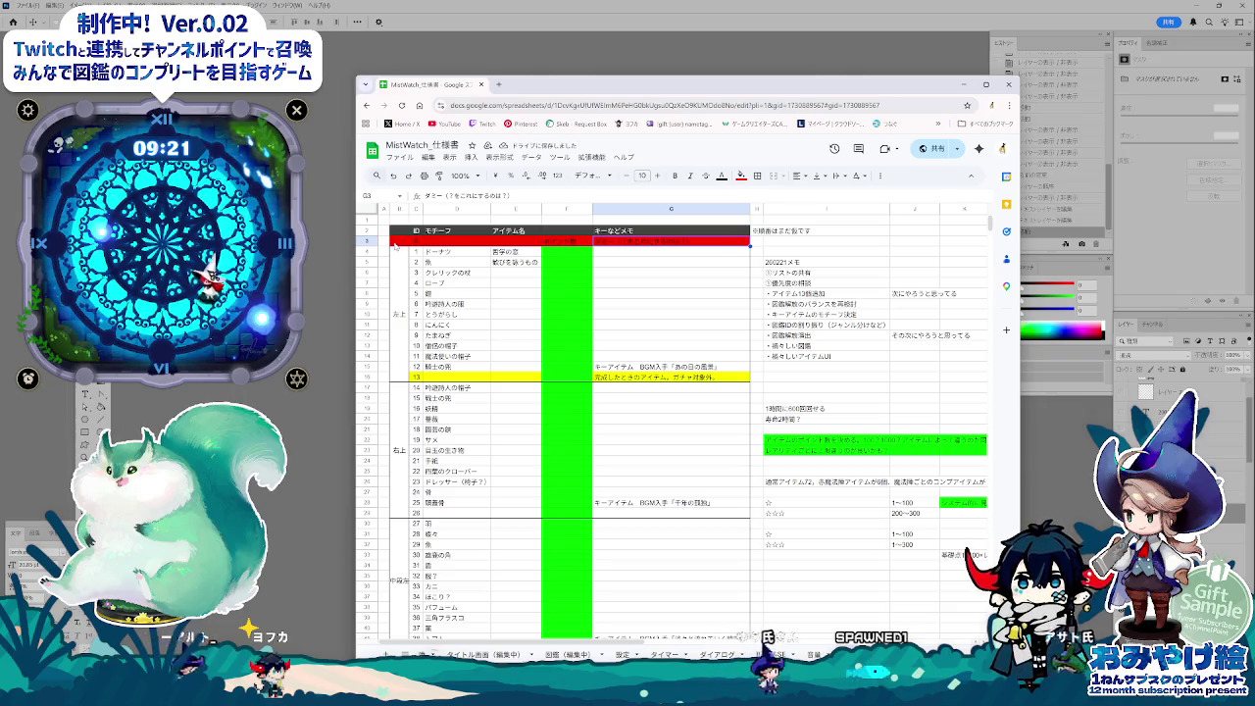
pyautogui.keyDown('shift'); pyautogui.click(394, 242); pyautogui.keyUp('shift')
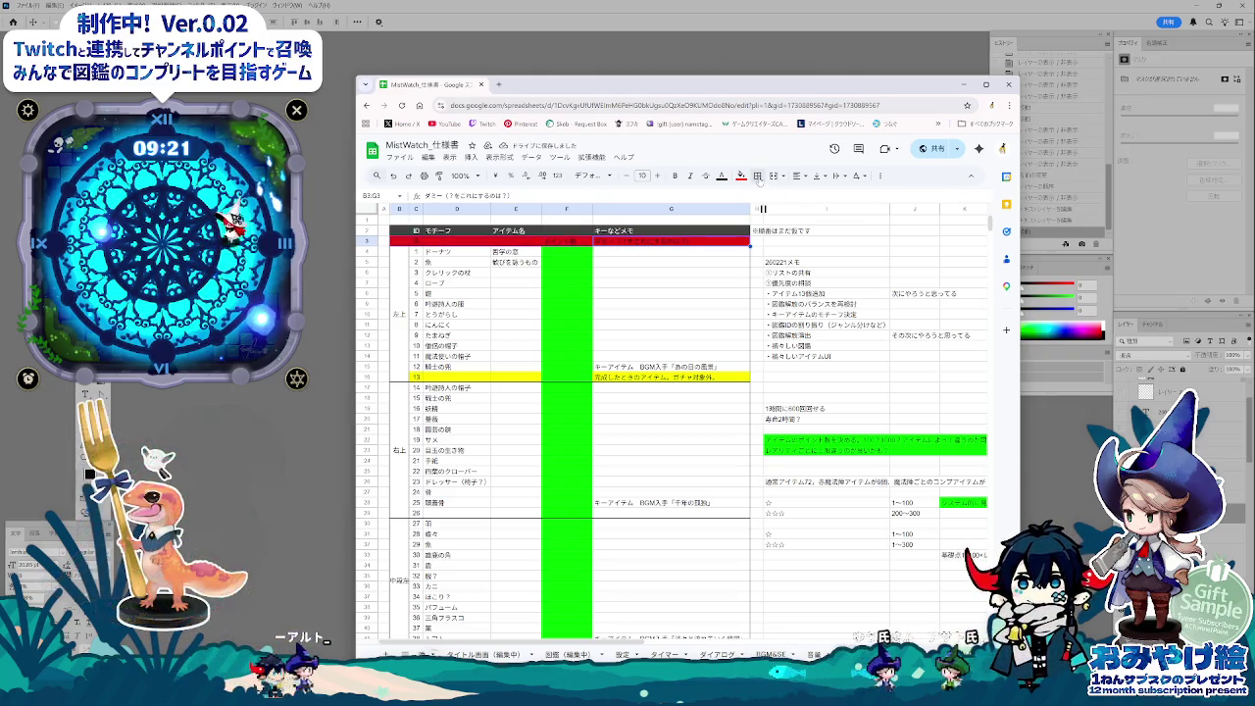
pyautogui.click(758, 176)
pyautogui.click(657, 325)
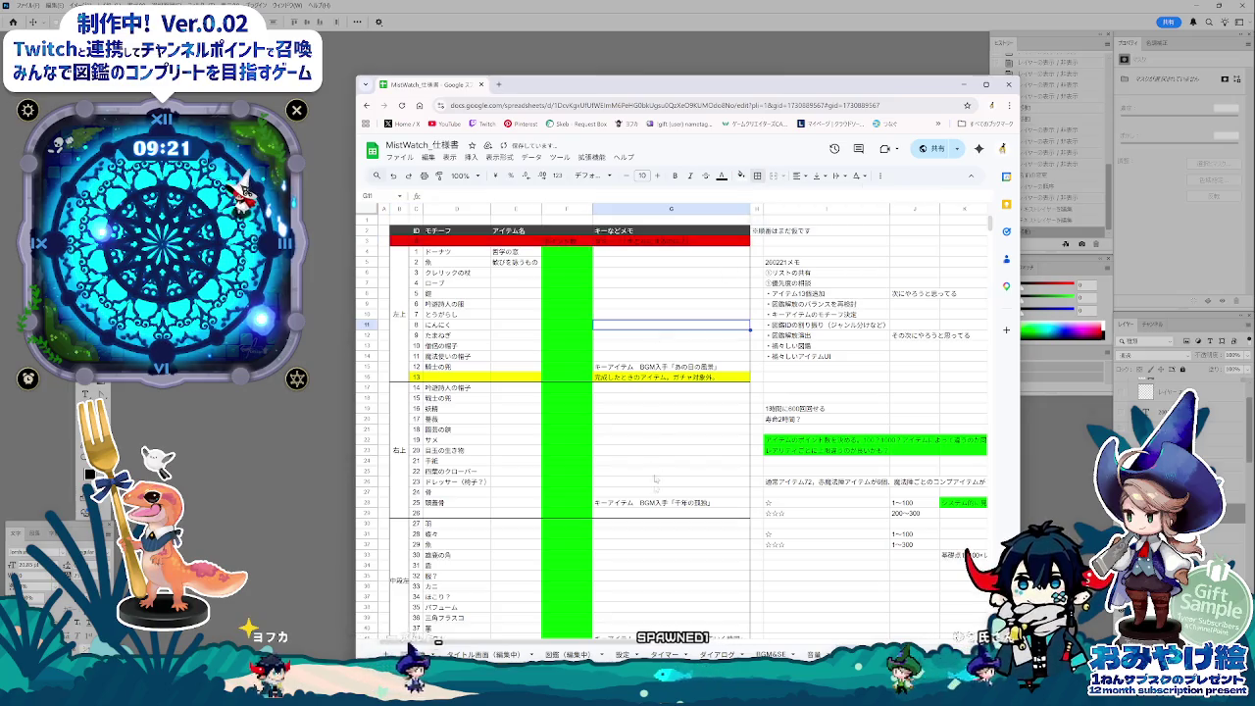
pyautogui.click(637, 546)
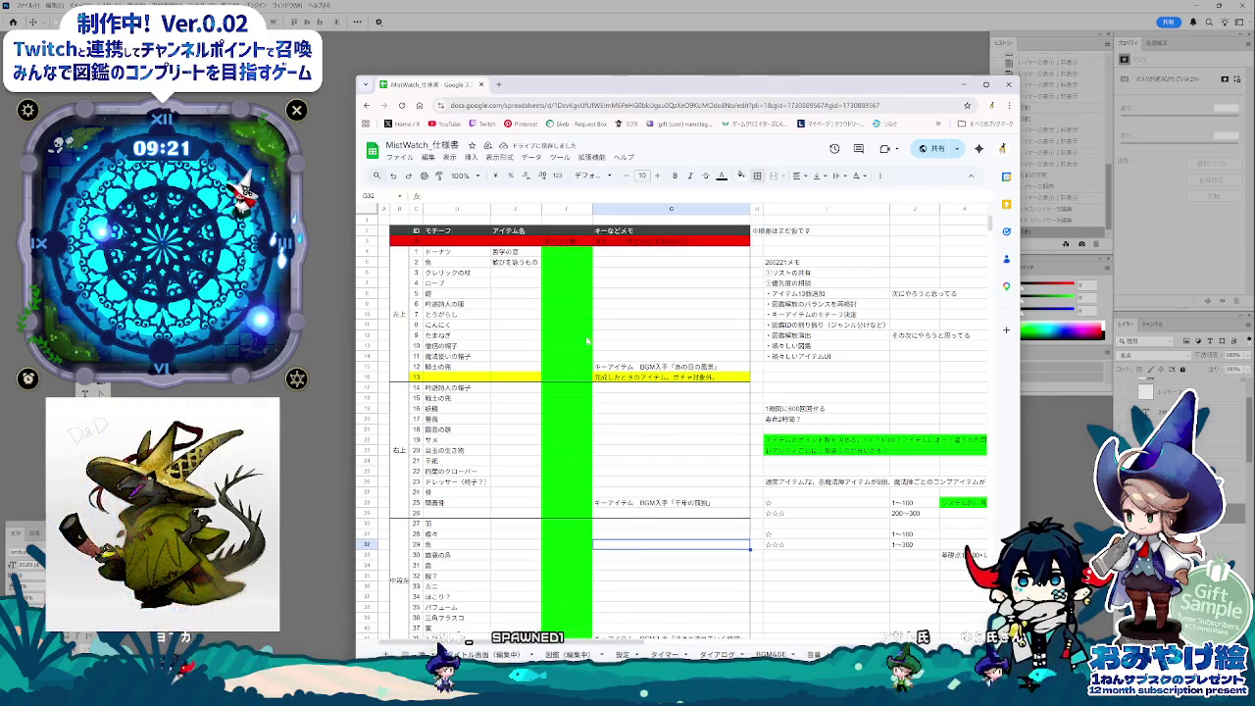
pyautogui.click(567, 253)
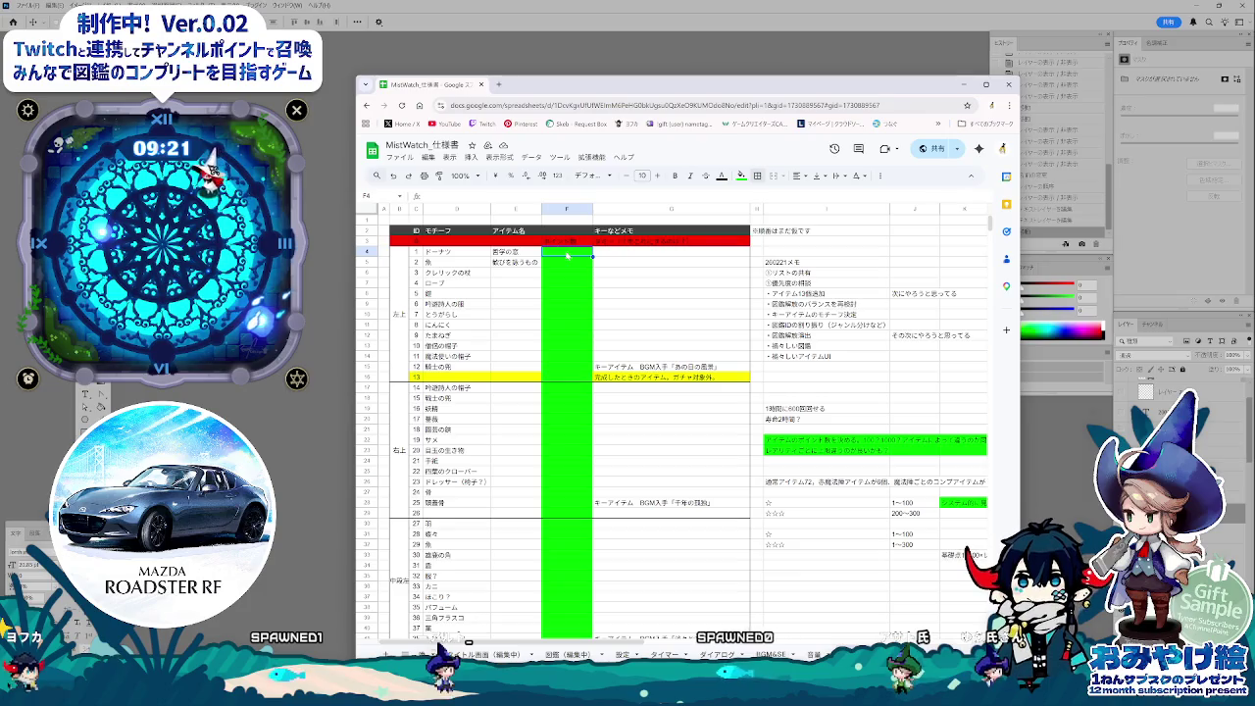
pyautogui.doubleClick(567, 253)
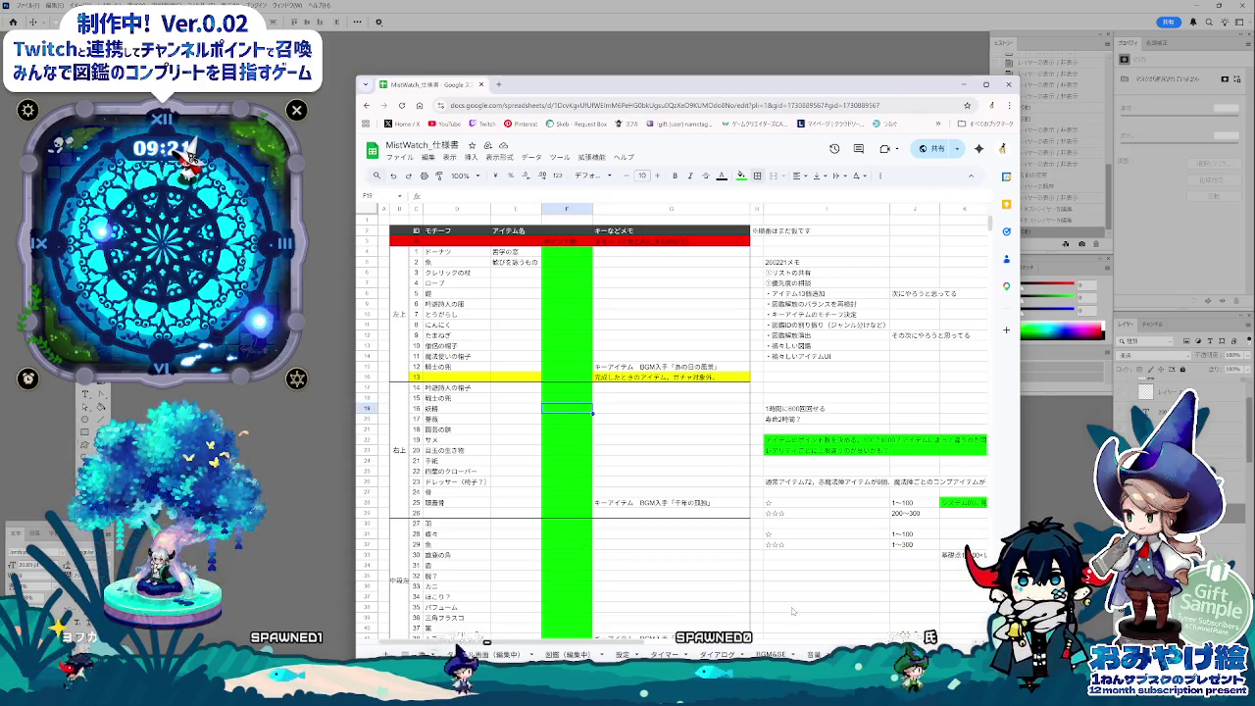
# - Switch to the 図鑑（編集中） sheet
pyautogui.click(688, 556)
pyautogui.scroll(-2, 689, 556)
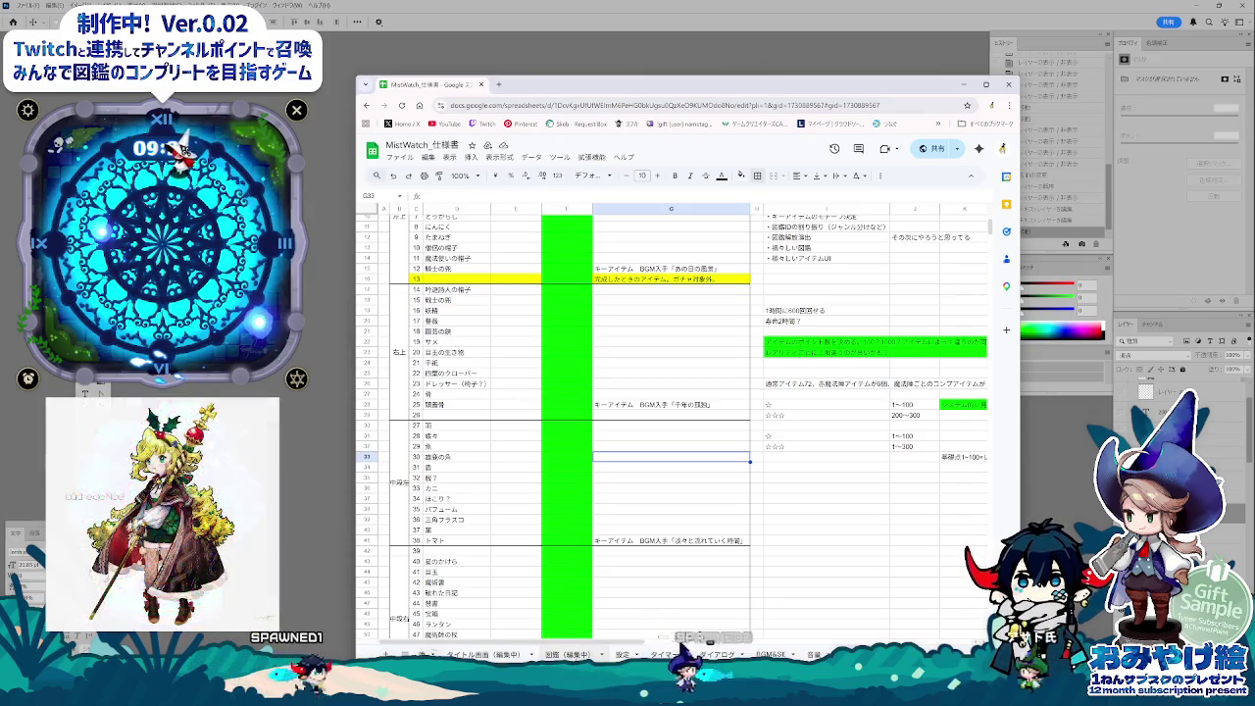
pyautogui.click(567, 654)
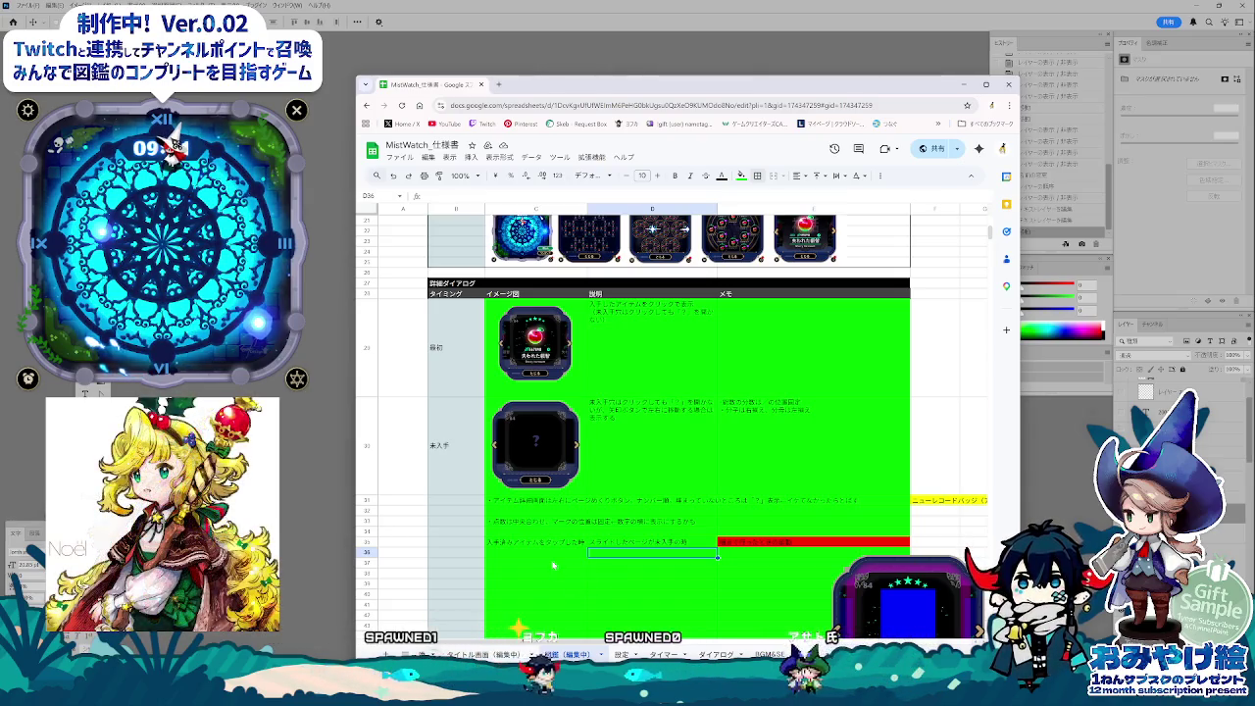
# - Nudge the item-detail mockup window left, then browse Explorer to 開発_WMP > 魔法陣
pyautogui.hotkey('alt', 'Tab')
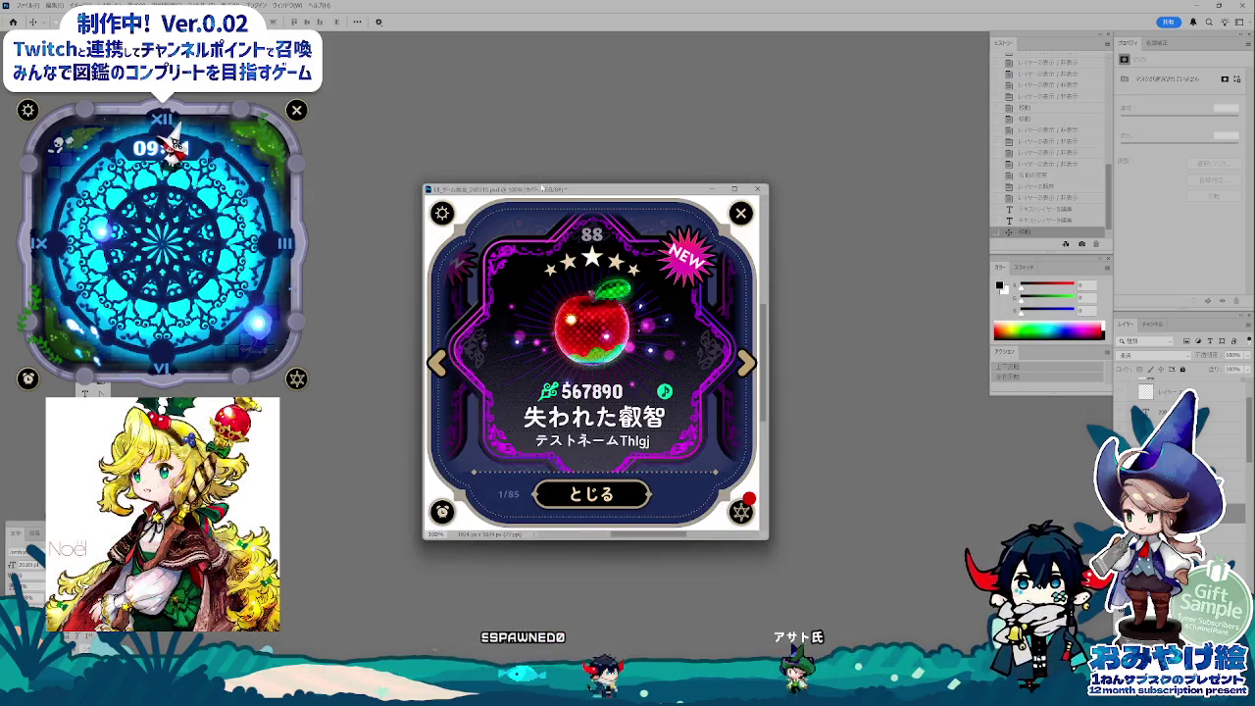
pyautogui.moveTo(543, 189); pyautogui.dragTo(520, 197)
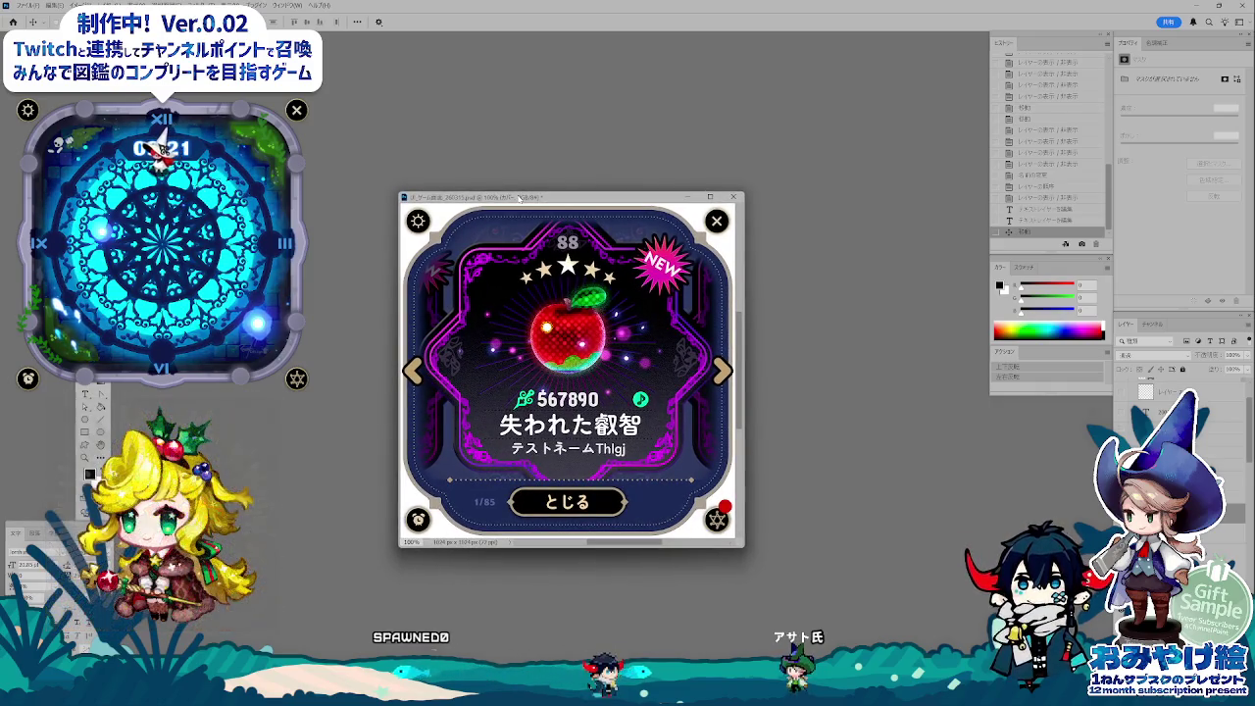
pyautogui.hotkey('alt', 'Tab')
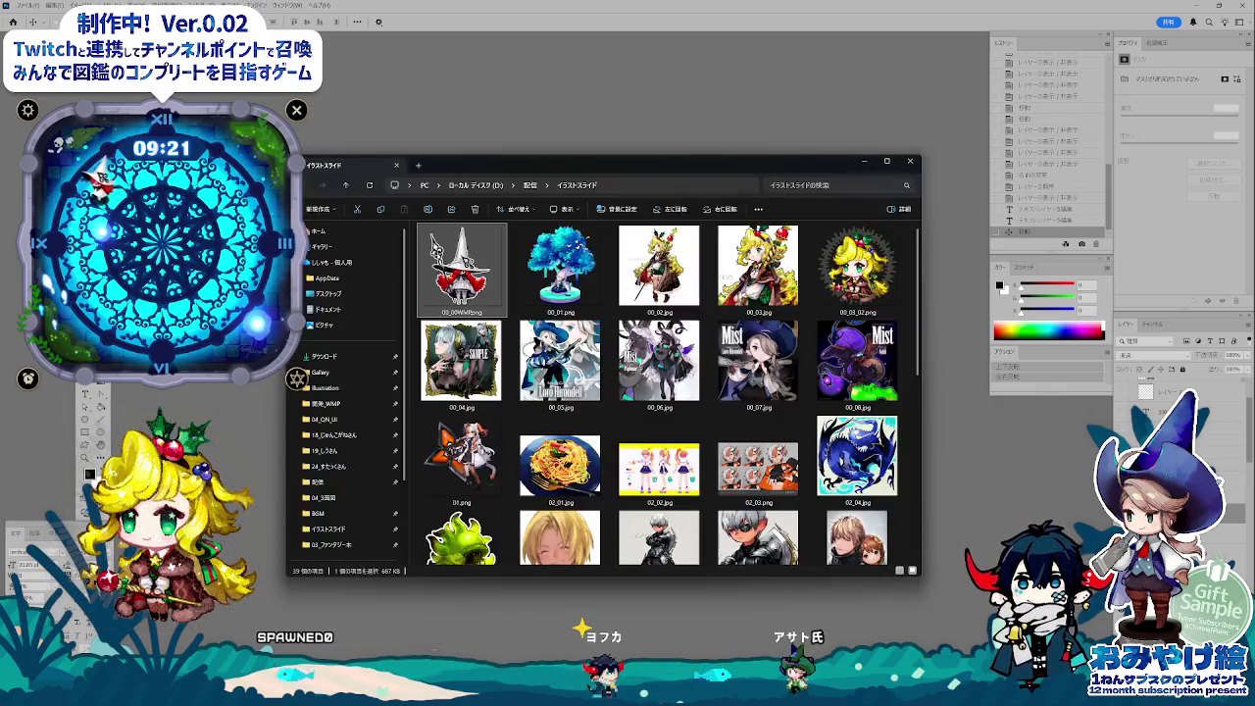
pyautogui.click(327, 403)
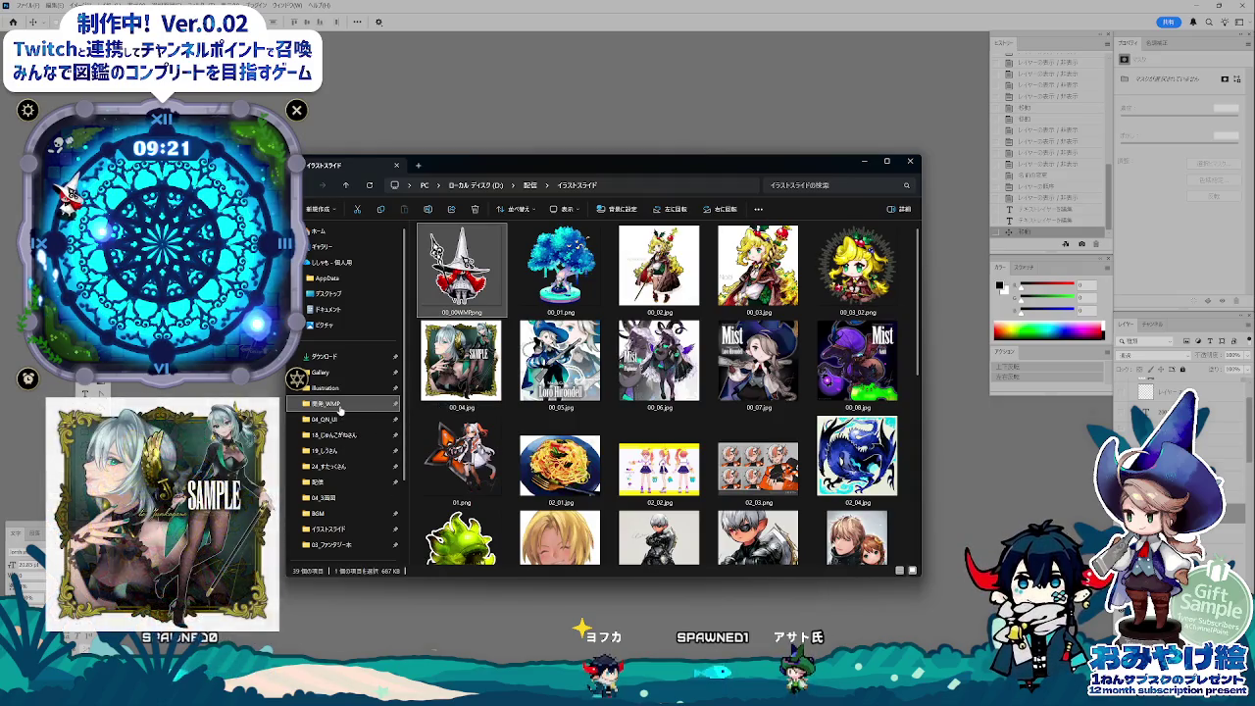
pyautogui.doubleClick(554, 308)
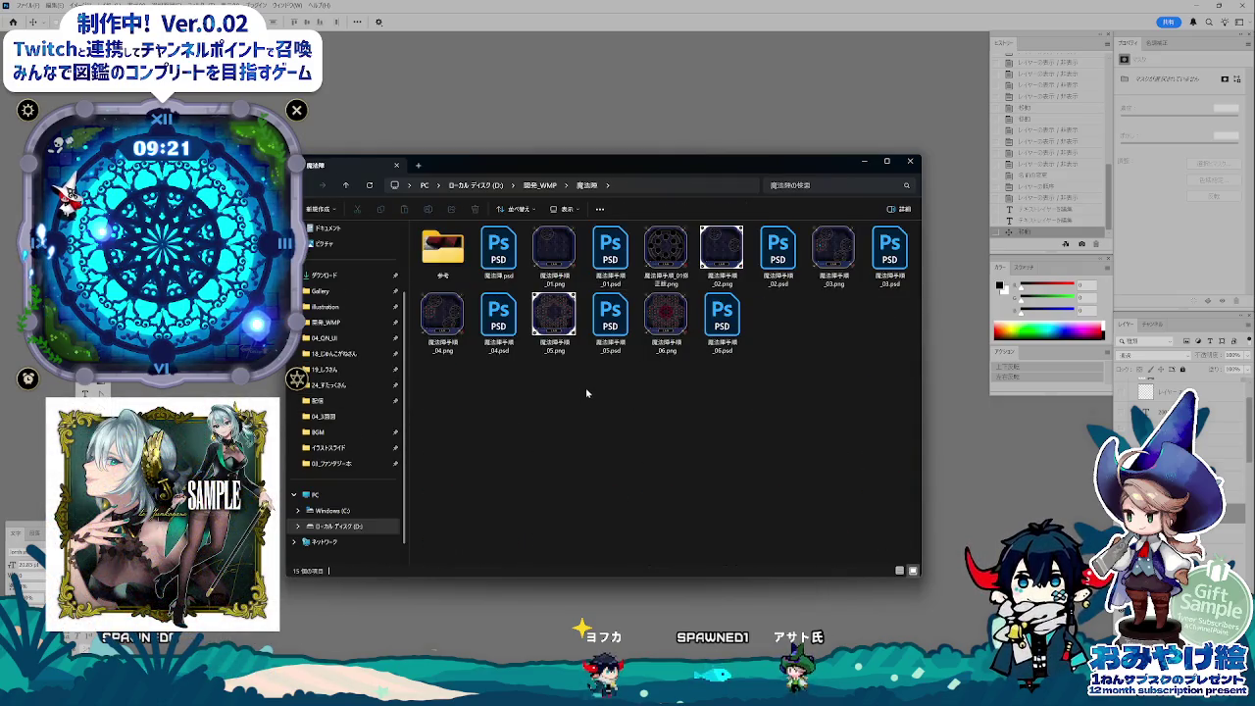
# - Create a new folder named png in 魔法陣, open it, and close Explorer
pyautogui.rightClick(546, 387)
pyautogui.moveTo(581, 461)
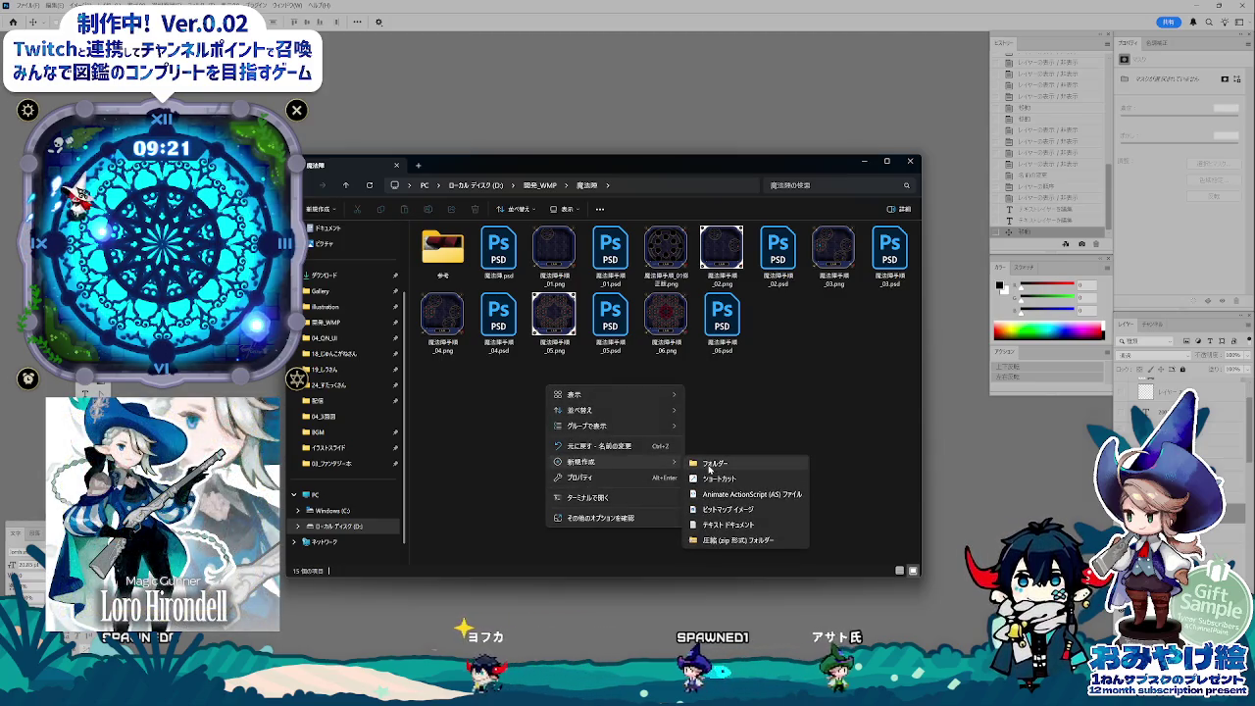
pyautogui.click(712, 464)
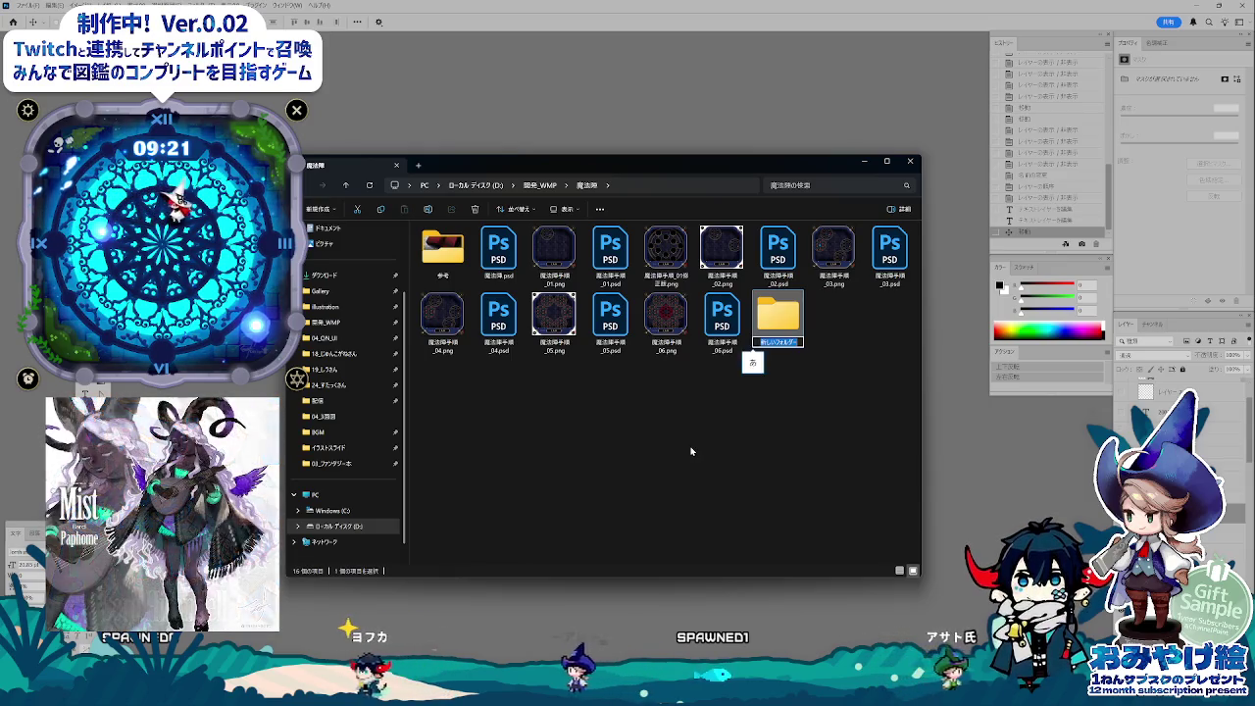
pyautogui.press('BackSpace')
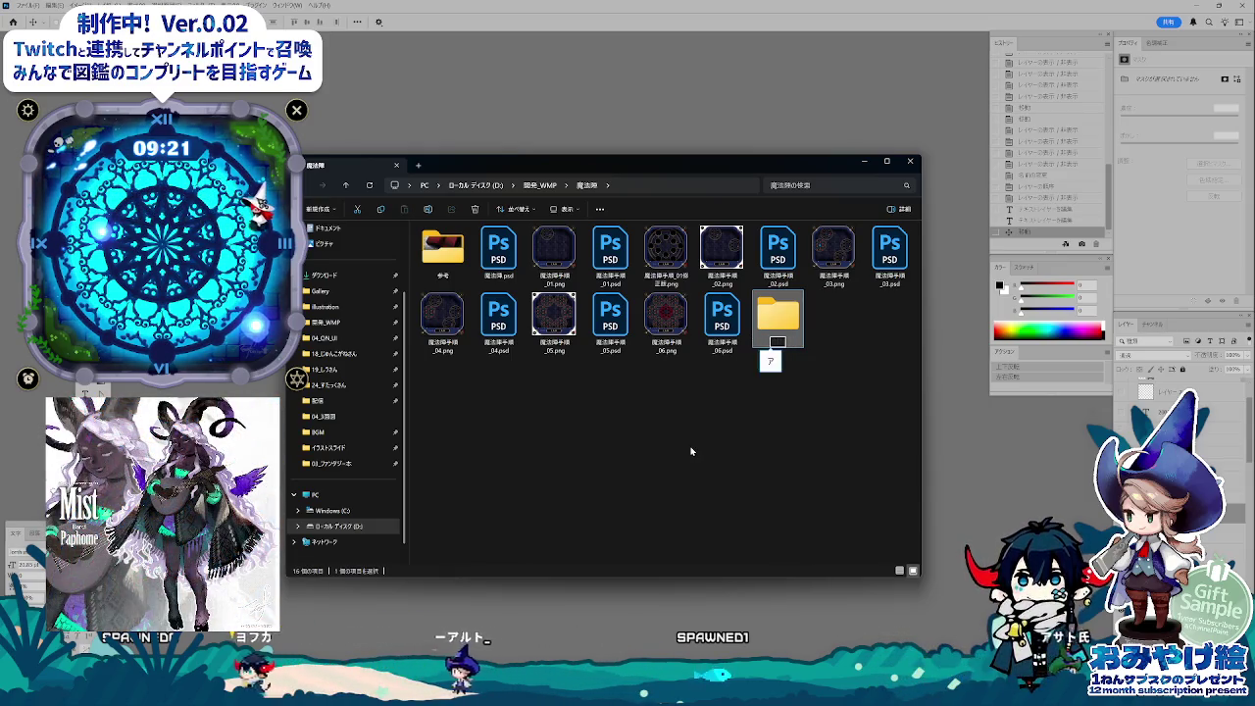
pyautogui.write('png')
pyautogui.click(691, 451)
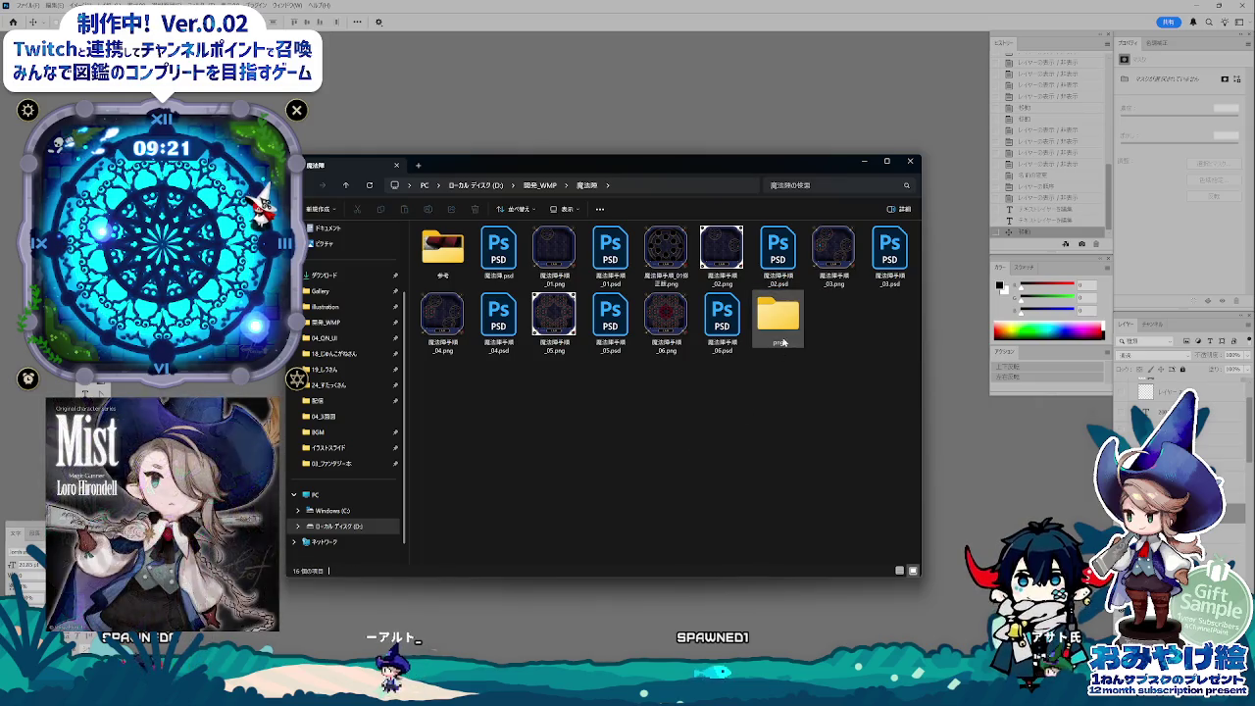
pyautogui.doubleClick(779, 315)
pyautogui.hotkey('ctrl', 'w')
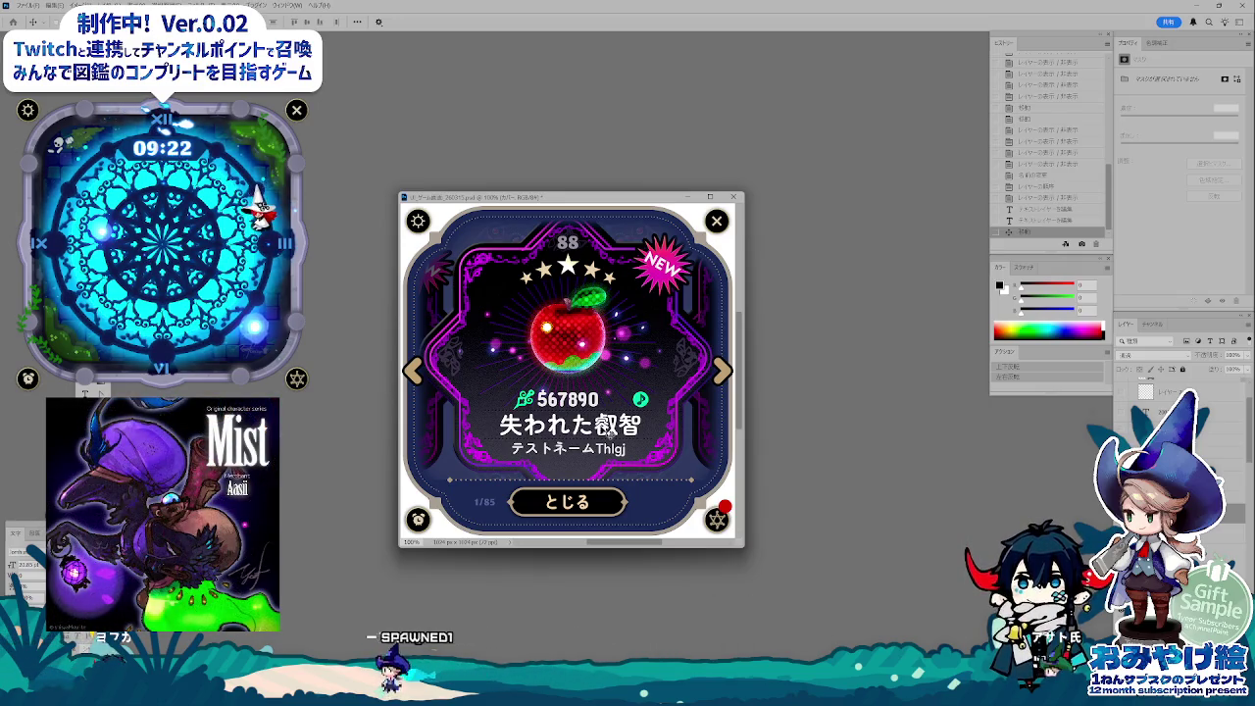
# - Export the detail-dialog document via Save for Web as NEW.png into 魔法陣\png
pyautogui.hotkey('ctrl', 'Tab')
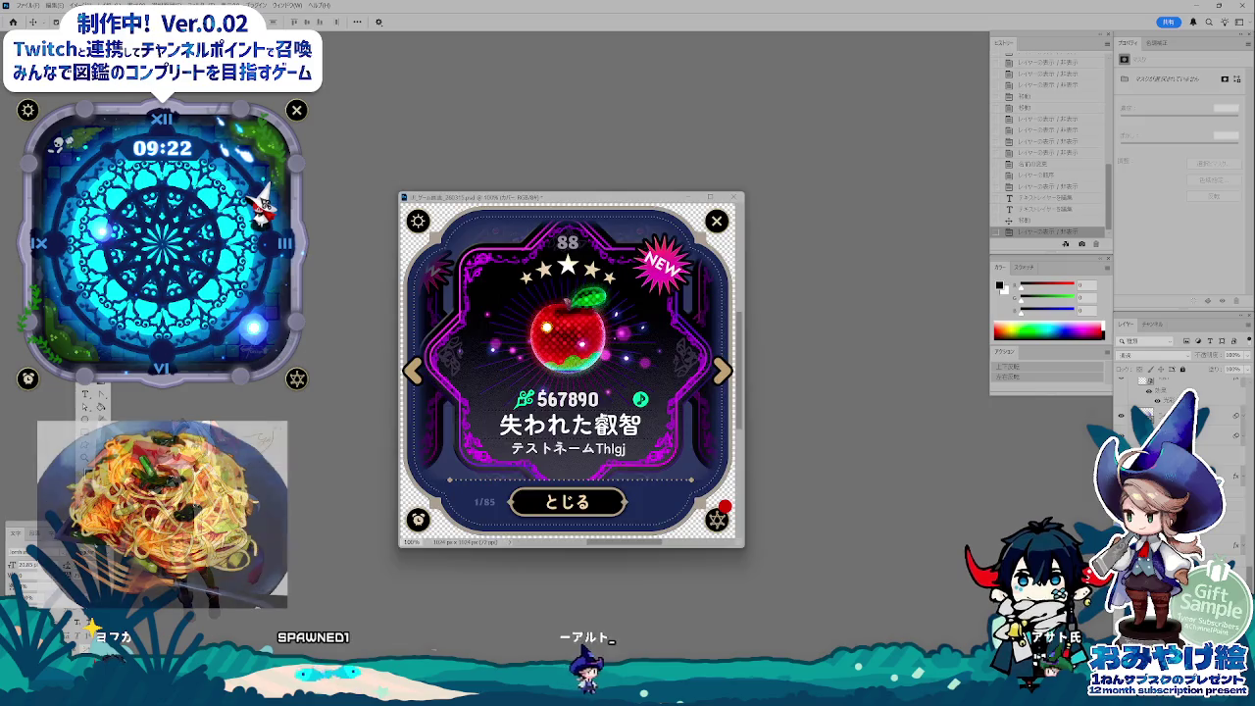
pyautogui.hotkey('ctrl', 'alt', 'shift', 's')
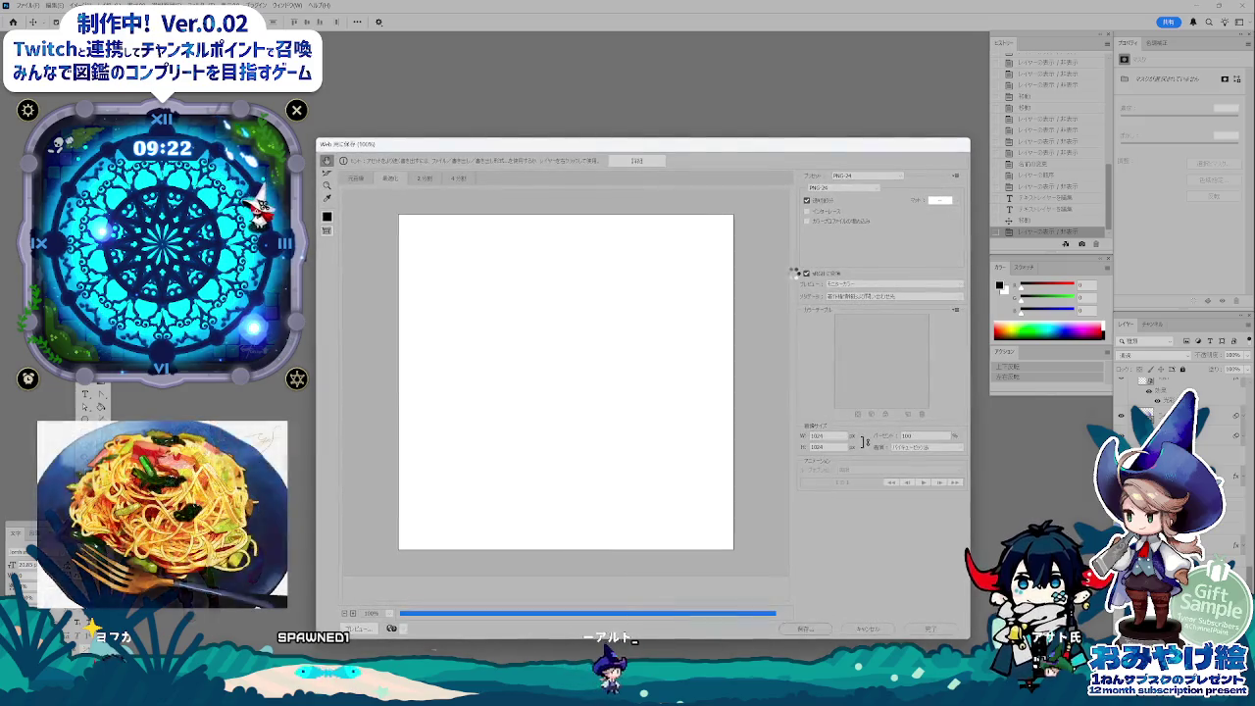
pyautogui.click(813, 629)
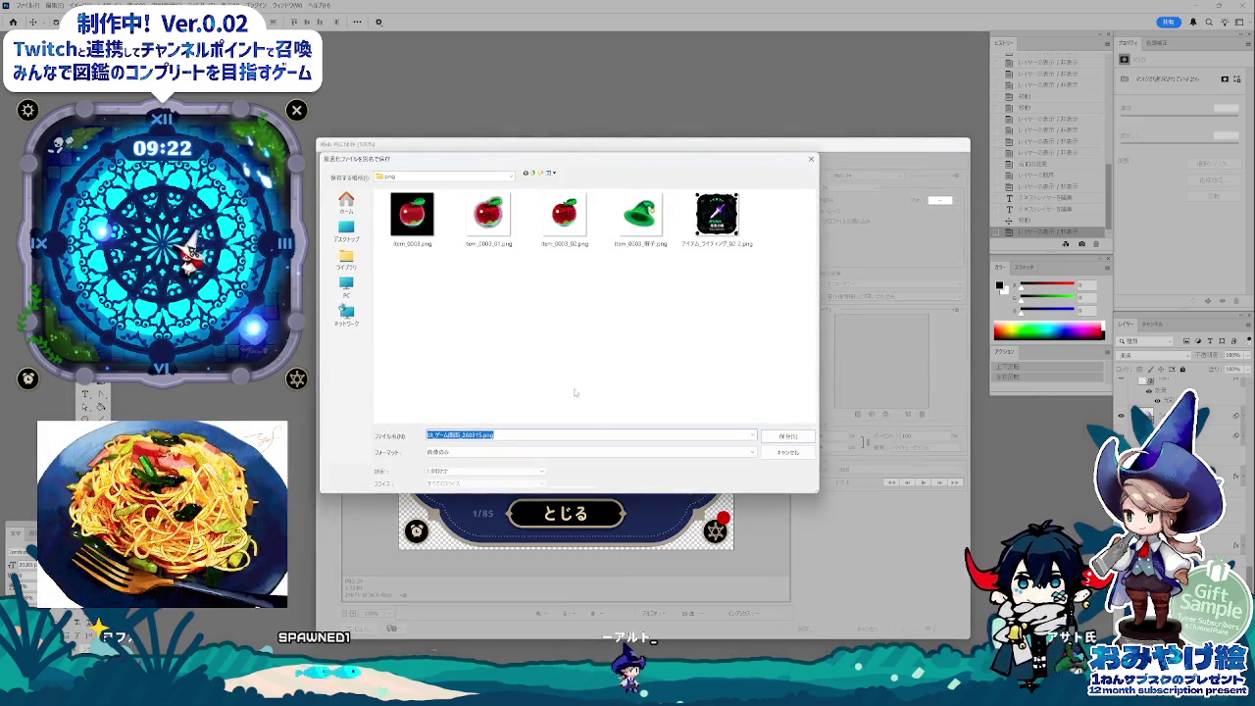
pyautogui.click(533, 175)
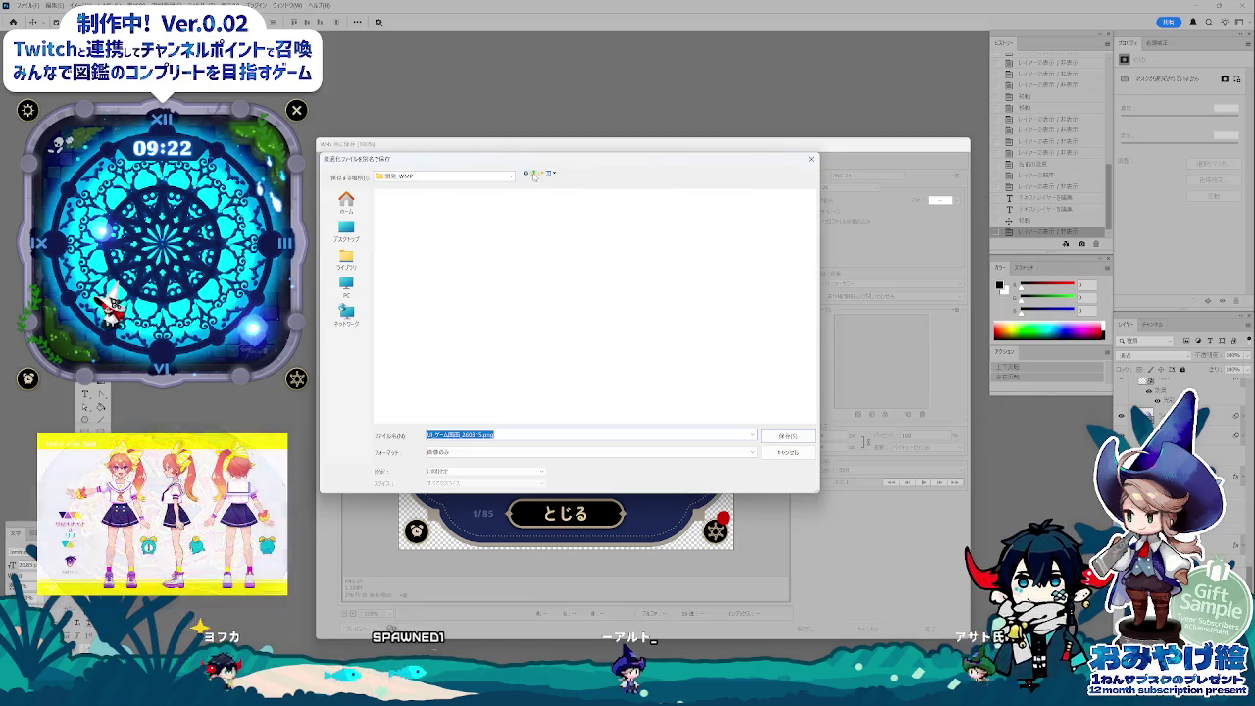
pyautogui.scroll(-3, 602, 357)
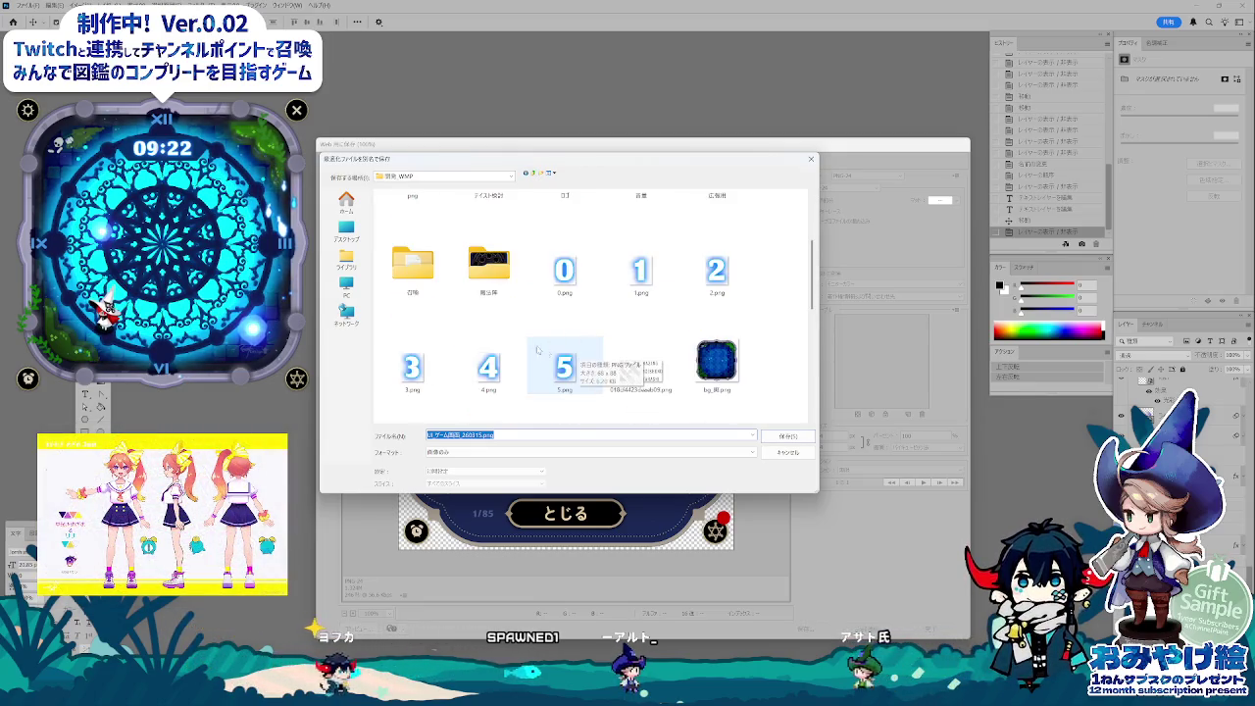
pyautogui.doubleClick(717, 360)
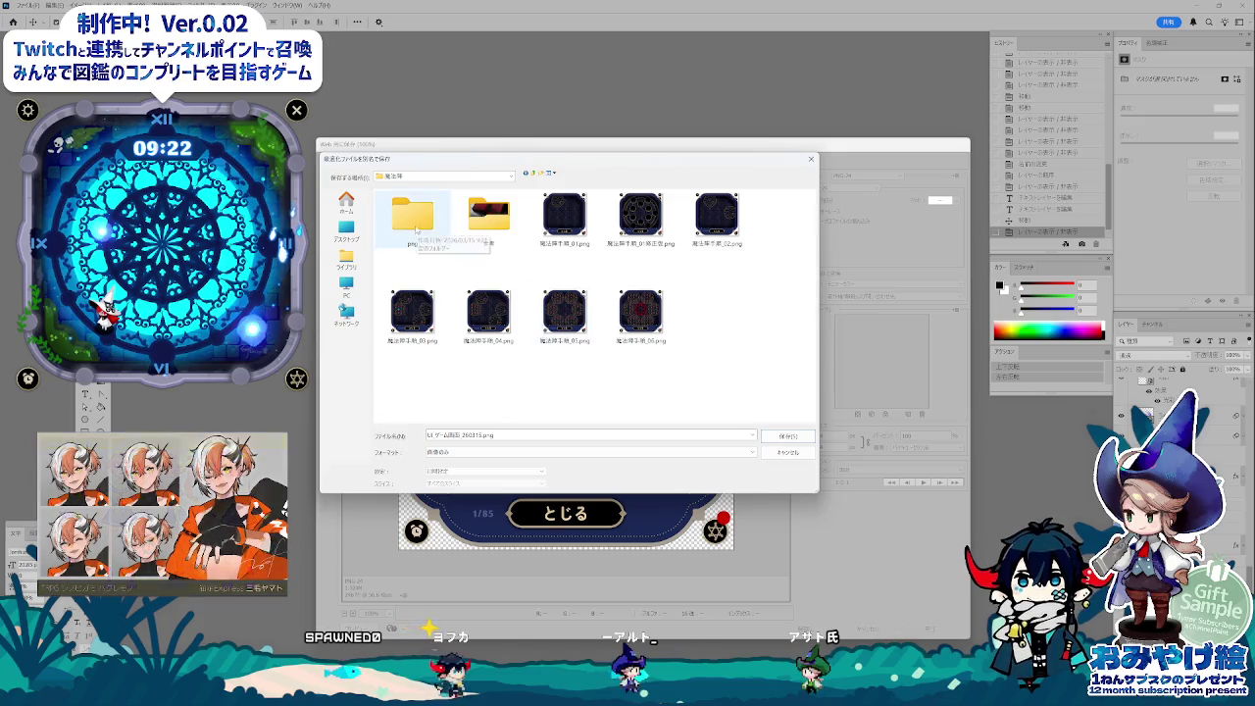
pyautogui.doubleClick(413, 218)
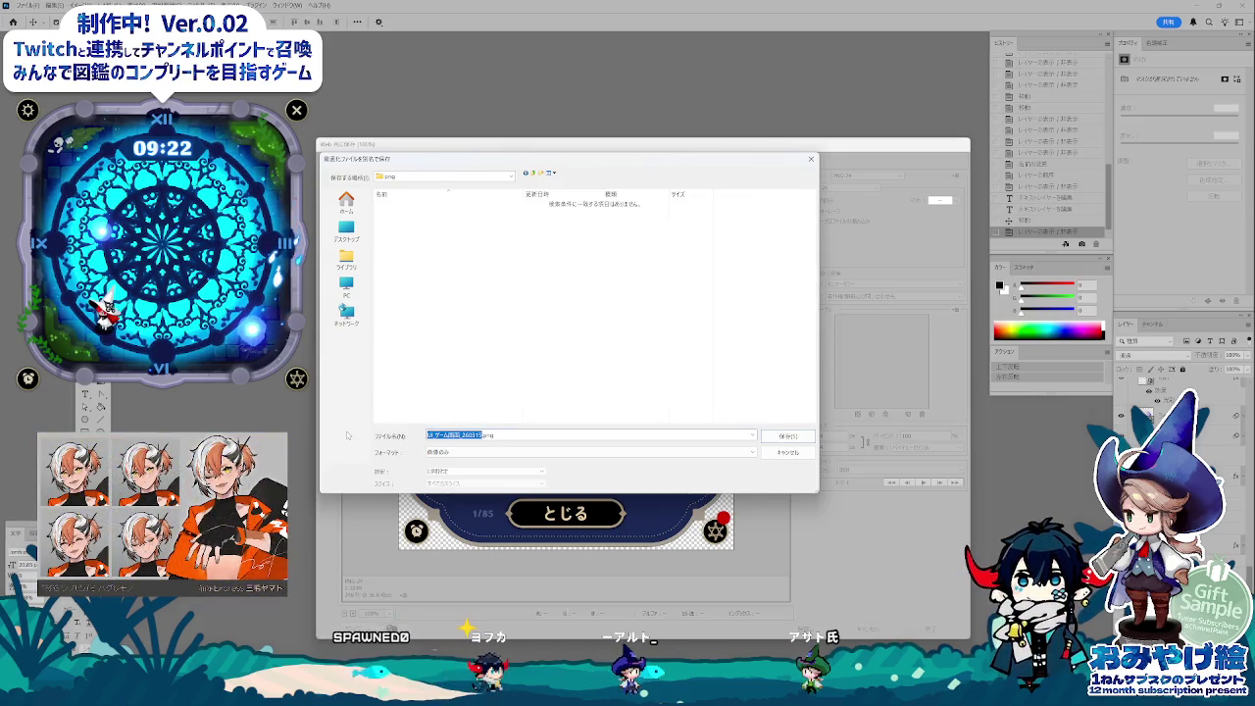
pyautogui.write('NEW')
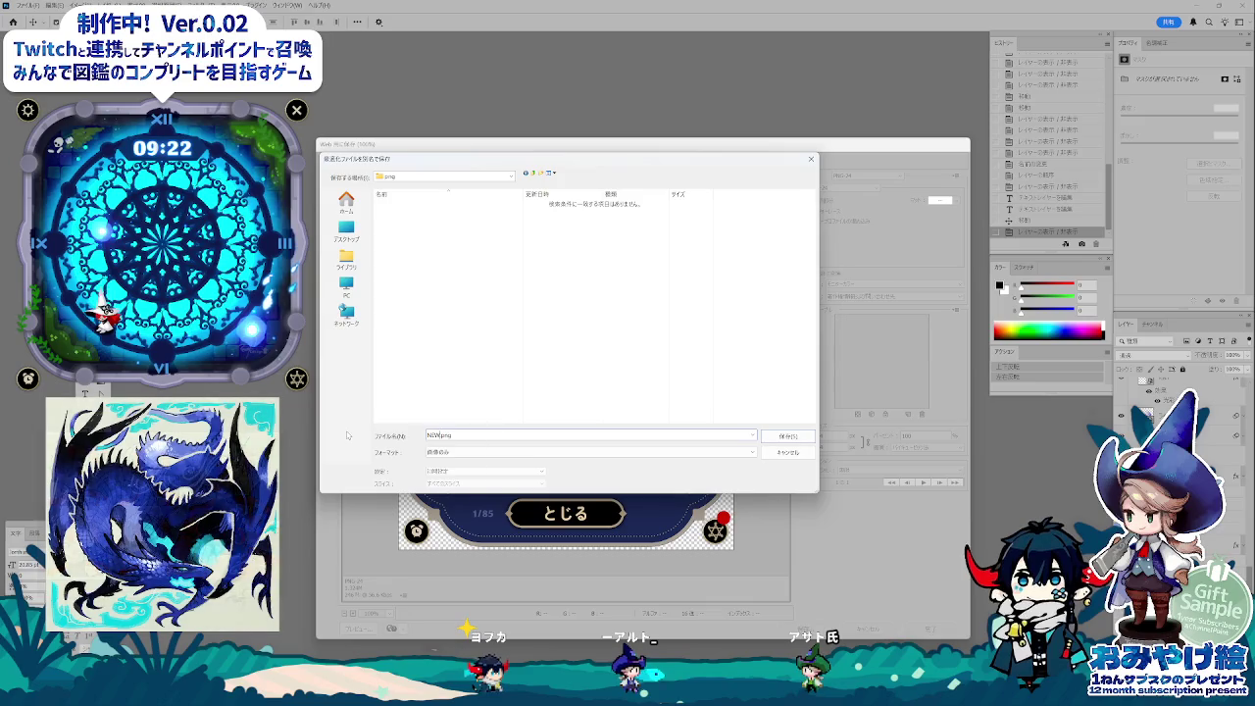
pyautogui.press('Return')
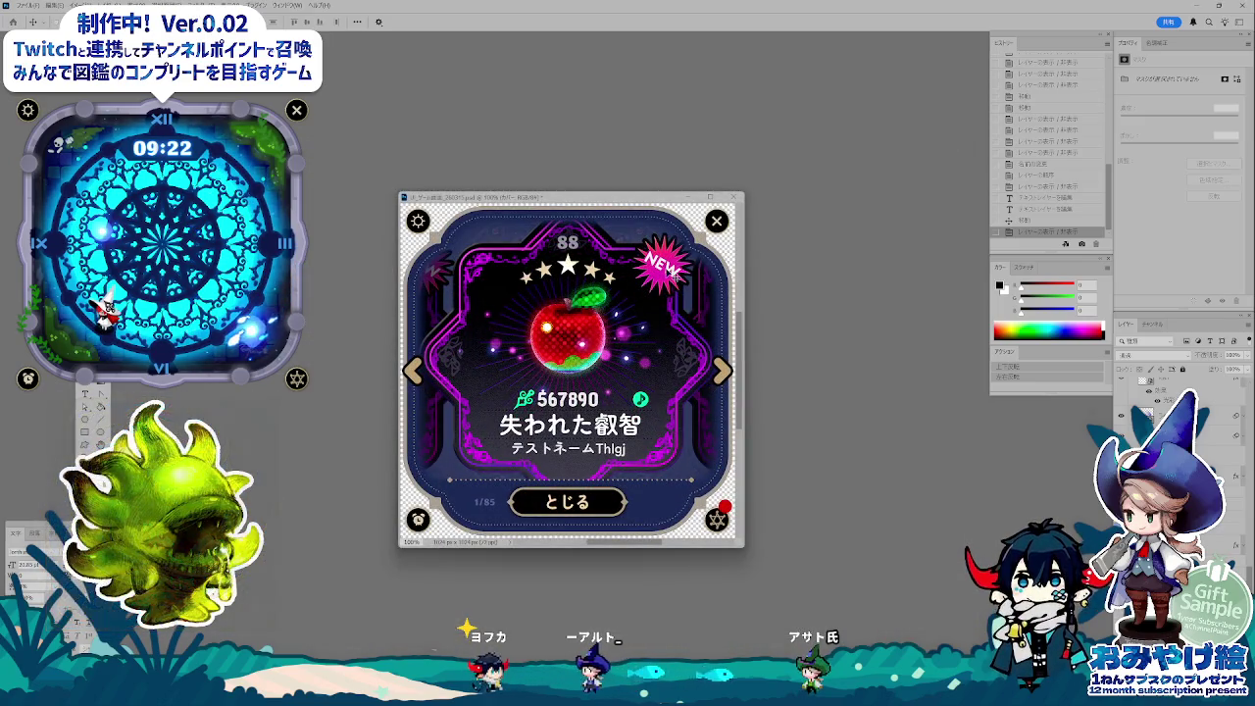
pyautogui.click(675, 279)
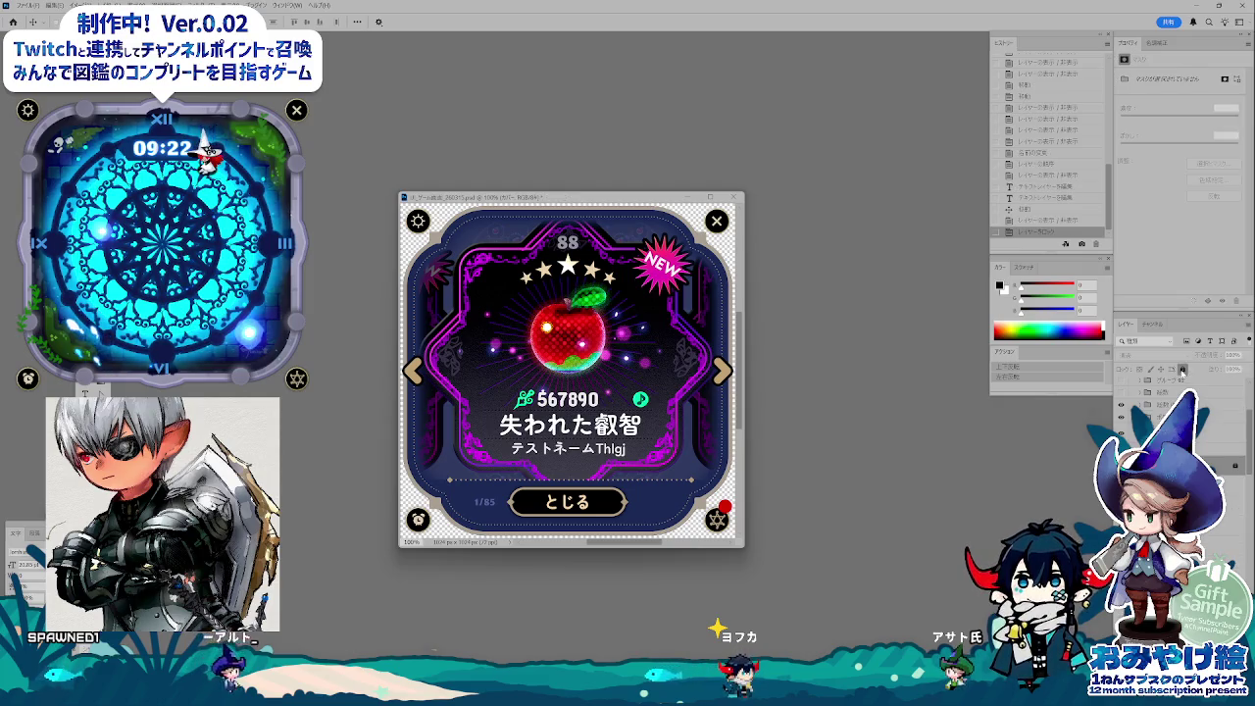
pyautogui.click(1181, 373)
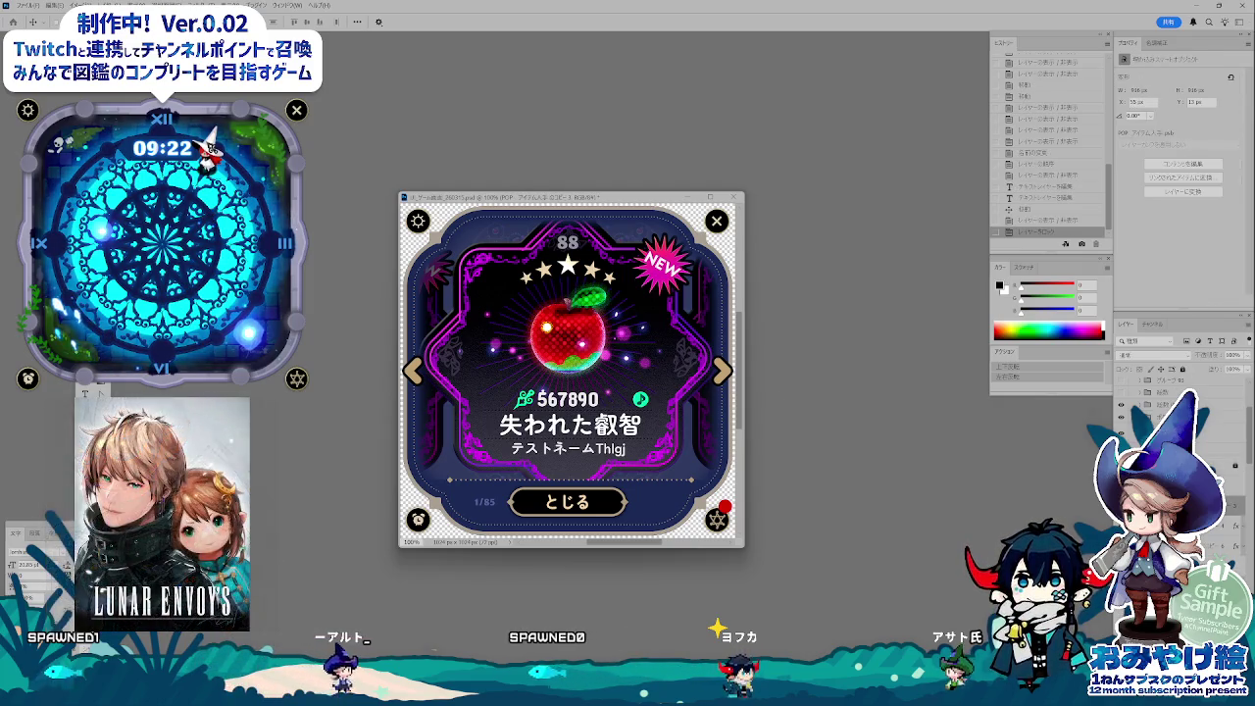
# - Write the memo パネルサイズは90 in spec cell E29, then return to Photoshop
pyautogui.moveTo(245, 44); pyautogui.dragTo(448, 254)
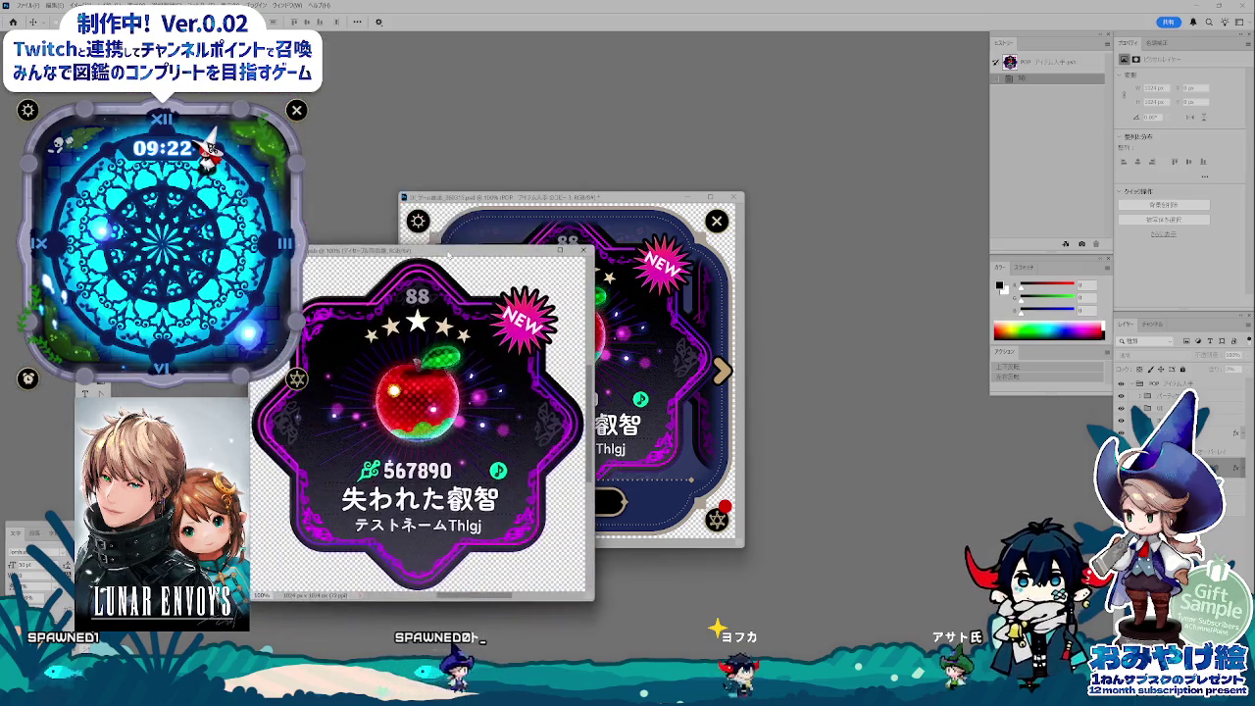
pyautogui.moveTo(461, 686)
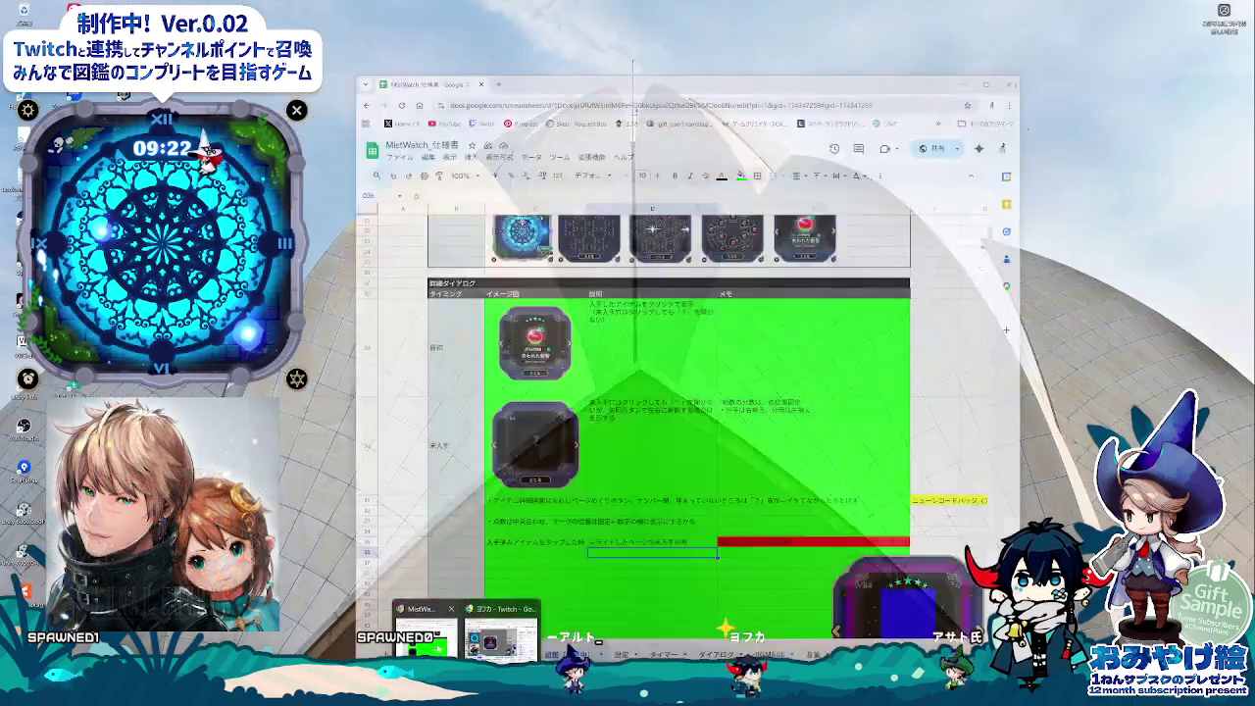
pyautogui.click(427, 628)
pyautogui.click(695, 362)
pyautogui.click(787, 356)
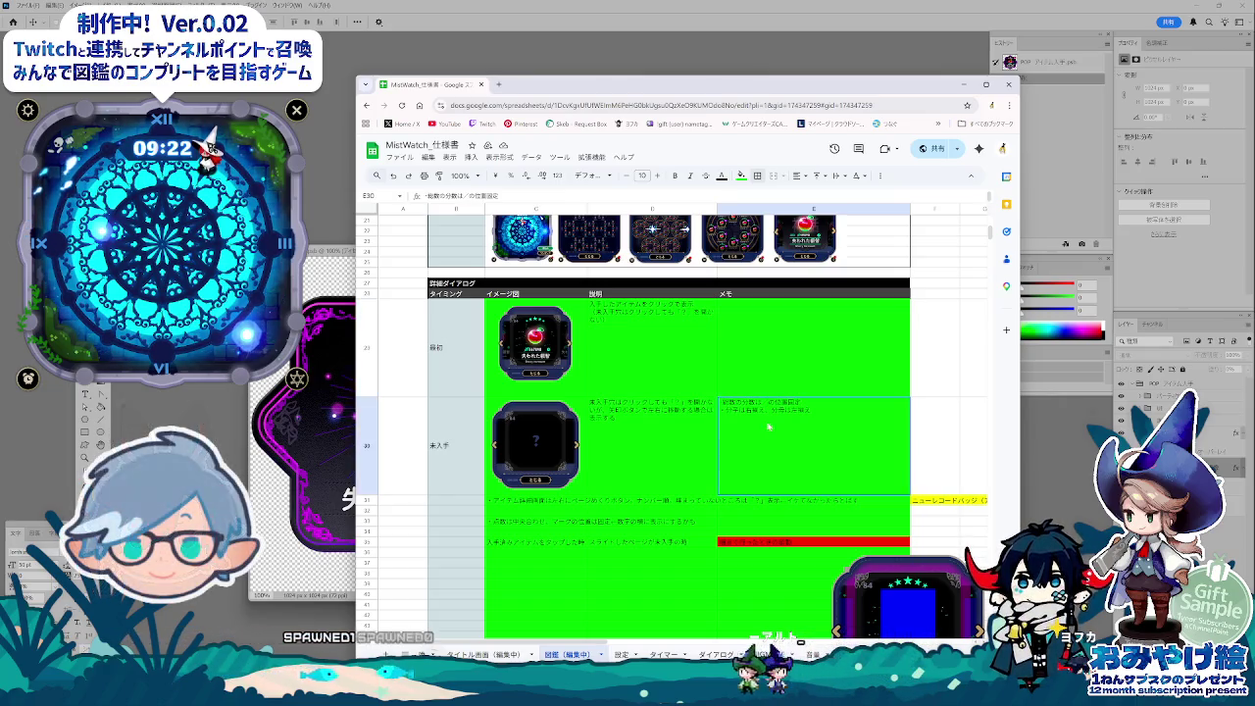
pyautogui.write('パネルサイズは90')
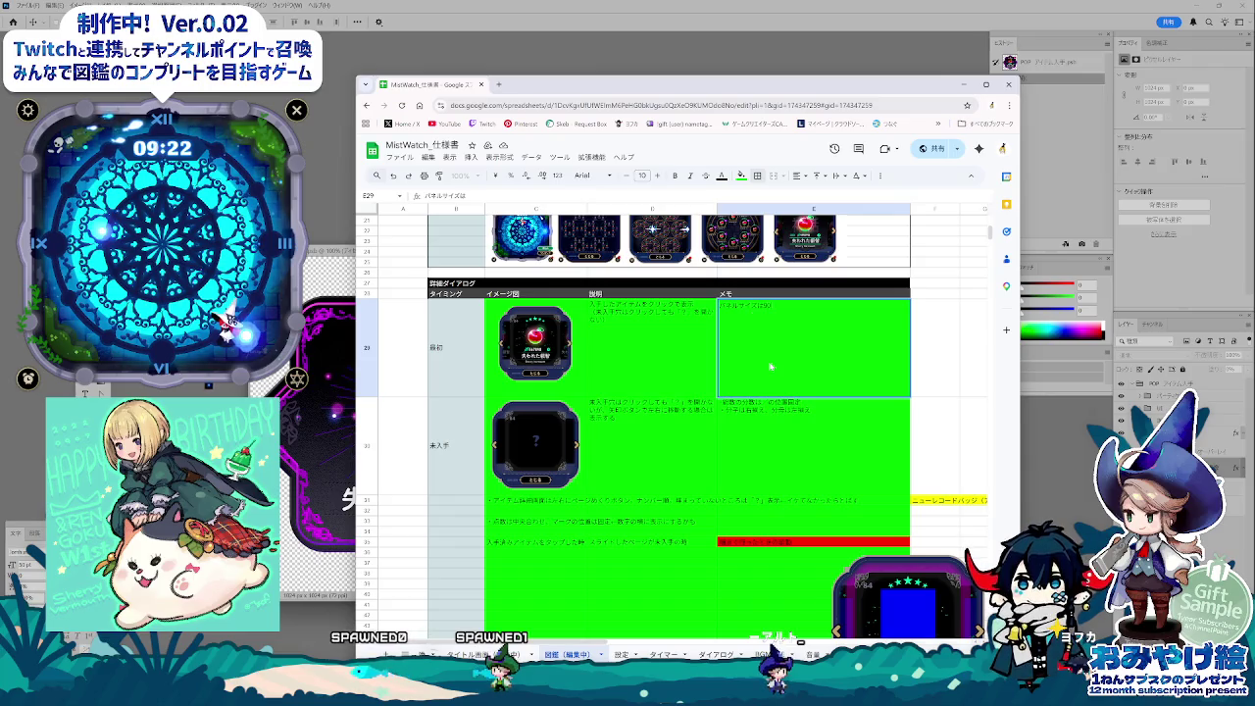
pyautogui.press('Return')
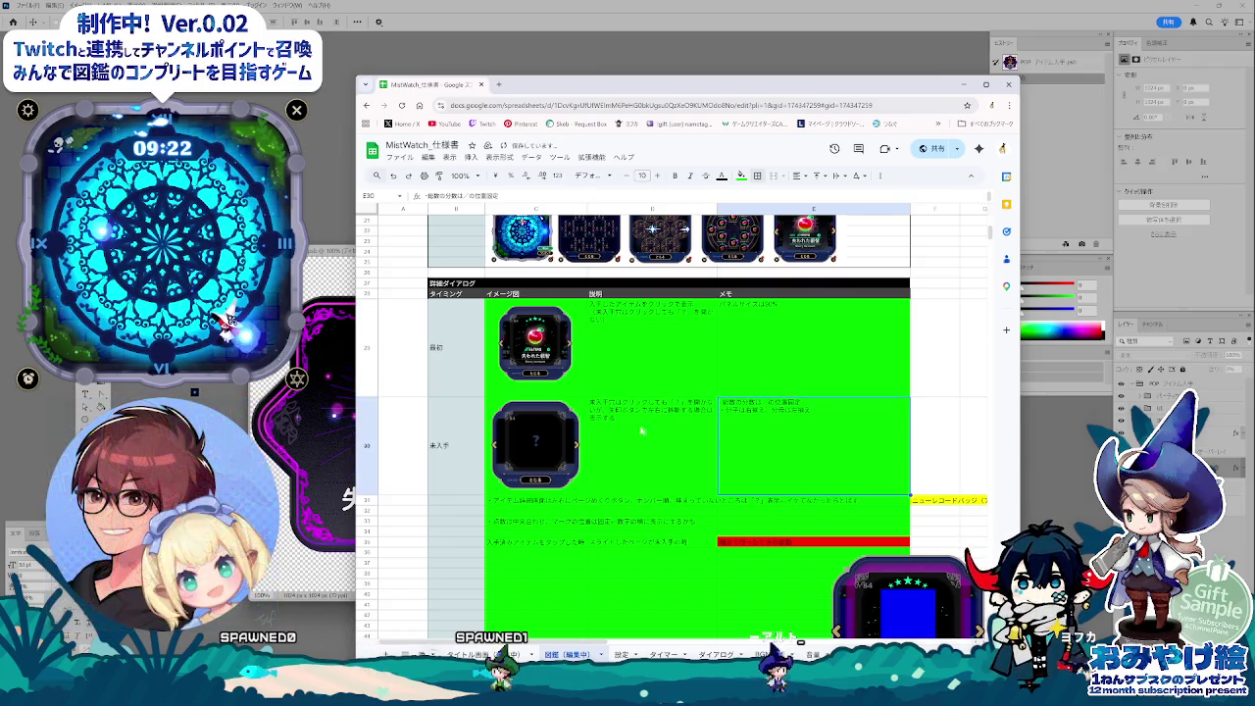
pyautogui.click(333, 449)
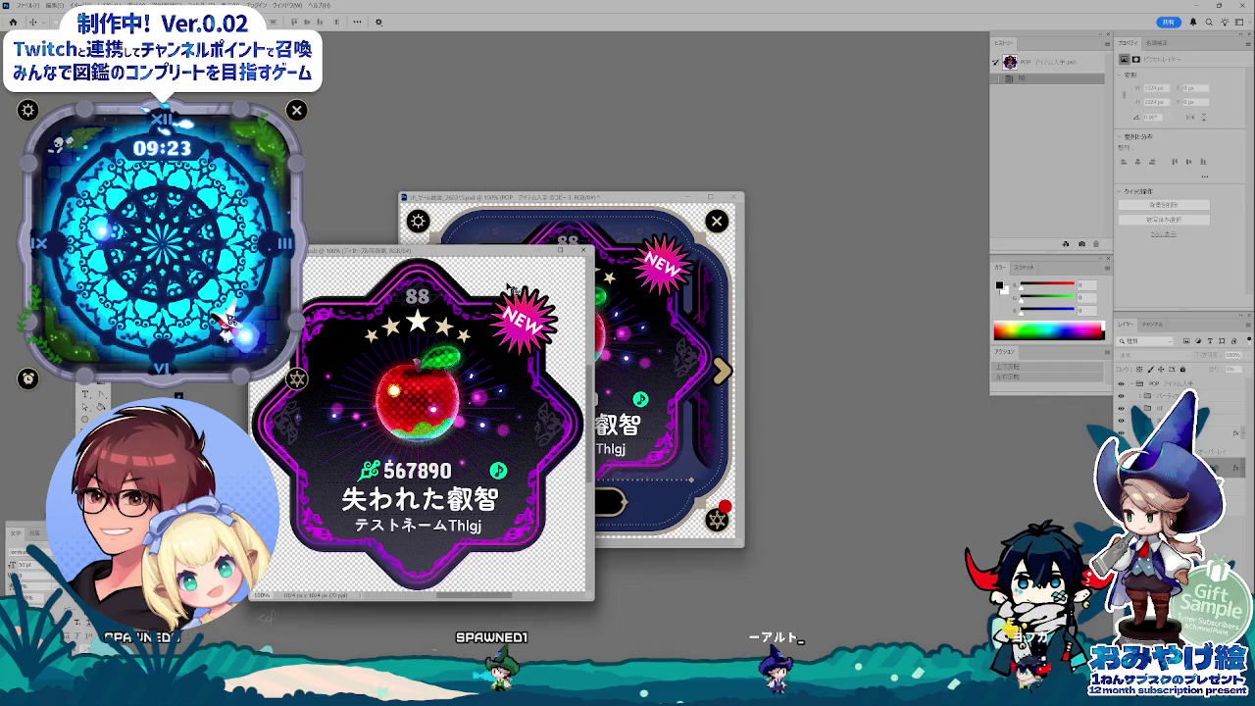
# - Duplicate the NEW badge layer and convert the copy into a smart object
pyautogui.click(638, 441)
pyautogui.click(323, 407)
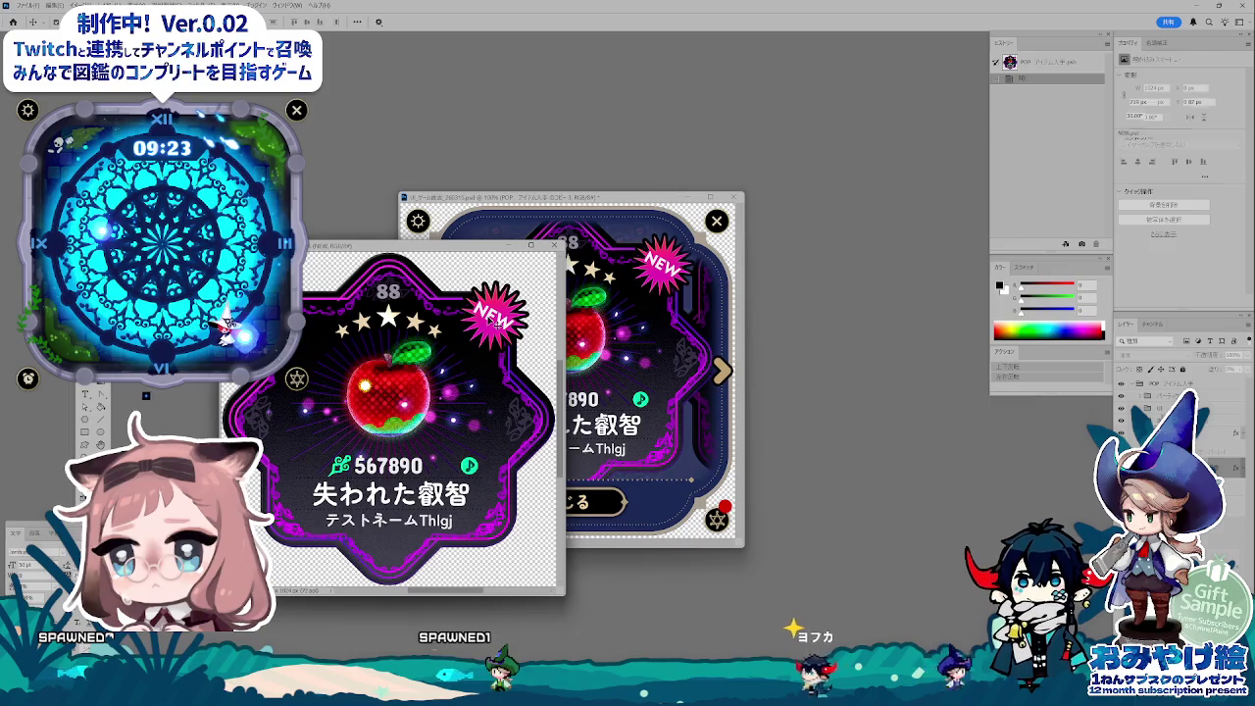
pyautogui.click(487, 316)
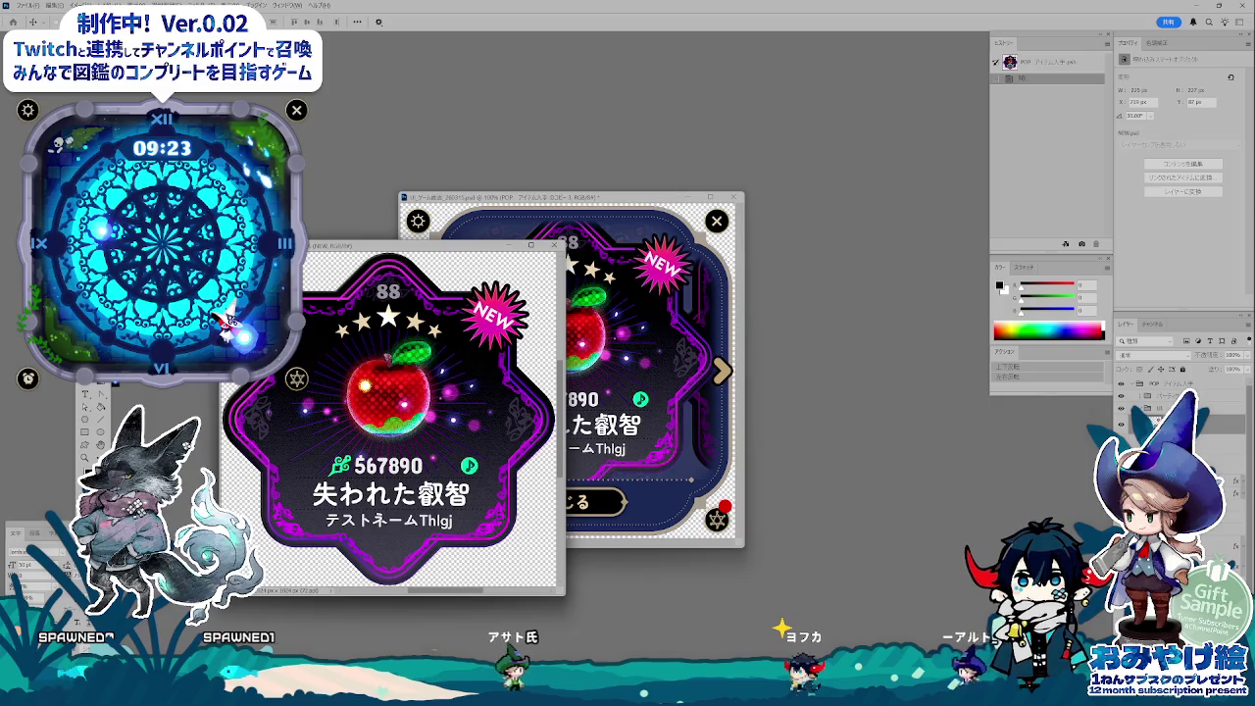
pyautogui.hotkey('ctrl', 'j')
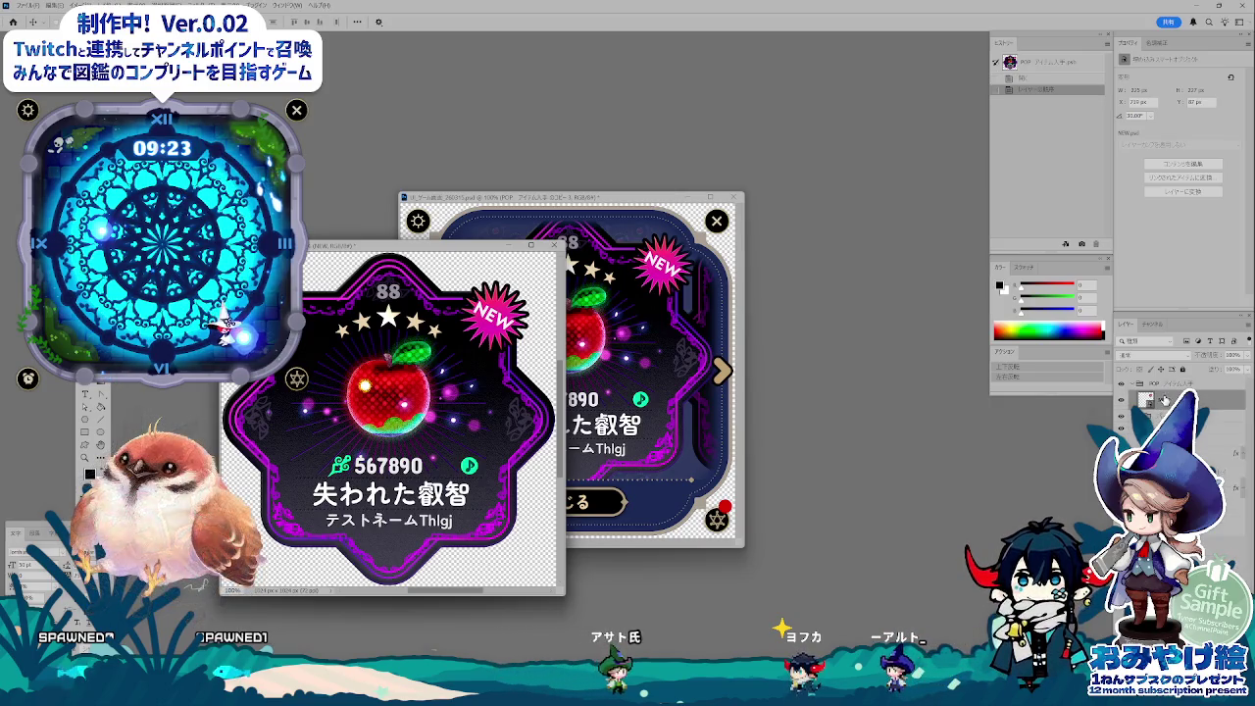
pyautogui.doubleClick(1167, 400)
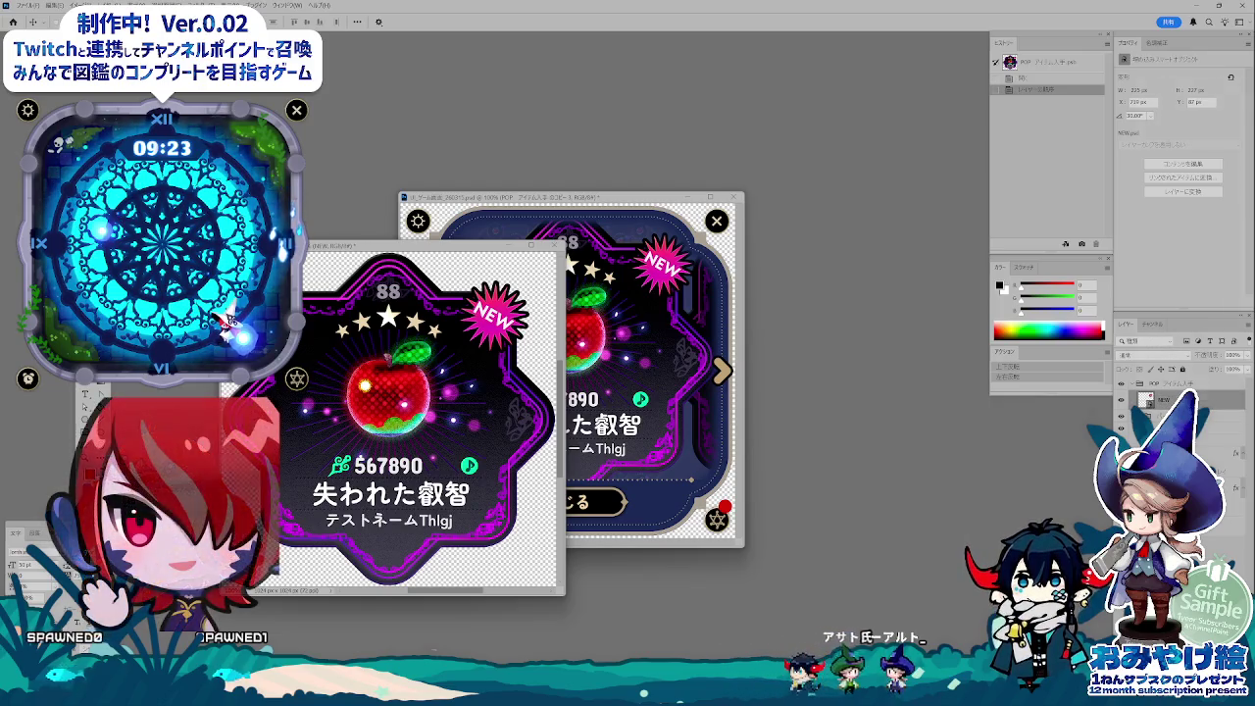
pyautogui.rightClick(1142, 400)
pyautogui.click(1187, 274)
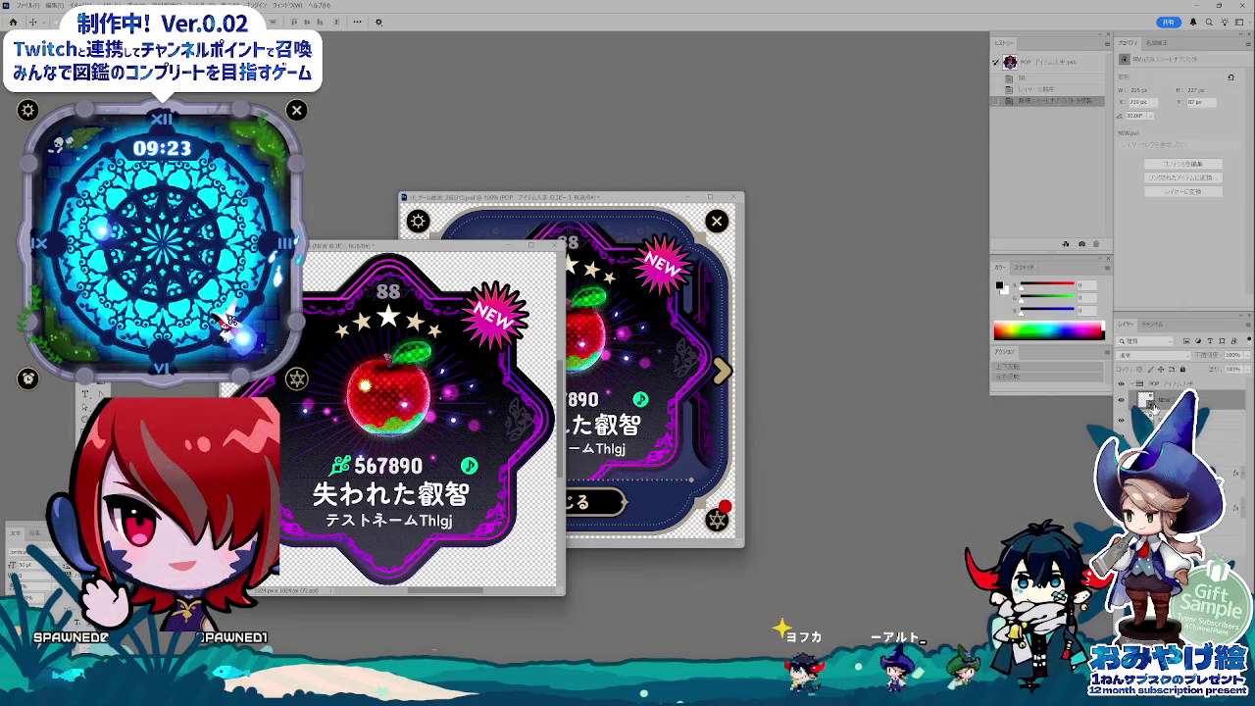
# - Open the smart object to inspect the NEW RECORD badge's text layer, then close it
pyautogui.doubleClick(1146, 400)
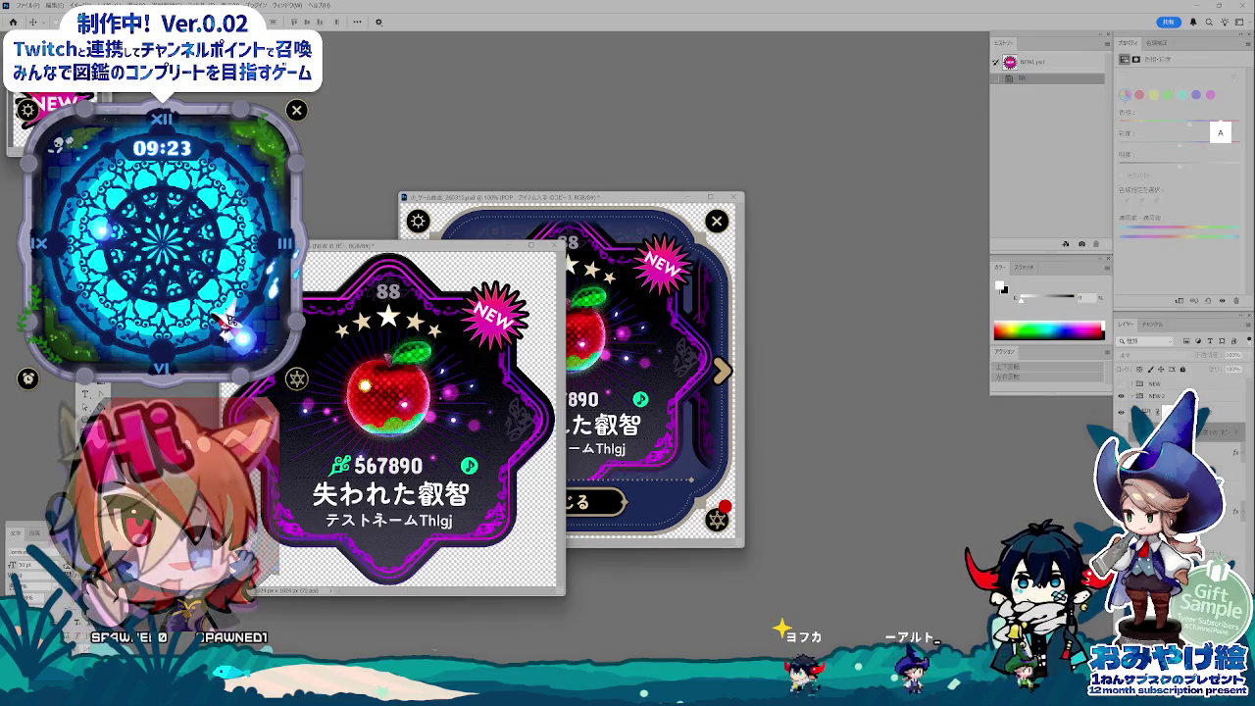
pyautogui.click(1121, 407)
pyautogui.click(1121, 419)
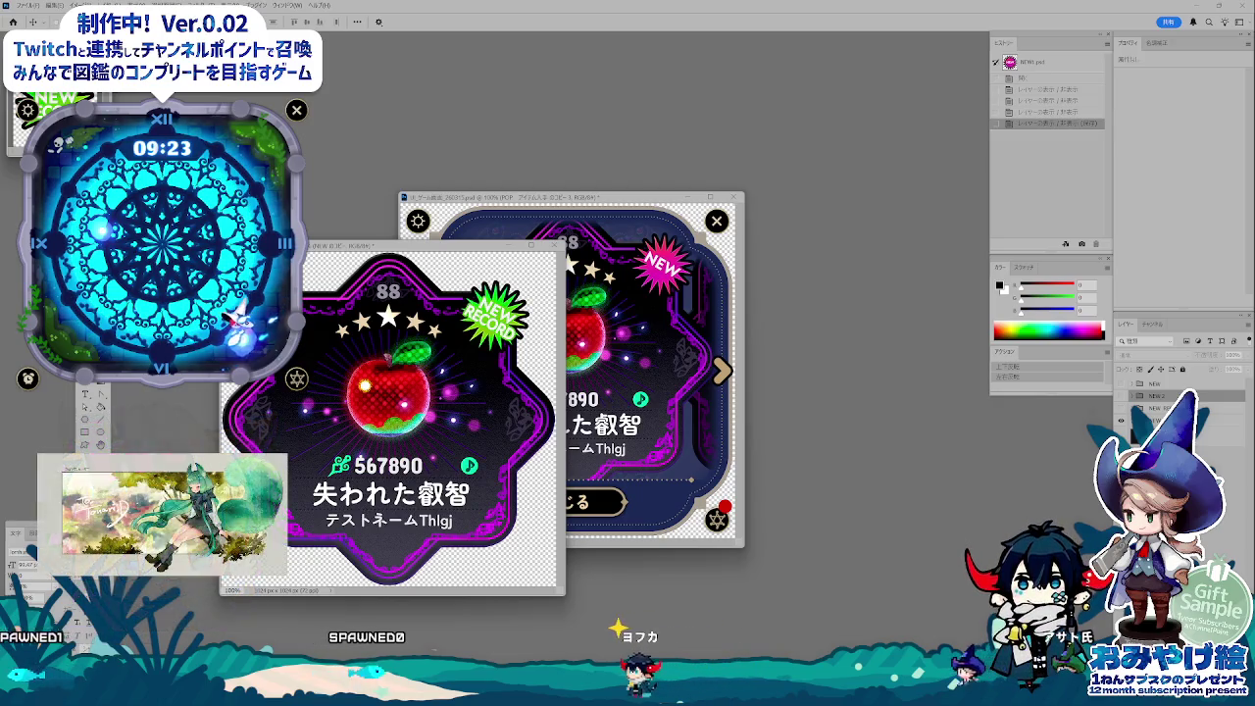
pyautogui.doubleClick(1138, 408)
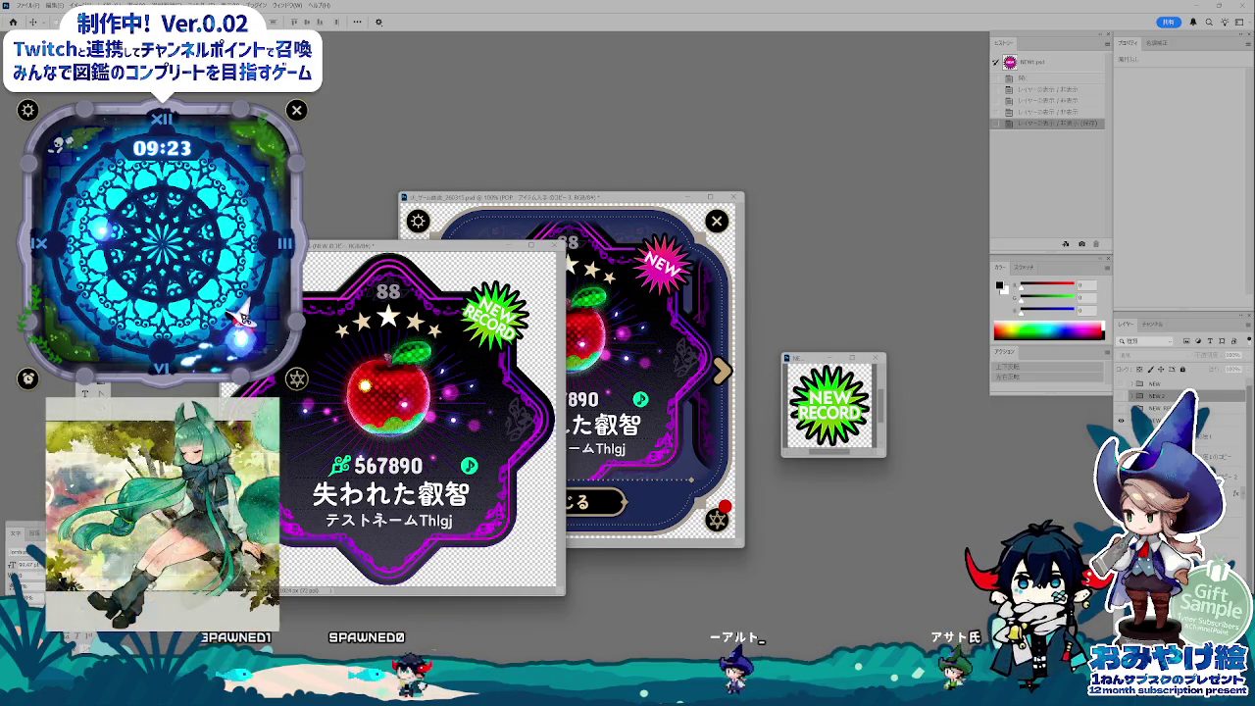
pyautogui.click(1152, 408)
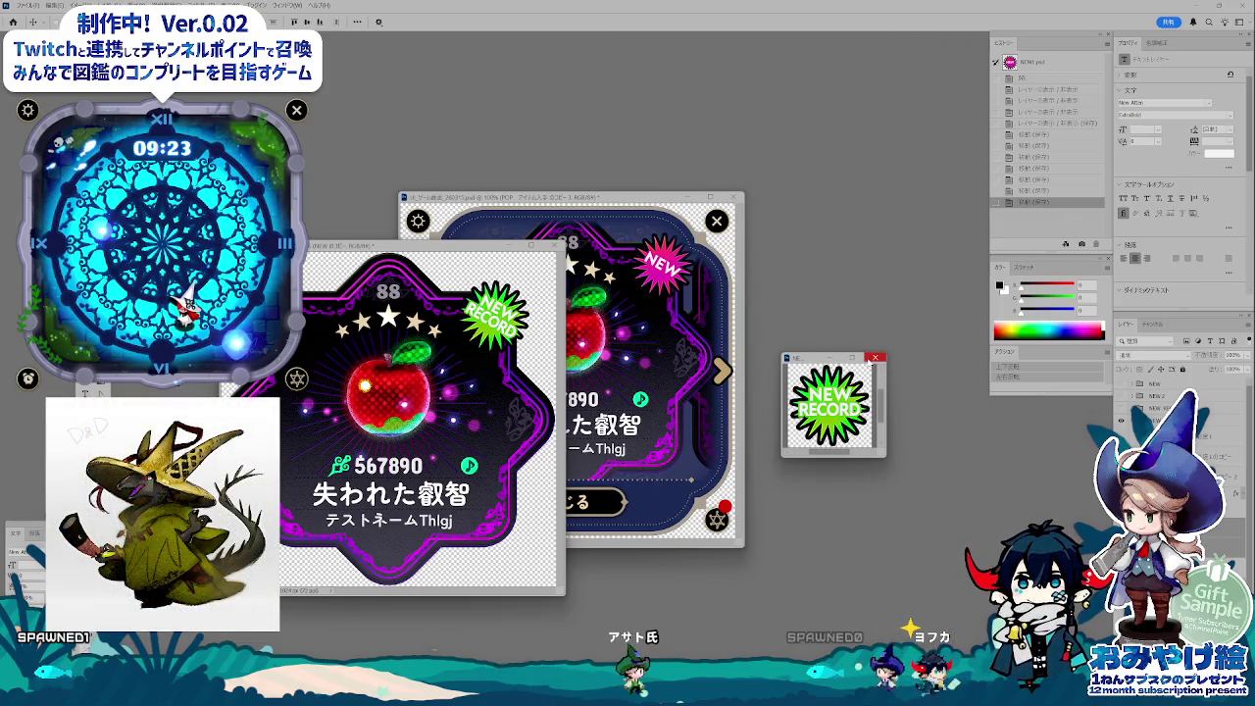
pyautogui.click(875, 357)
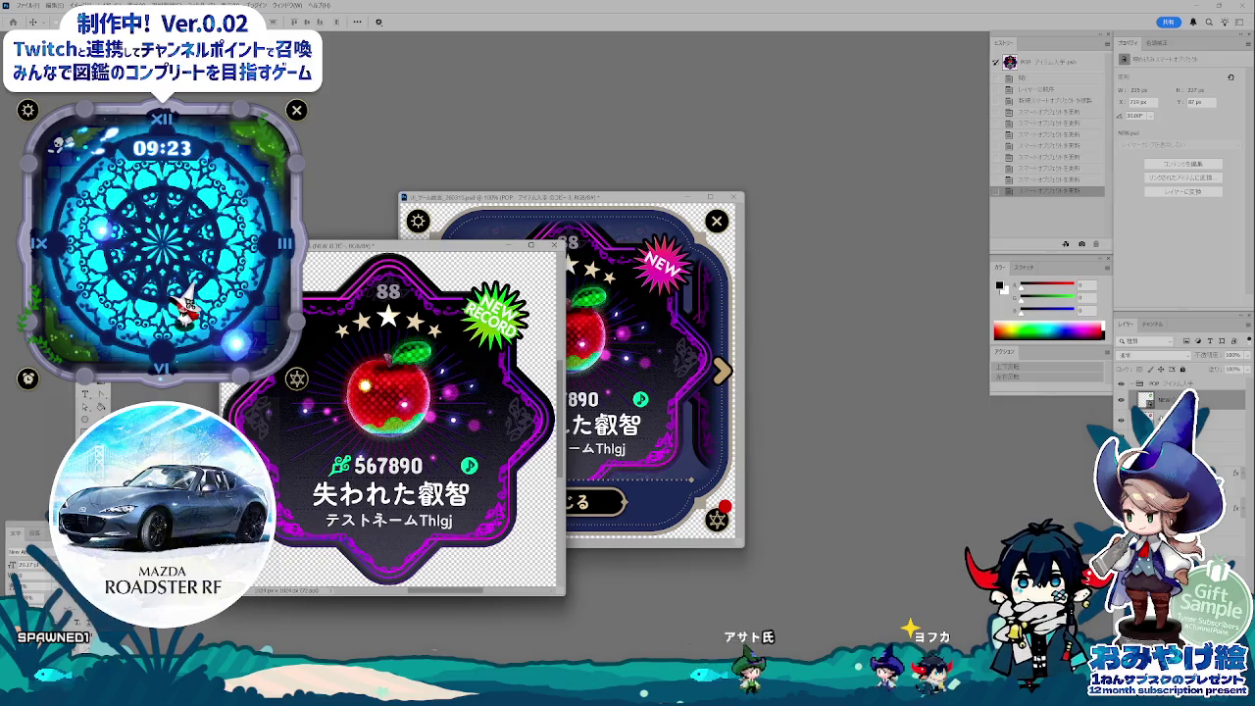
# - Rename the badge layer to れこーど, then type てきすと as a further name
pyautogui.doubleClick(1167, 399)
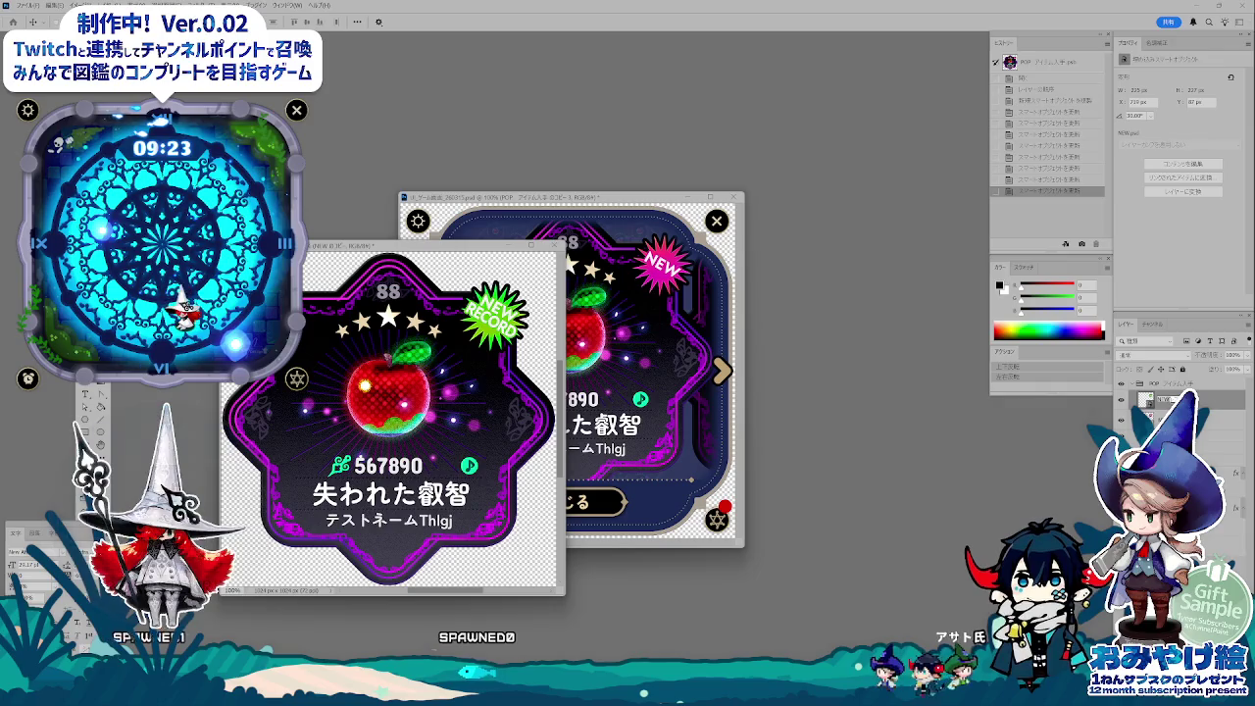
pyautogui.write('れこーど')
pyautogui.press('Return')
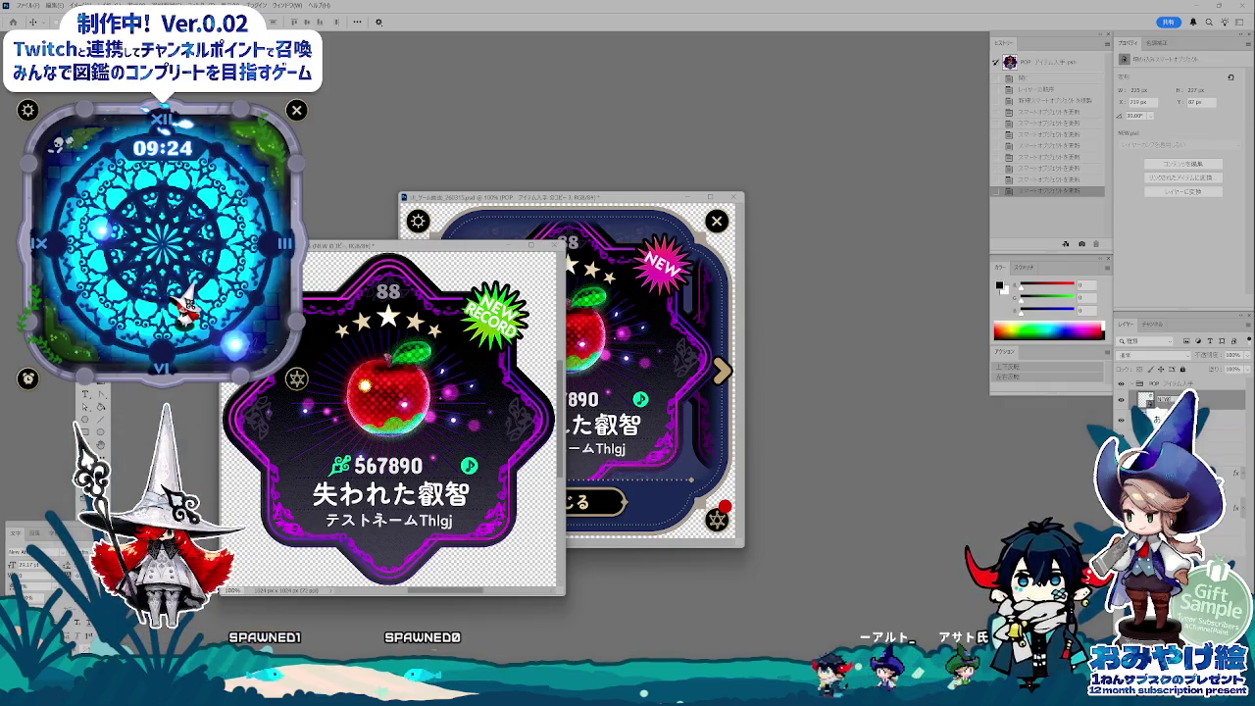
pyautogui.write('てきすと')
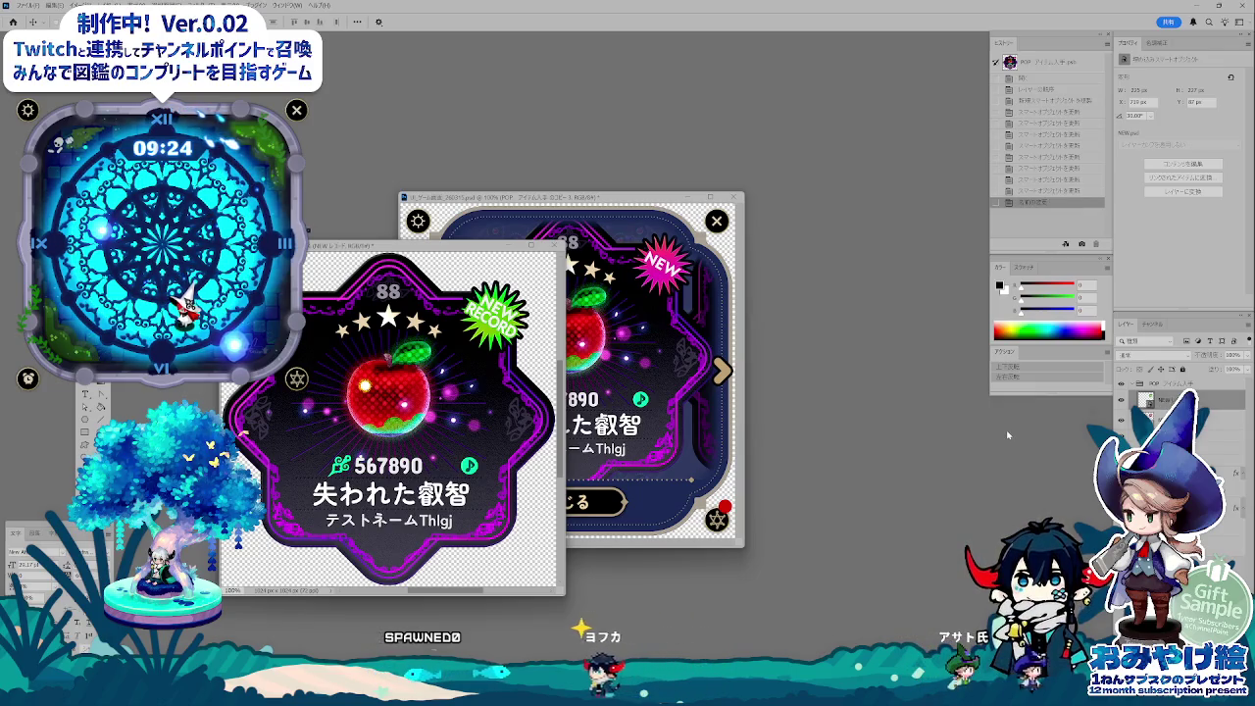
# - Re-export the detail-dialog card through Save for Web, overwriting NEW.png in the png folder
pyautogui.hotkey('ctrl', 'alt', 'shift', 's')
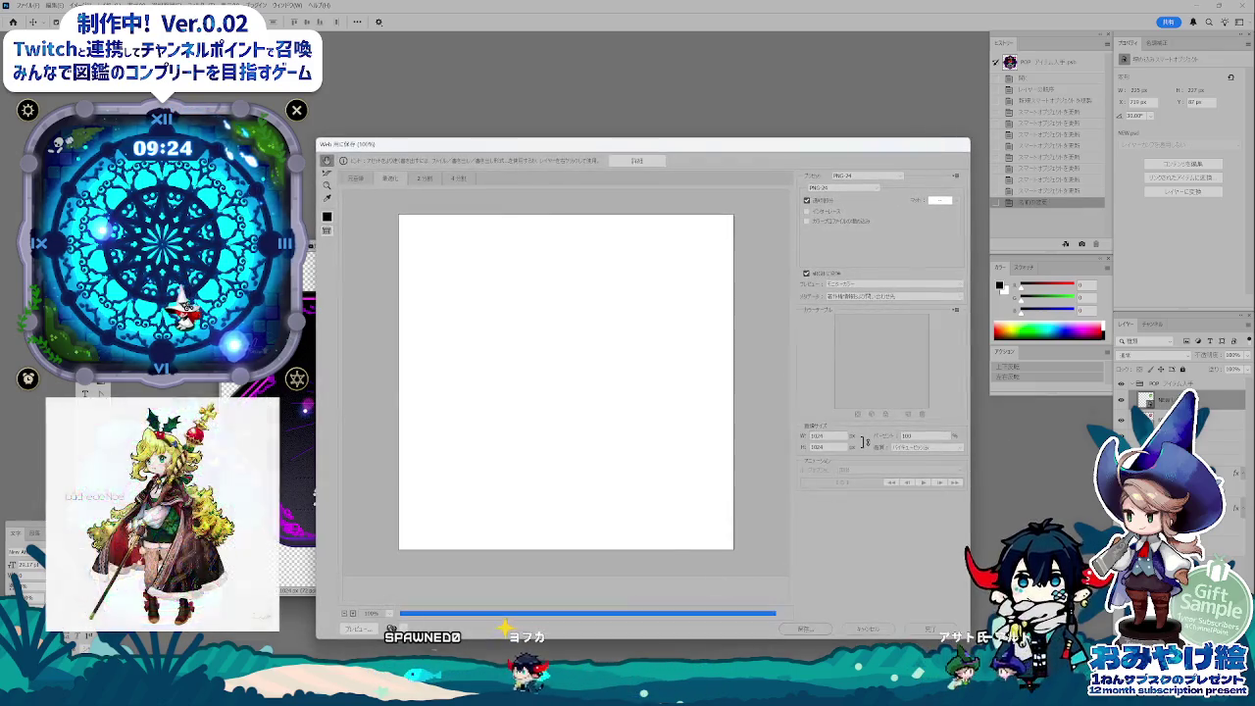
pyautogui.press('Escape')
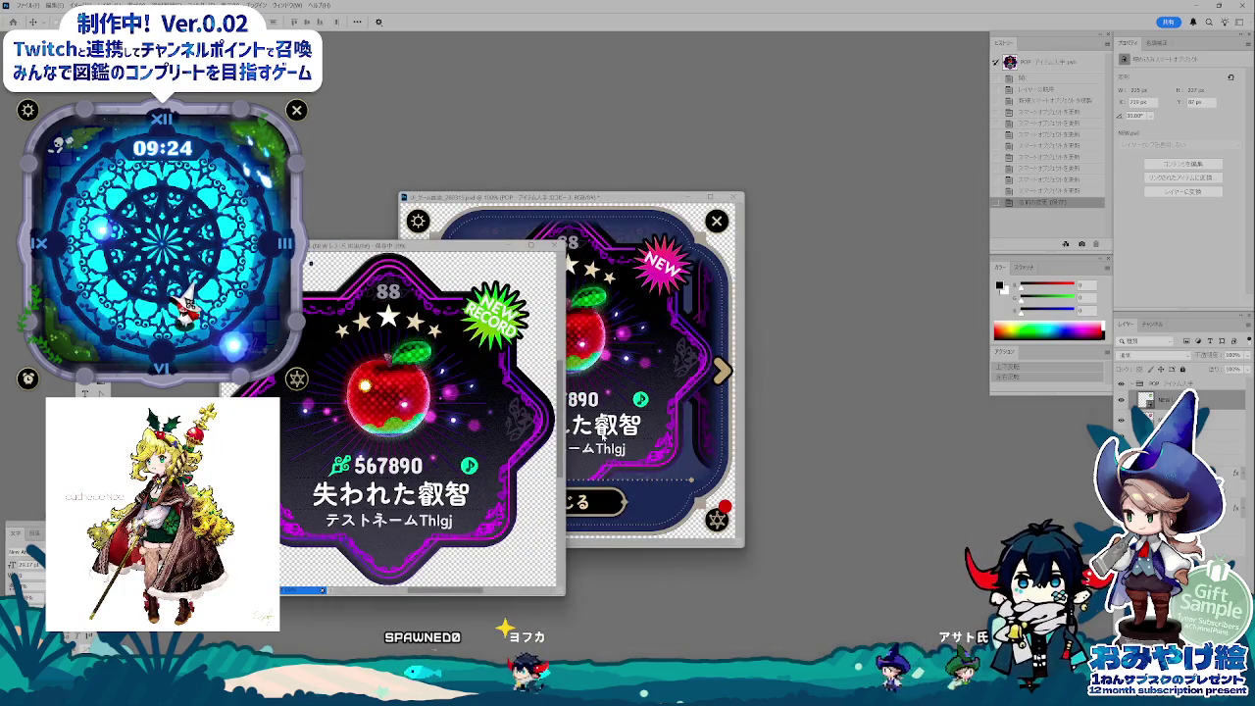
pyautogui.click(602, 437)
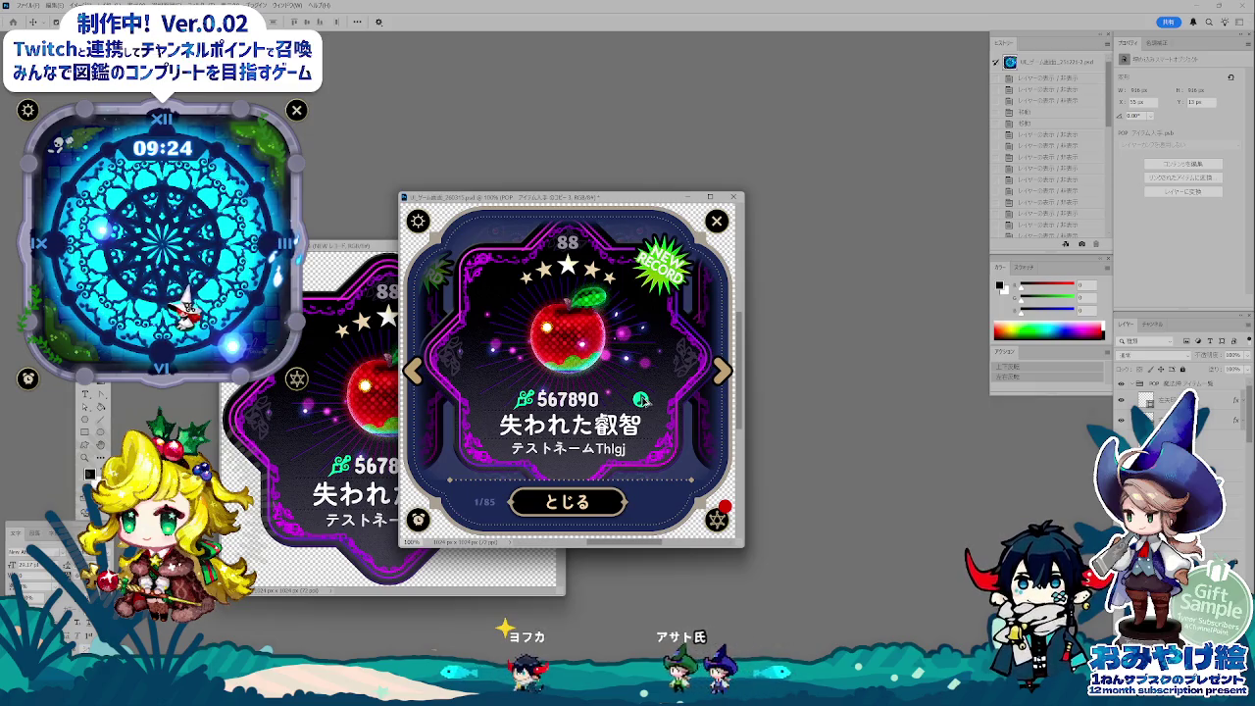
pyautogui.hotkey('ctrl', 'alt', 'shift', 's')
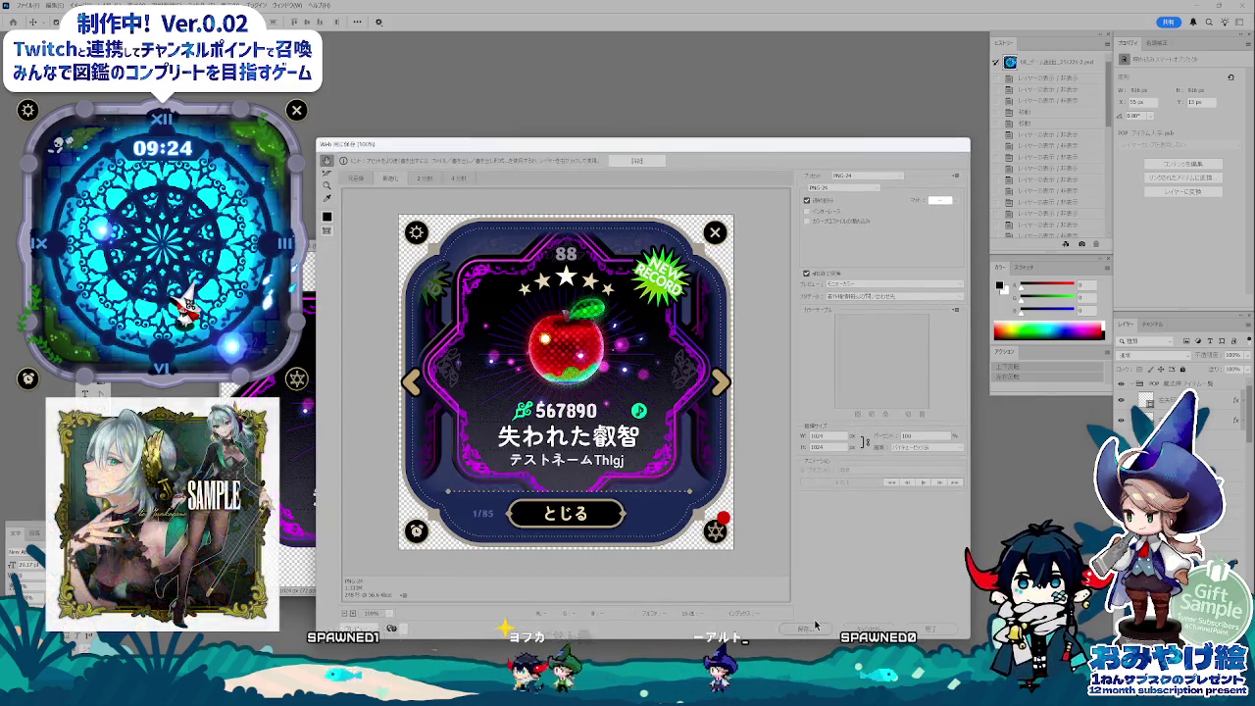
pyautogui.click(806, 628)
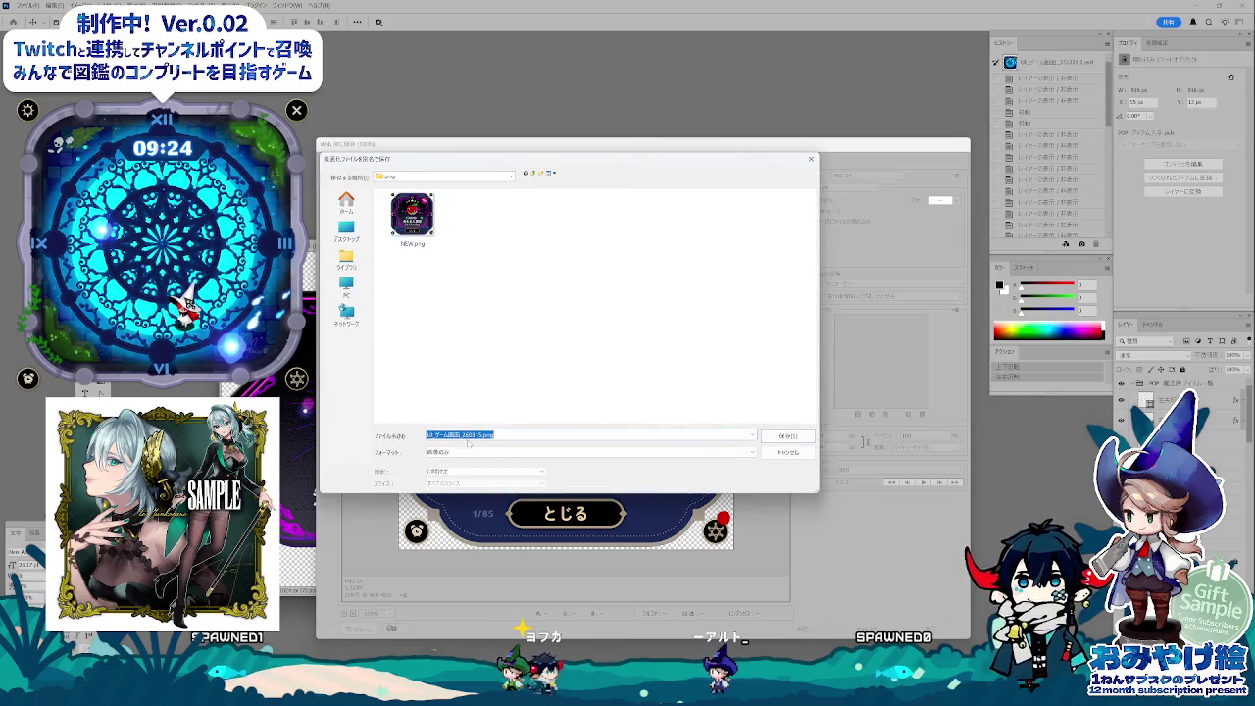
pyautogui.click(412, 216)
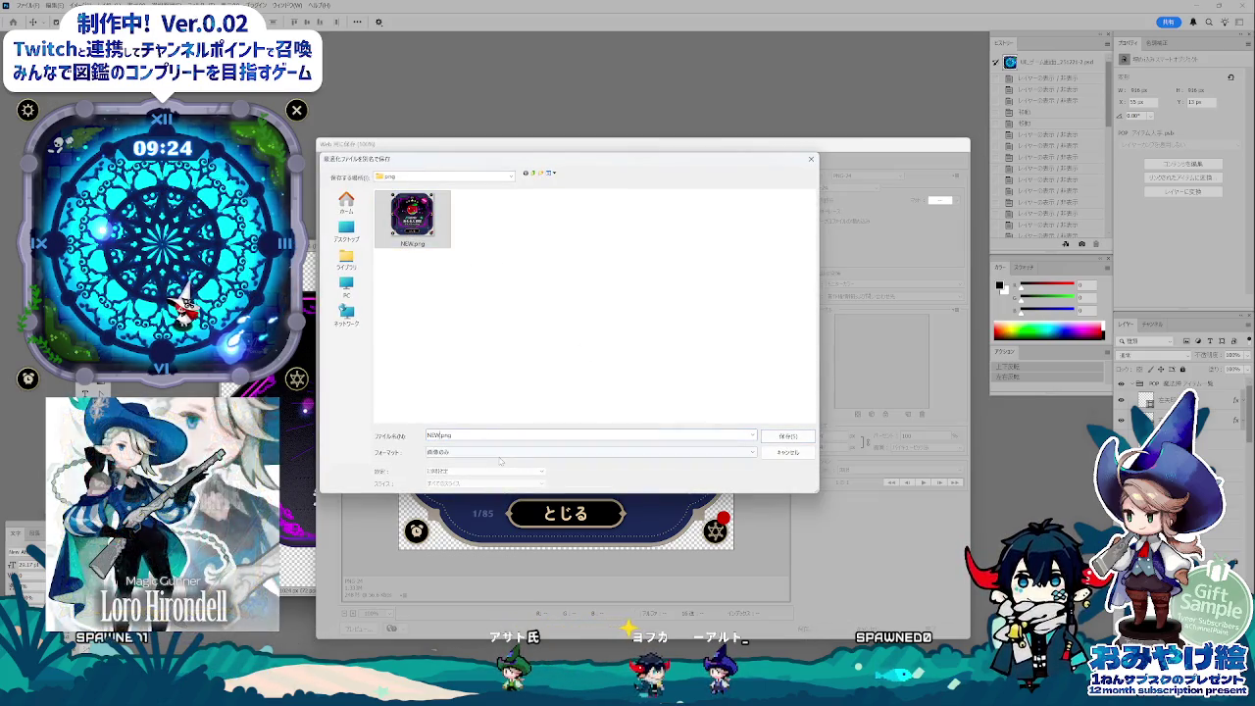
pyautogui.press('Return')
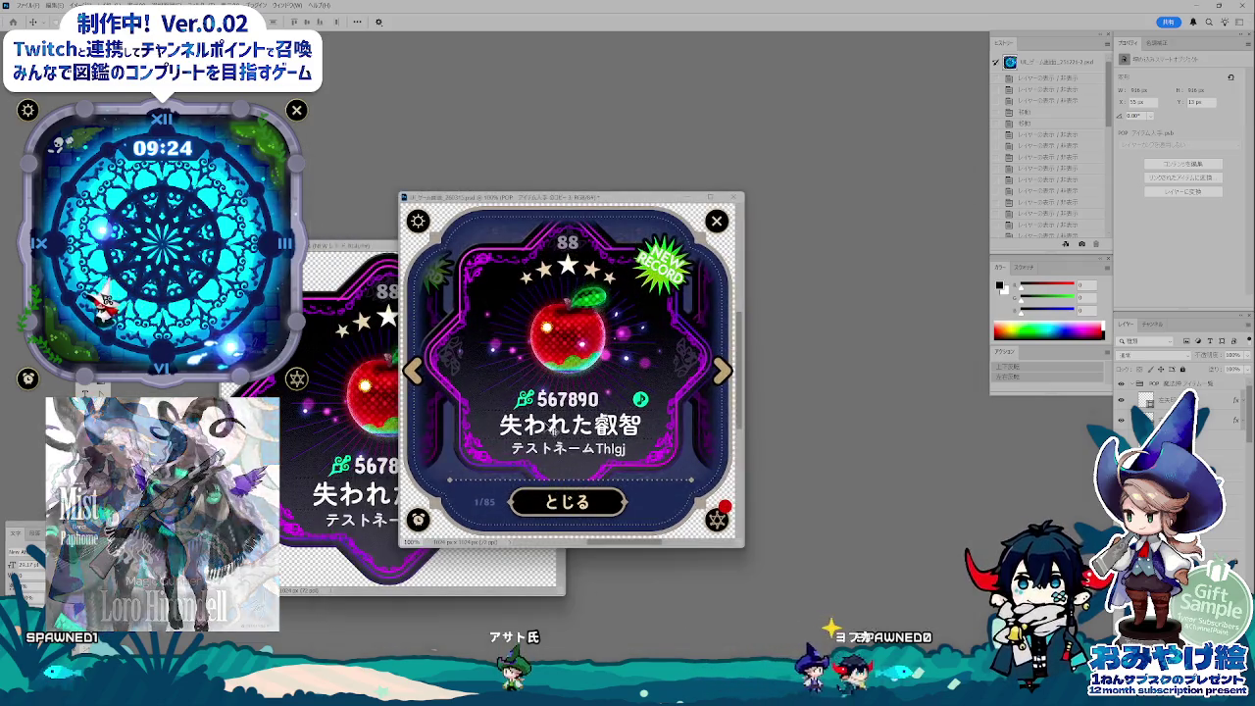
pyautogui.click(393, 407)
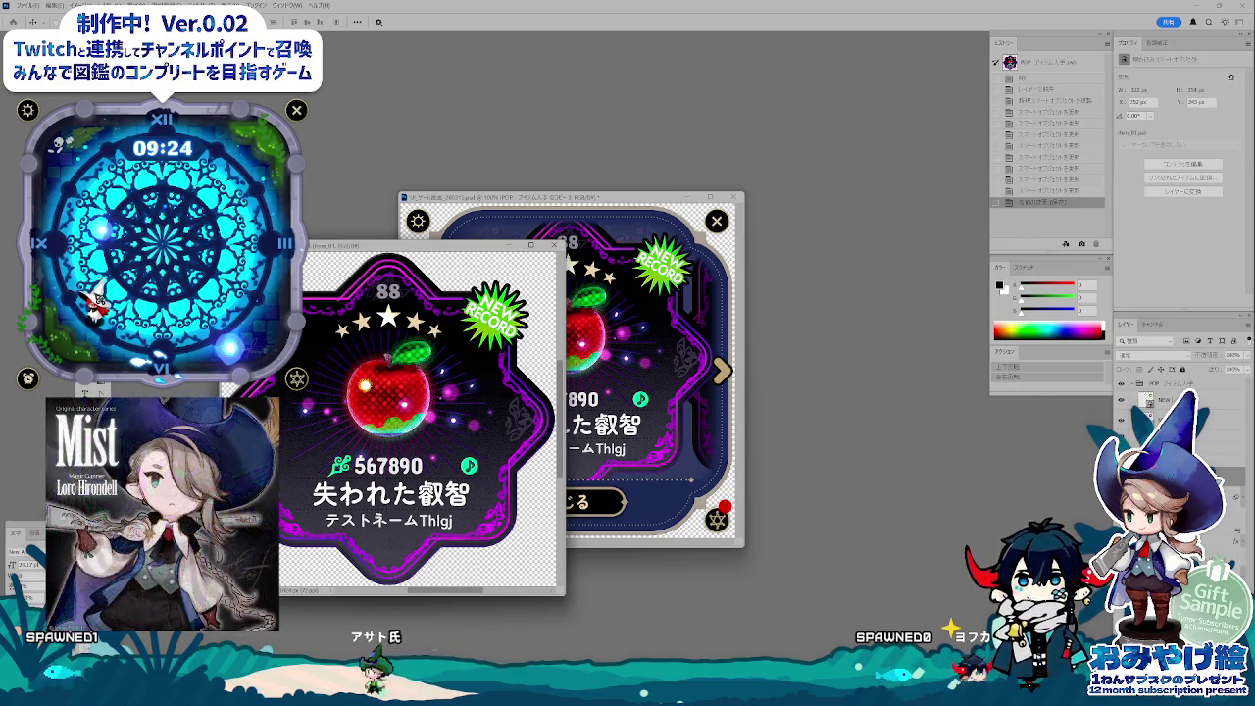
# - Add a '?' text layer beside the apple in the item card's layer group
pyautogui.click(1136, 383)
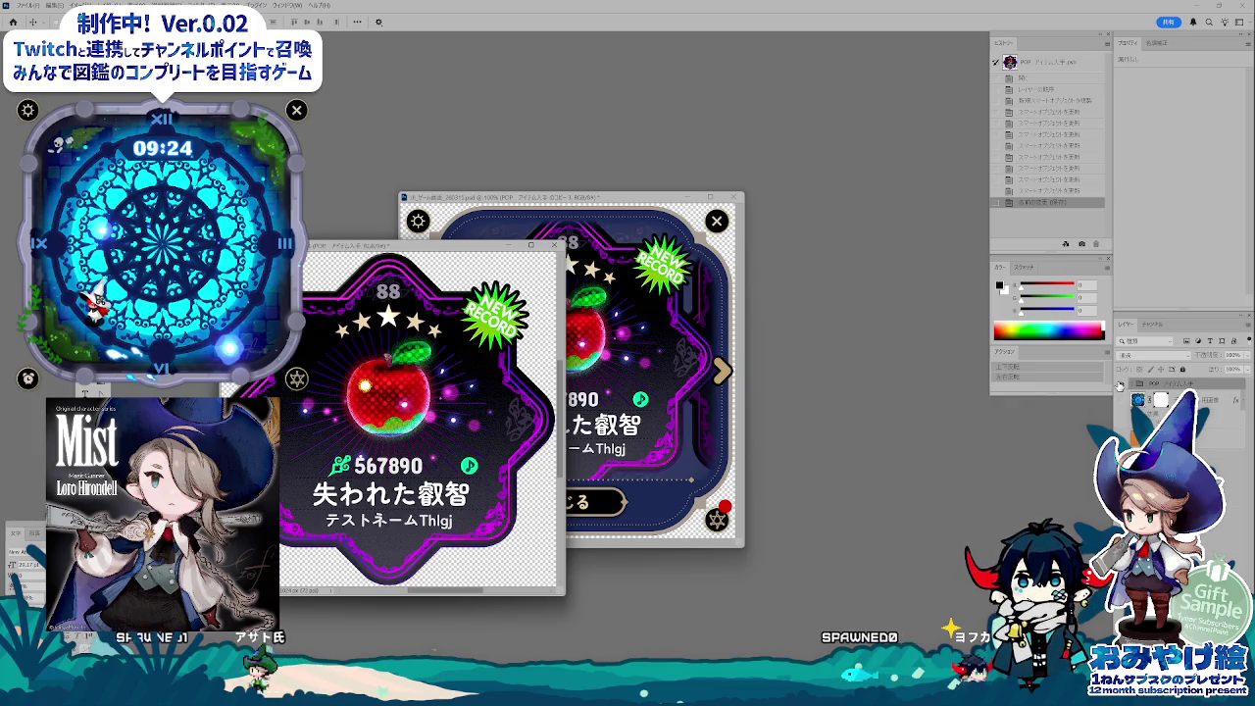
pyautogui.click(1121, 384)
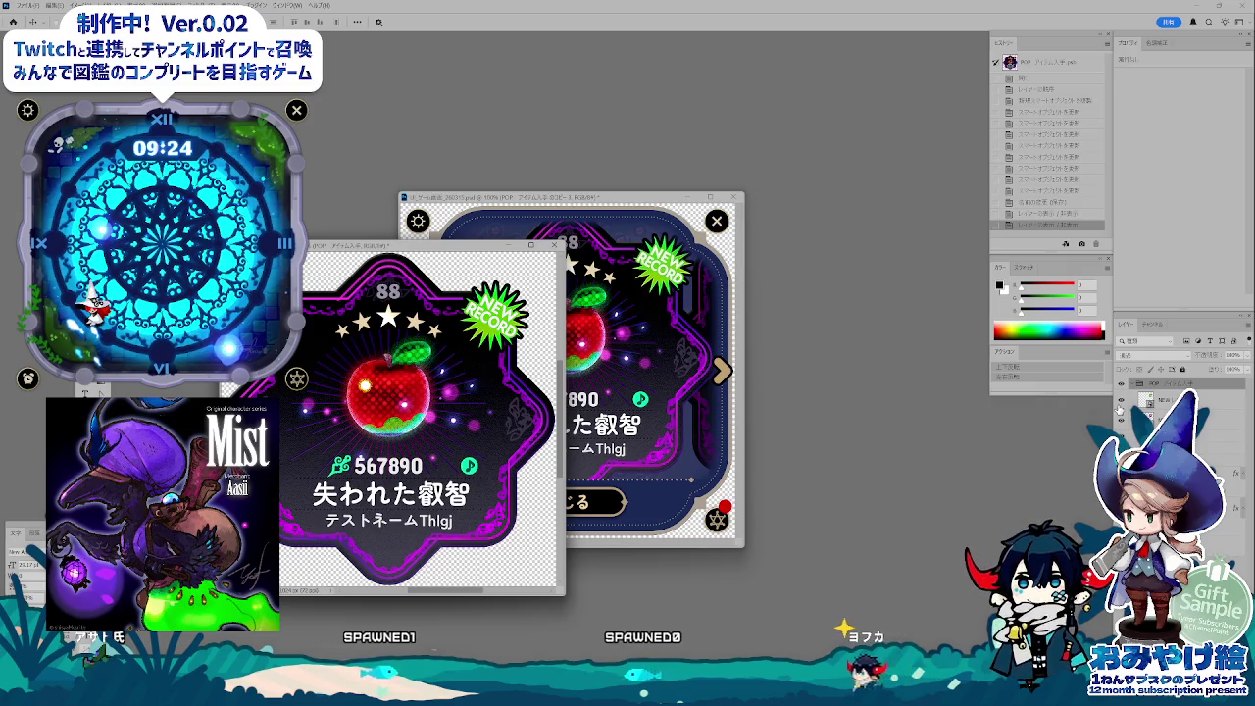
pyautogui.press('t')
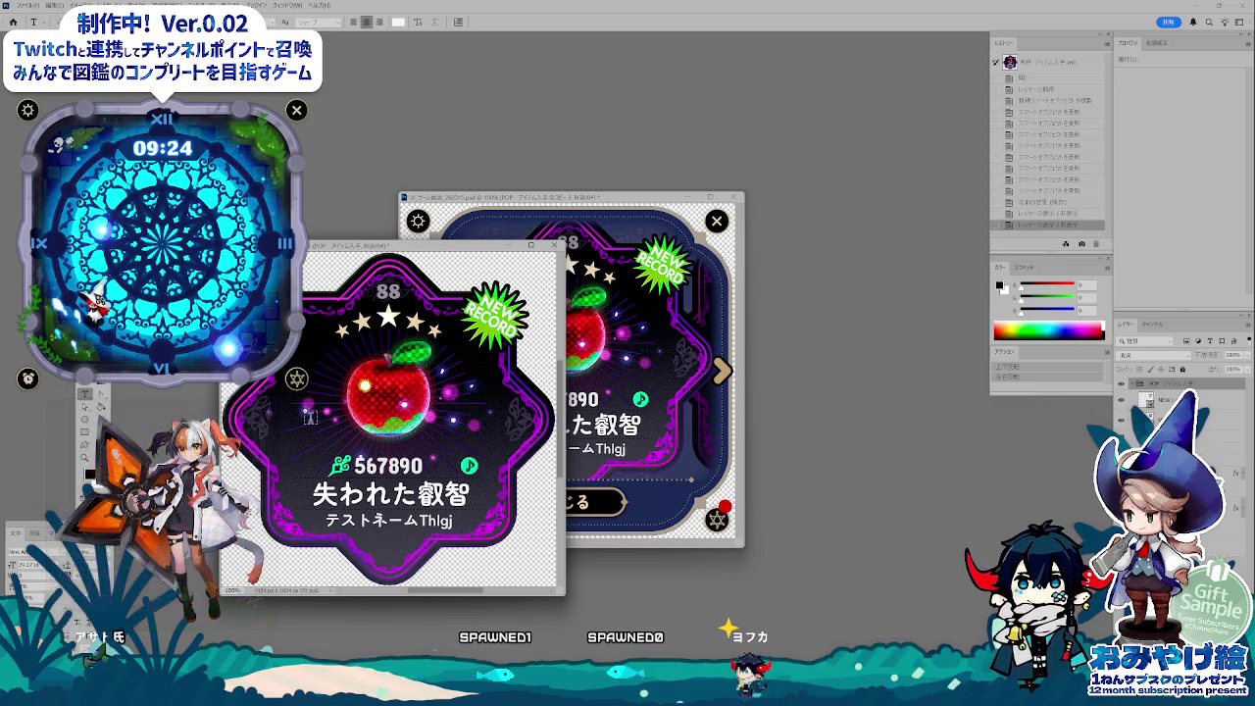
pyautogui.click(319, 414)
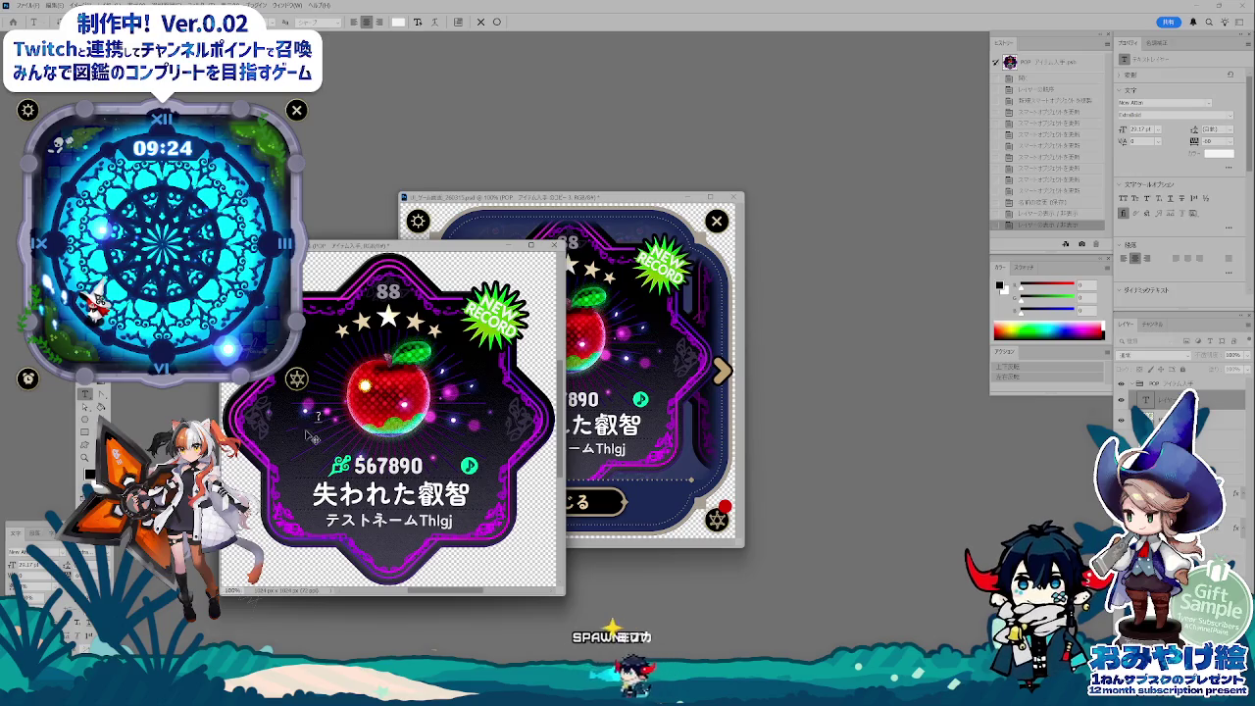
pyautogui.hotkey('ctrl', 'Return')
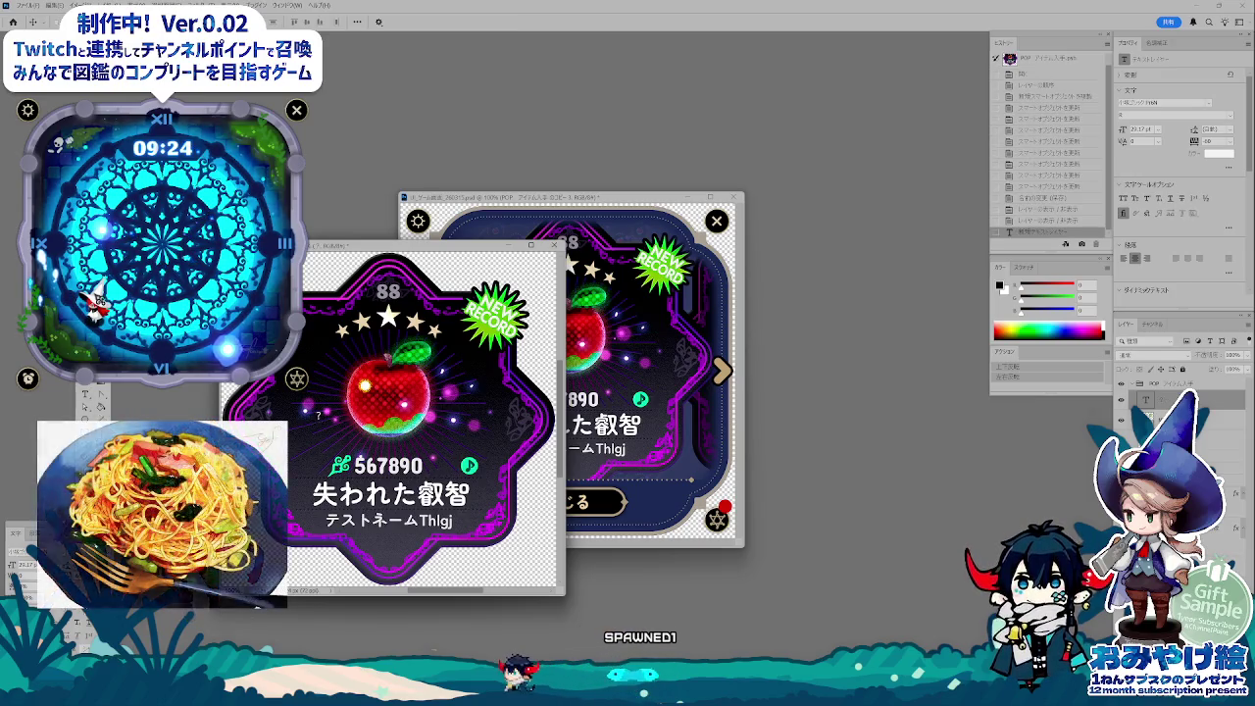
# - Try a couple of different fonts for the question mark
pyautogui.click(196, 22)
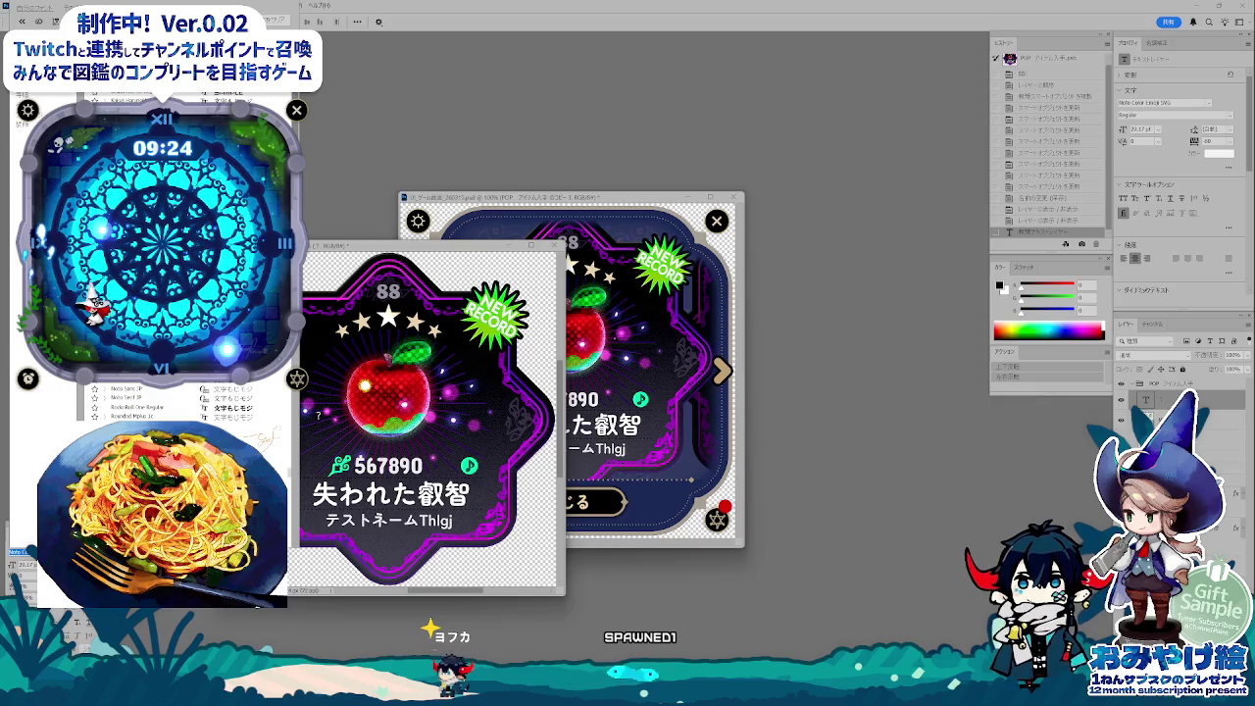
pyautogui.press('Return')
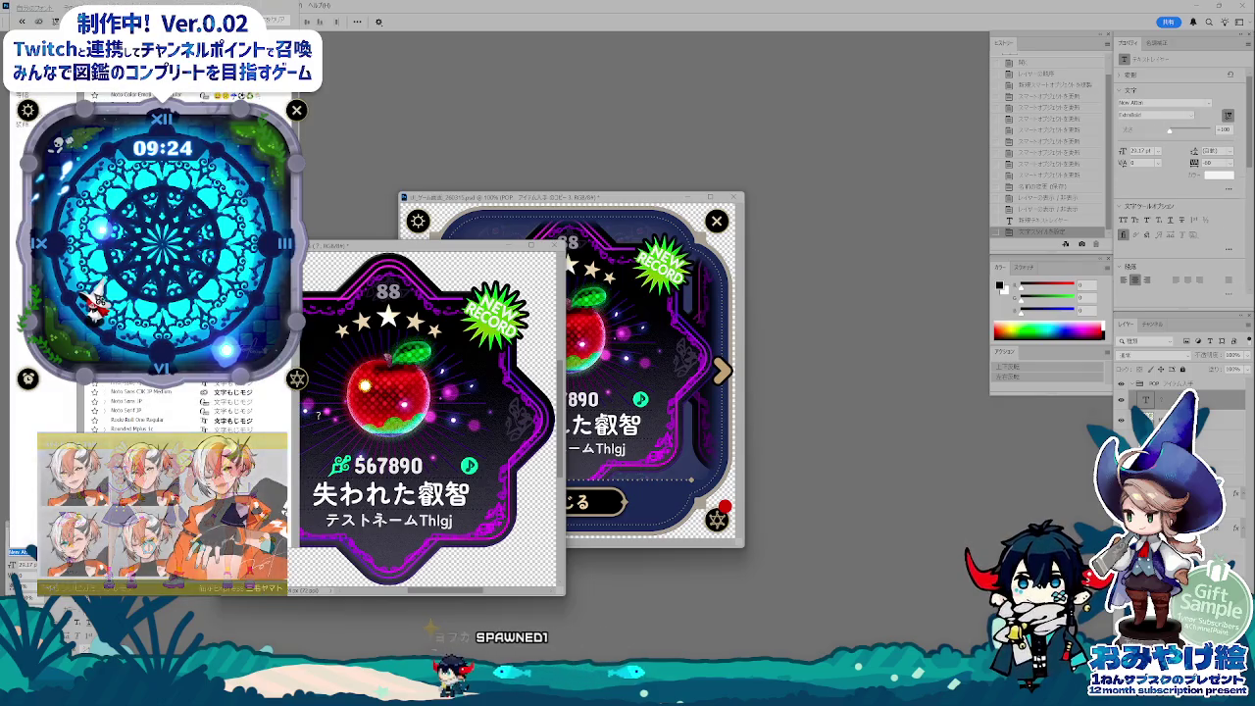
pyautogui.press('Return')
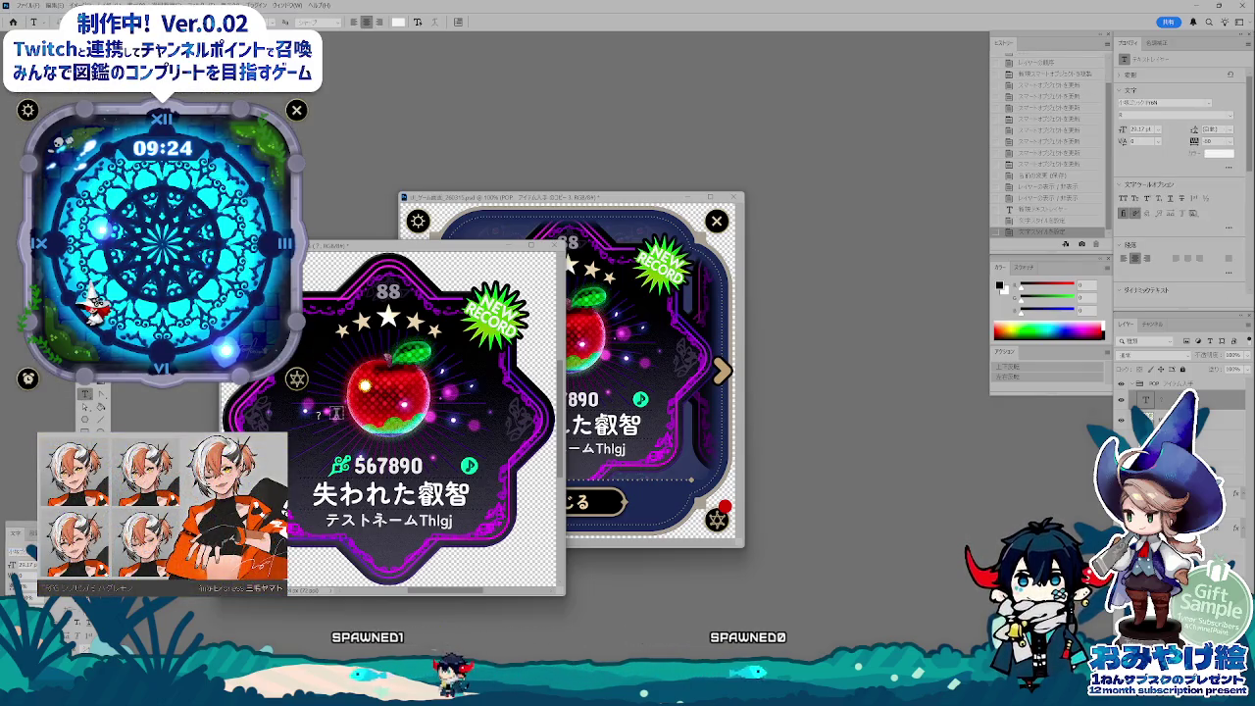
pyautogui.click(321, 413)
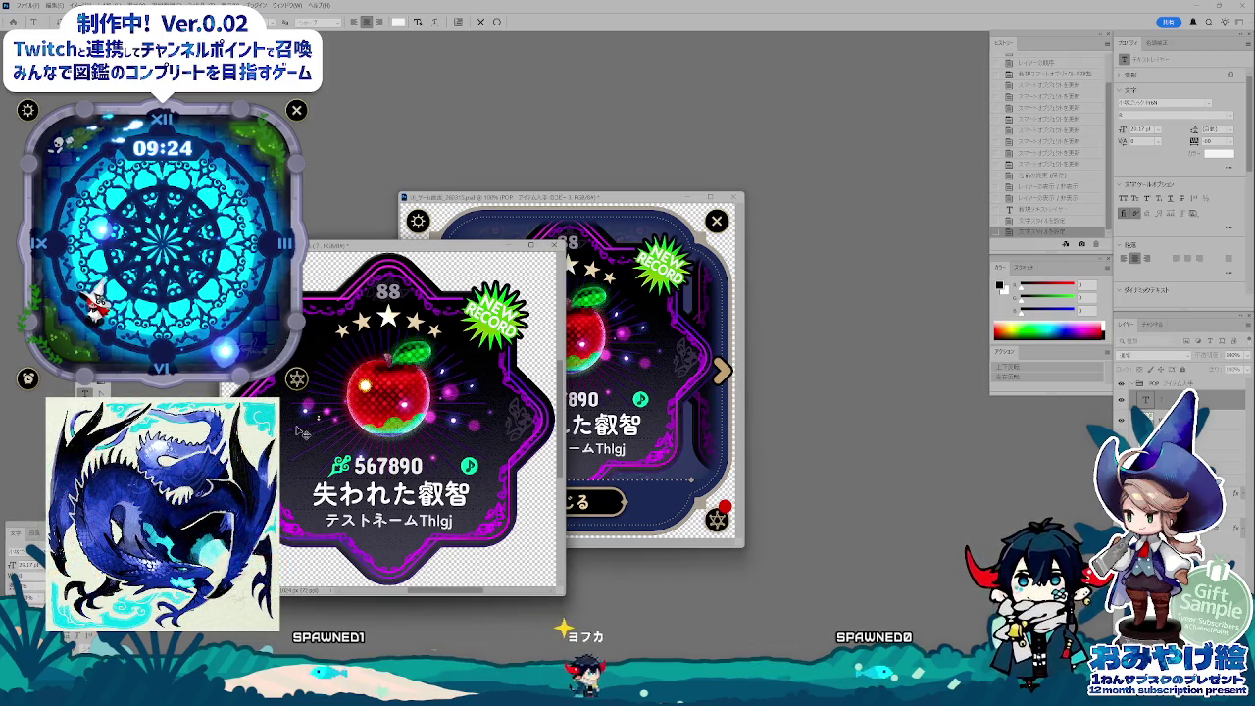
pyautogui.hotkey('ctrl', 'Return')
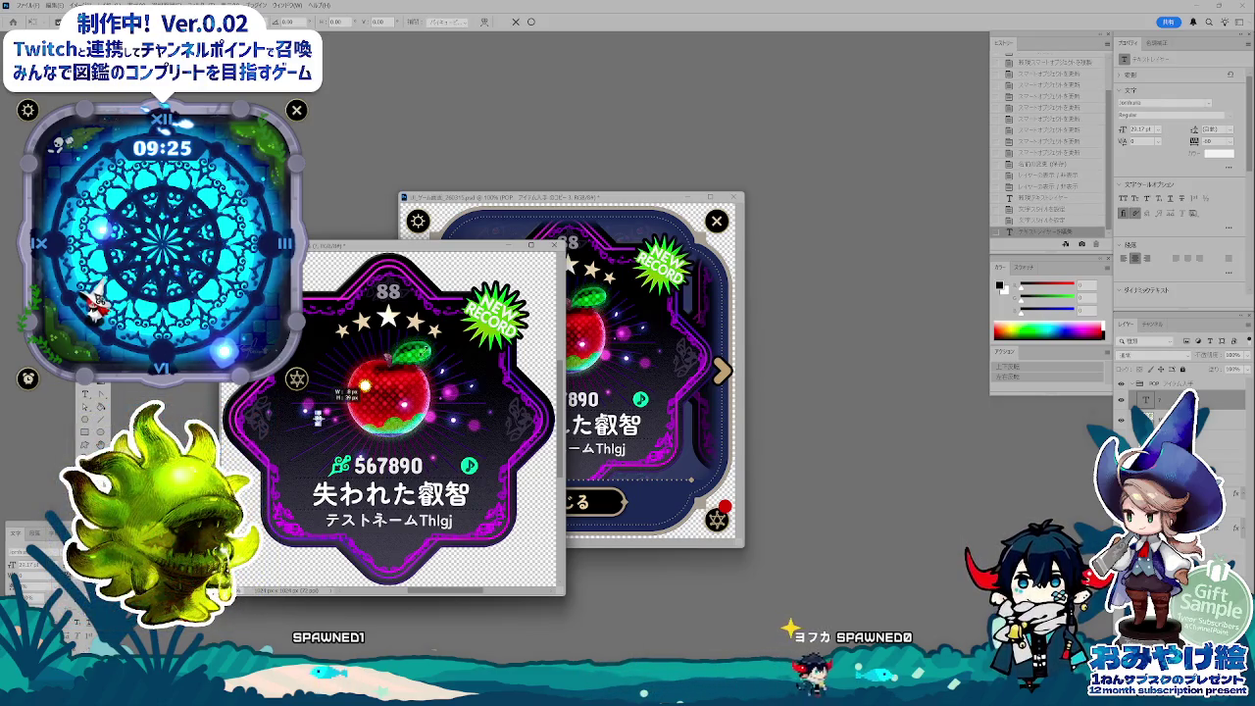
# - Enlarge the question mark to about 285 pt and centre it over the apple
pyautogui.moveTo(318, 419); pyautogui.dragTo(382, 422)
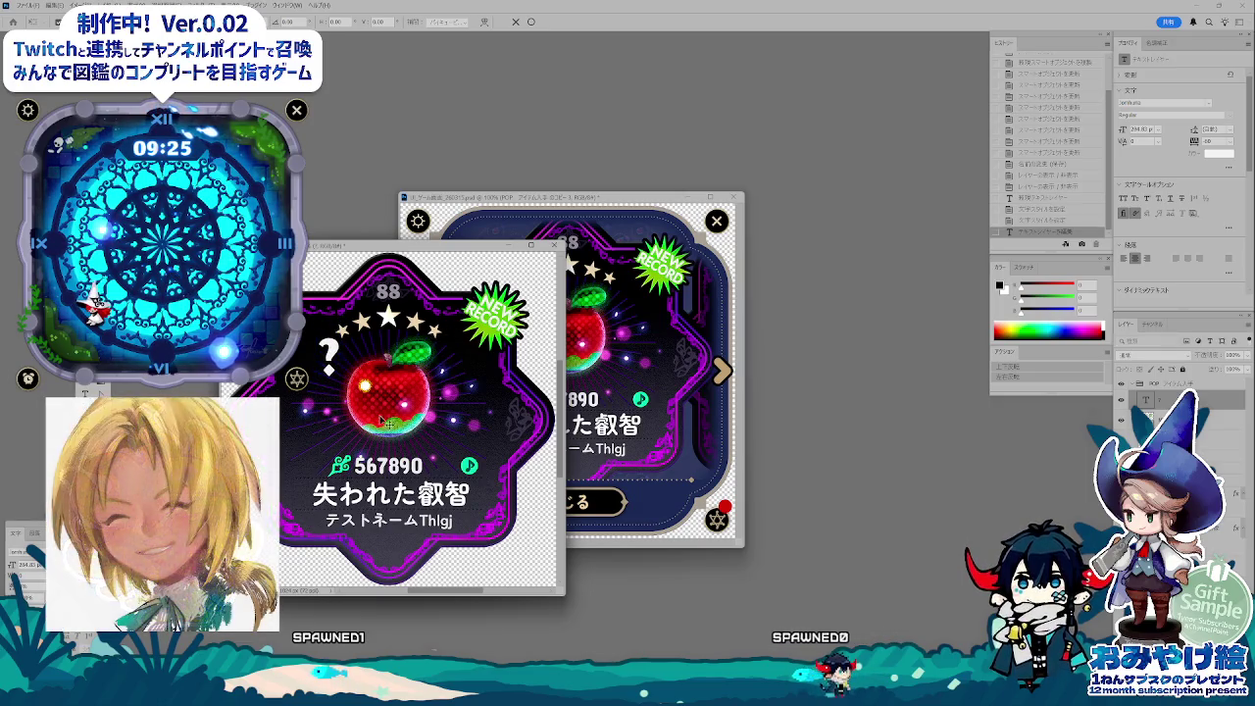
pyautogui.press('Return')
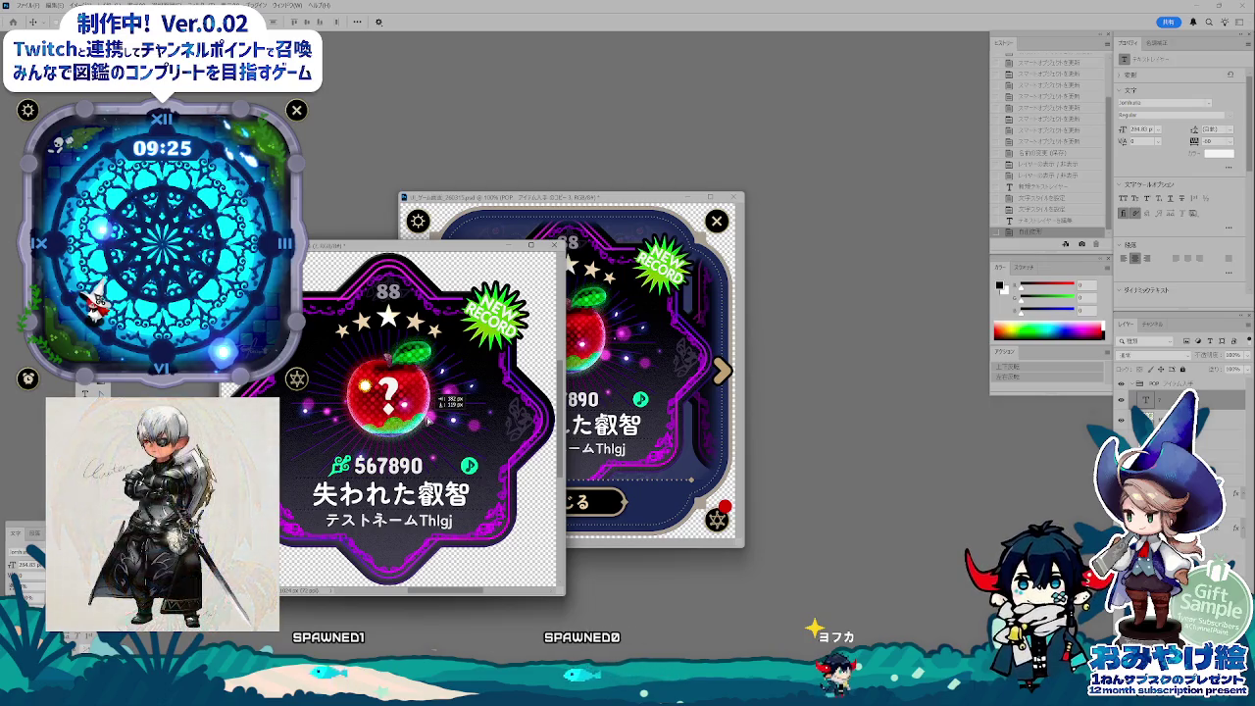
pyautogui.moveTo(429, 419); pyautogui.dragTo(429, 419)
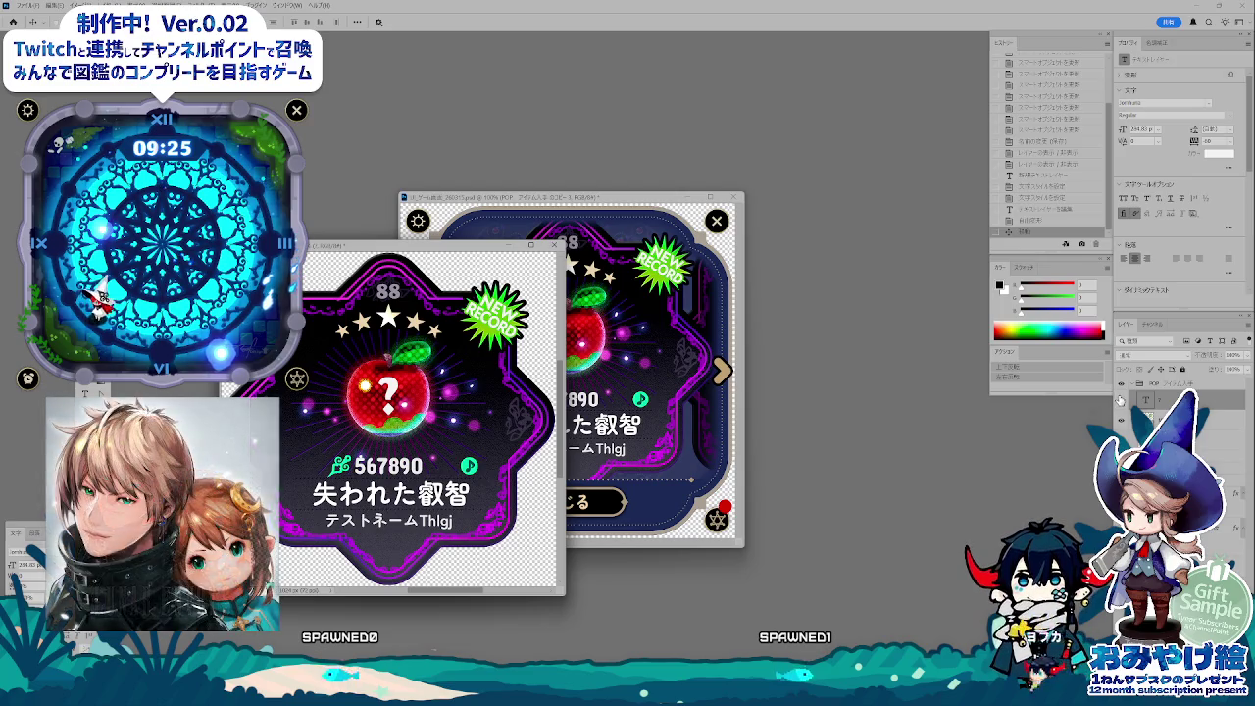
pyautogui.click(1120, 400)
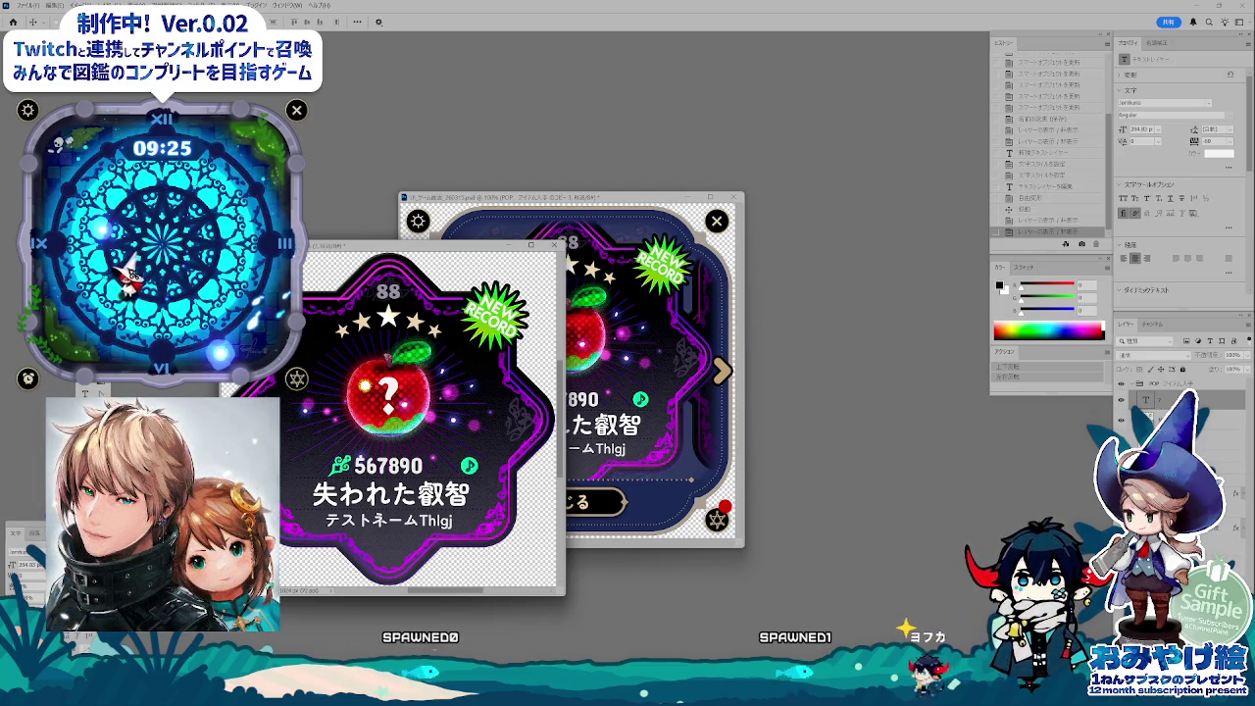